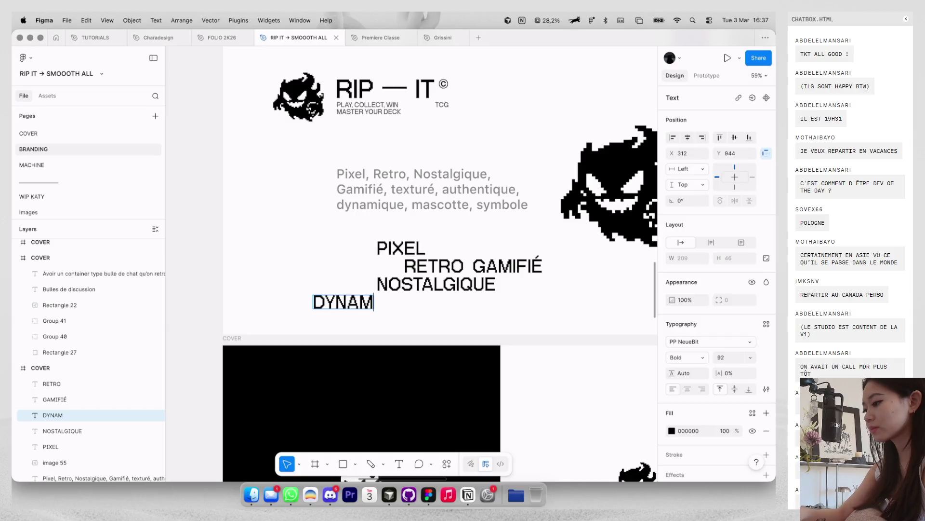
Step: Finish the DYNAMIQUE word and nudge it slightly to the right
click(431, 320)
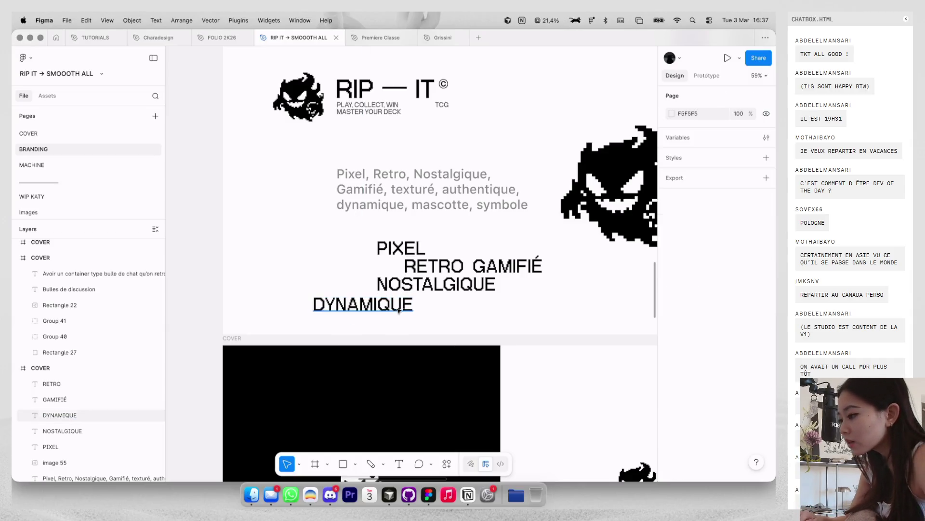
drag(395, 307, 399, 309)
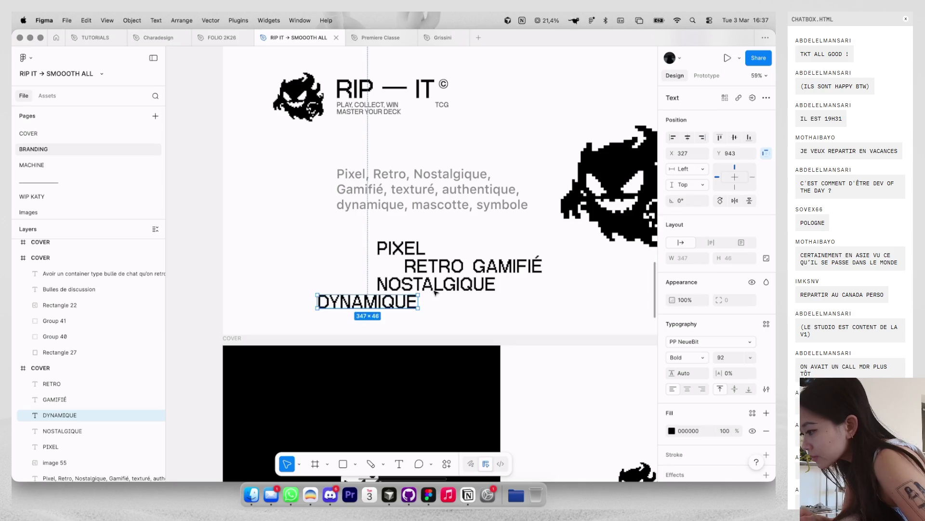
click(406, 288)
click(410, 302)
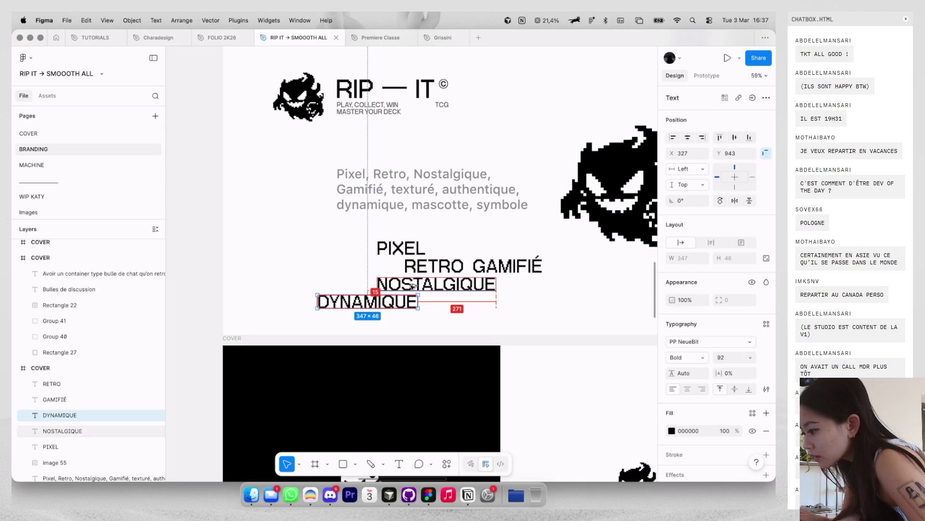
key(Escape)
click(413, 304)
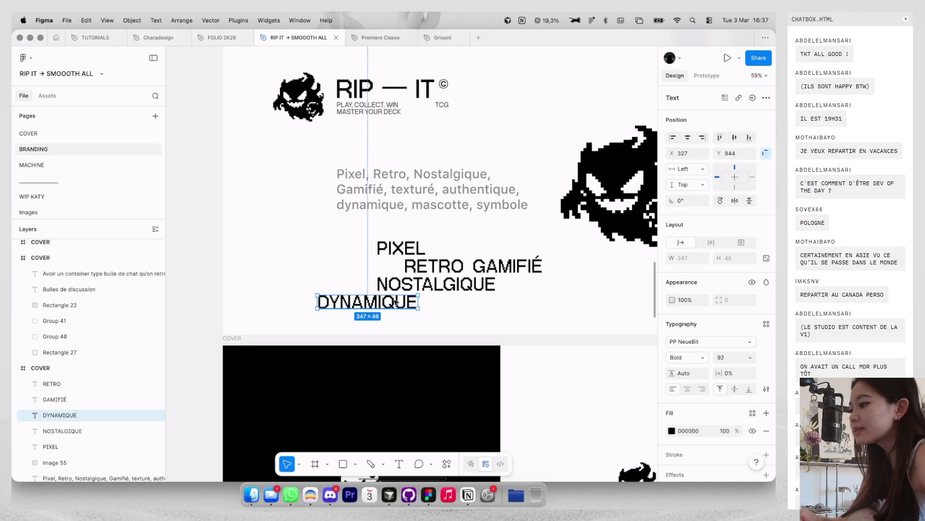
click(413, 251)
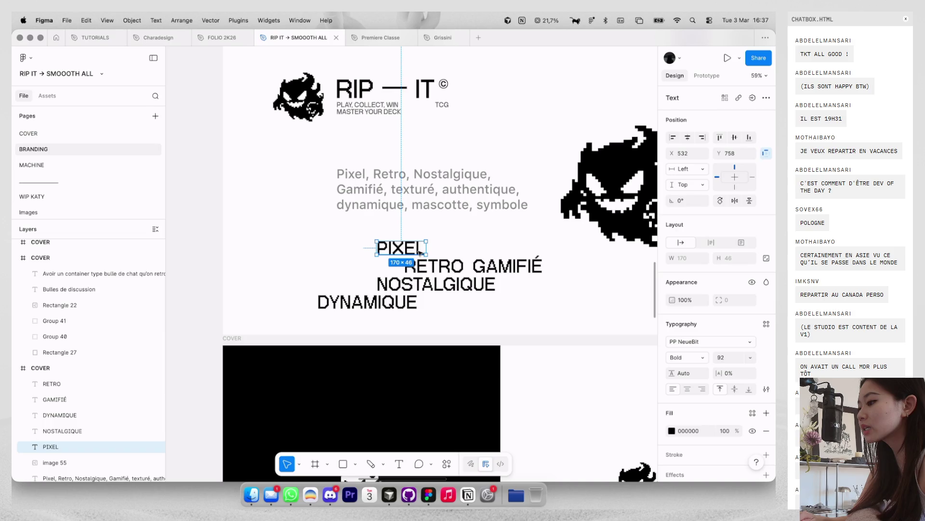
Step: Place a copy of DYNAMIQUE to its right and retype it as TEXTURÉ
drag(395, 301, 510, 303)
double_click(482, 302)
text(TEXTURÉ)
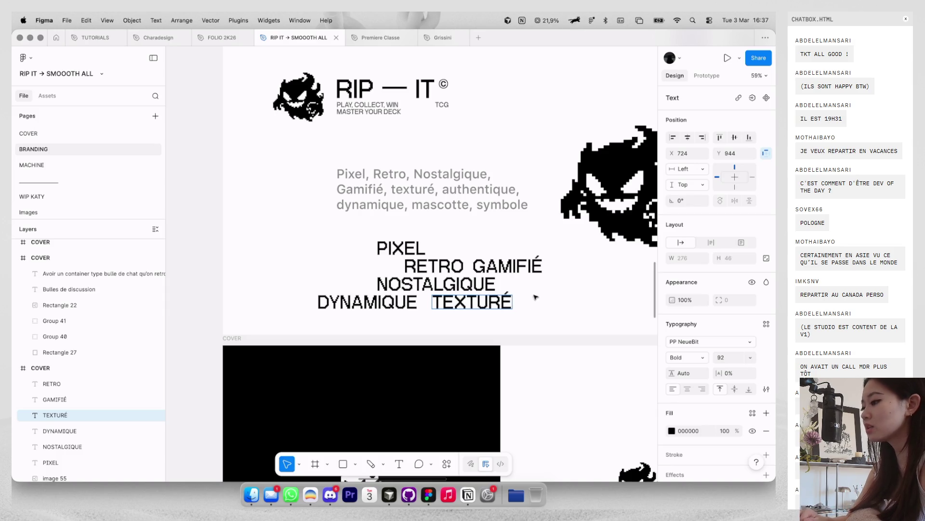
click(535, 297)
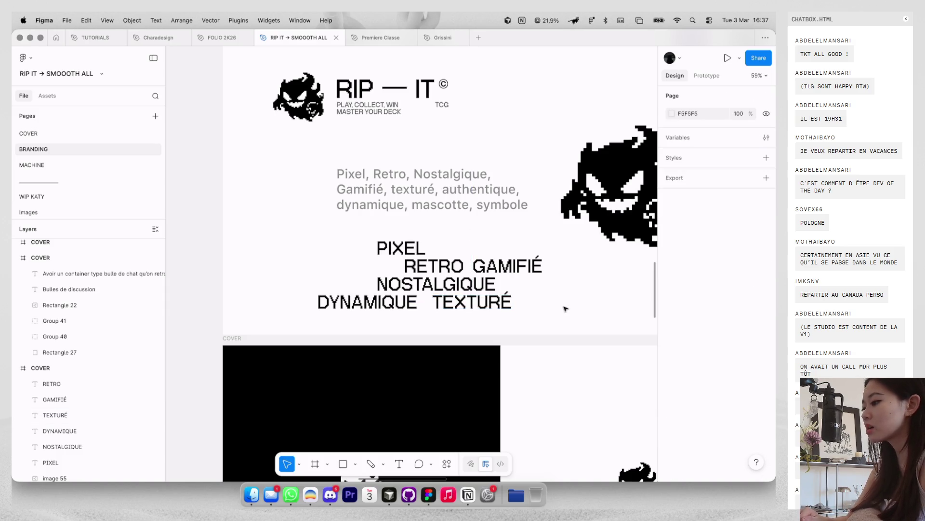
Step: Delete the grey descriptive paragraph from the cover
click(501, 198)
ctrl+scroll(501, 198, down, 2)
key(Delete)
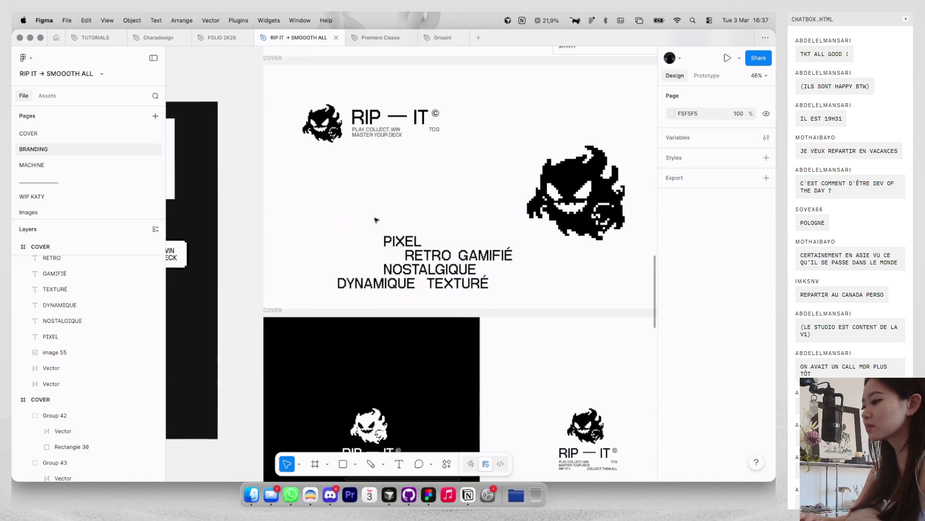
Step: Move the whole keyword block up and to the left
drag(381, 215, 479, 304)
drag(404, 246, 366, 202)
click(365, 202)
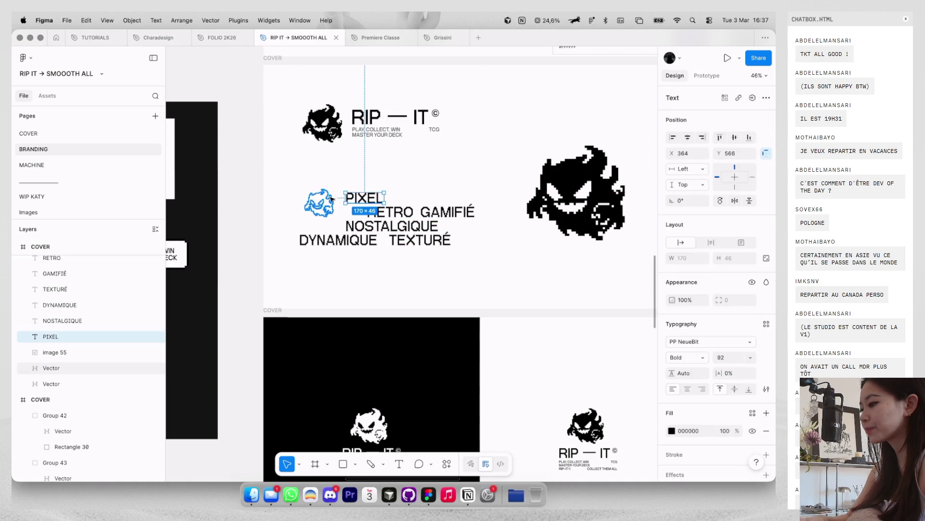
click(361, 216)
ctrl+scroll(364, 212, up, 2)
Step: Copy TEXTURÉ beside PIXEL and retype the lower TEXTURÉ as MASCOTTE
drag(406, 243, 433, 197)
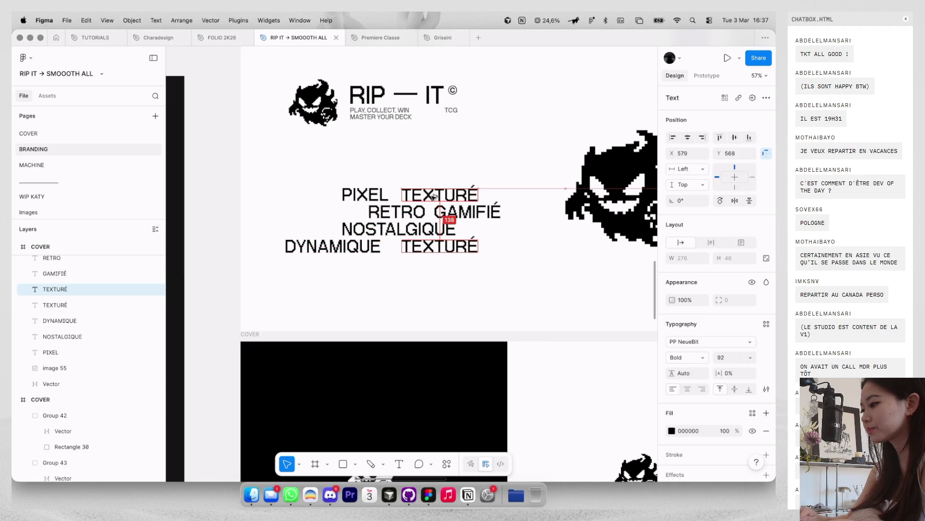
double_click(431, 249)
text(M)
click(442, 273)
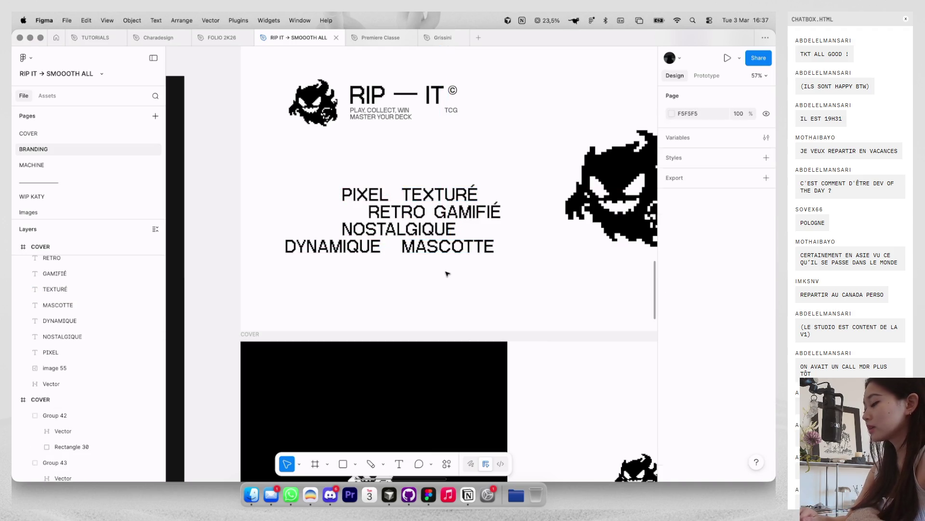
Step: Move MASCOTTE onto a new line below DYNAMIQUE, then go to the MACHINE page
ctrl+scroll(442, 273, down, 4)
ctrl+scroll(441, 274, up, 2)
drag(447, 254, 411, 268)
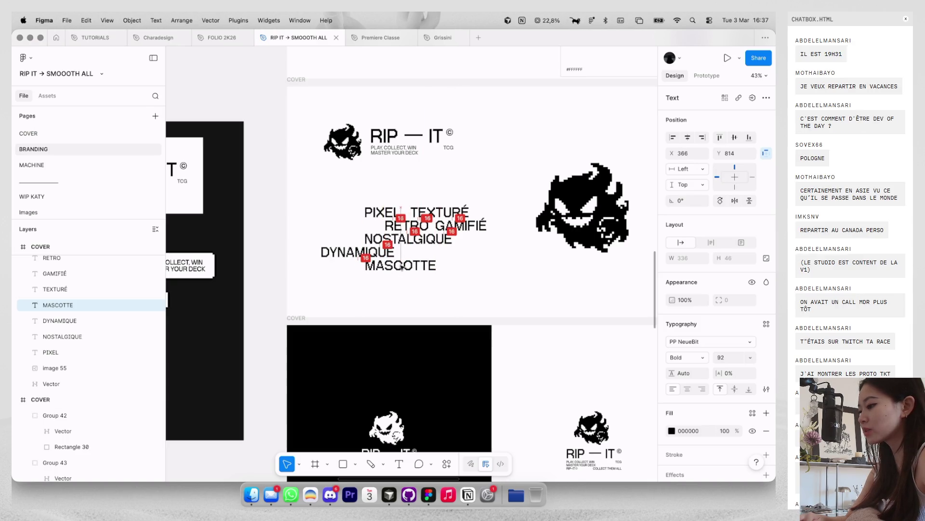
scroll(359, 445, down, 5)
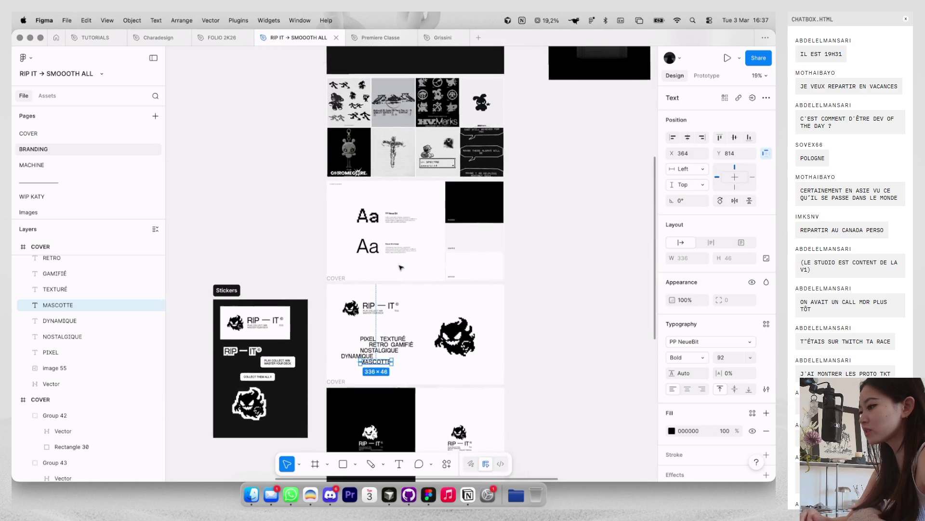
click(114, 165)
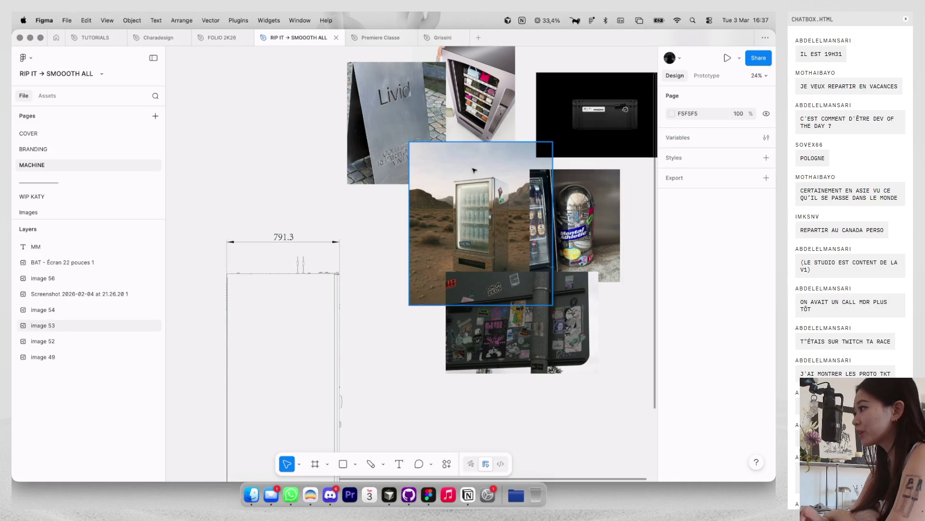
click(125, 199)
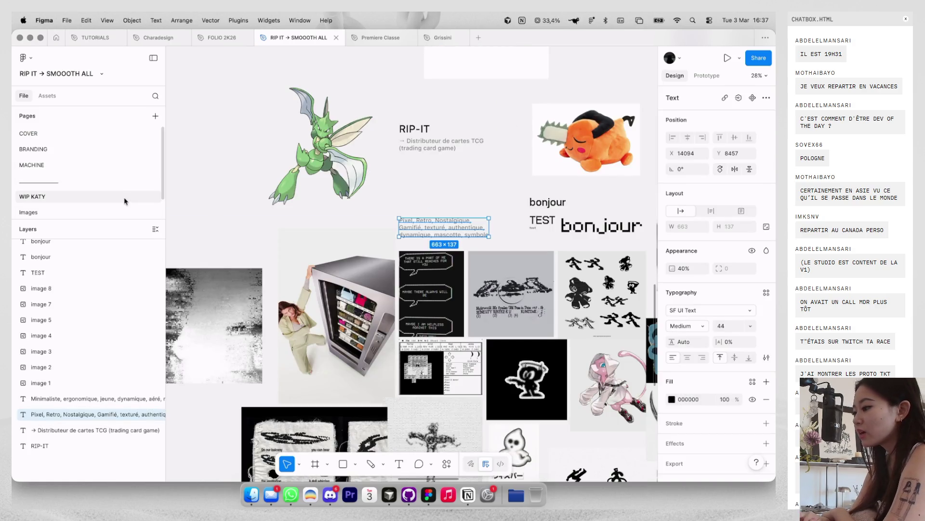
scroll(491, 154, down, 5)
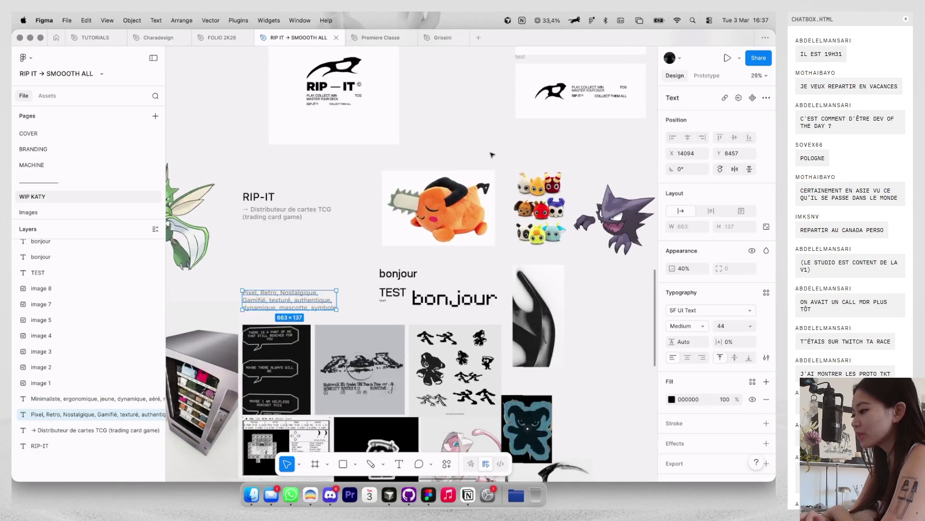
scroll(492, 154, up, 5)
scroll(491, 154, right, 10)
scroll(491, 154, up, 2)
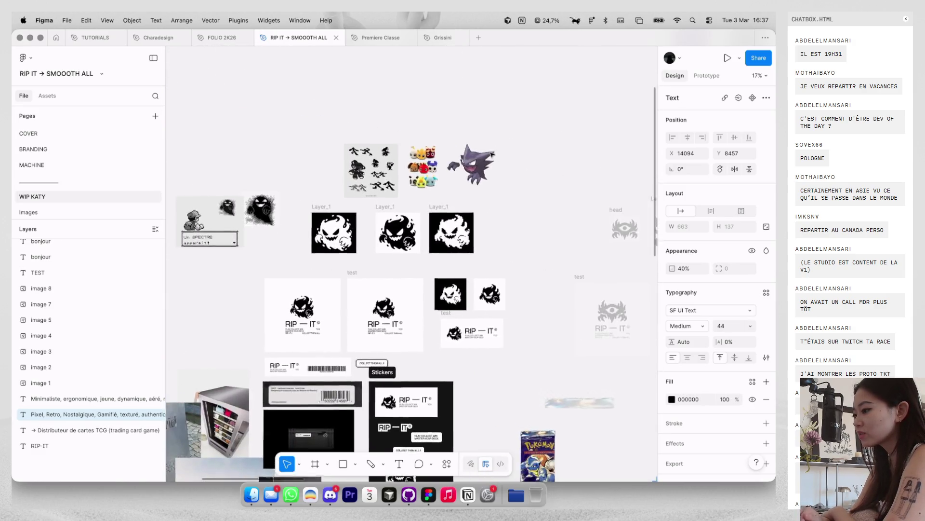
scroll(487, 154, up, 2)
scroll(479, 155, up, 2)
scroll(472, 156, up, 2)
scroll(473, 156, up, 10)
scroll(473, 155, down, 8)
scroll(472, 156, down, 5)
scroll(472, 155, down, 5)
scroll(470, 155, down, 2)
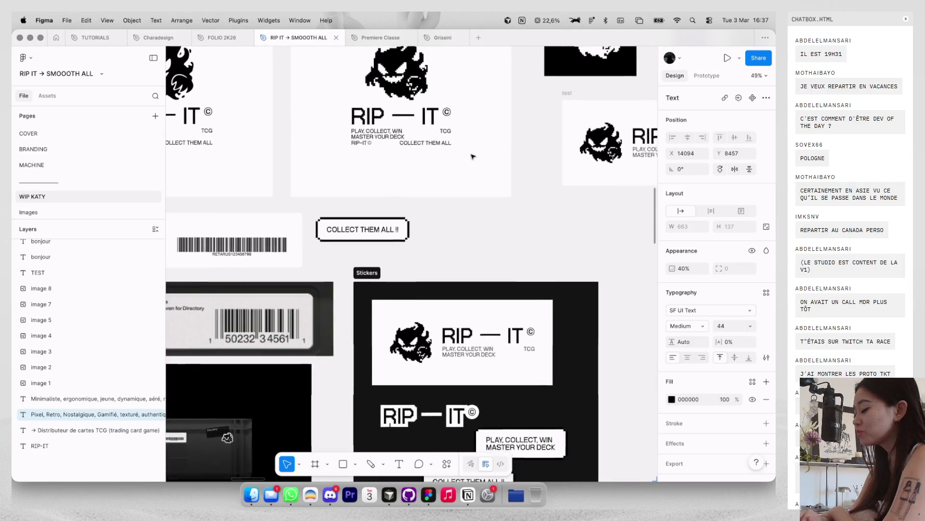
scroll(470, 154, down, 5)
scroll(470, 154, left, 3)
scroll(434, 166, down, 3)
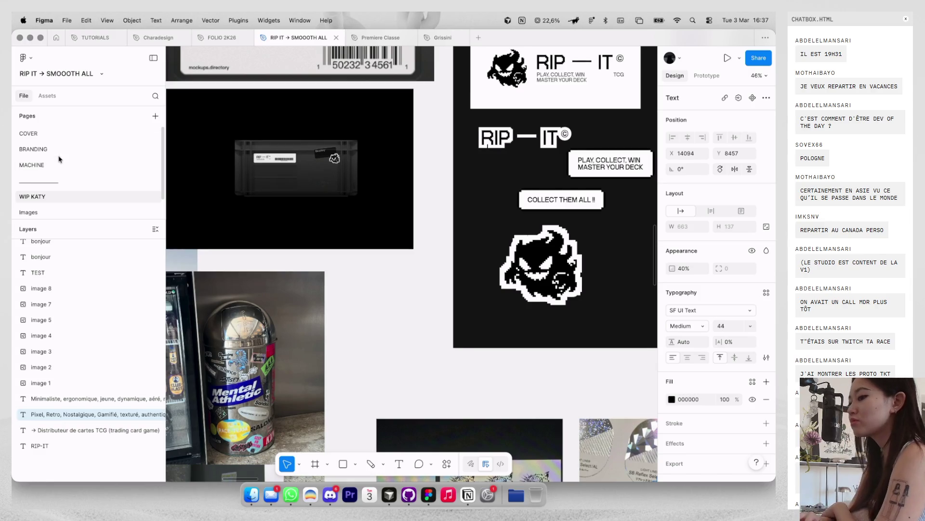
click(60, 164)
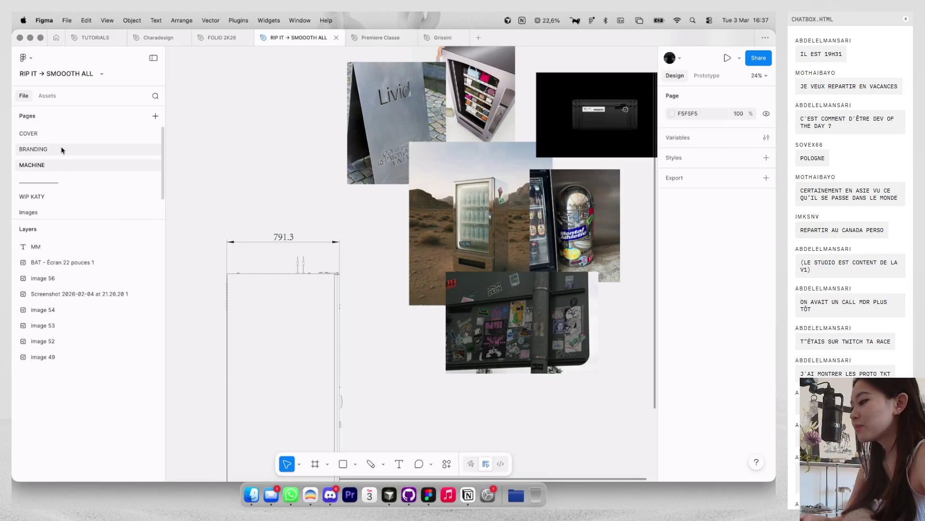
click(60, 150)
Step: Move MASCOTTE up onto the DYNAMIQUE line
scroll(434, 192, up, 5)
scroll(433, 192, up, 1)
click(387, 227)
drag(387, 227, 445, 210)
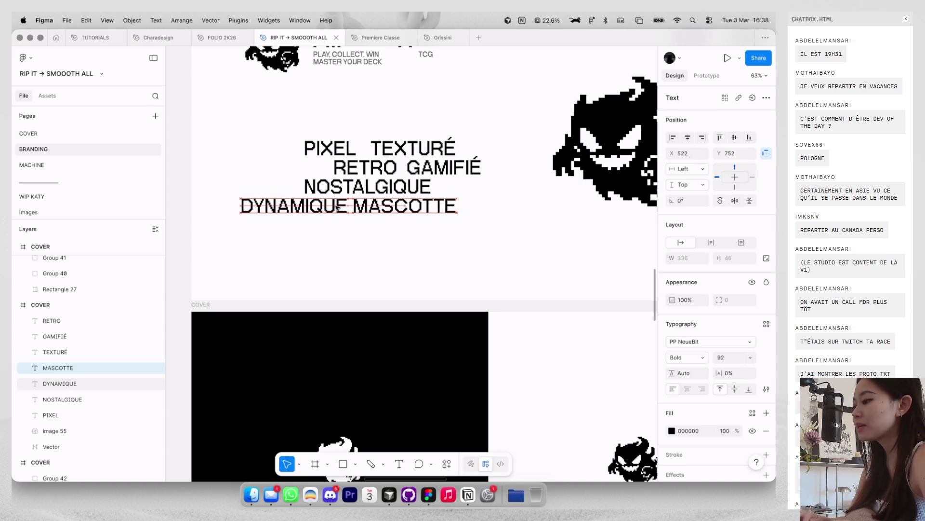
scroll(338, 207, down, 5)
scroll(371, 229, up, 2)
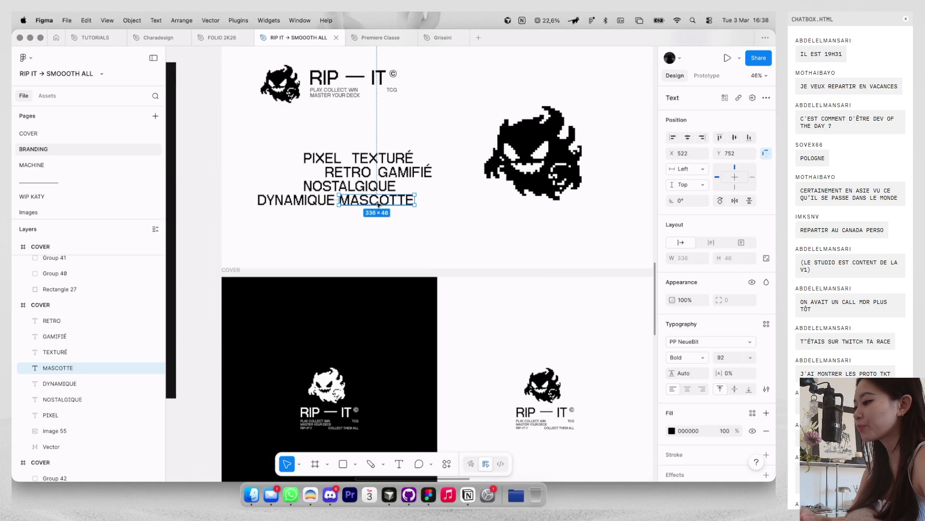
Step: Add a dash between DYNAMIQUE and MASCOTTE so the line reads DYNAMIQUE - MASCOTTE
click(378, 160)
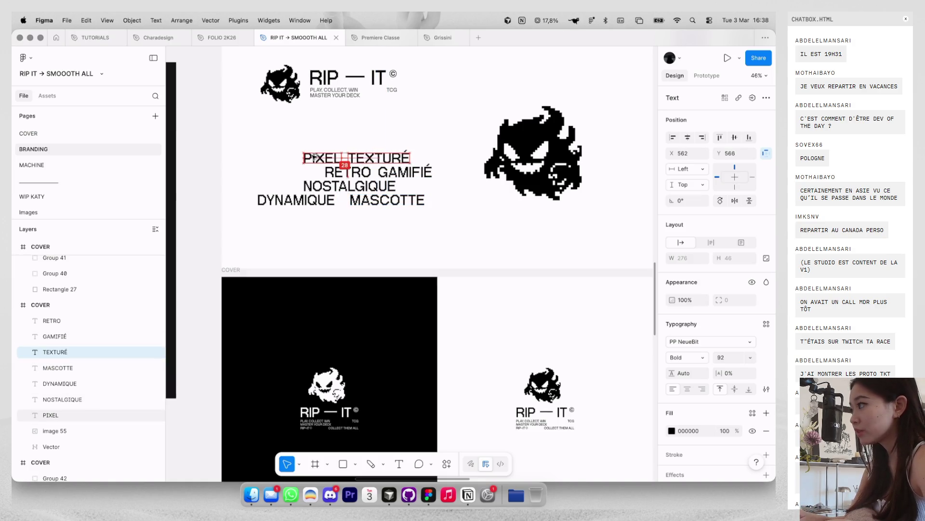
click(360, 203)
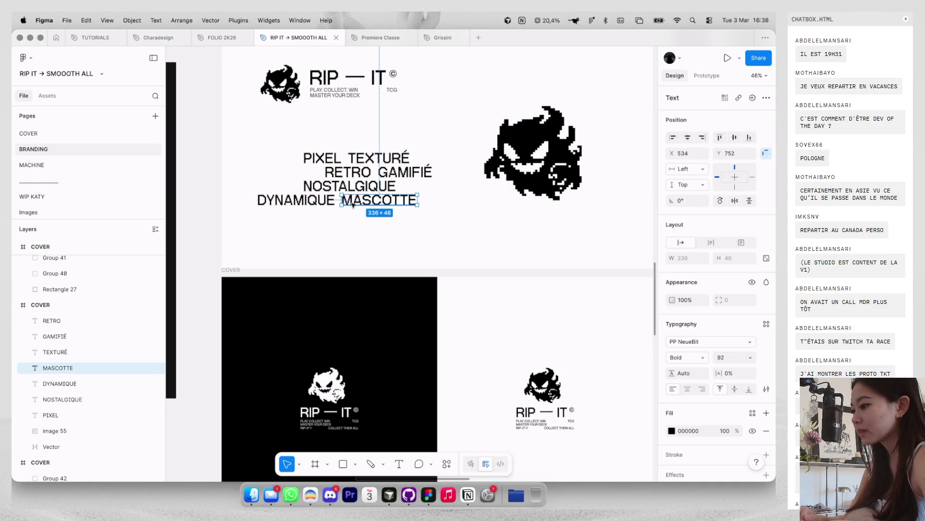
click(347, 234)
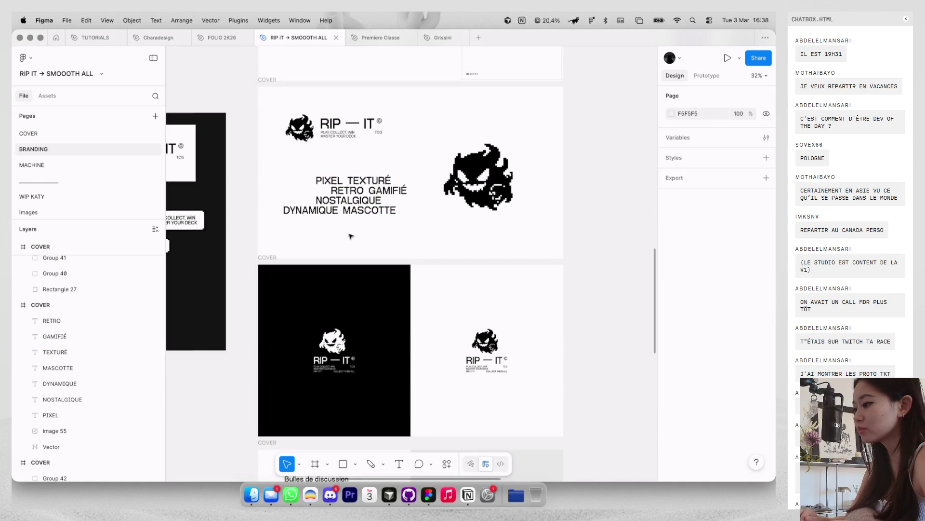
scroll(349, 235, up, 2)
scroll(353, 227, up, 2)
drag(369, 204, 356, 202)
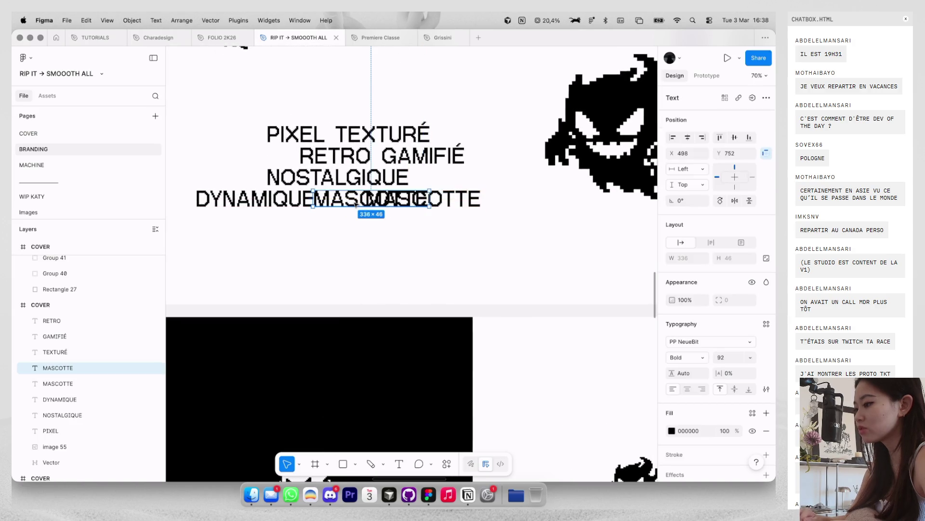
drag(319, 199, 381, 200)
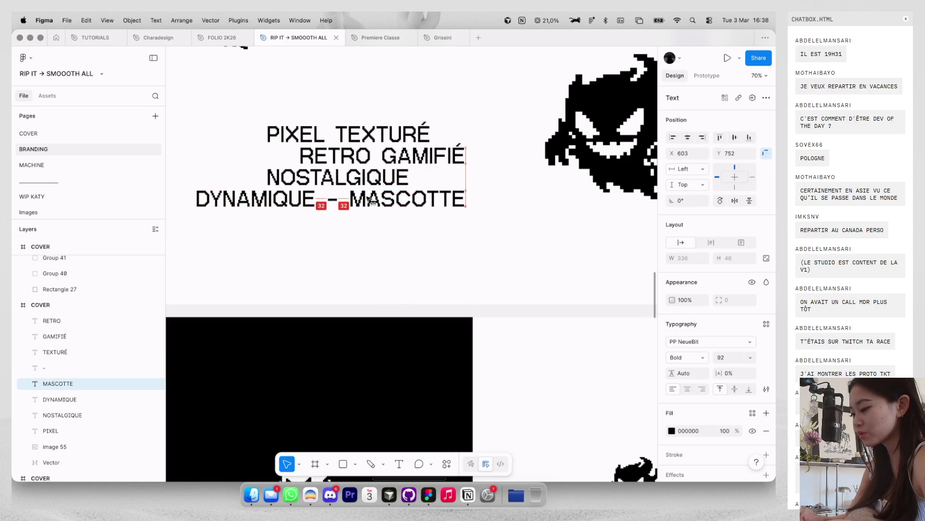
click(344, 239)
scroll(351, 237, down, 3)
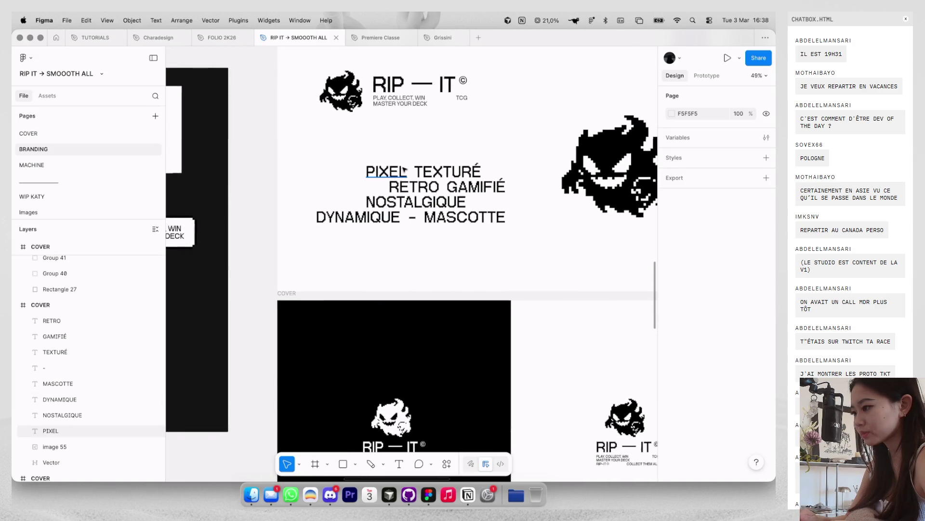
Step: Paste a dash into the top line between PIXEL and TEXTURÉ
click(394, 171)
scroll(395, 172, up, 2)
key(super+v)
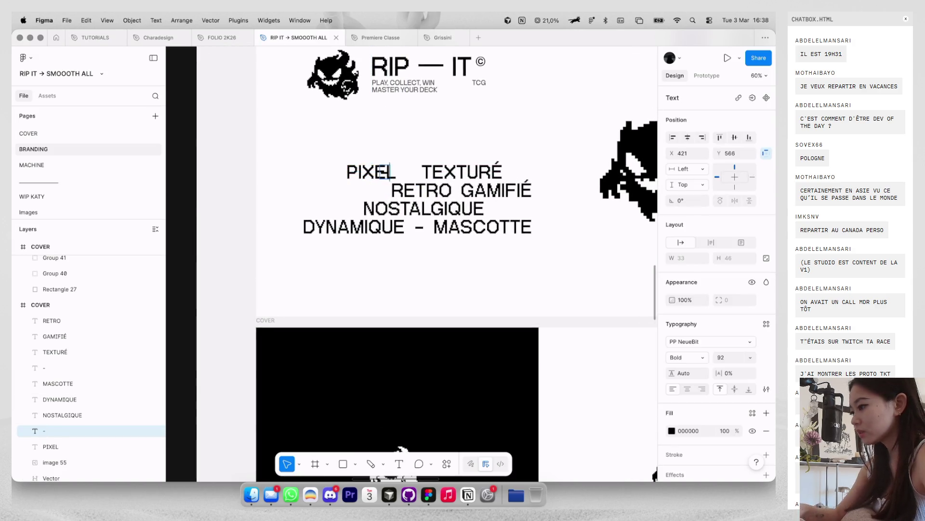
scroll(387, 147, up, 2)
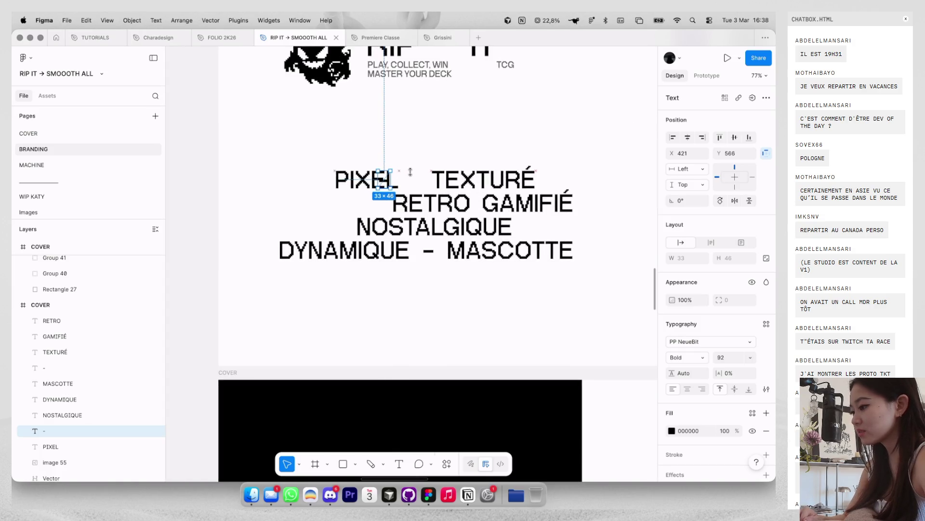
Step: Nudge PIXEL two steps and TEXTURÉ one step right to even the top-line gaps
click(407, 251)
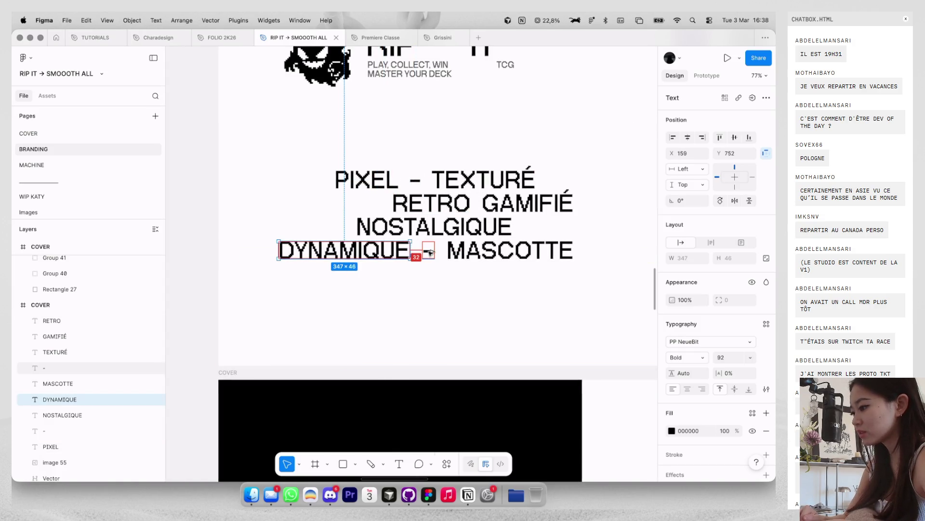
click(395, 179)
key(Right)
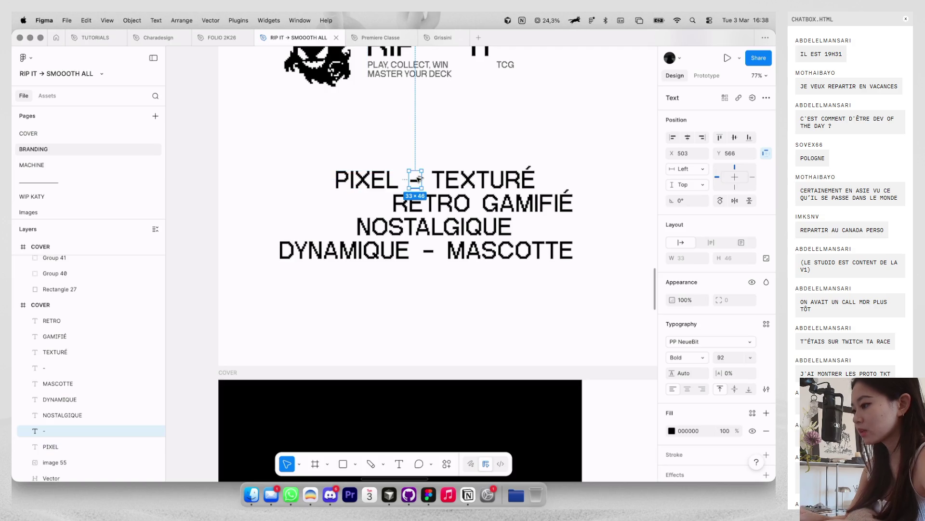
key(Right)
click(444, 179)
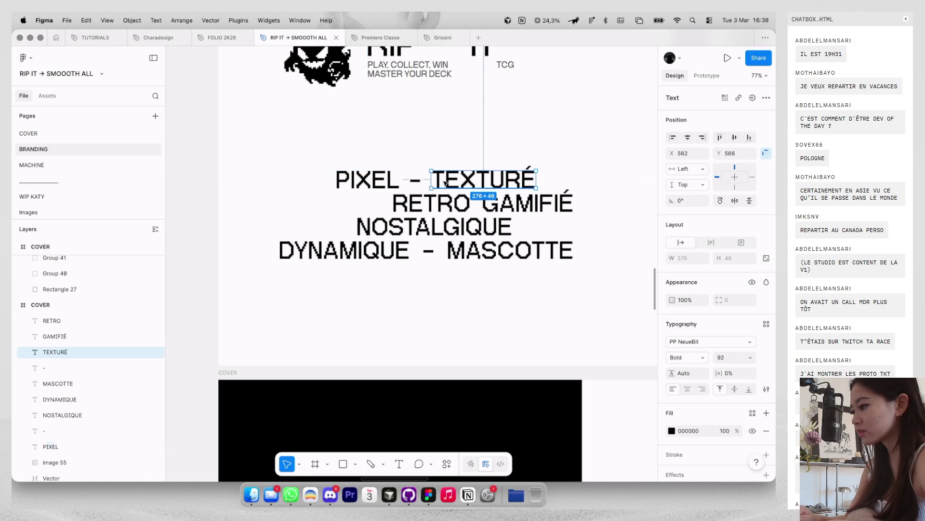
key(Right)
key(Right)
key(Right)
key(Right)
key(Right)
key(Right)
Step: Nudge DYNAMIQUE one step left to even the bottom-line dash spacing
click(395, 250)
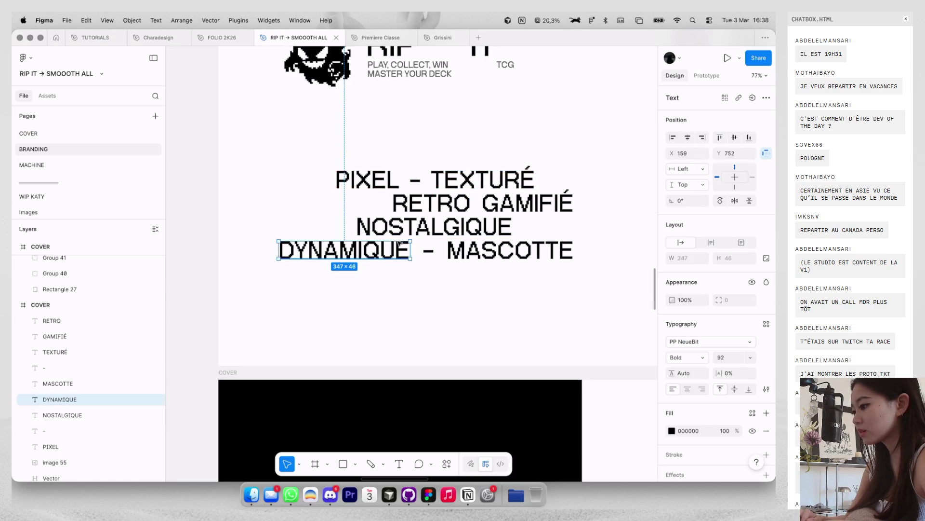
key(Left)
key(Left)
key(Left)
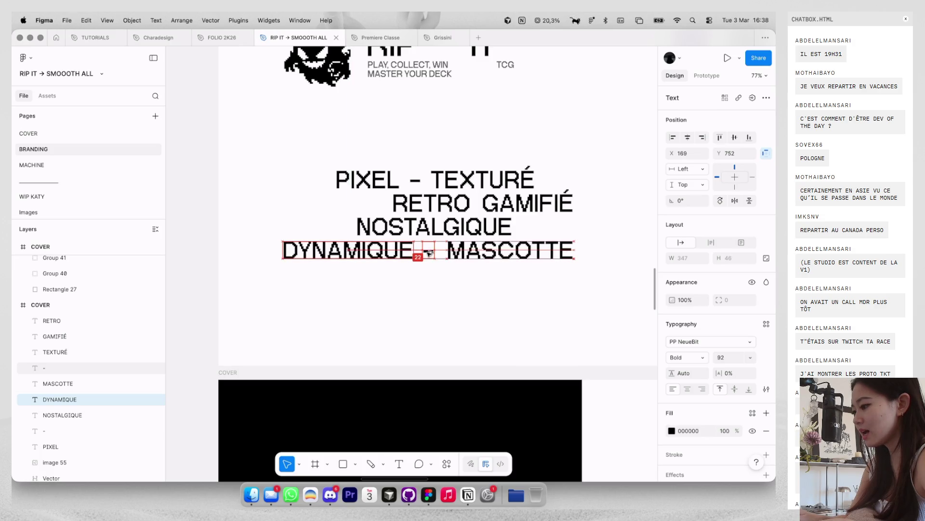
click(474, 258)
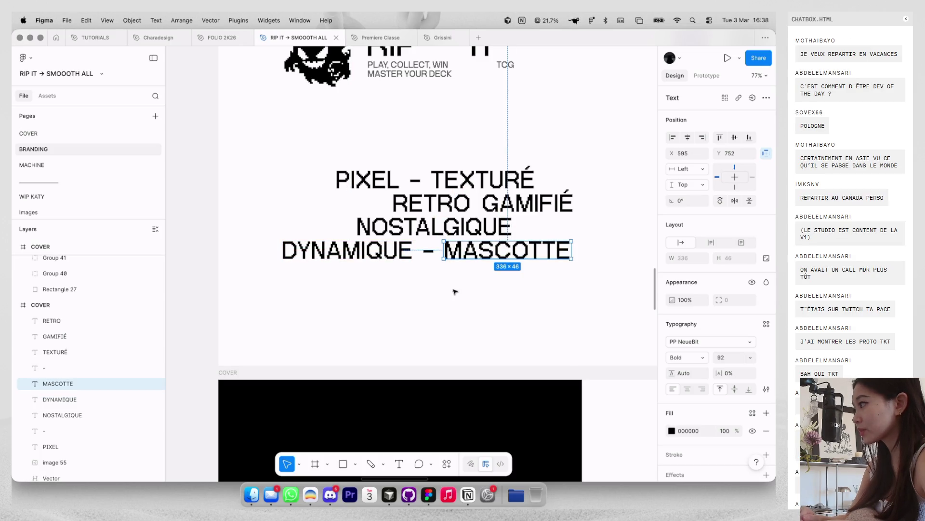
click(455, 291)
scroll(455, 291, down, 3)
scroll(453, 292, down, 2)
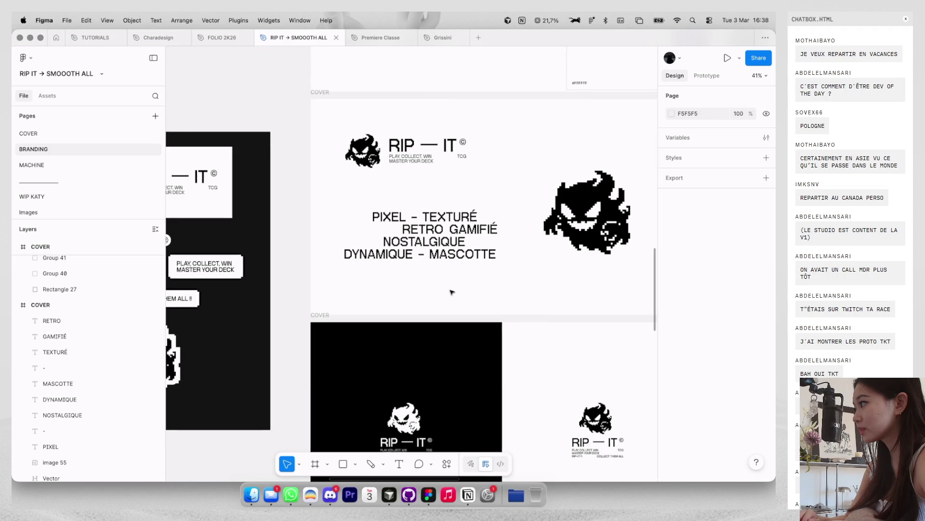
Step: Shift NOSTALGIQUE slightly left within the keyword block
scroll(452, 291, down, 3)
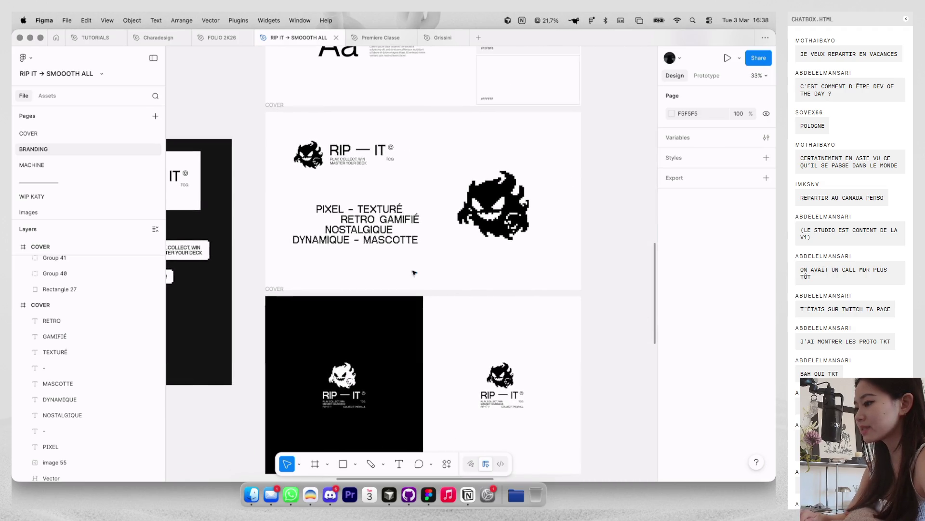
drag(421, 276, 311, 186)
click(301, 195)
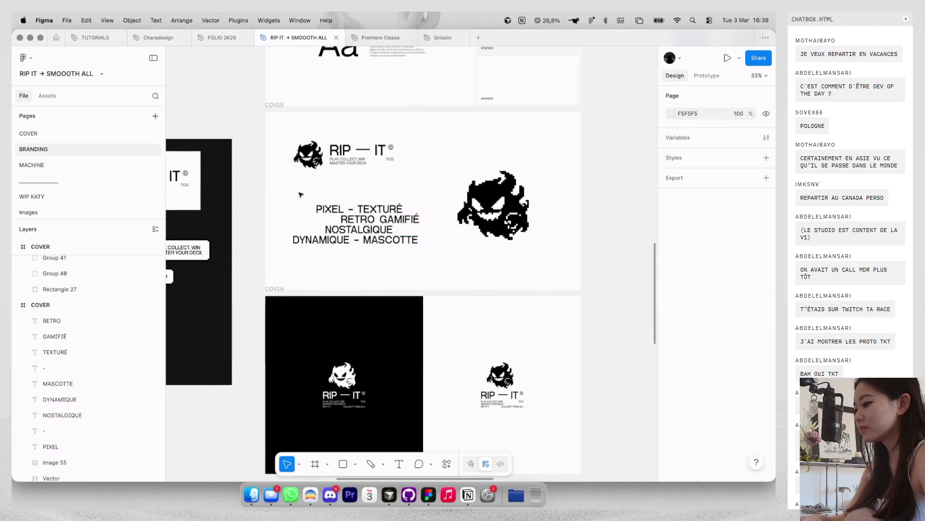
click(345, 230)
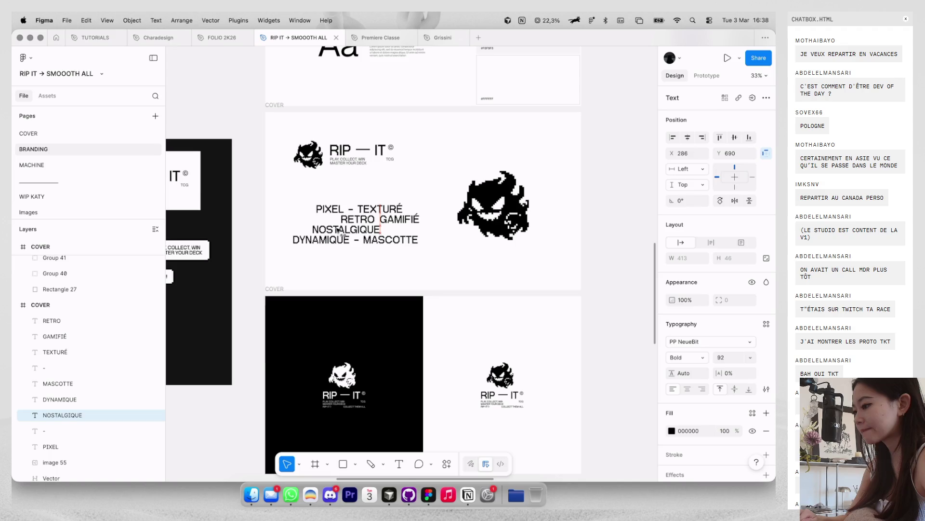
click(331, 264)
scroll(338, 250, up, 2)
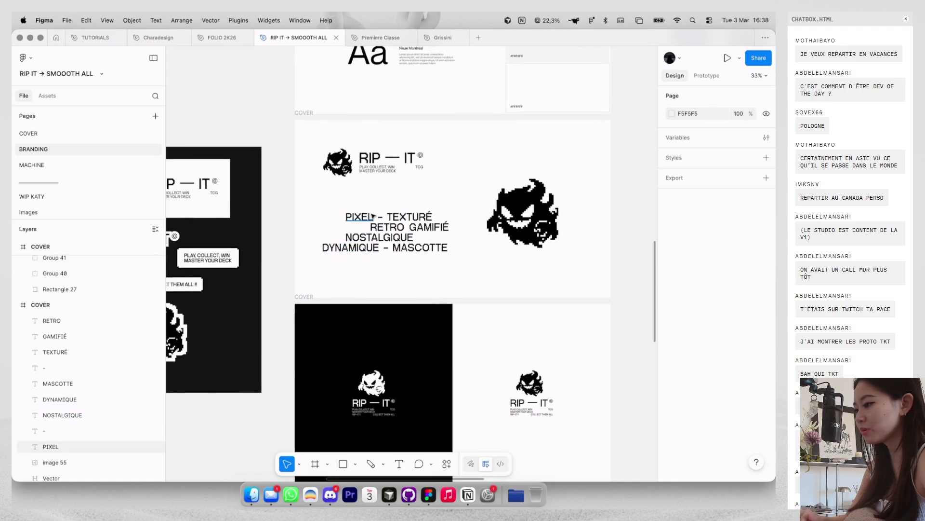
drag(381, 240, 373, 241)
Step: Group all nine keyword text lines into Group 44 (772 × 232)
scroll(380, 247, up, 3)
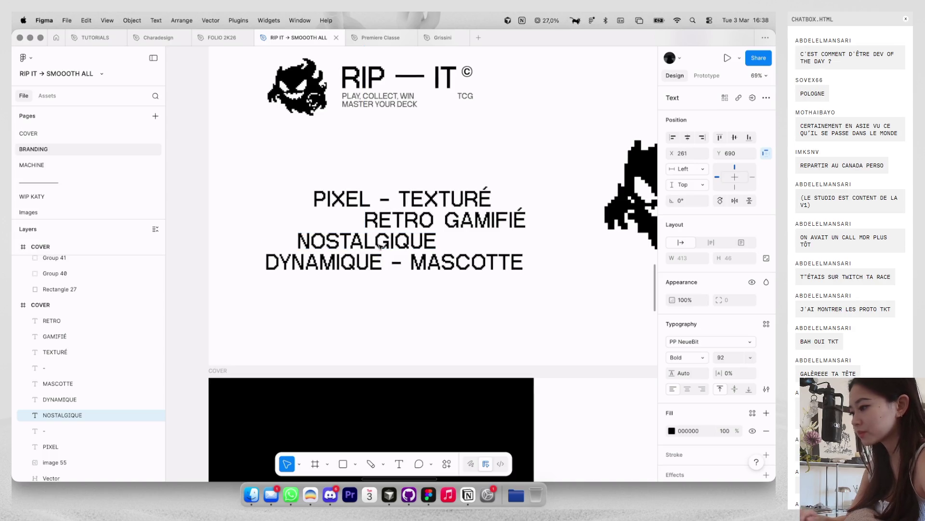
scroll(380, 247, down, 4)
drag(453, 270, 340, 206)
key(super+g)
Step: Scale the keyword group down proportionally to about 630 × 190
key(k)
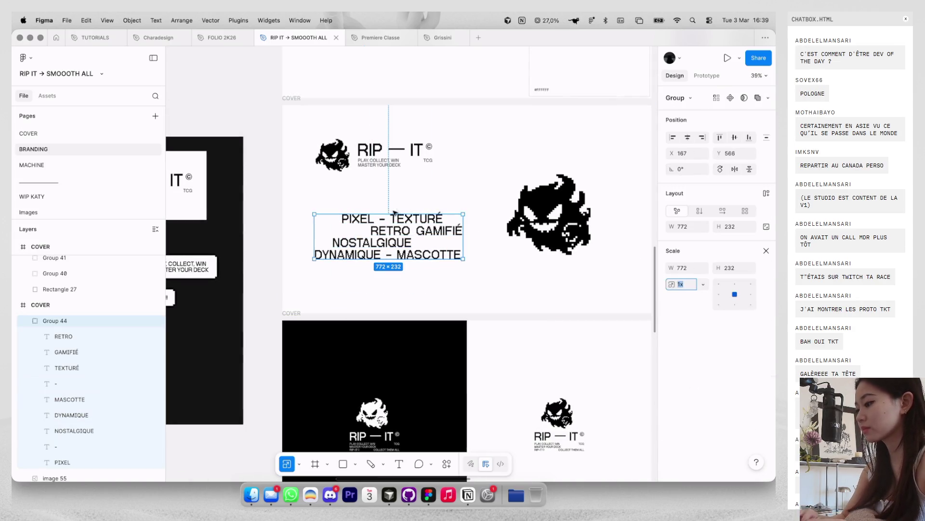
mouse_move(467, 214)
mouse_down()
mouse_move(444, 220)
mouse_move(421, 246)
mouse_move(452, 245)
mouse_up()
key(ctrl+g)
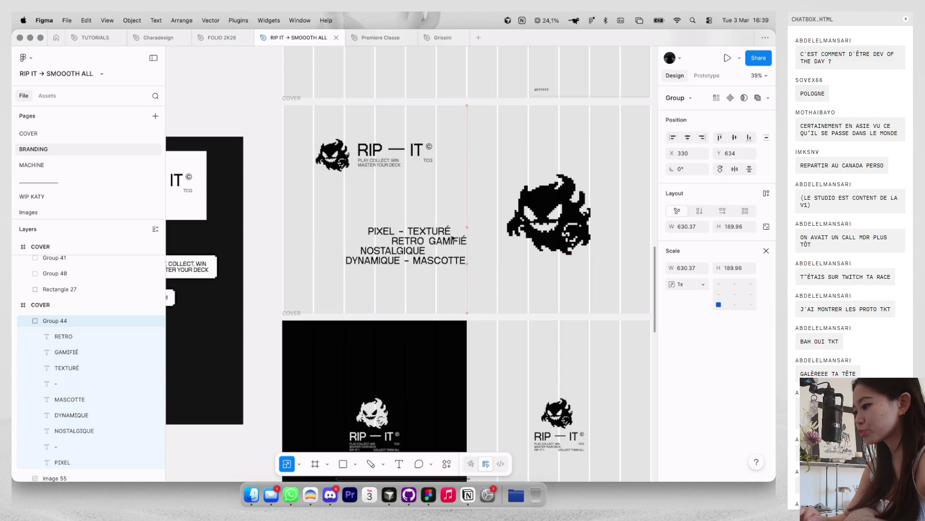
key(Escape)
key(ctrl+g)
scroll(453, 227, up, 5)
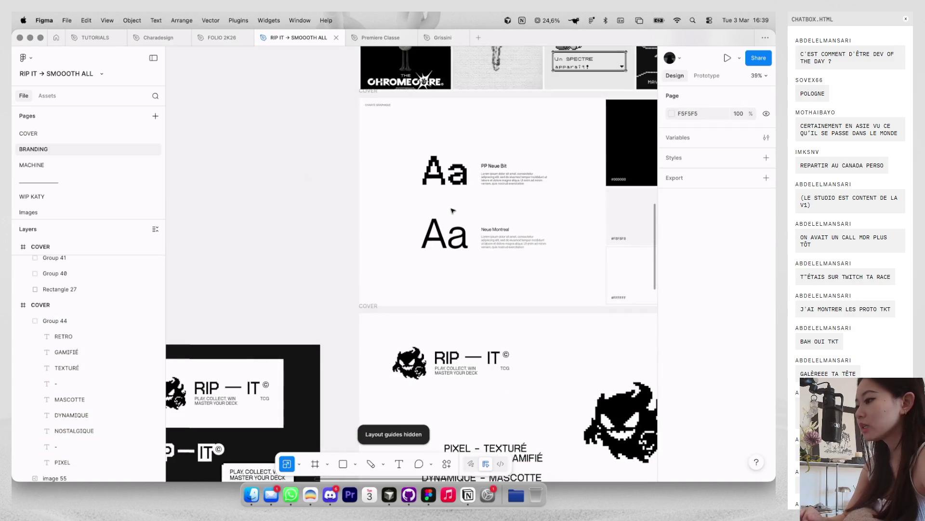
Step: Copy the CHARTE GRAPHIQUE label from the typography frame into the cover's top-left corner
click(372, 104)
scroll(461, 266, down, 5)
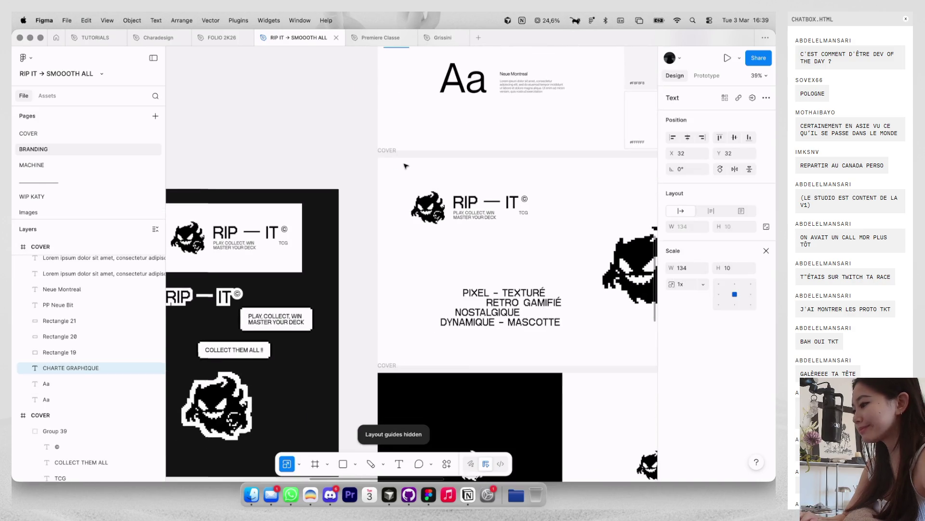
click(461, 266)
scroll(462, 266, up, 5)
key(ctrl+v)
scroll(457, 261, up, 3)
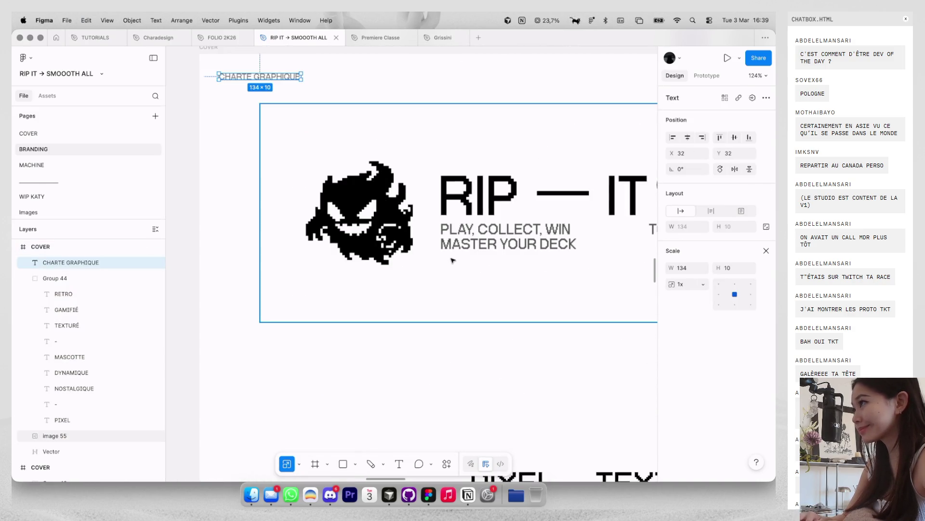
double_click(275, 77)
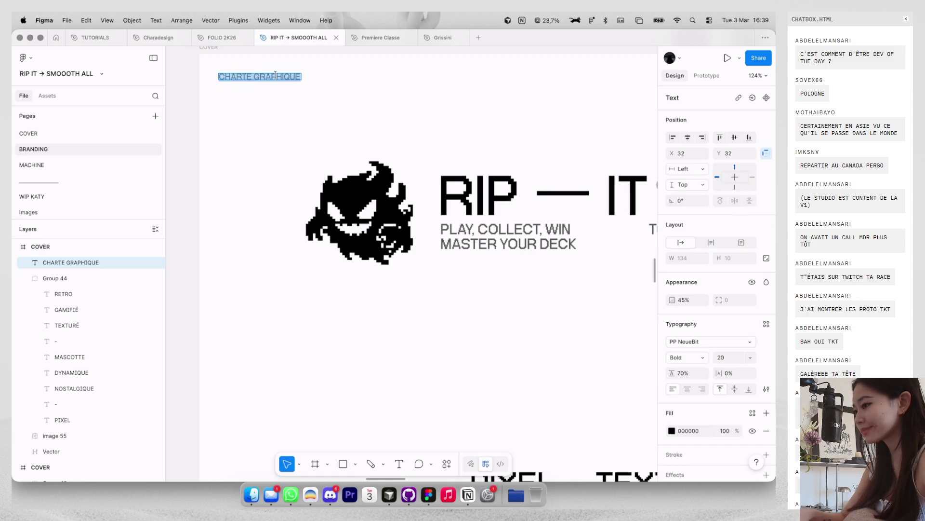
text(LOGO)
Step: Paste another label copy beside the keyword block and retype it as KEYWORDS
scroll(278, 90, down, 5)
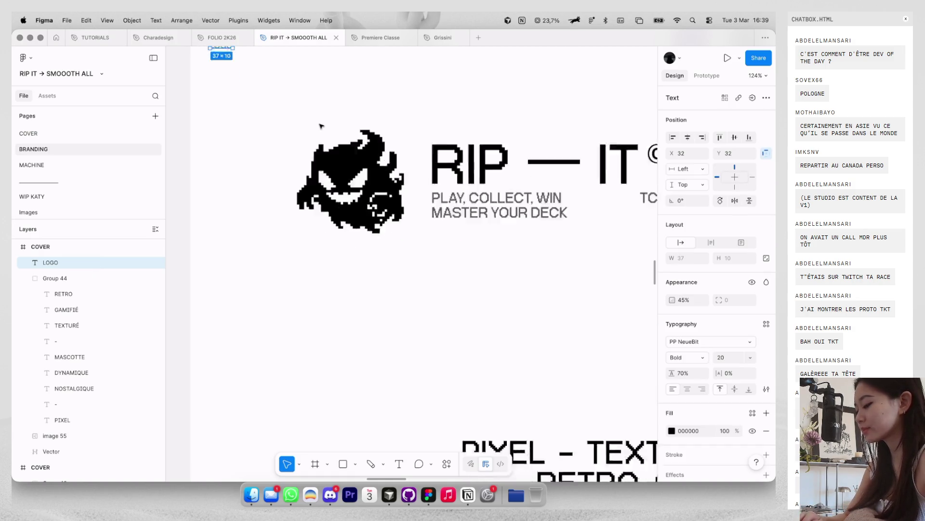
key(ctrl+v)
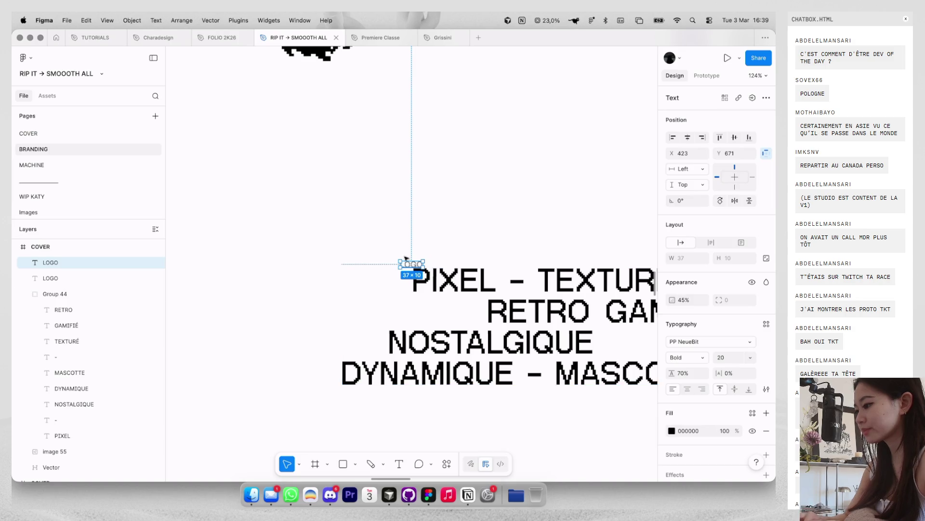
drag(357, 264, 359, 239)
key(shift+g)
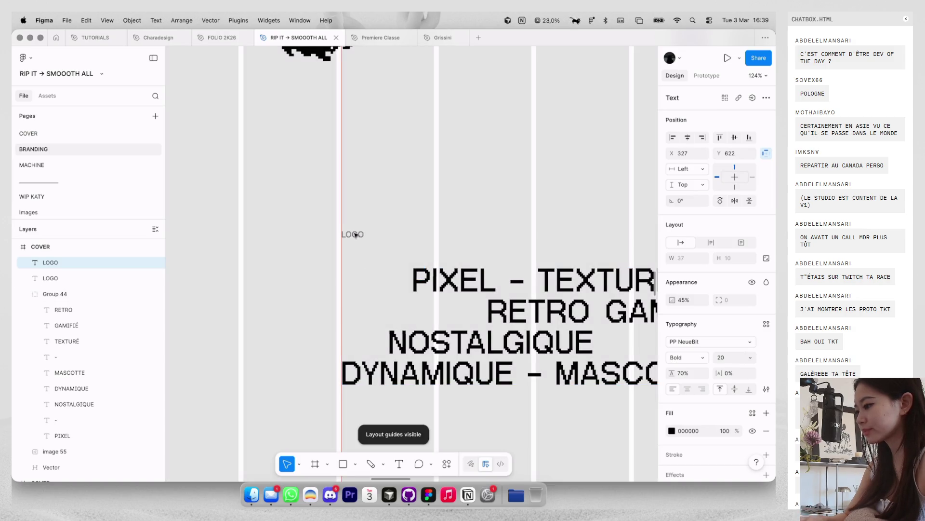
text(KEYWORDS)
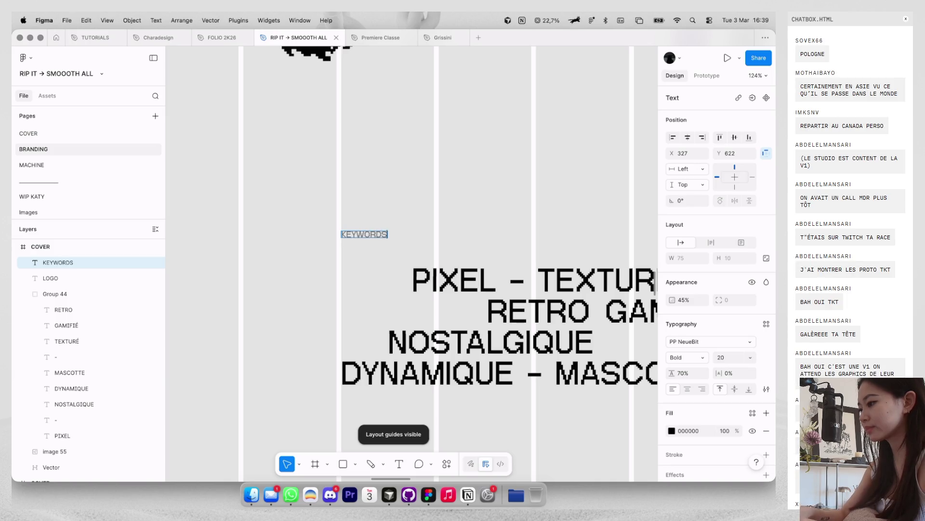
click(414, 195)
Step: Lower the KEYWORDS label level with the keyword block's top line
scroll(428, 186, down, 5)
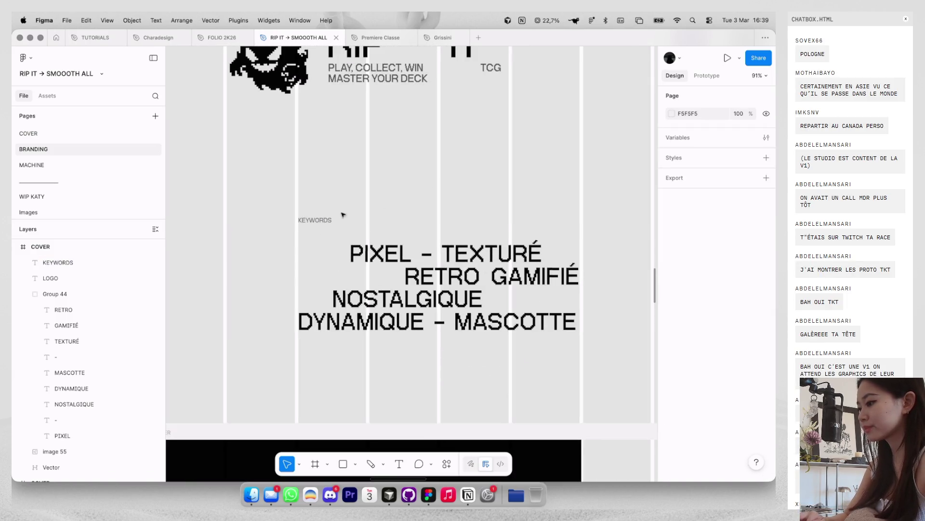
drag(324, 220, 324, 237)
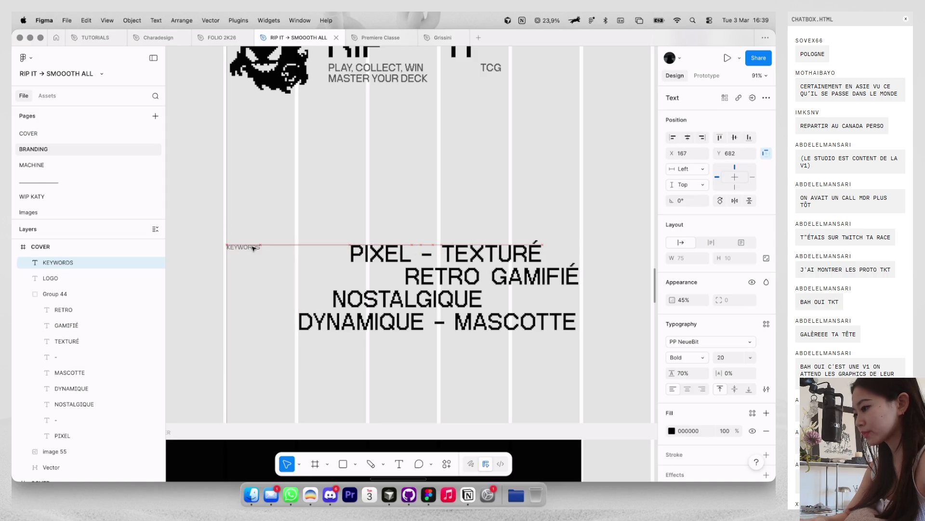
click(299, 207)
key(shift+g)
scroll(310, 206, down, 5)
scroll(311, 207, down, 3)
scroll(312, 207, down, 2)
scroll(312, 207, down, 1)
scroll(312, 207, down, 2)
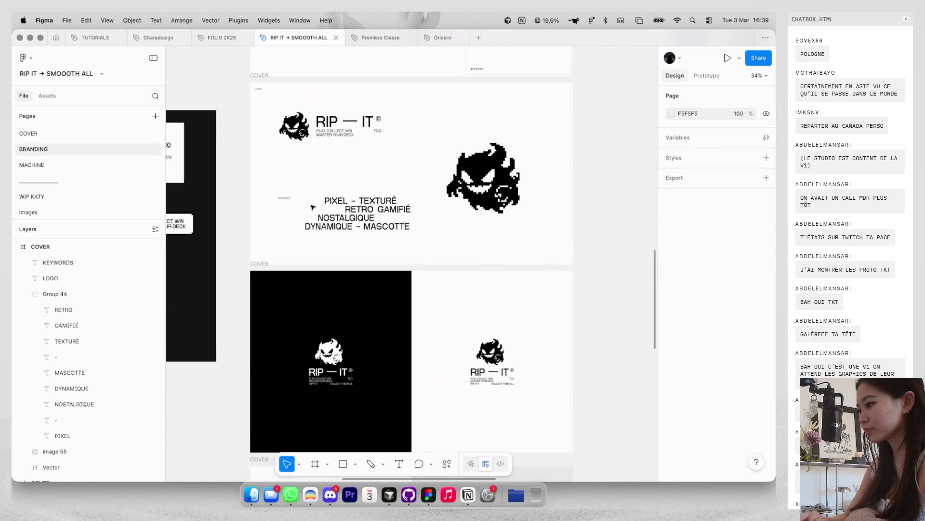
Step: Duplicate the cover frame to the right
scroll(313, 207, down, 2)
click(284, 127)
drag(283, 127, 553, 129)
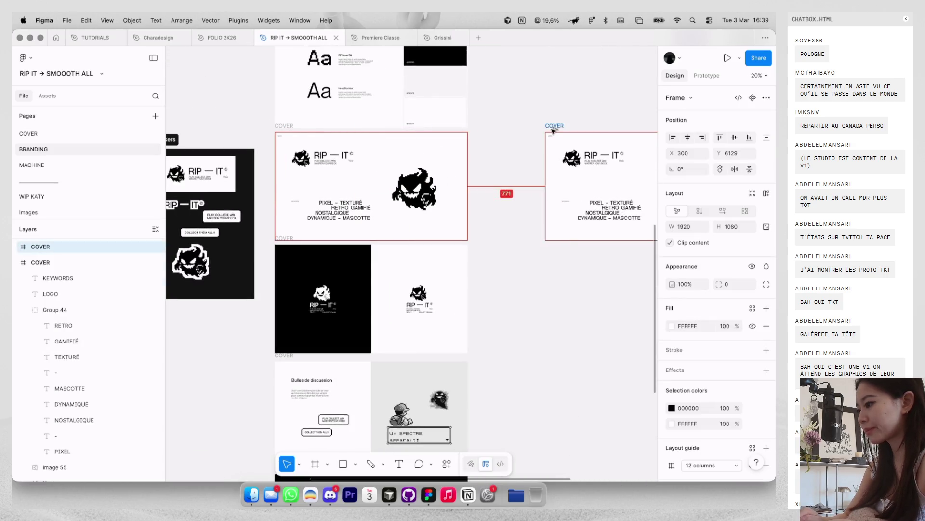
click(310, 171)
key(Escape)
Step: Delete the LOGO label and raise the KEYWORDS label and keyword block together
click(282, 140)
key(Delete)
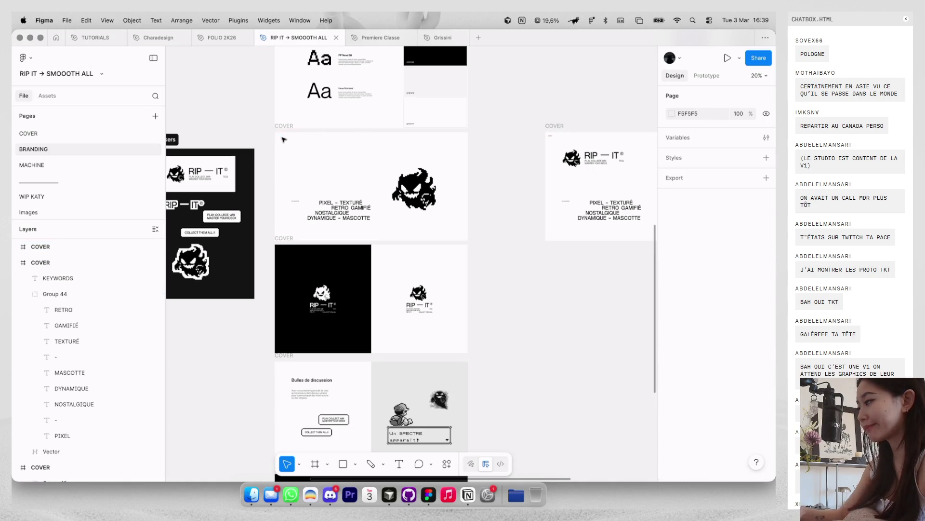
scroll(296, 159, up, 2)
key(shift+g)
click(295, 218)
shift+click(357, 227)
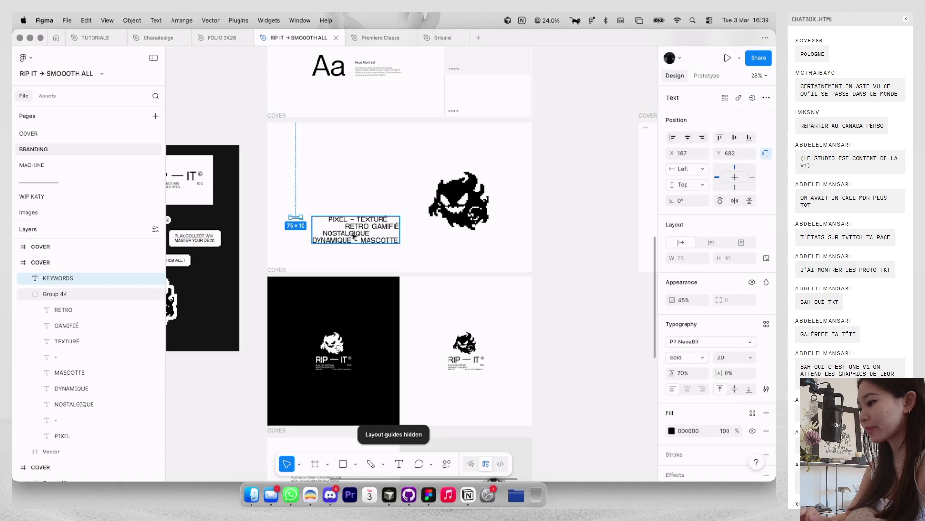
drag(359, 234, 359, 167)
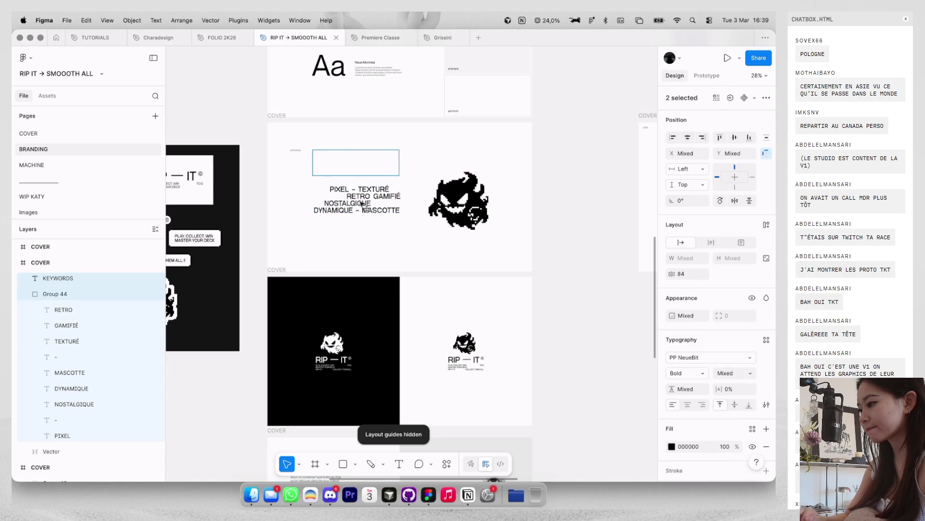
key(Escape)
Step: Move the mascot up and align the keyword text block with its top
mouse_move(374, 168)
mouse_down()
mouse_move(437, 246)
mouse_move(482, 233)
mouse_up()
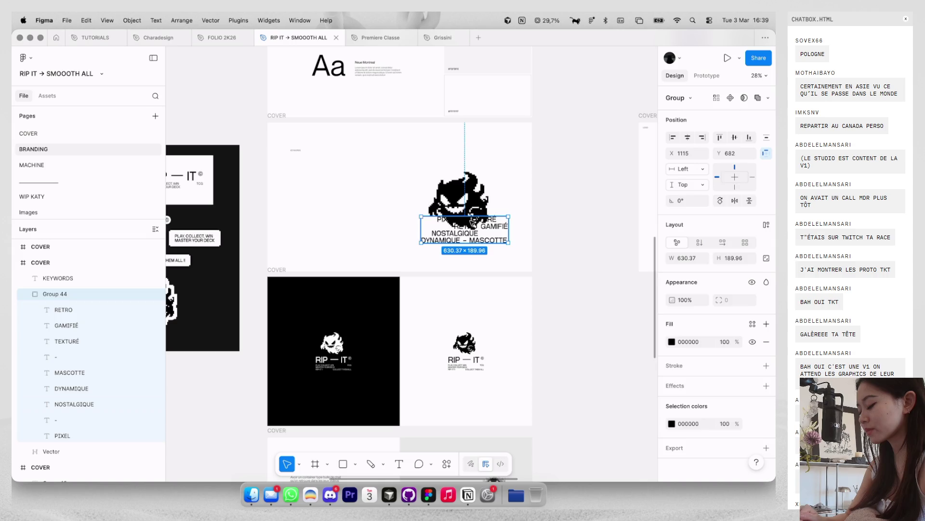
drag(473, 185, 352, 182)
key(ctrl+z)
key(ctrl+z)
key(ctrl+z)
key(ctrl+shift+z)
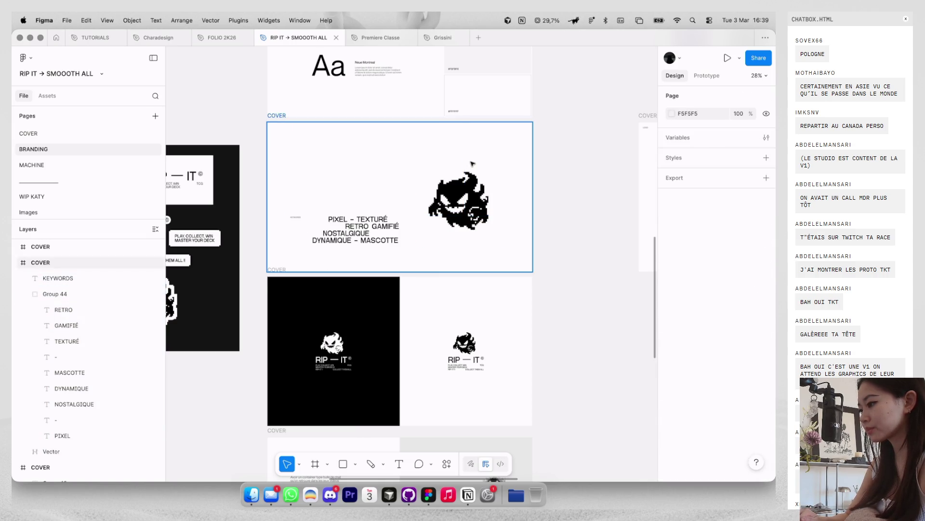
drag(435, 220, 435, 193)
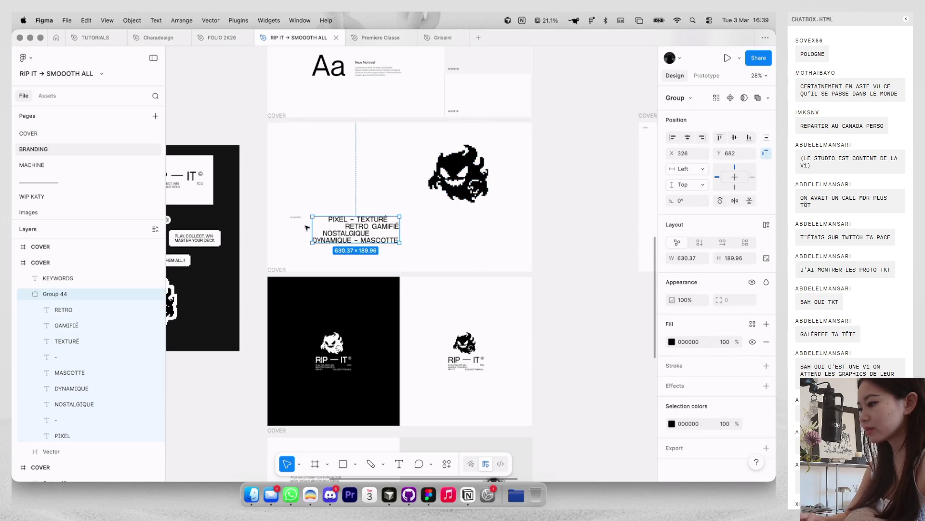
drag(295, 223, 295, 152)
Step: Move the pixel ghost mascot down to the lower right and hide the layout guides
click(461, 169)
drag(460, 170, 478, 210)
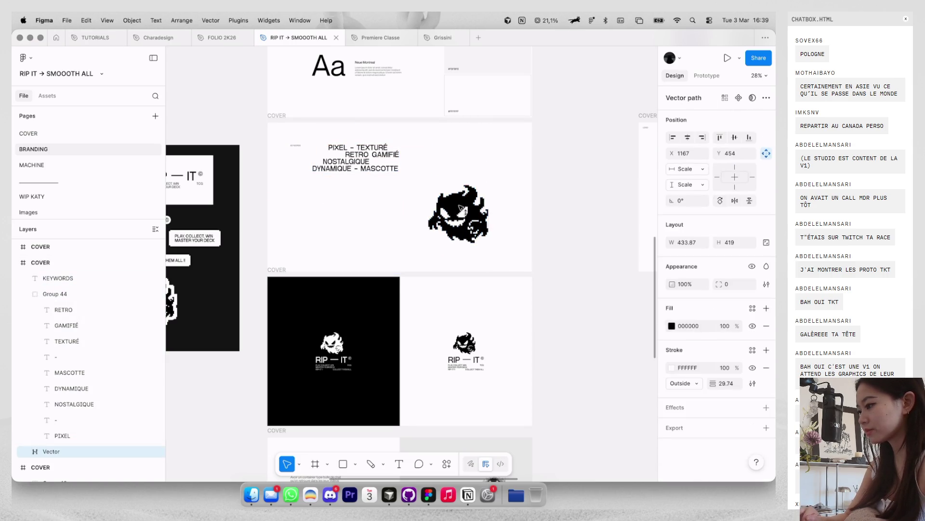
key(ctrl+g)
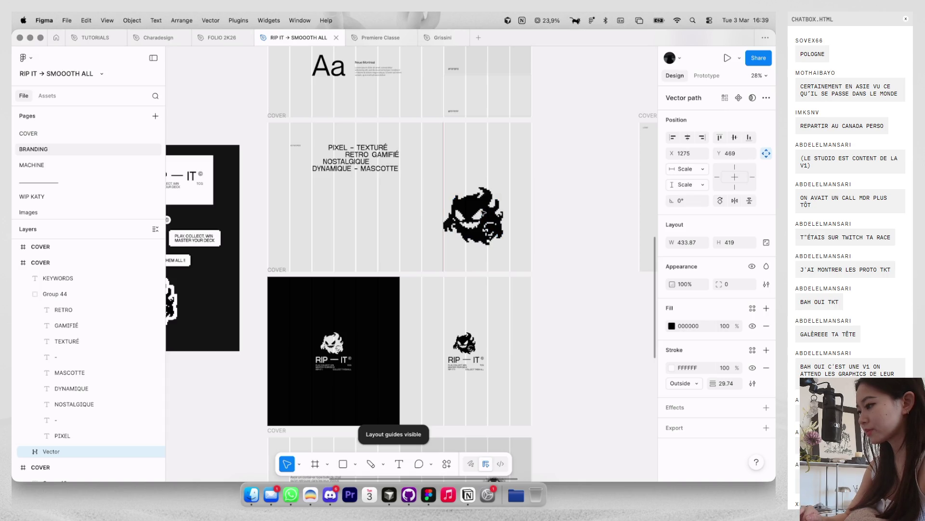
click(416, 170)
key(ctrl+g)
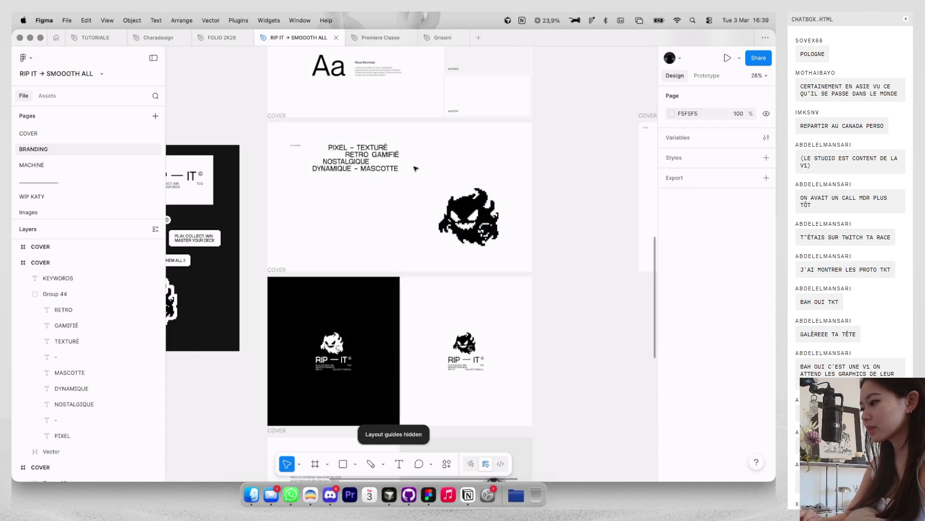
scroll(376, 202, down, 3)
scroll(347, 222, left, 2)
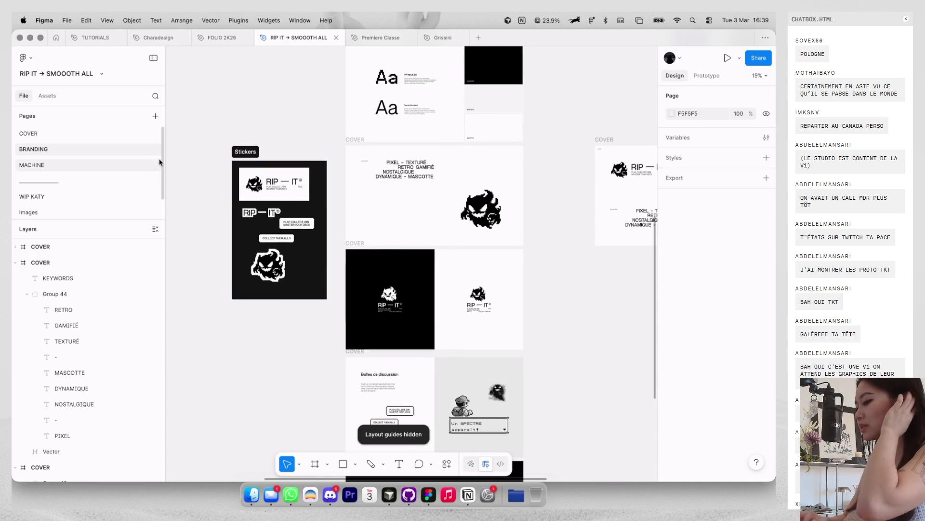
Step: On the WIP KATY page, select the shadow-sketch sheet, Haunter and plush toys images
click(89, 197)
scroll(410, 265, down, 5)
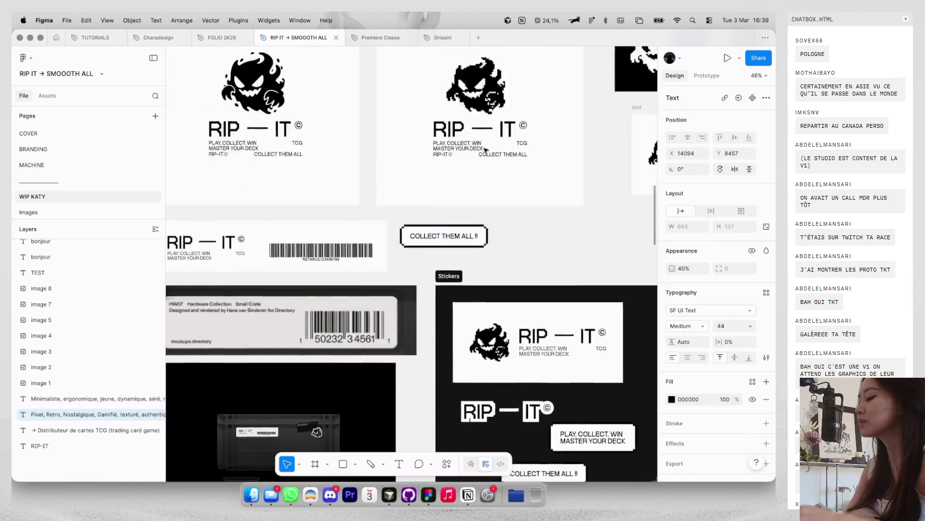
scroll(366, 145, up, 3)
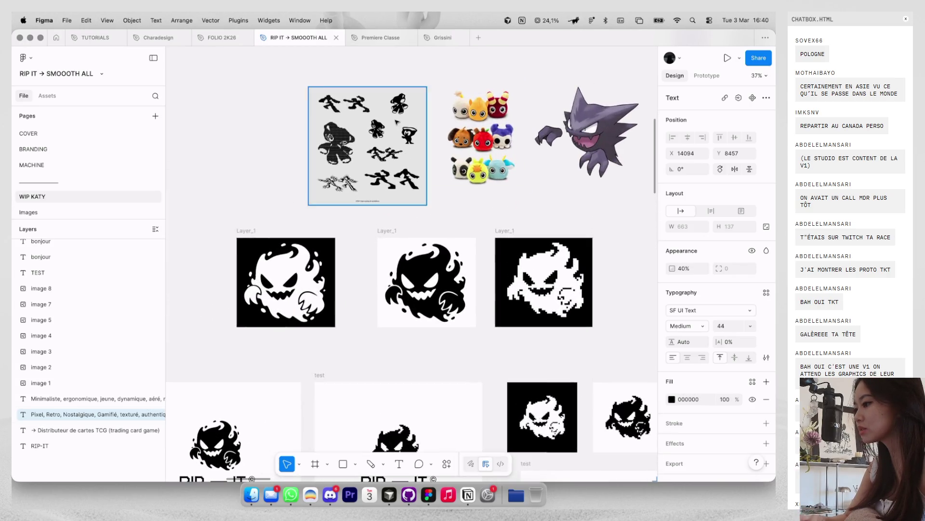
click(366, 144)
scroll(366, 144, up, 5)
shift+click(594, 154)
shift+click(470, 145)
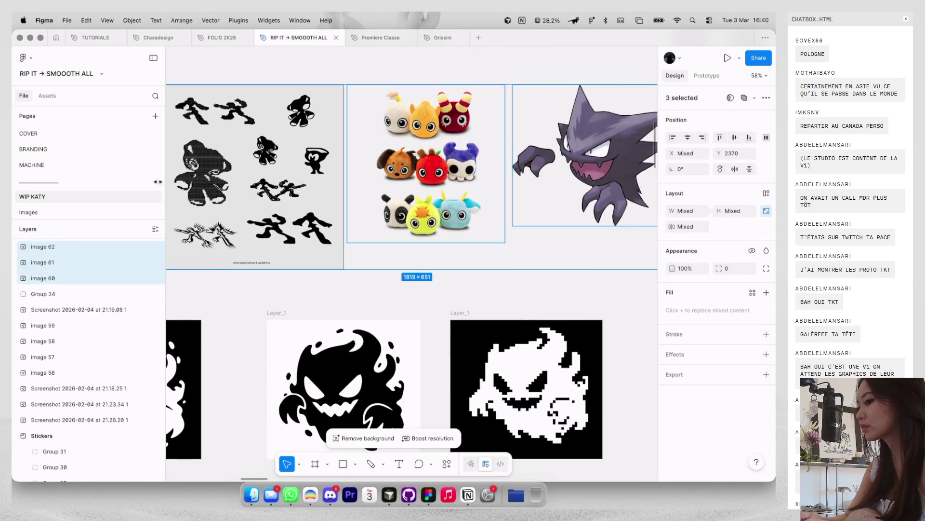
Step: Paste the three images onto the BRANDING page
click(104, 166)
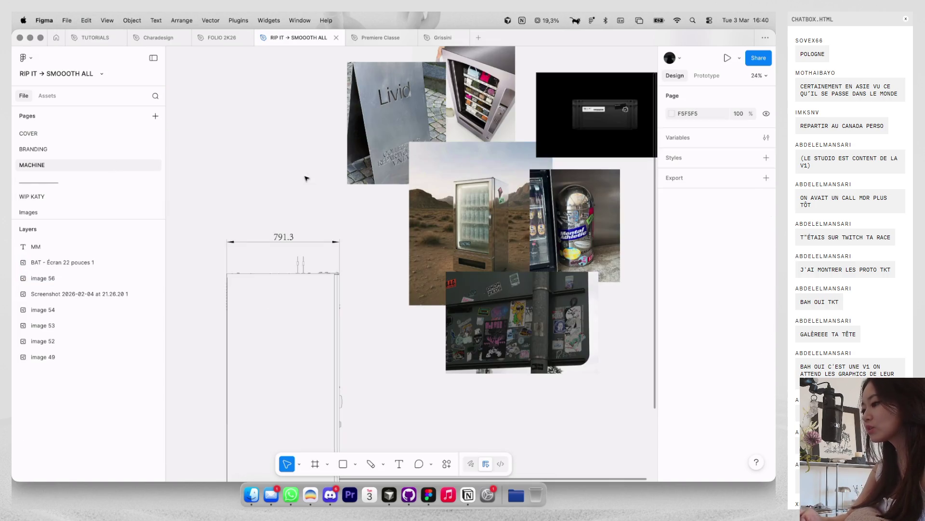
click(98, 149)
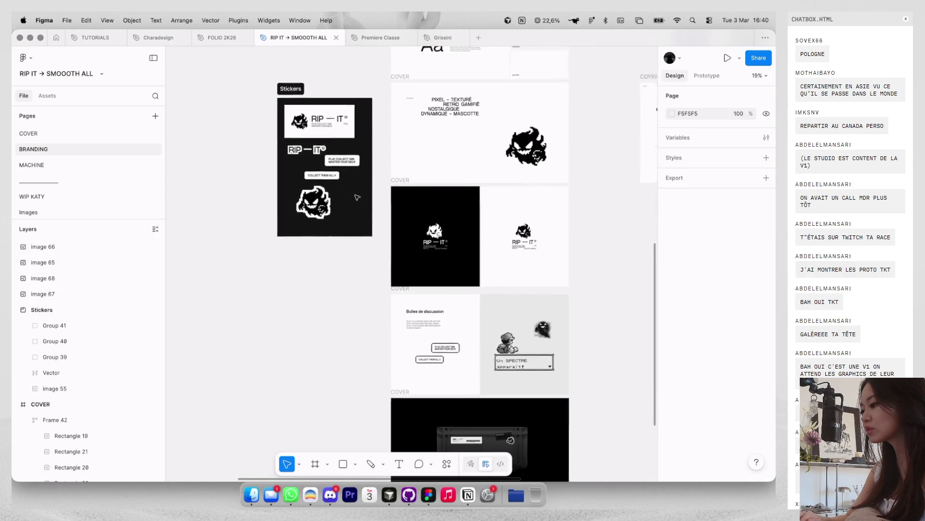
key(super+v)
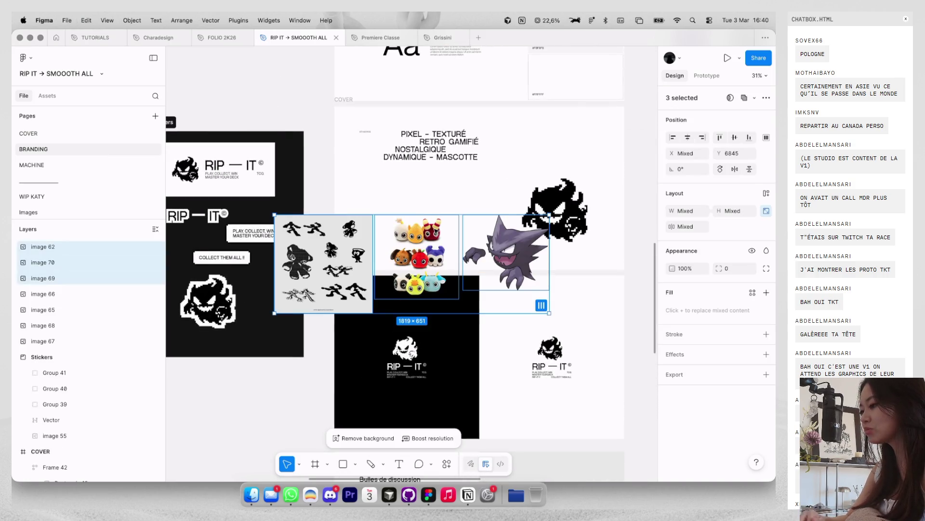
Step: Move the plush toys and Haunter images off the keywords slide
click(477, 212)
shift+click(547, 210)
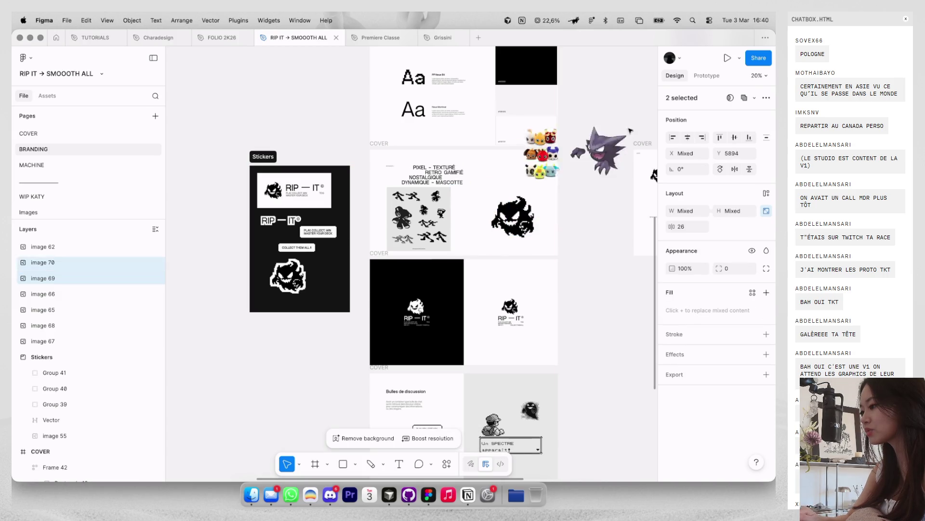
drag(547, 209, 288, 118)
Step: With layout guides shown, resize the shadow-sketch image to about 302 × 302 below the keywords
click(449, 238)
scroll(463, 240, up, 5)
drag(444, 207, 410, 193)
scroll(394, 201, up, 3)
key(shift+g)
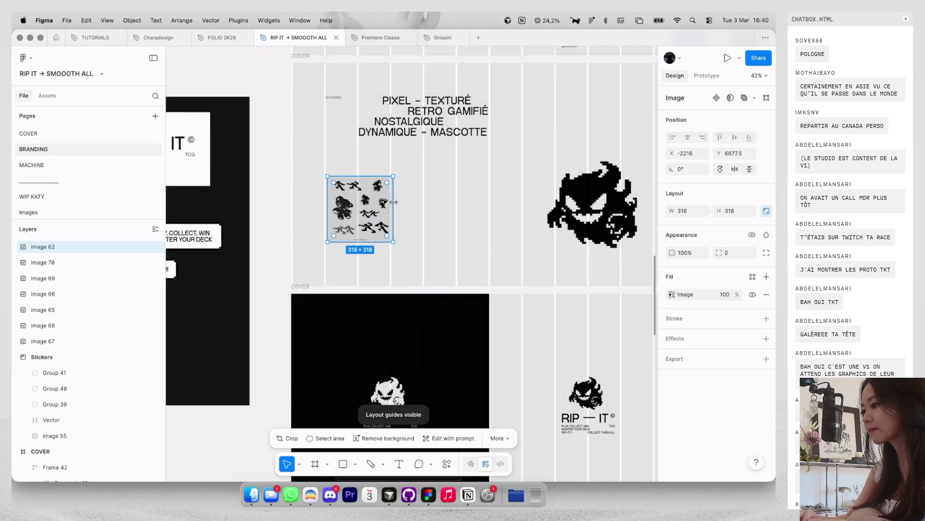
mouse_move(394, 201)
mouse_down()
mouse_move(387, 179)
mouse_move(389, 200)
mouse_up()
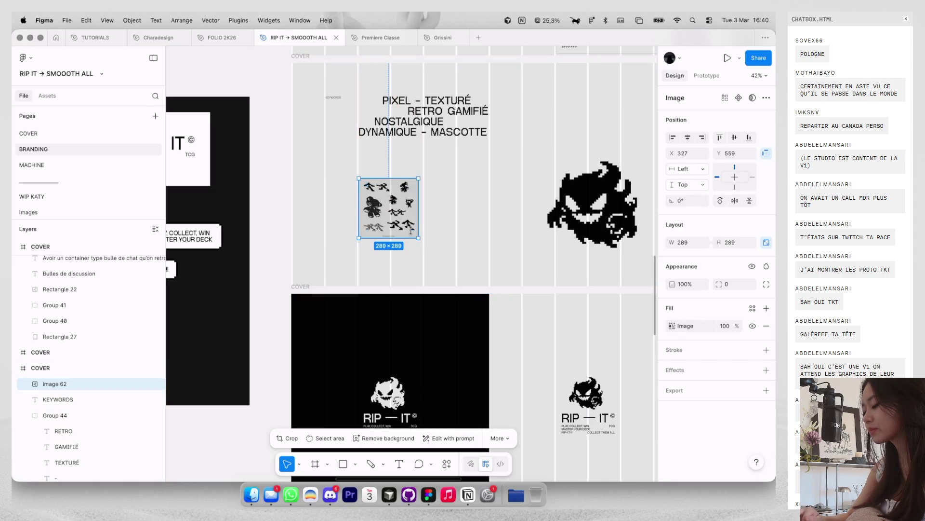
drag(417, 236, 508, 231)
Step: Alt-drag a copy of the KEYWORDS label down to serve as the RÉFÉRENCES label
click(577, 197)
mouse_move(351, 102)
mouse_down()
mouse_move(337, 161)
mouse_move(493, 212)
mouse_up()
scroll(337, 161, up, 3)
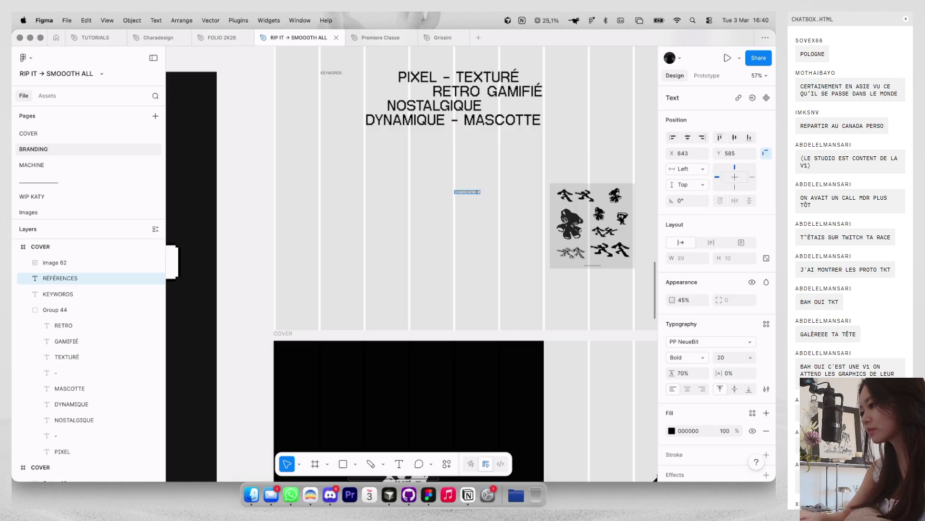
Step: Reposition the RÉFÉRENCES label and align the sketch image with it, enlarging it to 311 × 311
scroll(495, 207, up, 3)
drag(463, 210, 469, 207)
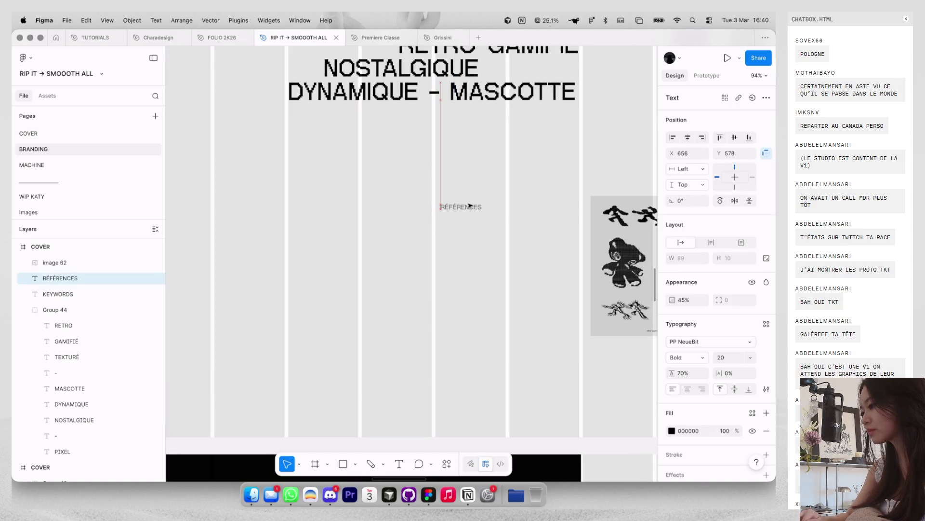
scroll(465, 205, down, 5)
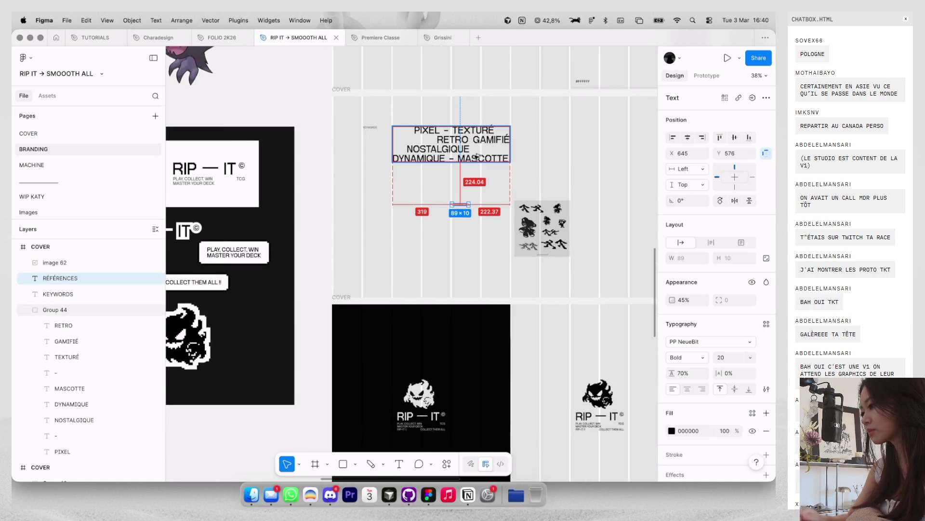
click(526, 220)
scroll(526, 220, up, 3)
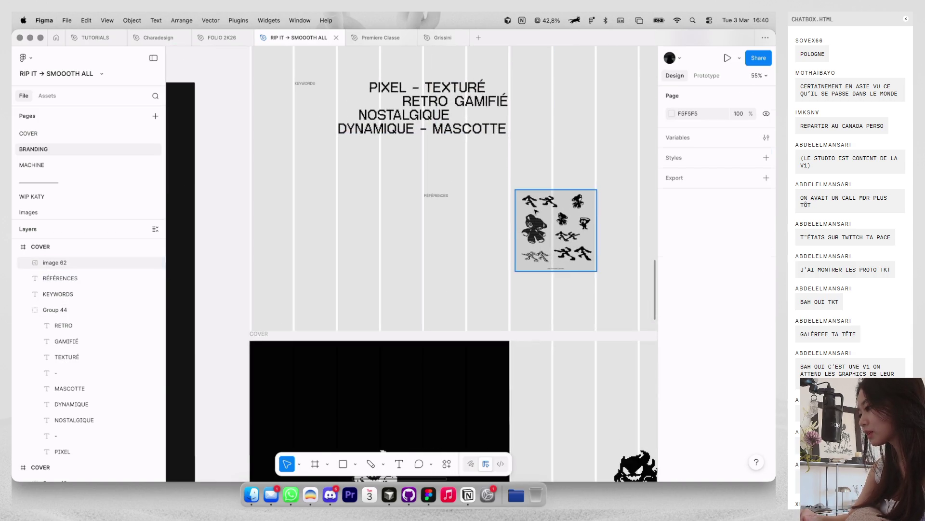
drag(530, 212, 531, 215)
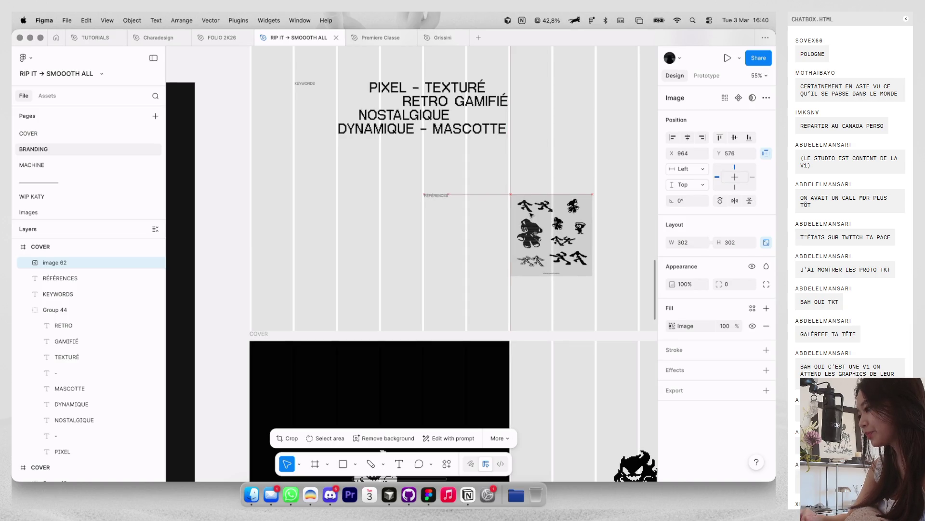
drag(591, 276, 594, 279)
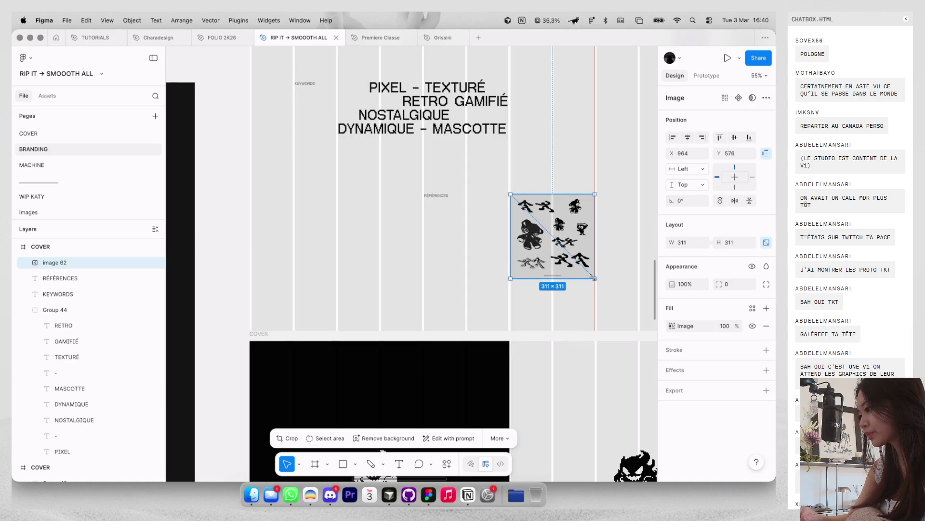
click(614, 248)
Step: With layout guides back on, shift the RÉFÉRENCES label and sketch image left together
key(ctrl+g)
scroll(614, 249, down, 3)
scroll(613, 249, right, 2)
click(514, 235)
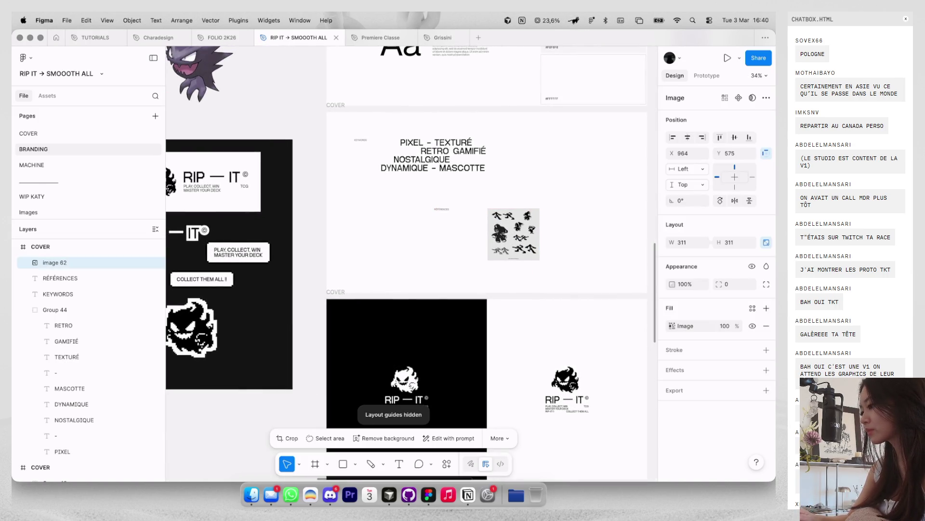
click(535, 202)
scroll(557, 168, right, 1)
key(ctrl+g)
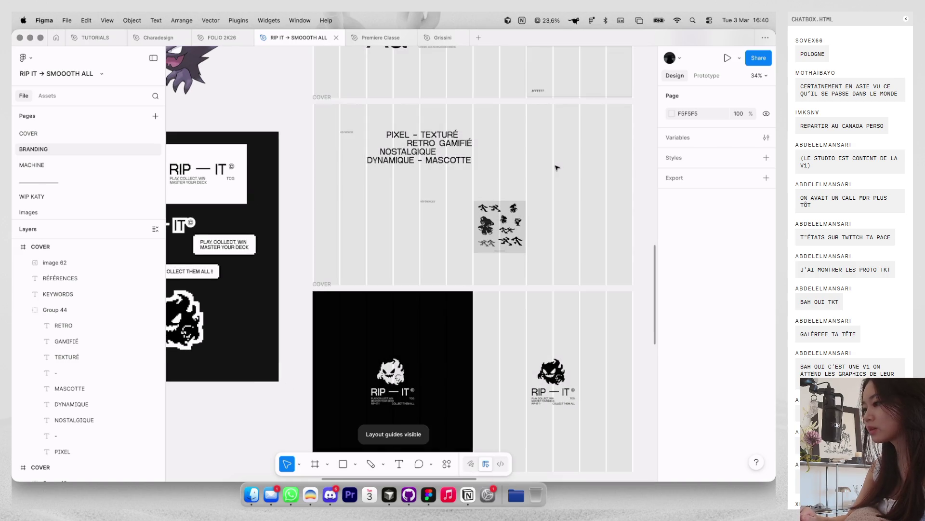
drag(463, 213, 420, 197)
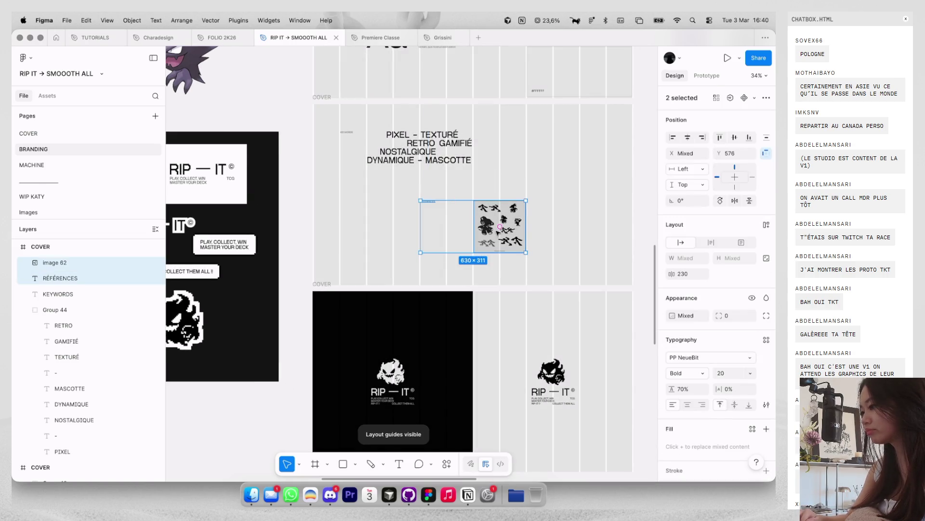
drag(497, 233, 470, 233)
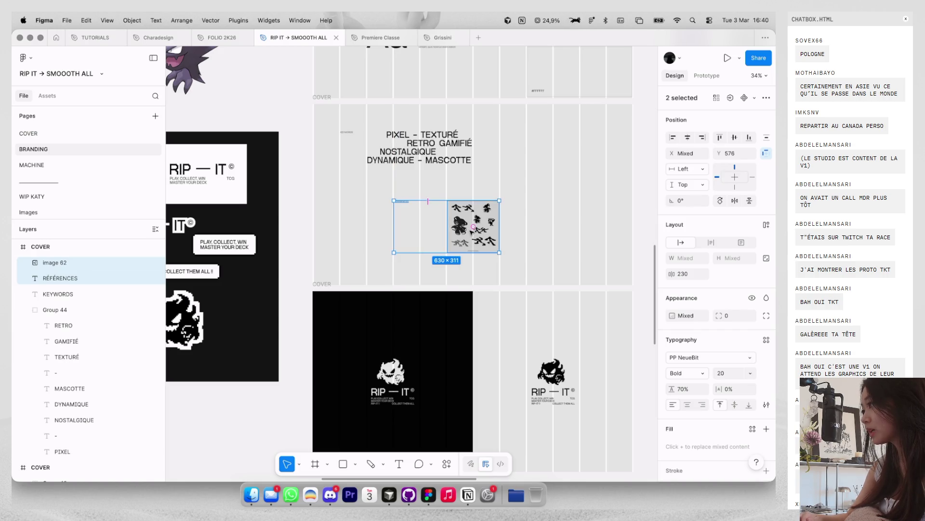
Step: Alt-drag a second 311 × 311 copy of the sketch image beside the first
key(Escape)
scroll(489, 211, up, 2)
drag(476, 235, 539, 235)
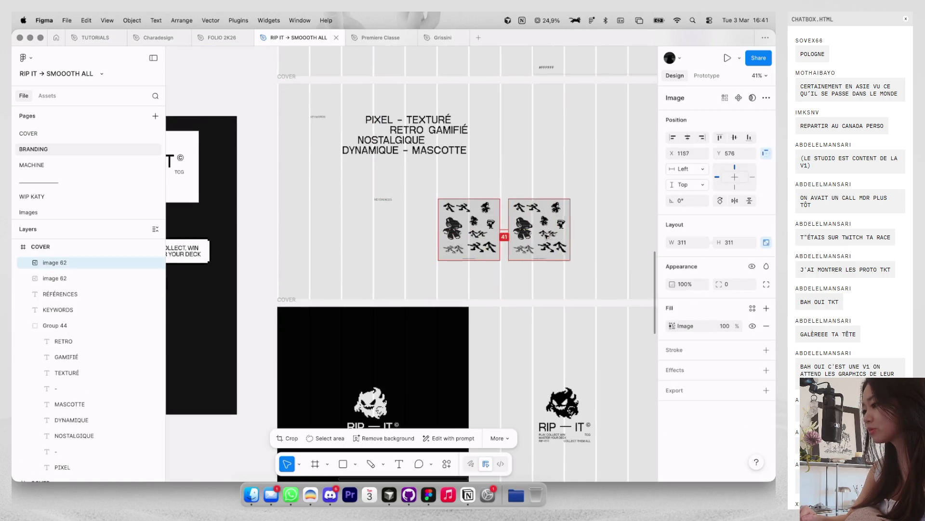
Step: Unlock the left sketch image's proportions and narrow its width to 308
scroll(538, 236, up, 5)
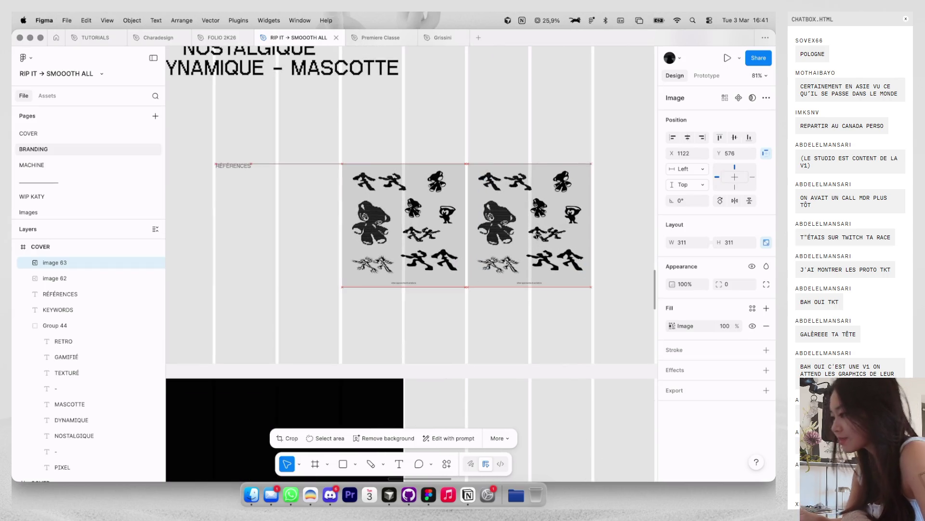
click(453, 174)
scroll(470, 154, up, 5)
scroll(463, 183, up, 3)
drag(455, 203, 453, 203)
key(ctrl+z)
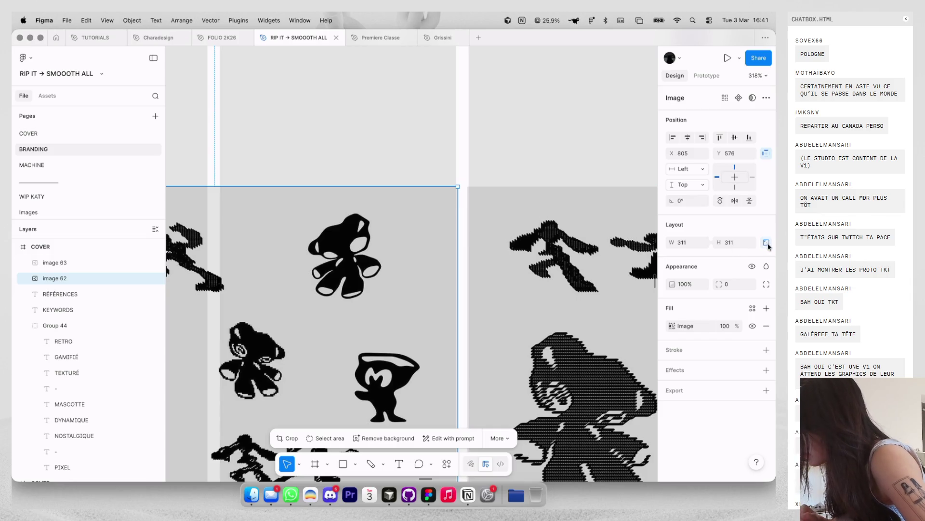
click(766, 242)
drag(458, 223, 453, 223)
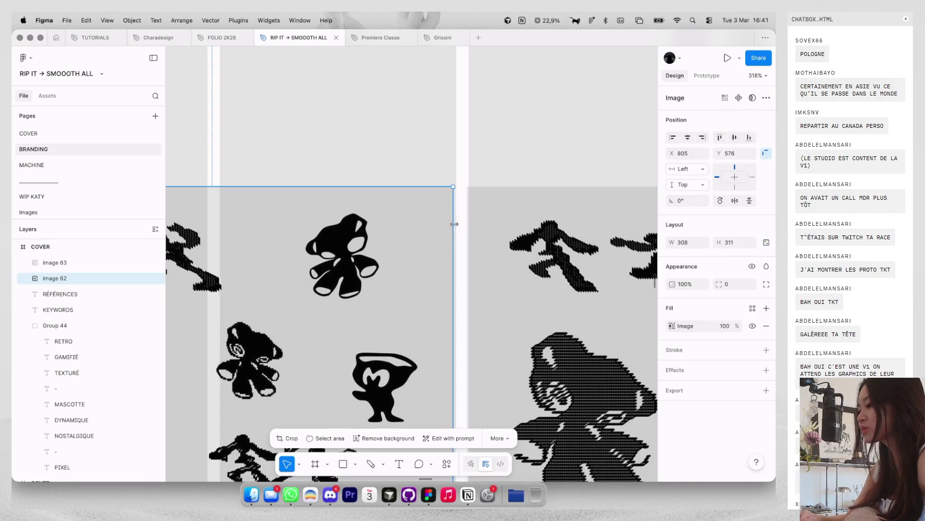
Step: Delete the right-hand copy, then duplicate the sketch image twice to make a row of three
scroll(486, 220, down, 3)
click(489, 220)
scroll(487, 220, down, 3)
key(Delete)
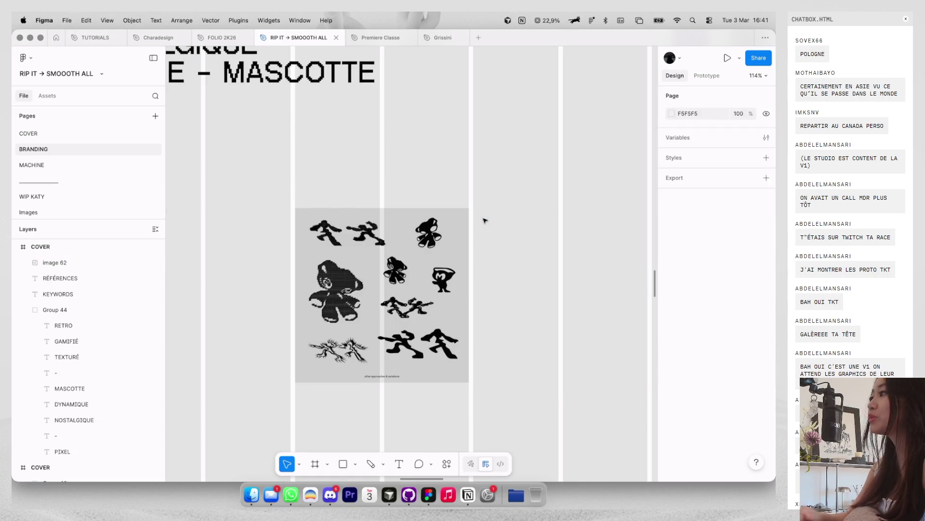
scroll(485, 220, down, 3)
drag(354, 224, 483, 225)
key(ctrl+d)
key(ctrl+g)
key(Escape)
Step: Nudge the three sketch images and the RÉFÉRENCES label down together
scroll(514, 165, down, 5)
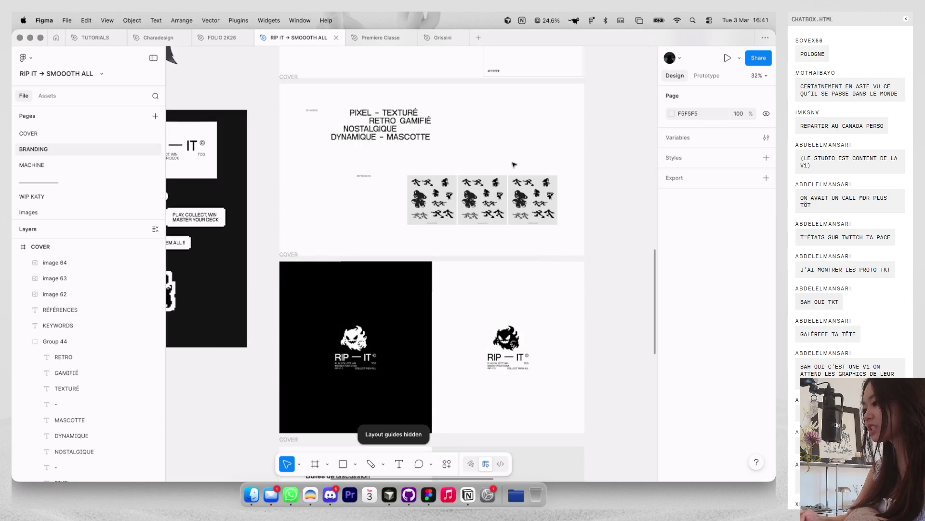
key(ctrl+g)
drag(359, 170, 575, 247)
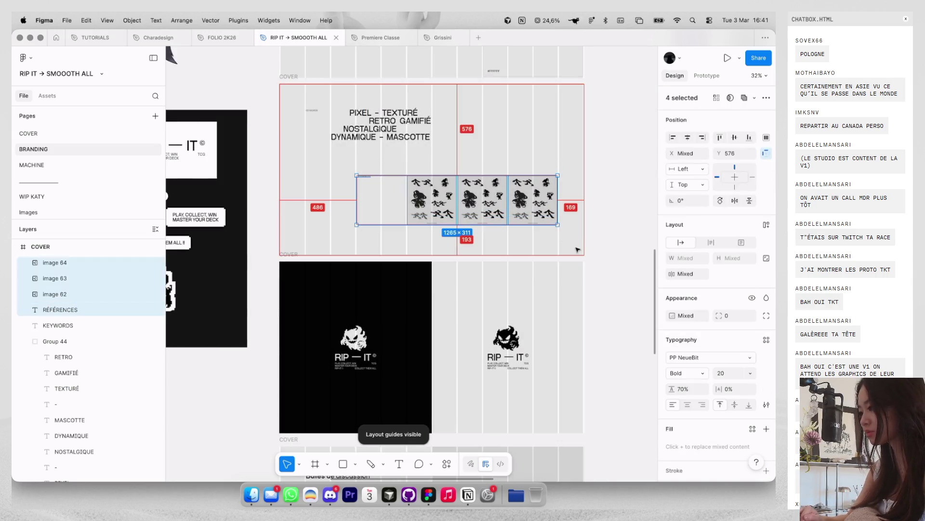
key(Down)
key(Down)
key(Down)
key(Down)
key(Down)
key(Down)
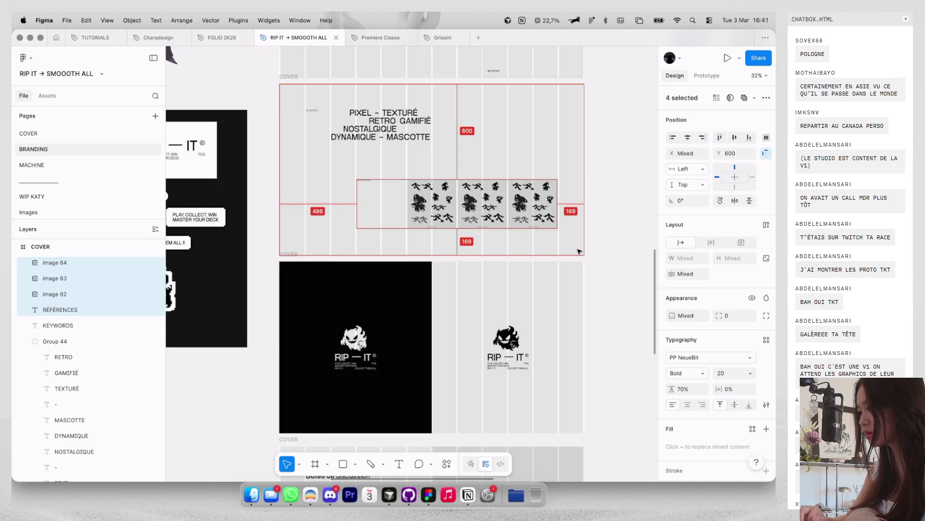
Step: Nudge the keyword list block down and back up, then hide the layout guides
drag(297, 101, 491, 121)
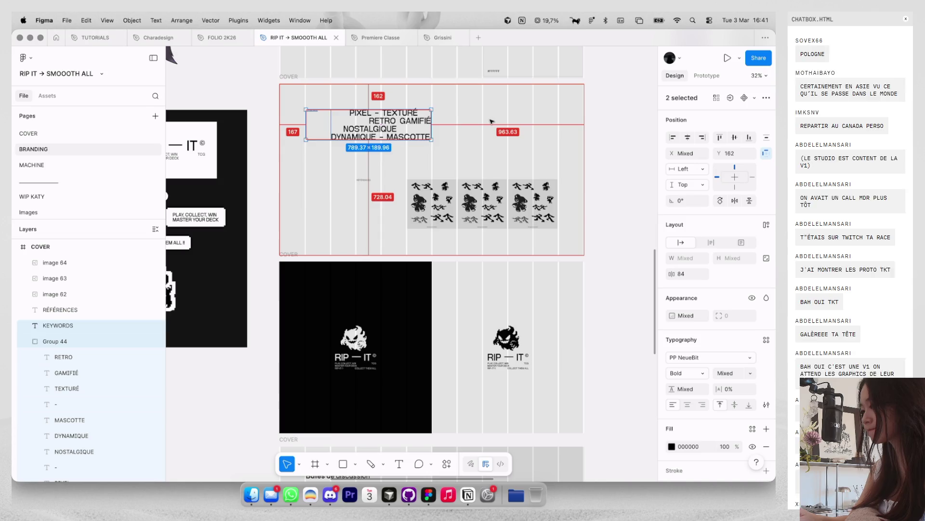
key(Down)
key(Down)
key(Down)
key(Up)
key(Up)
key(Up)
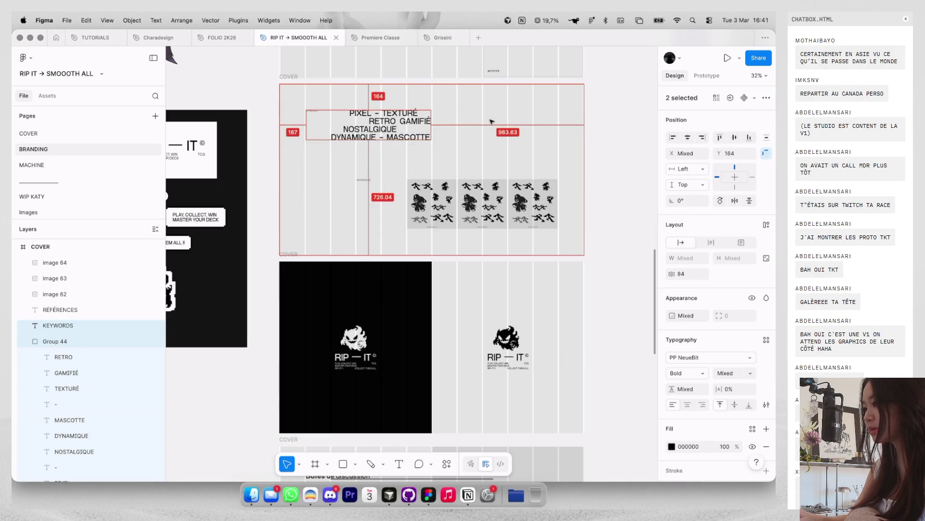
key(Escape)
key(shift+g)
ctrl+scroll(364, 131, down, 3)
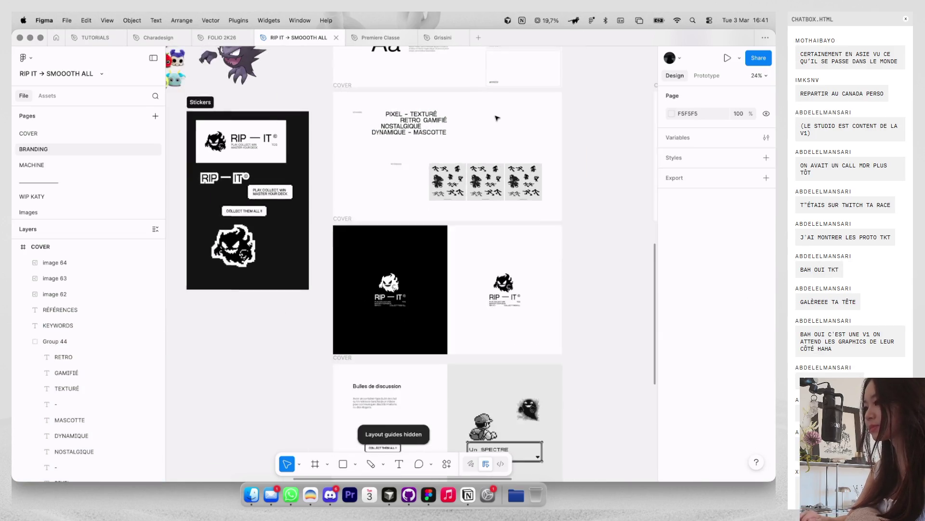
Step: In a new browser tab, search Google for 'ginger black and white pokemon' and show image results
key(ctrl+Left)
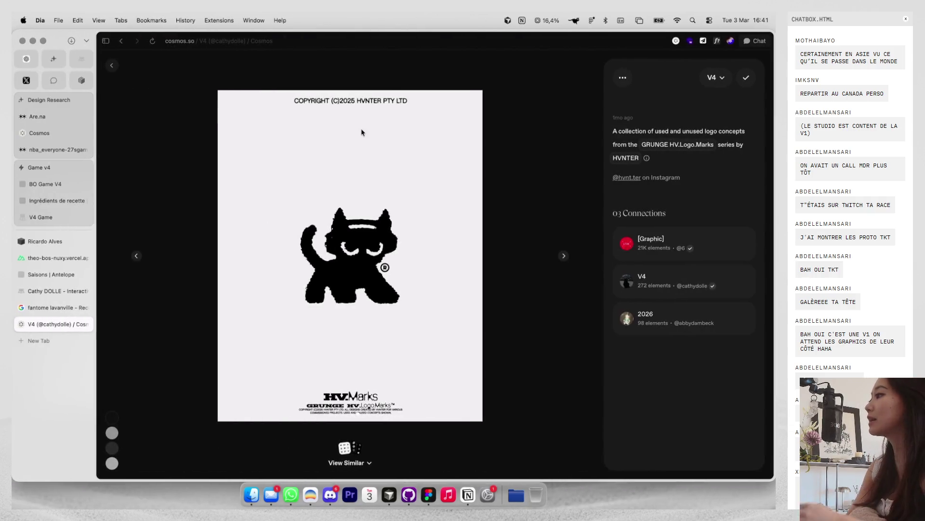
key(super+t)
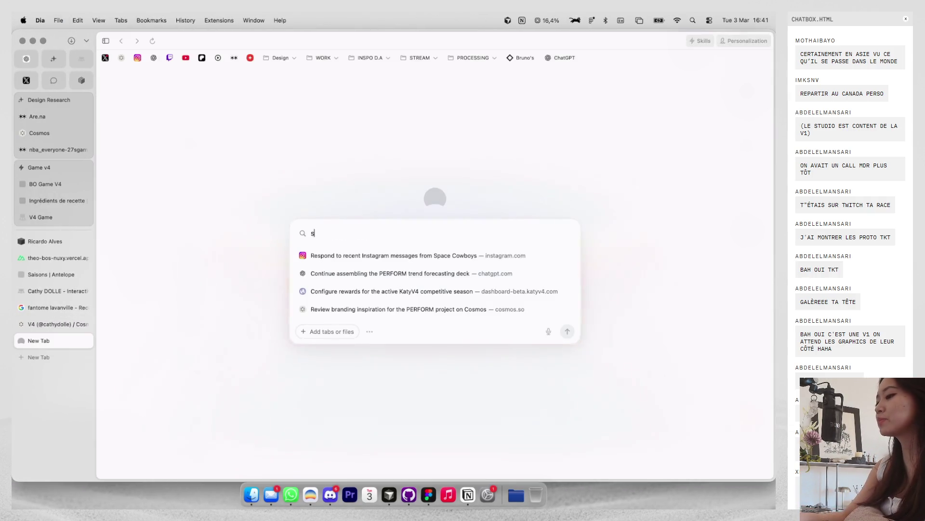
text(e)
key(BackSpace)
text(e)
key(BackSpace)
text(ginger black and white)
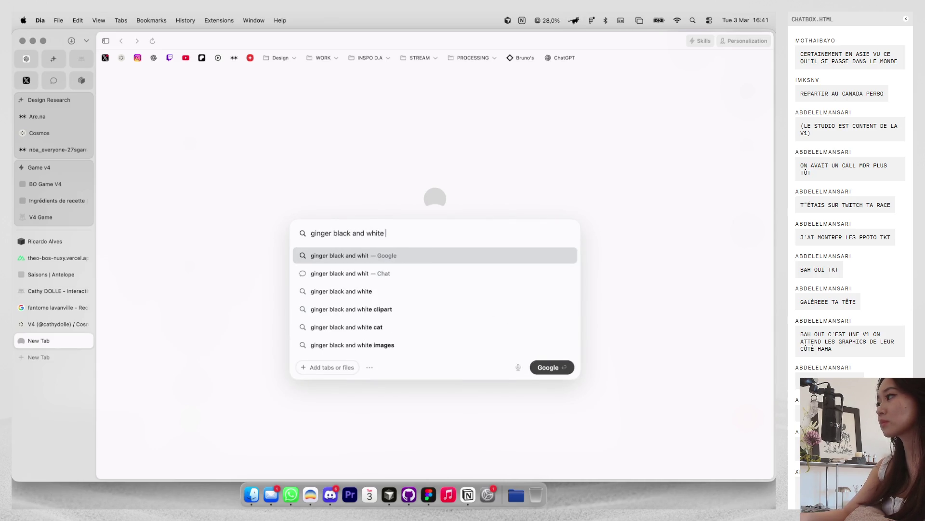
text( pokemon)
key(Return)
click(222, 106)
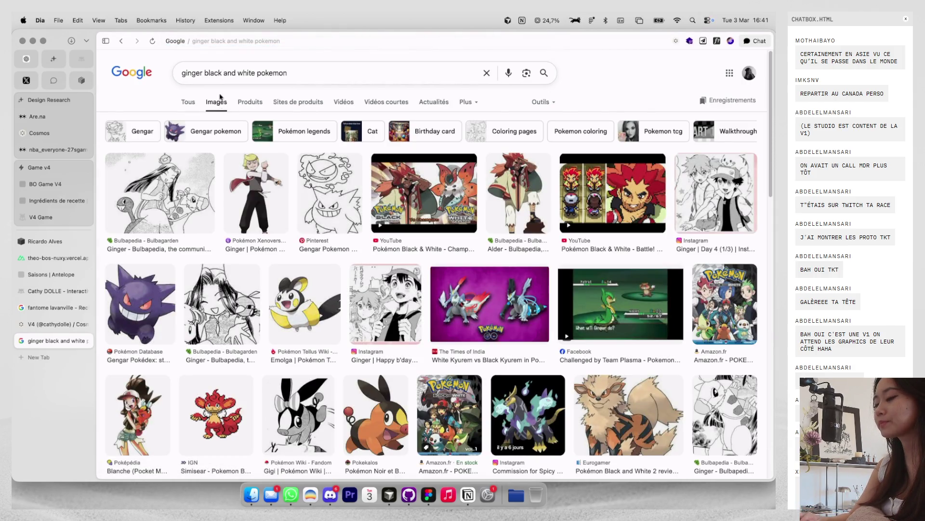
Step: Correct the query spelling to 'gengar' and switch the results to Images
text(genger)
key(Return)
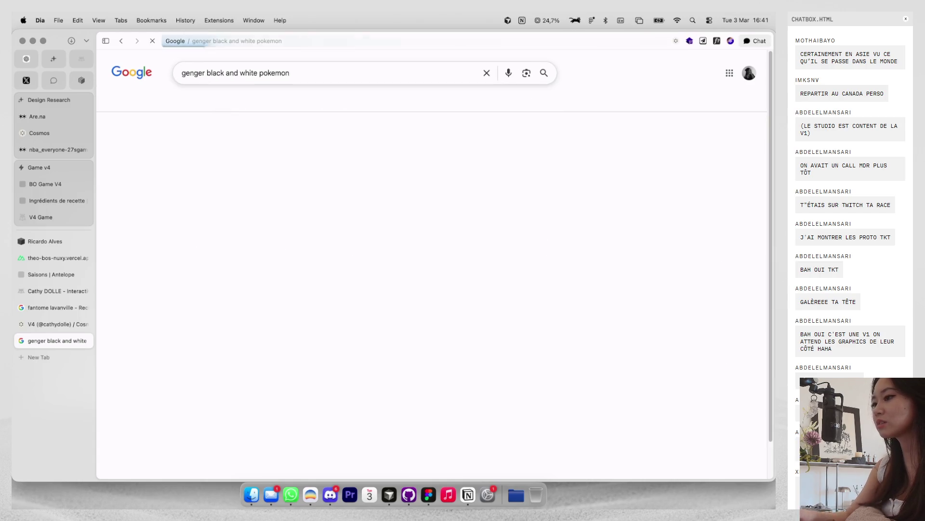
click(261, 159)
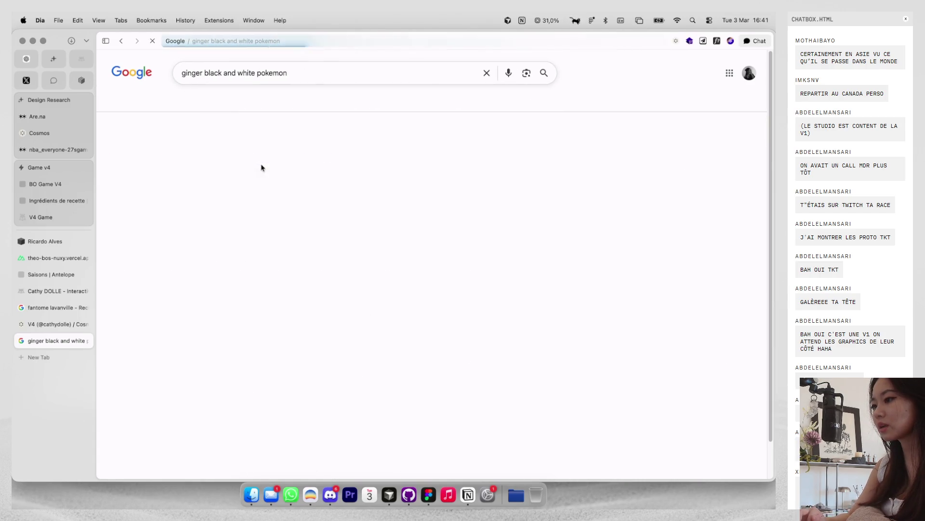
click(194, 102)
double_click(196, 73)
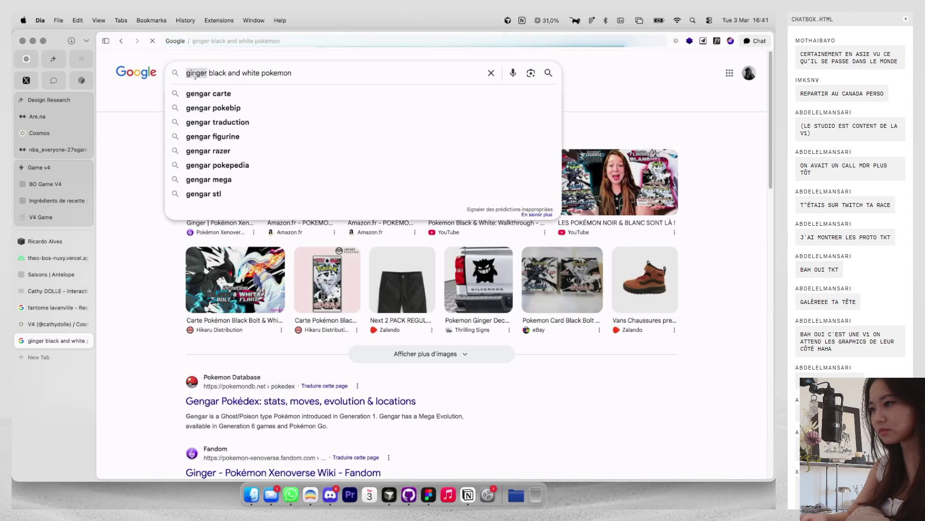
text(gengar)
key(Return)
click(213, 101)
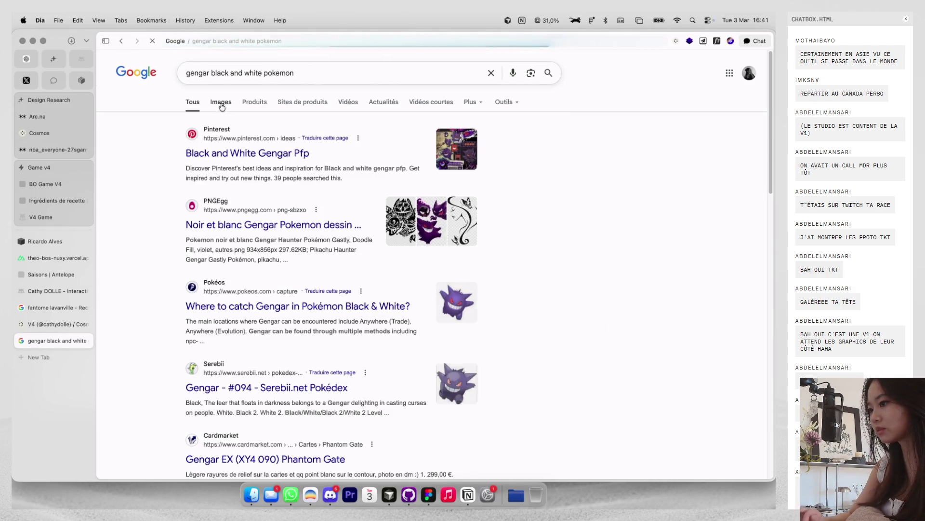
Step: Scroll through the black-and-white Gengar image results, then head back to the game tabs
scroll(394, 188, down, 1)
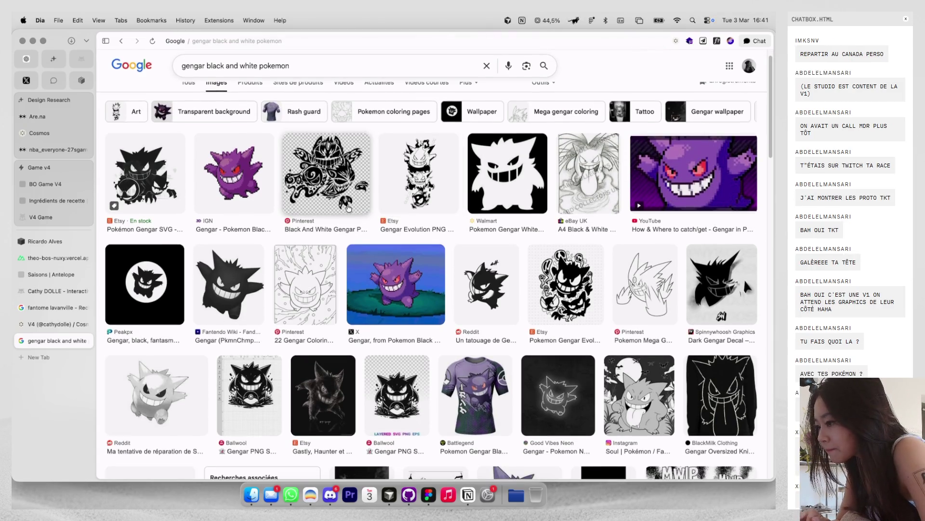
scroll(344, 210, down, 1)
scroll(344, 210, down, 3)
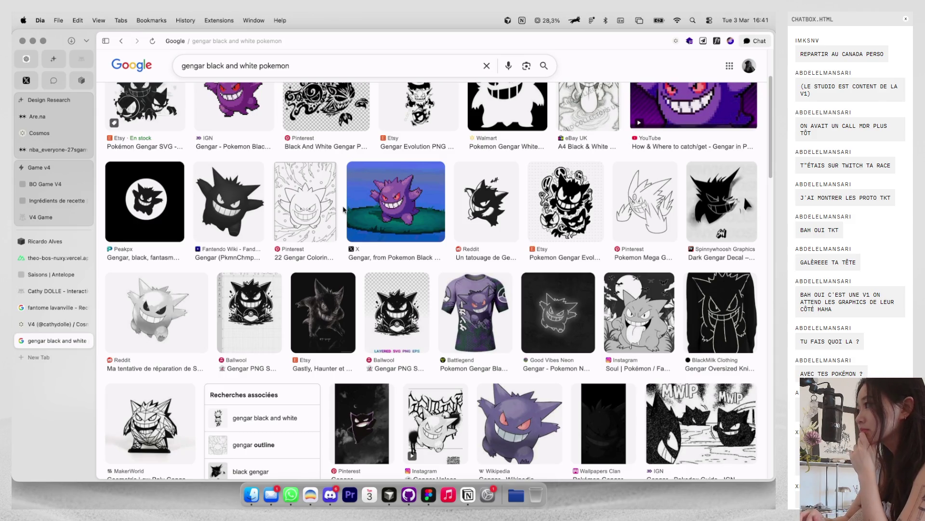
click(43, 184)
click(41, 202)
Step: In the V4 Game tab, close the leaderboard, player and profile windows and open PVE maps
click(41, 217)
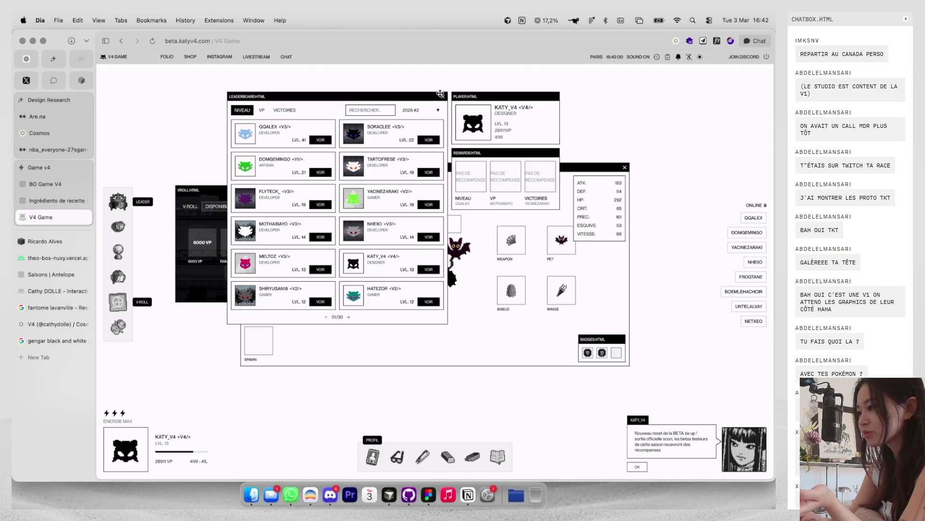
click(442, 96)
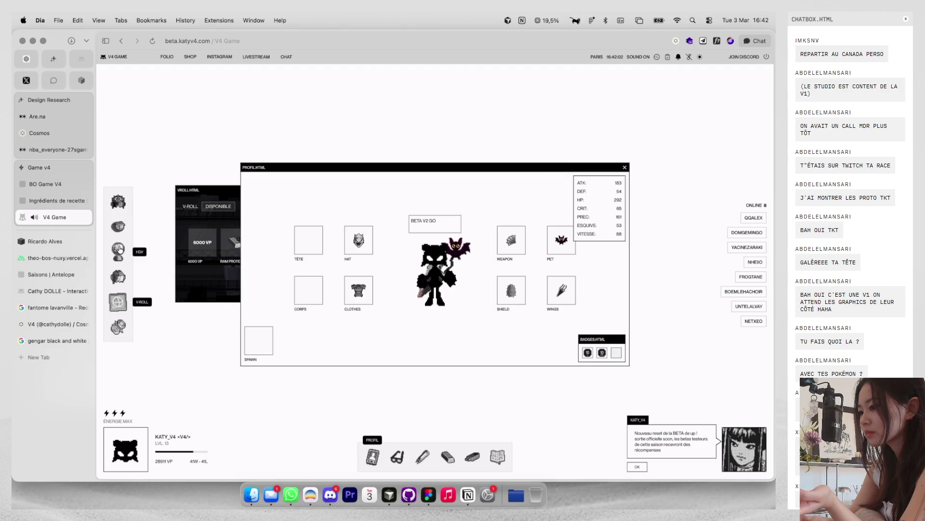
click(119, 278)
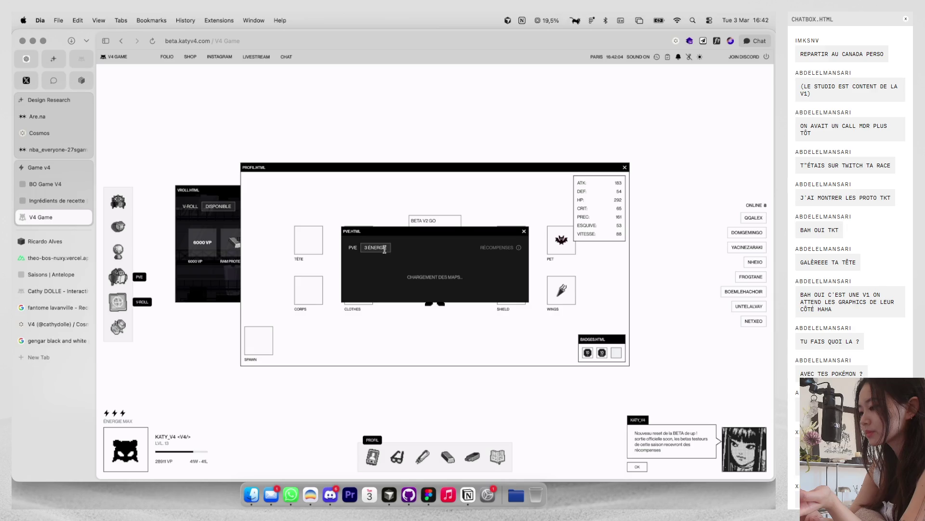
click(430, 225)
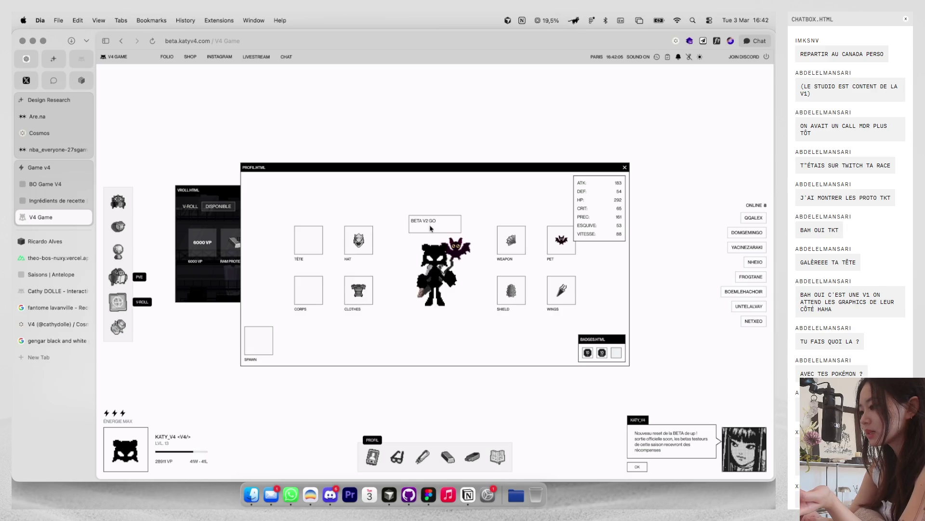
click(624, 168)
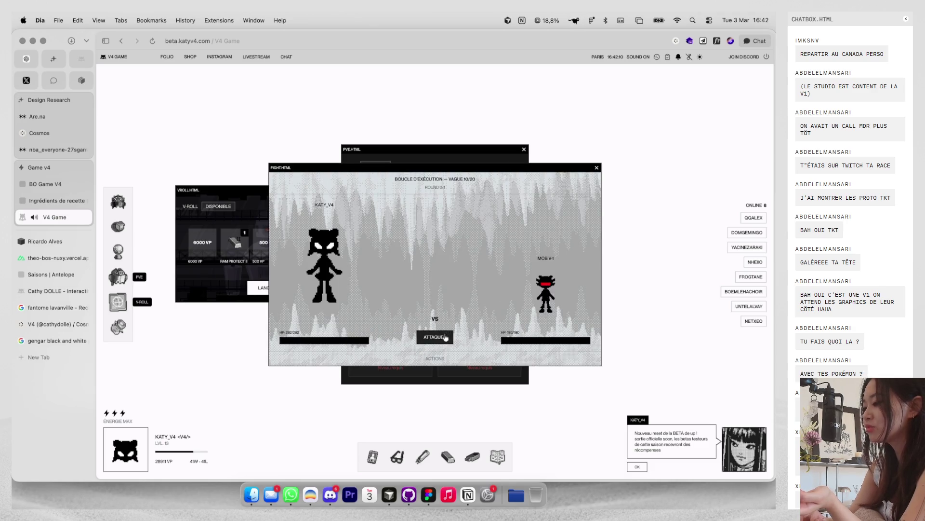
Step: Attack through the current waves up to wave 12, then leave keeping the loot
click(445, 337)
click(434, 337)
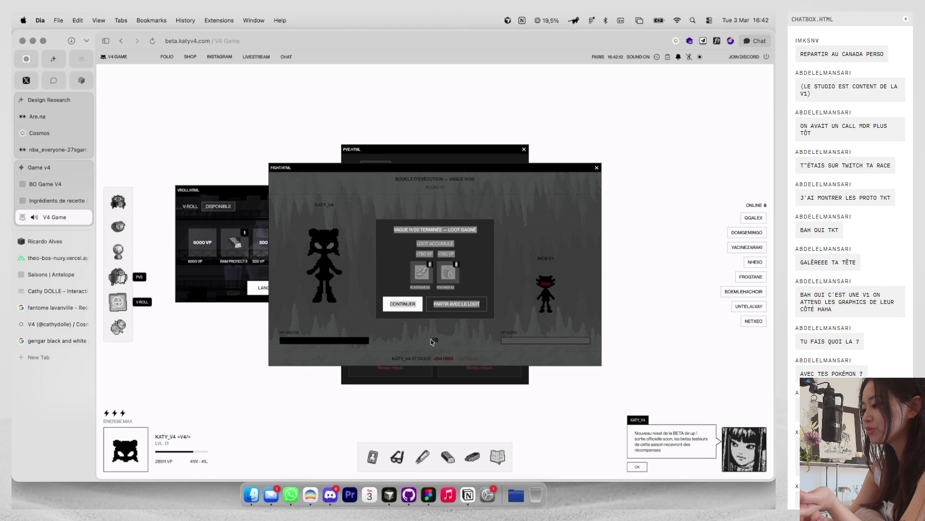
click(410, 305)
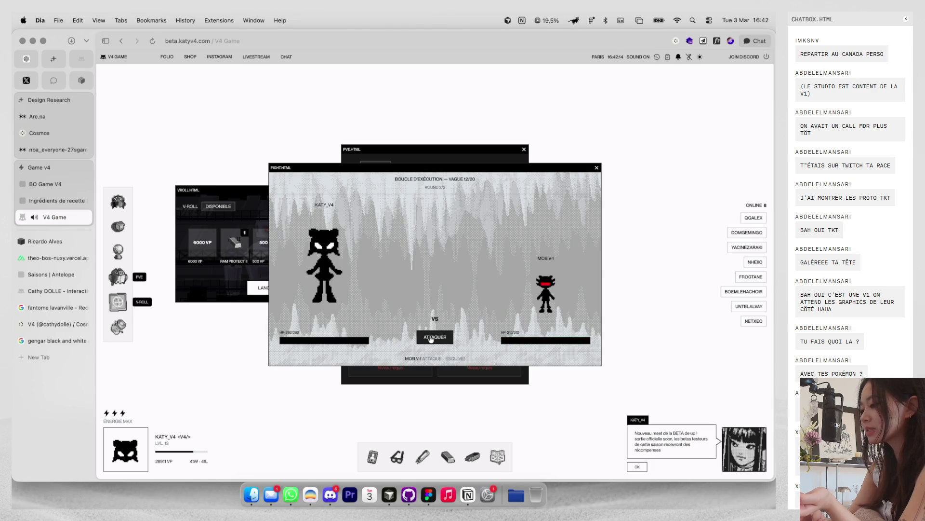
click(431, 338)
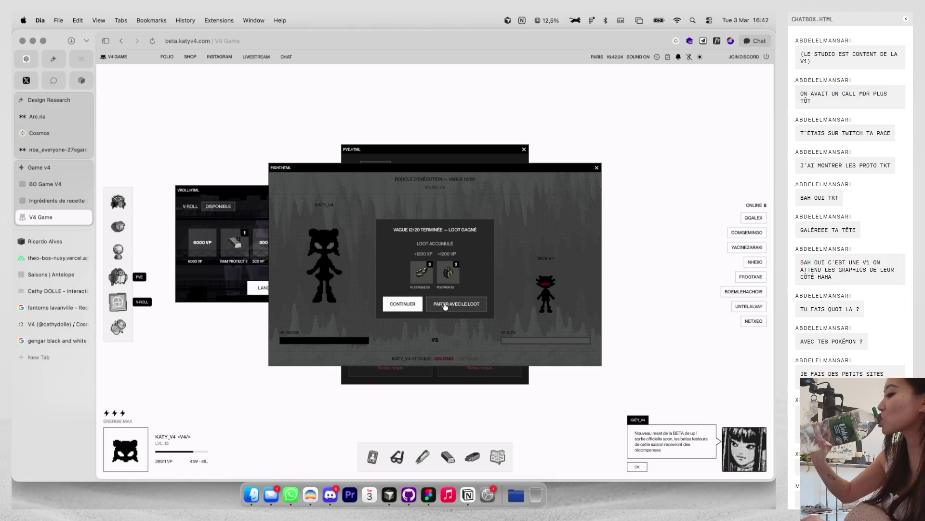
click(441, 304)
Step: Start Boucle d'exécution, fight a wave, and dismiss the defeat message
click(459, 264)
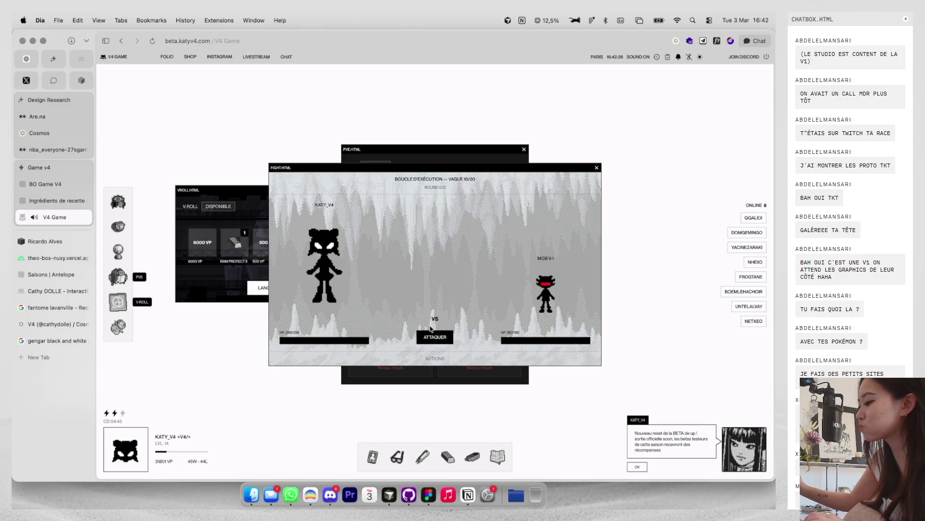
click(436, 336)
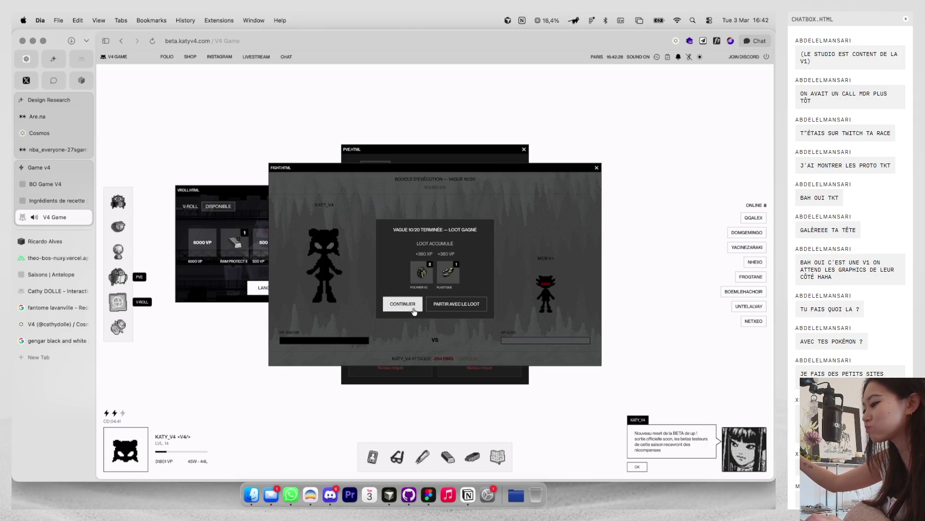
click(414, 310)
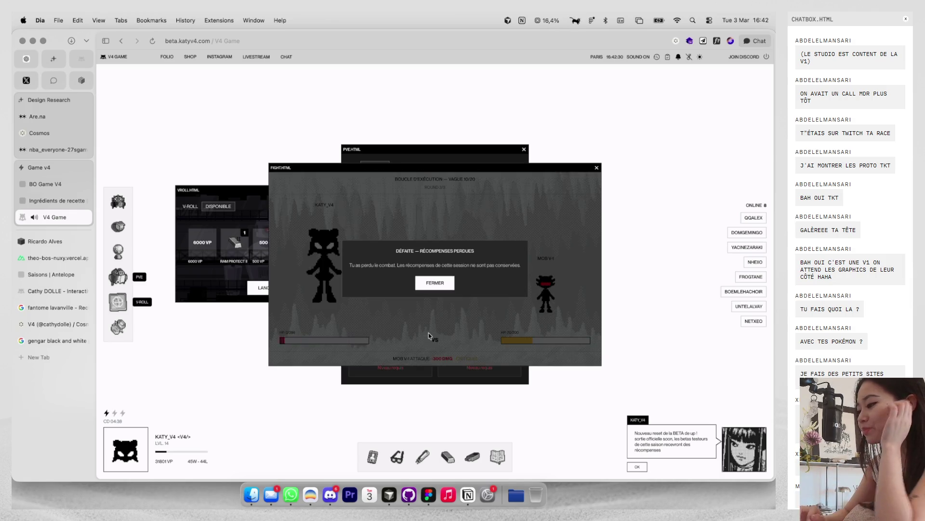
click(433, 284)
Step: Restart Boucle d'exécution, fight through to wave 13, and leave with the collected loot
click(497, 265)
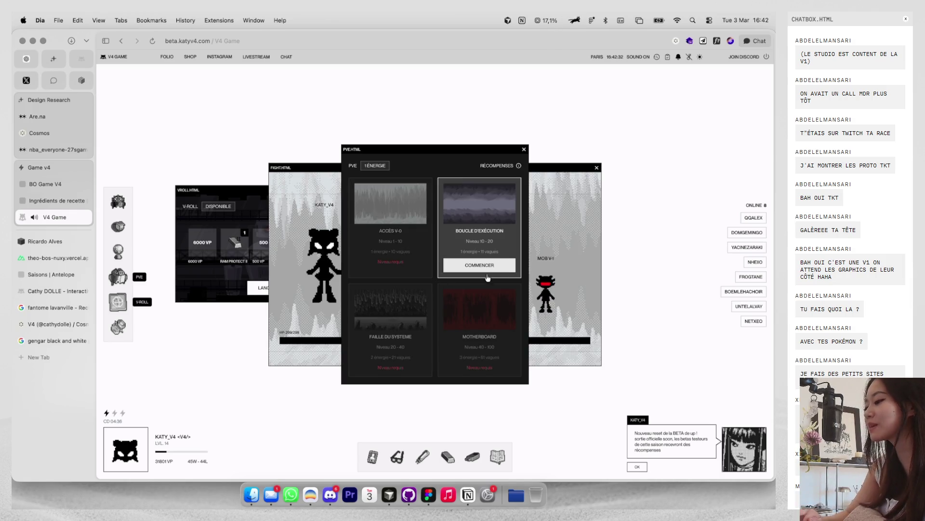
click(428, 338)
click(410, 309)
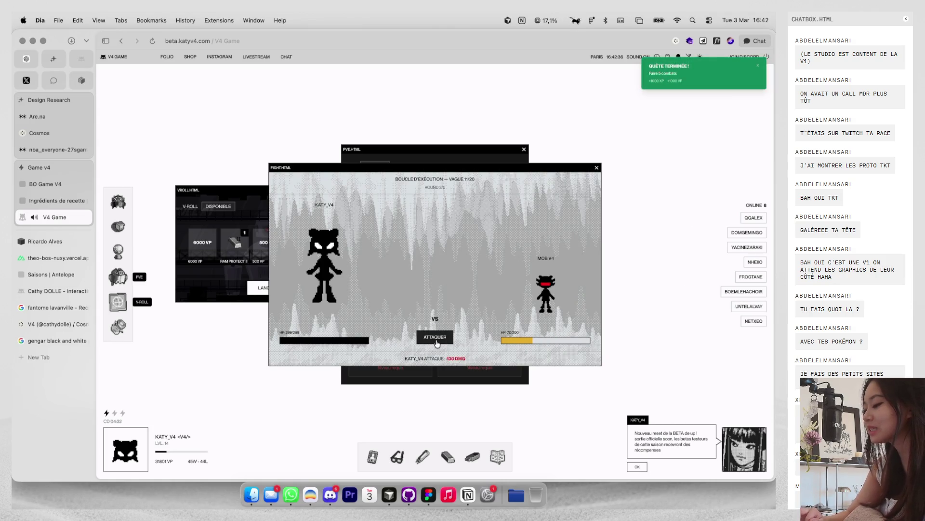
click(436, 340)
click(403, 304)
click(435, 337)
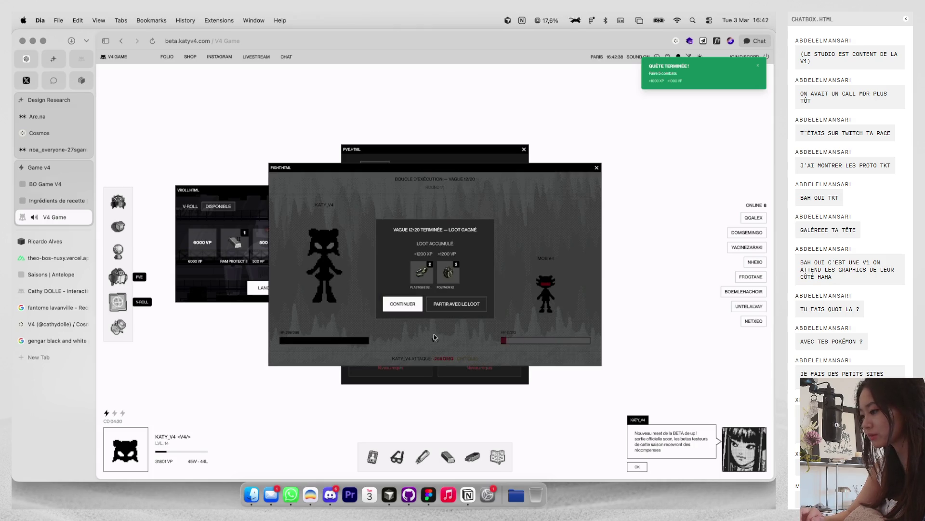
click(413, 306)
click(426, 334)
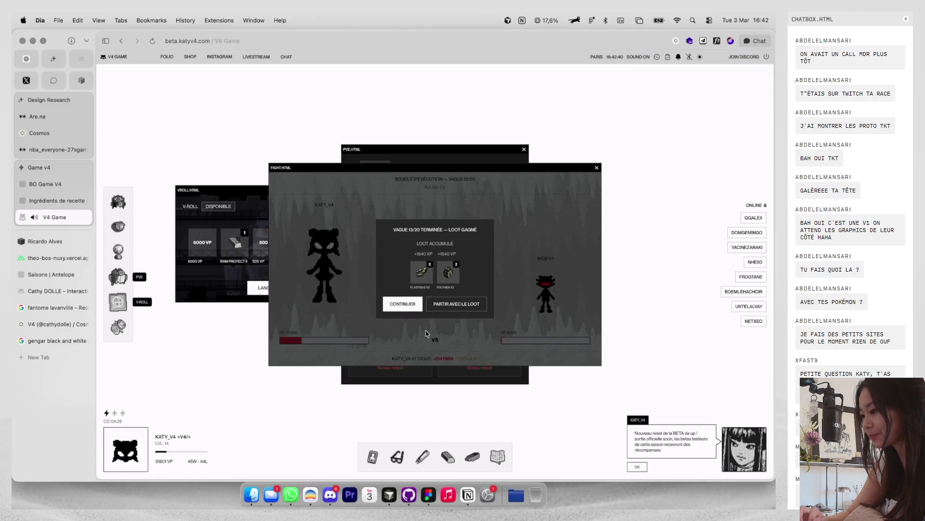
click(439, 308)
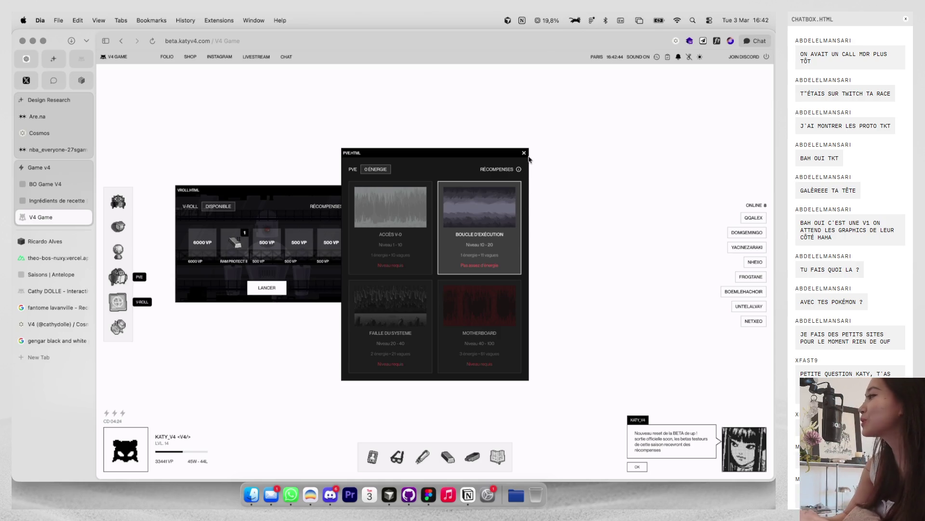
Step: Close PVE, open the character profile, then return to the Gengar results and portfolio tab
click(522, 152)
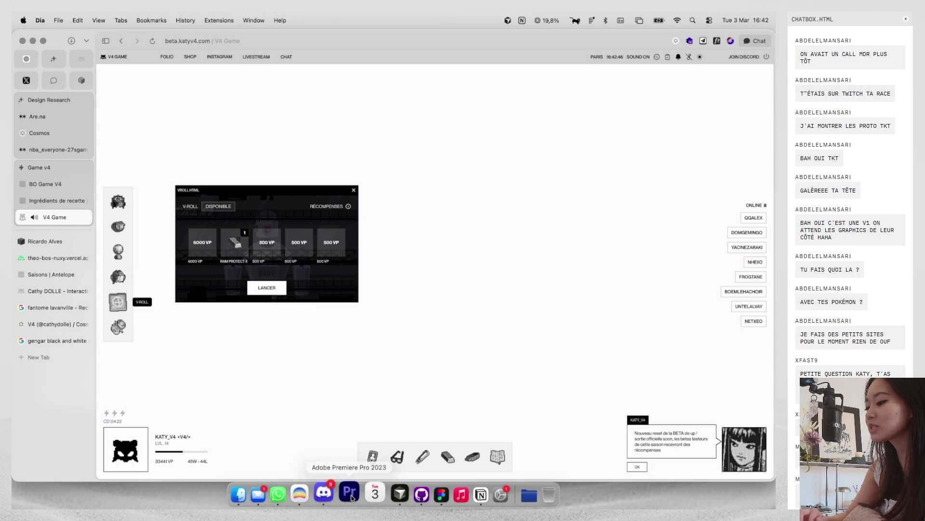
click(373, 457)
key(ctrl+Right)
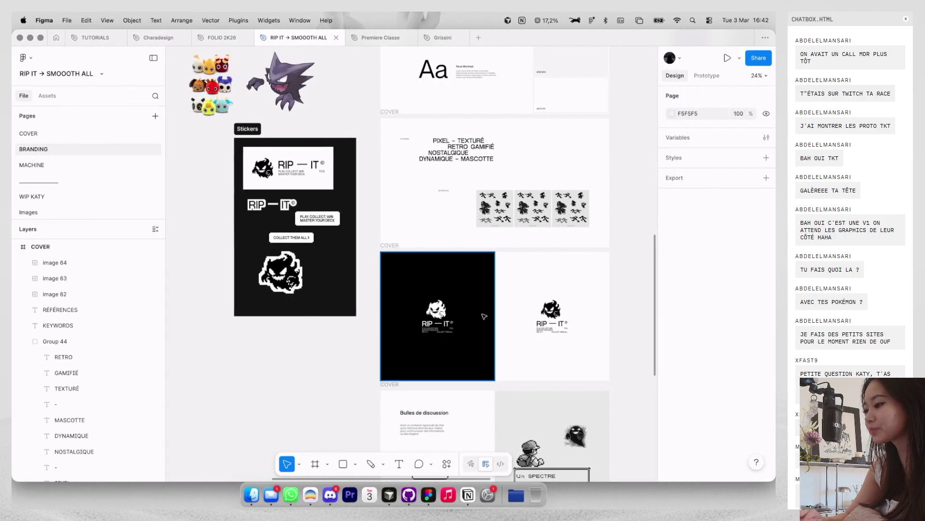
scroll(489, 309, up, 2)
scroll(488, 307, up, 2)
key(ctrl+Left)
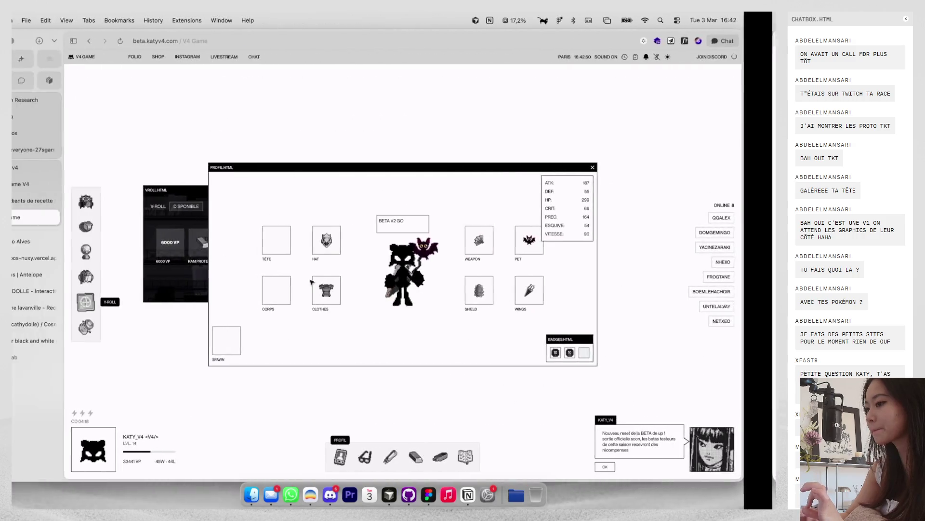
click(57, 340)
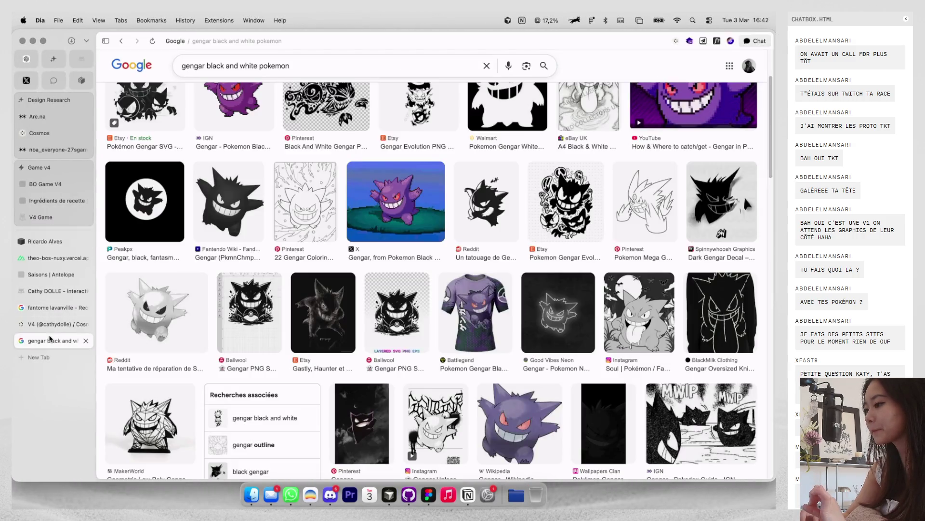
click(58, 261)
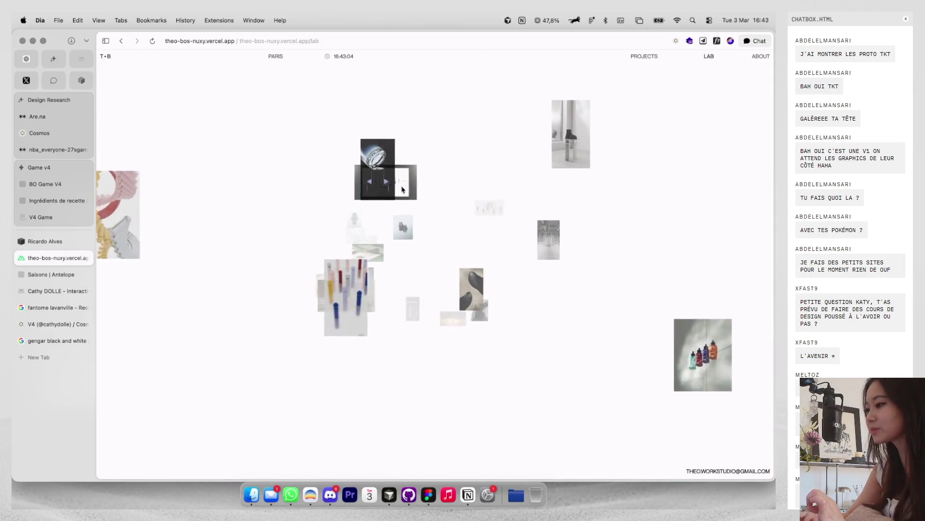
Step: Play the Lab project video, view the enlarged wax-seal image, and return home
click(374, 166)
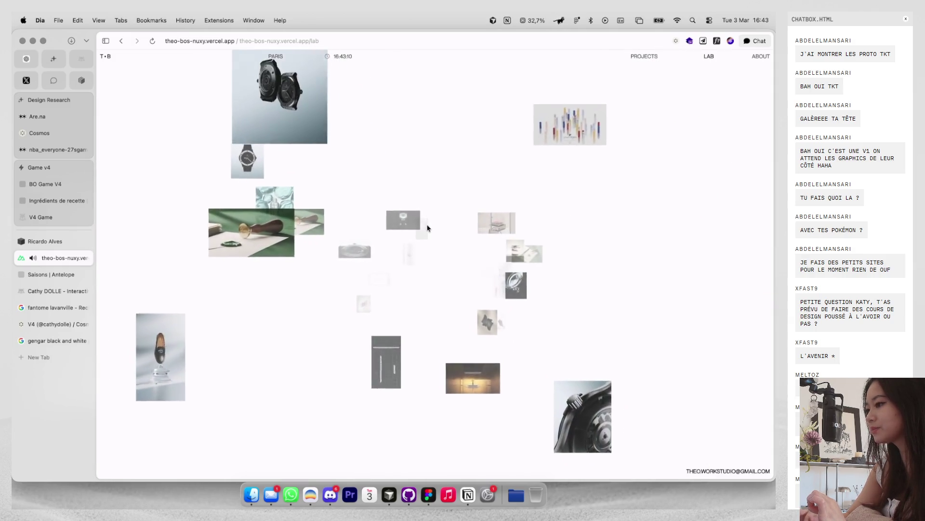
click(250, 206)
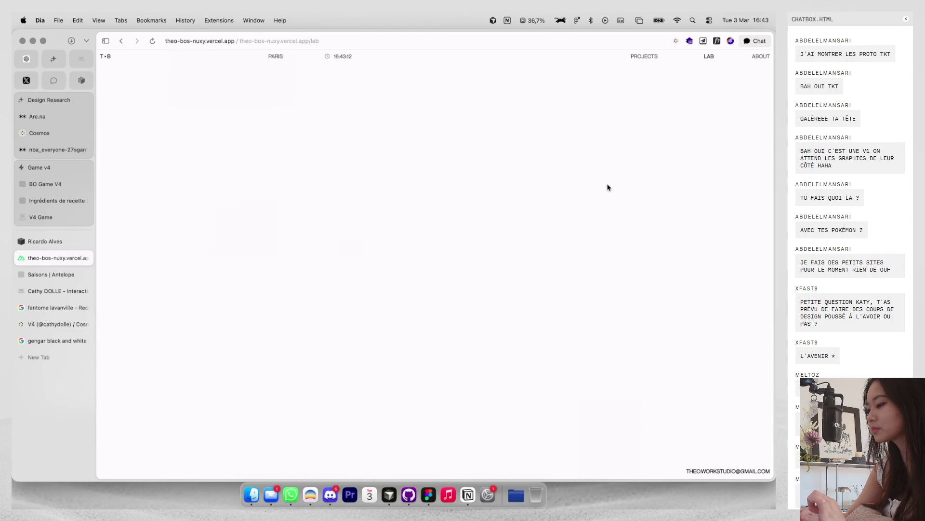
click(710, 143)
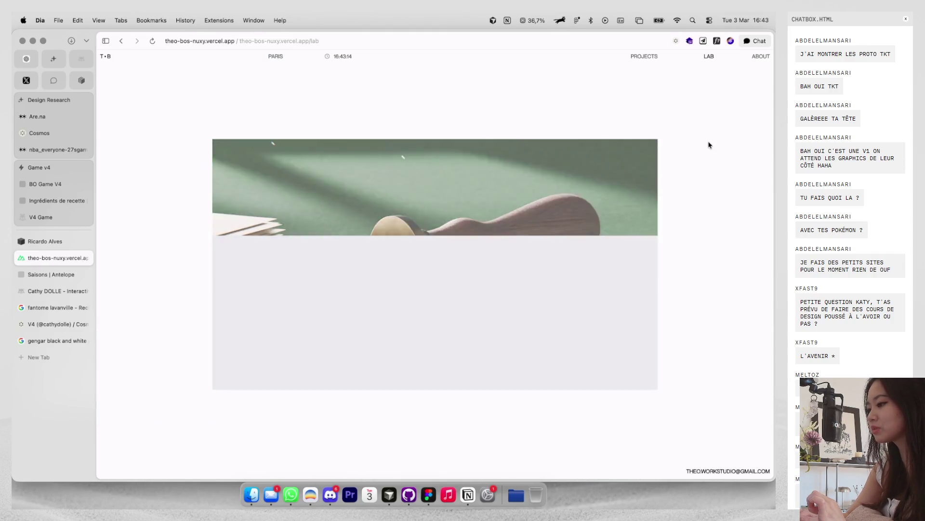
click(105, 57)
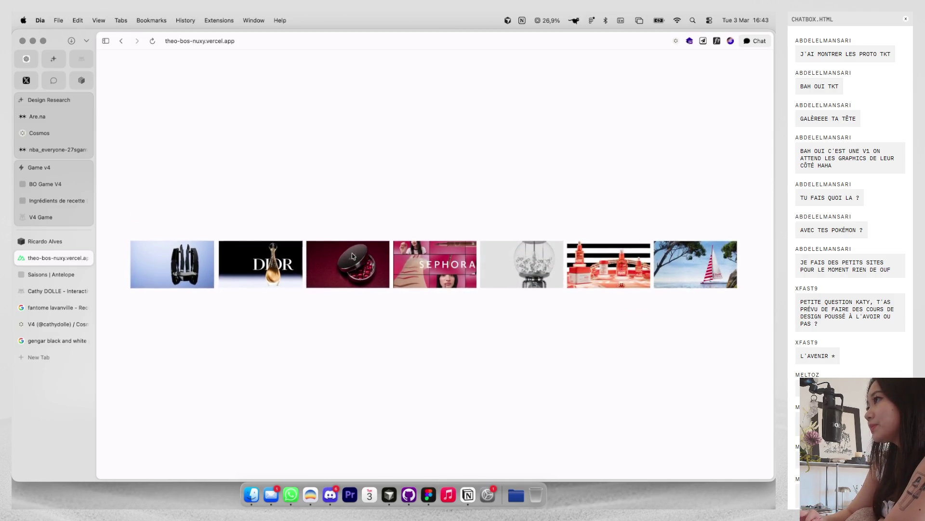
Step: Browse the Jimmy Fairly project page, then go to the projects list
scroll(351, 262, up, 5)
scroll(368, 263, up, 2)
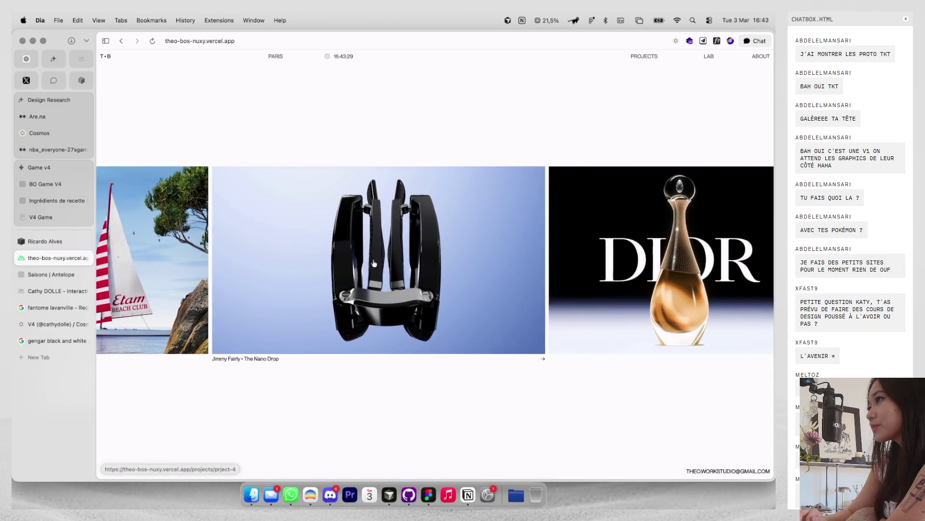
click(384, 259)
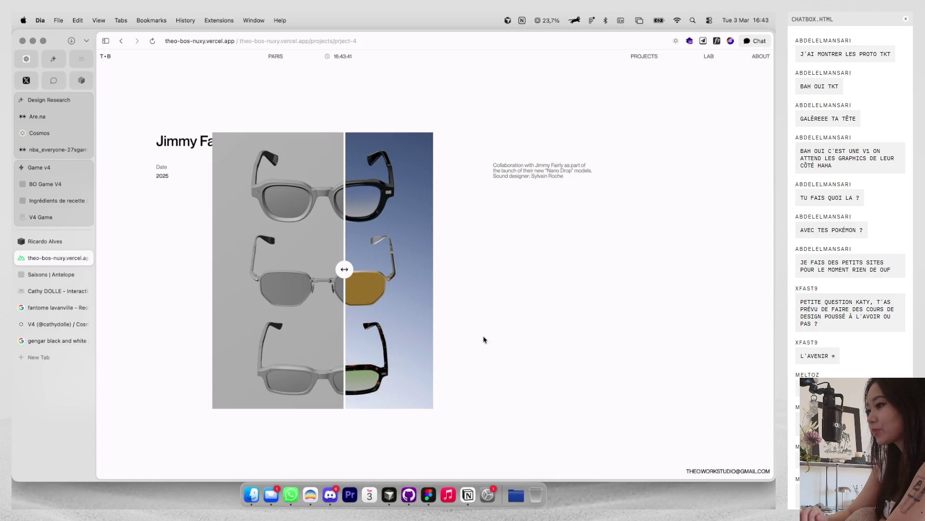
scroll(481, 318, down, 2)
scroll(480, 318, down, 5)
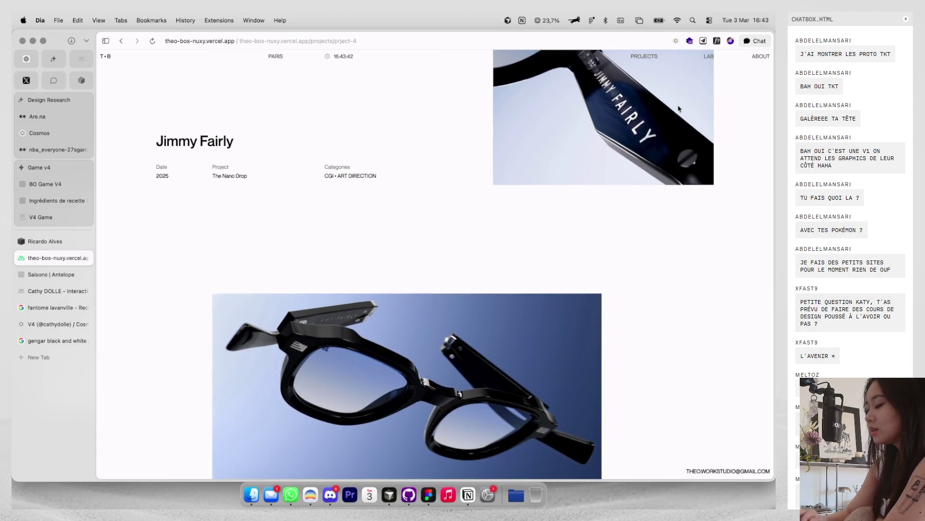
click(642, 57)
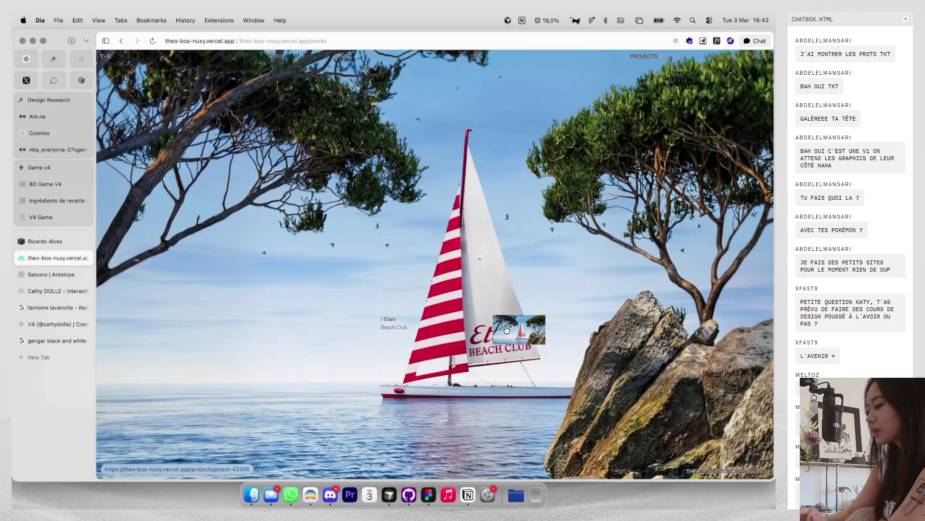
mouse_move(744, 198)
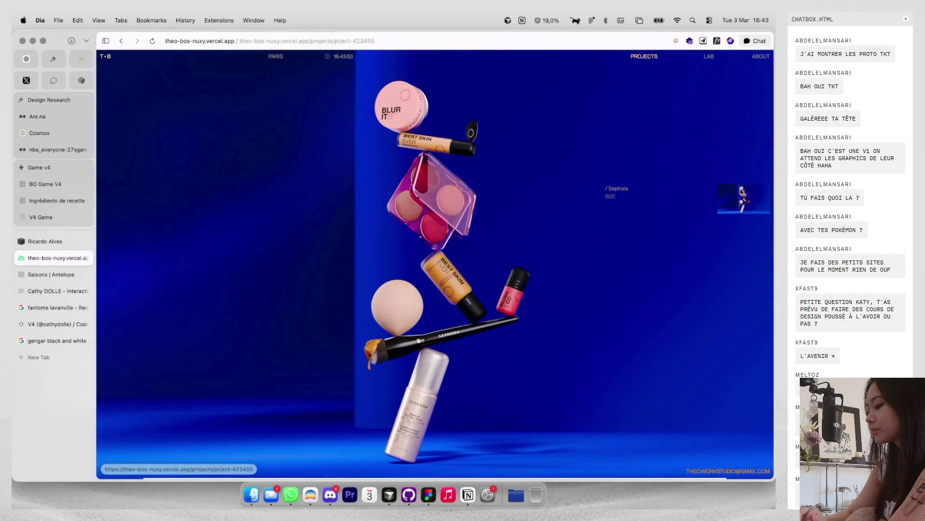
Step: Scroll through the Sephora project, then open the About page
click(741, 191)
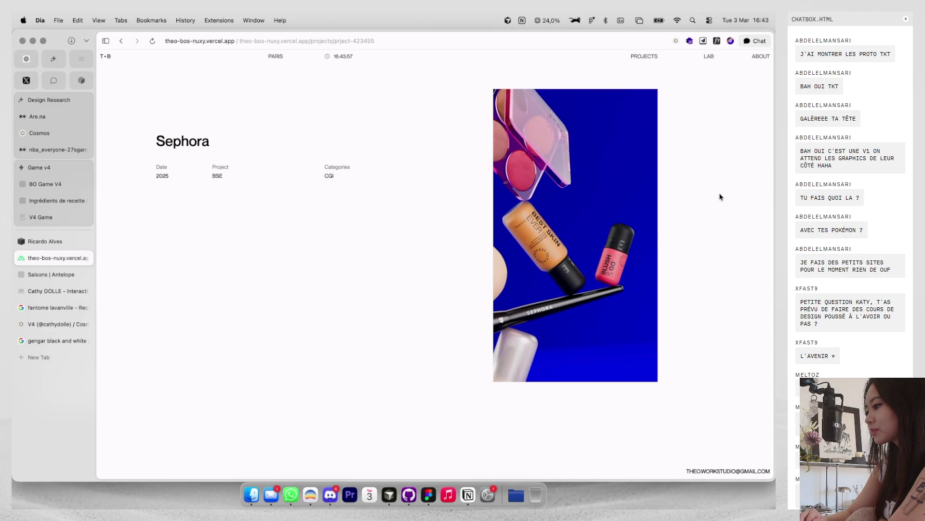
scroll(720, 196, down, 5)
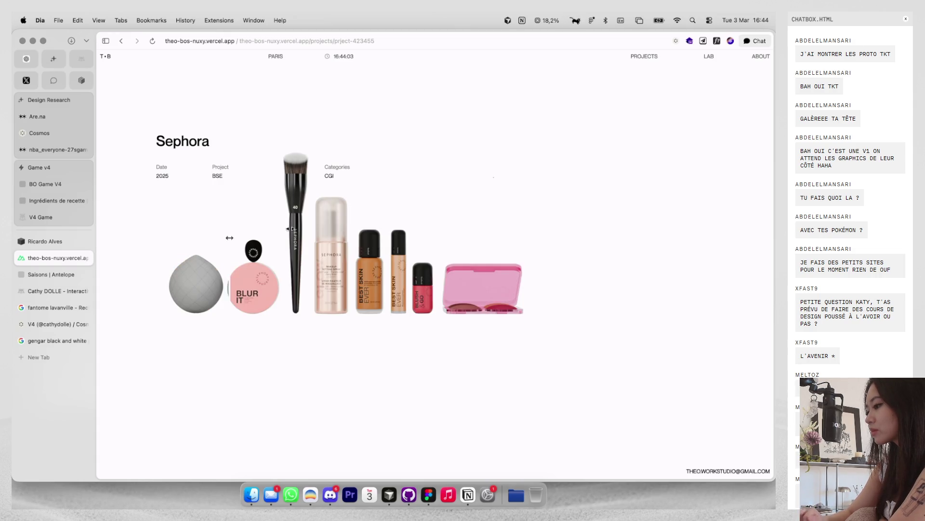
scroll(454, 340, down, 1)
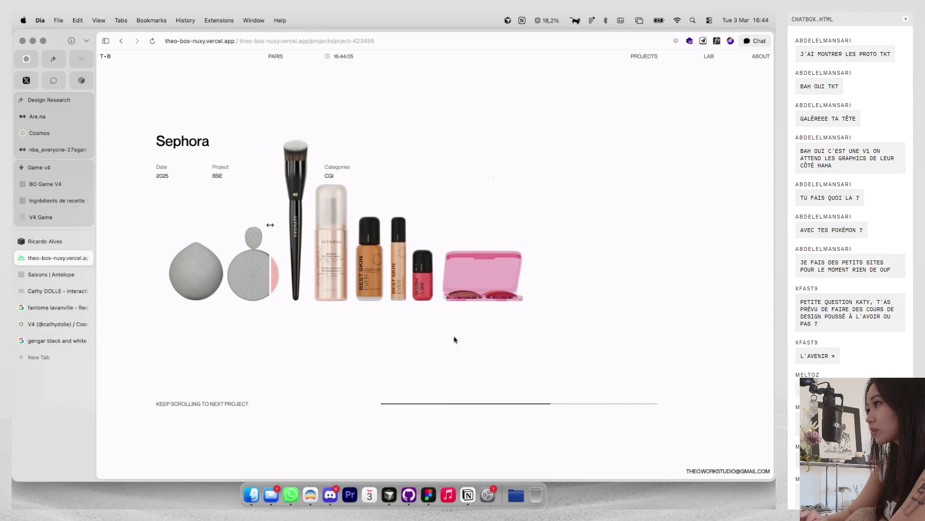
scroll(621, 200, down, 2)
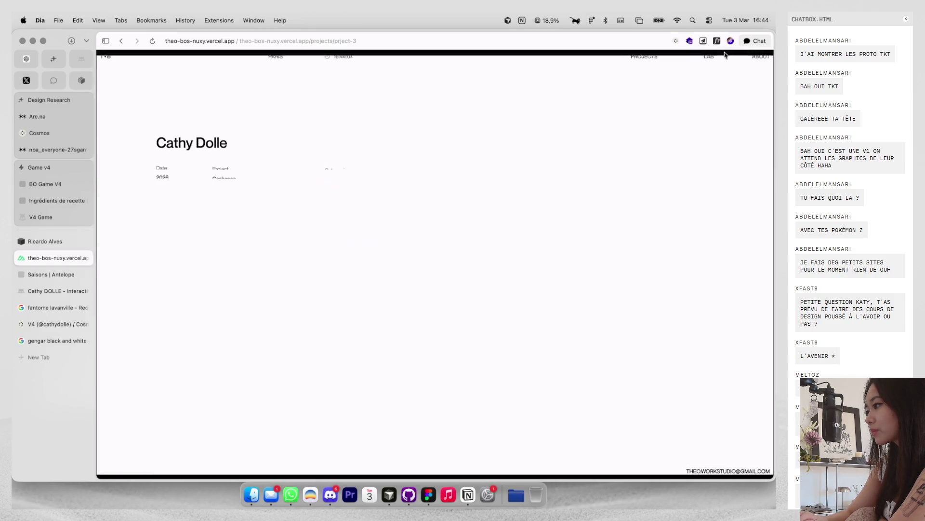
click(709, 56)
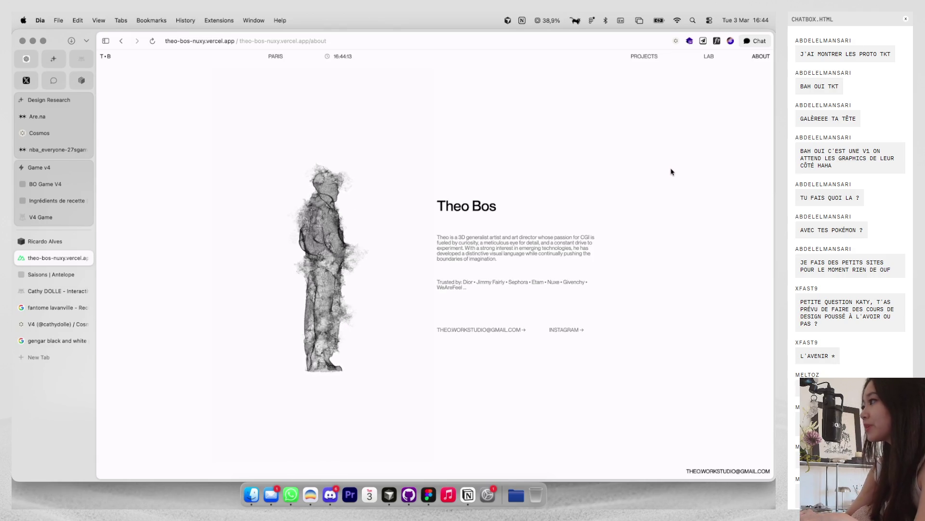
Step: Close the portfolio tab and return to the Gengar black and white image results
key(super+w)
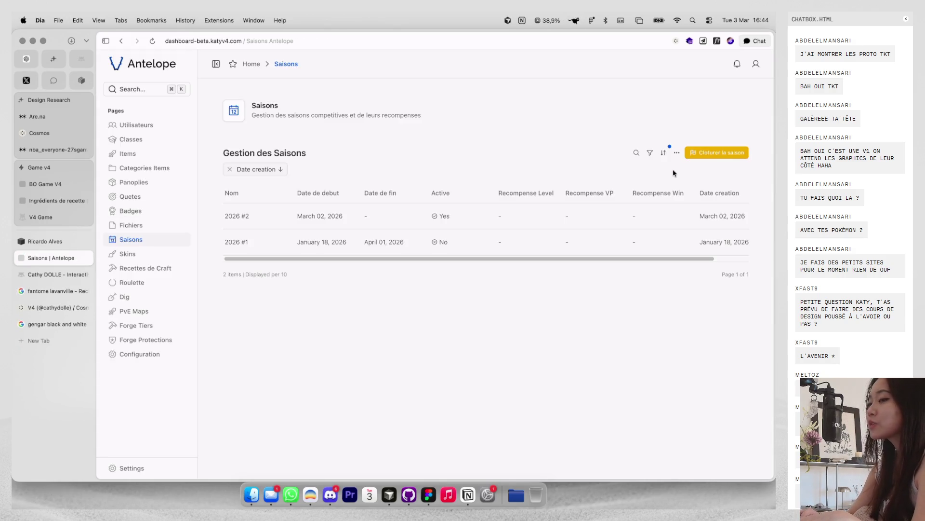
key(super+w)
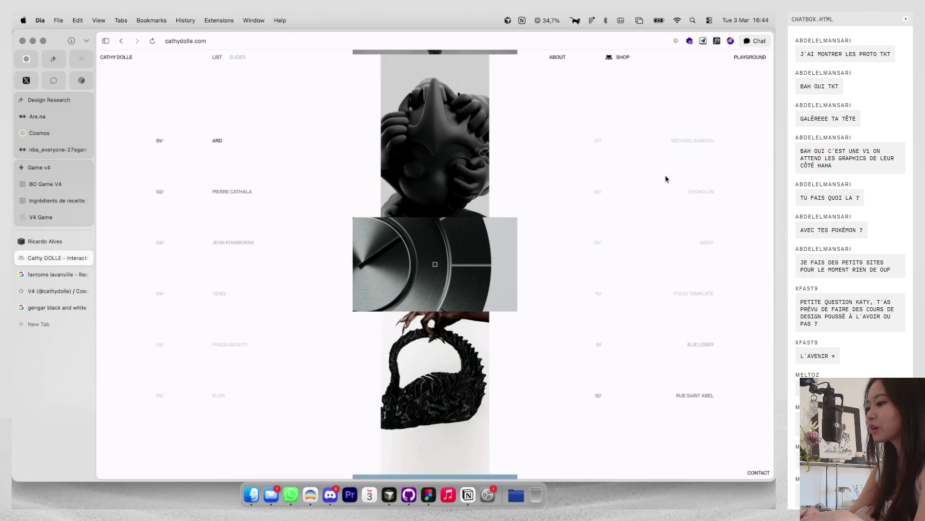
key(super+Tab)
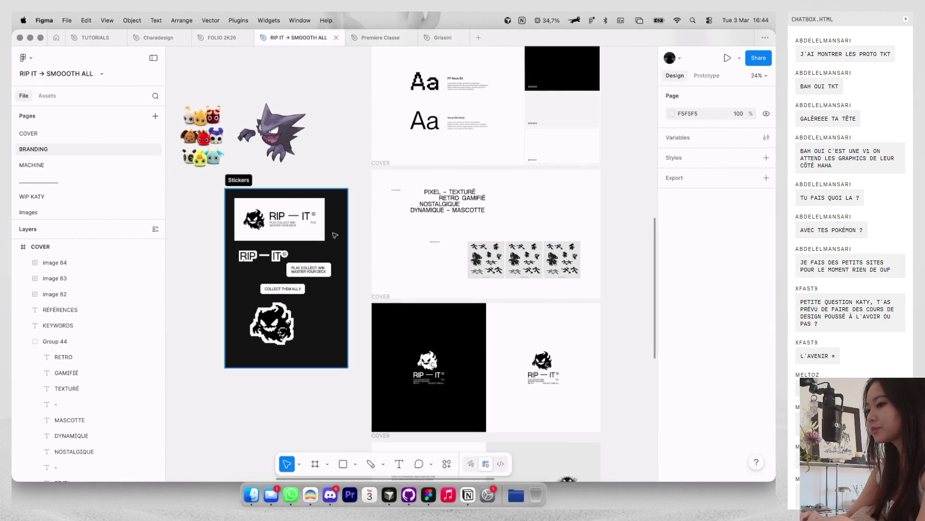
key(super+Tab)
click(52, 307)
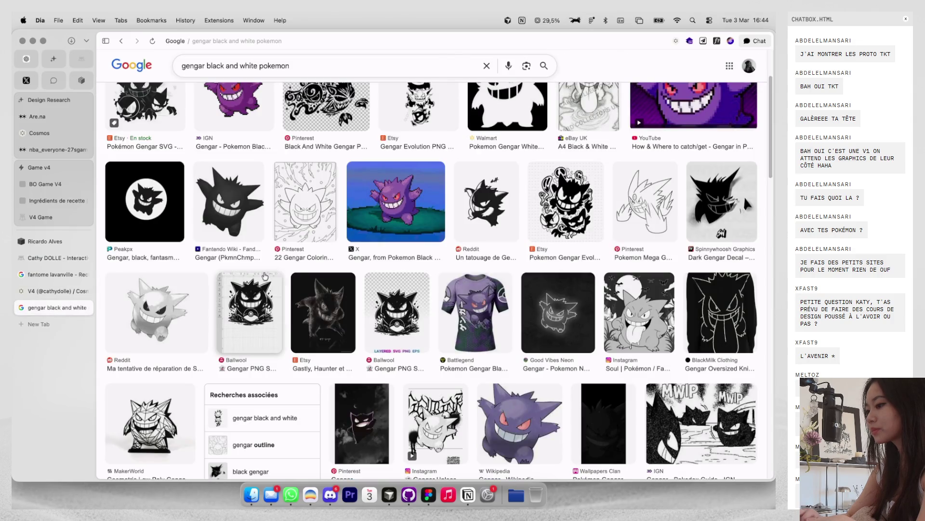
Step: Copy the Pokémon Special Wikia Gengar image from the Google Images results
scroll(291, 276, up, 3)
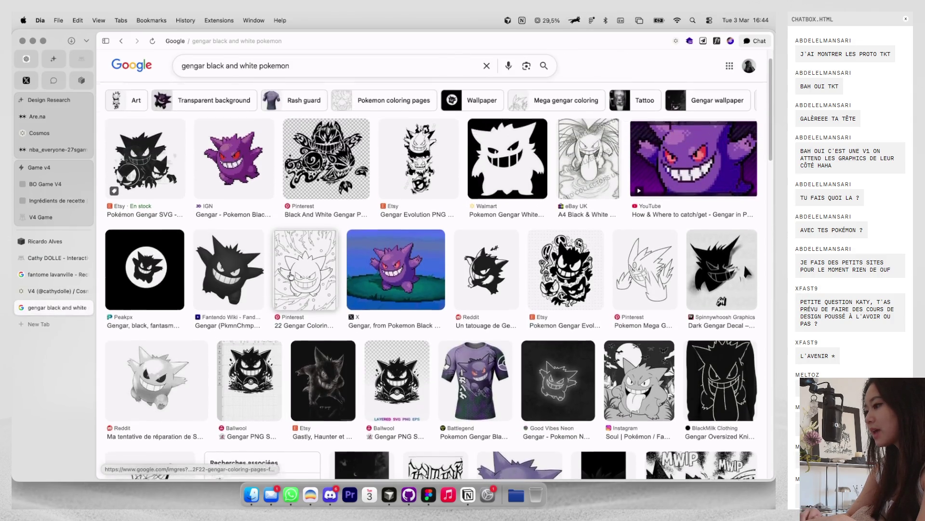
scroll(443, 256, down, 5)
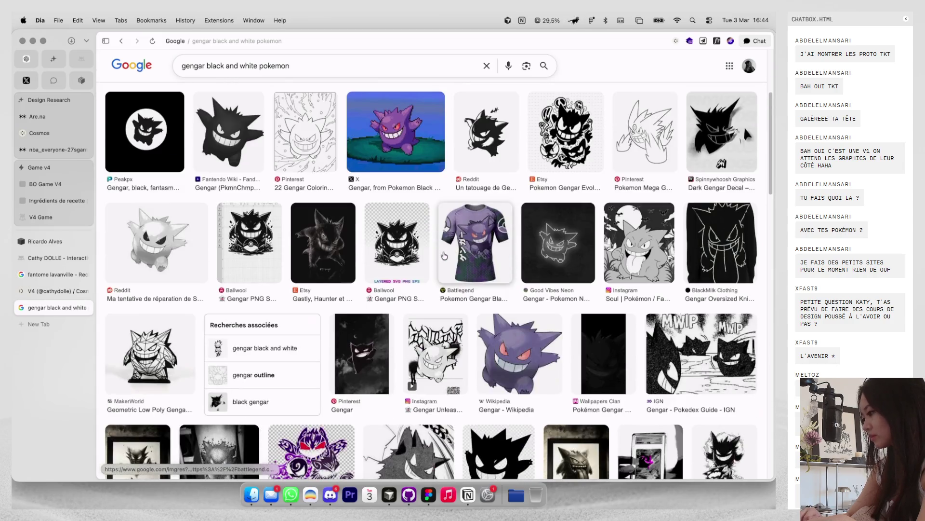
scroll(444, 256, down, 3)
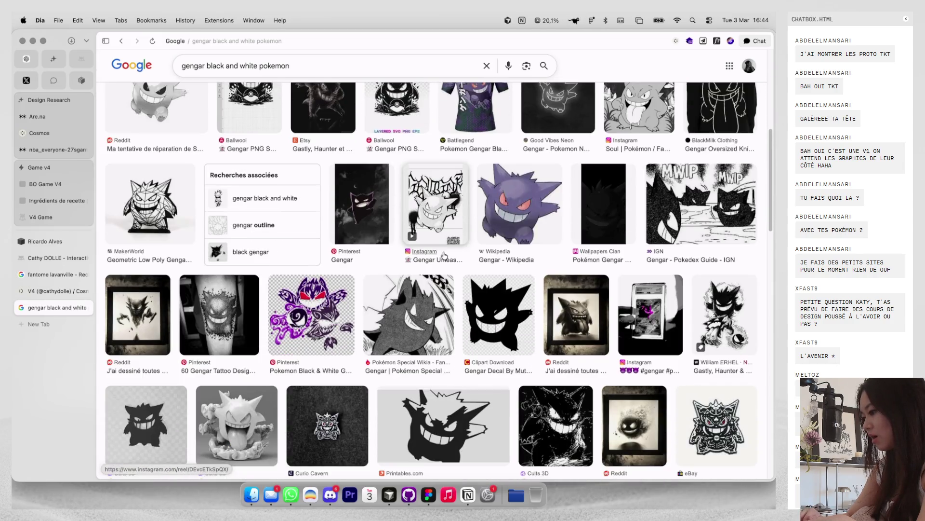
click(414, 323)
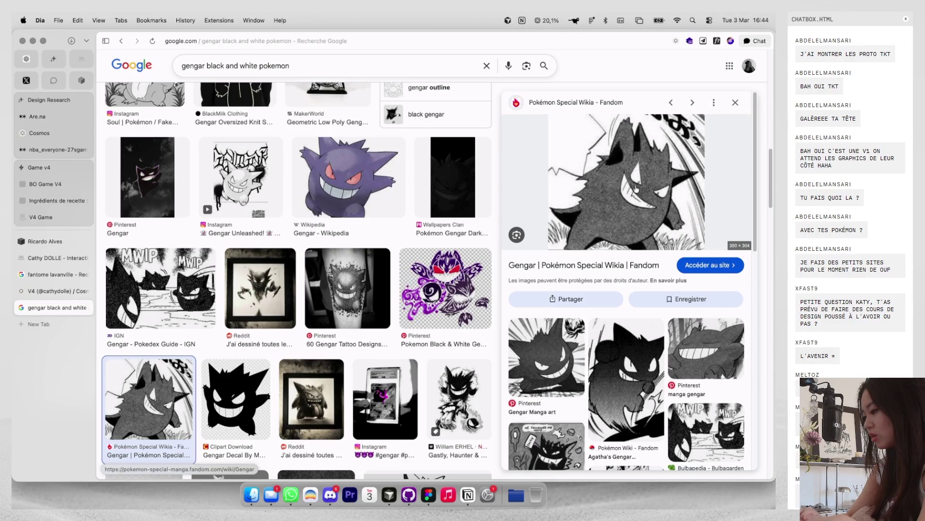
right_click(629, 191)
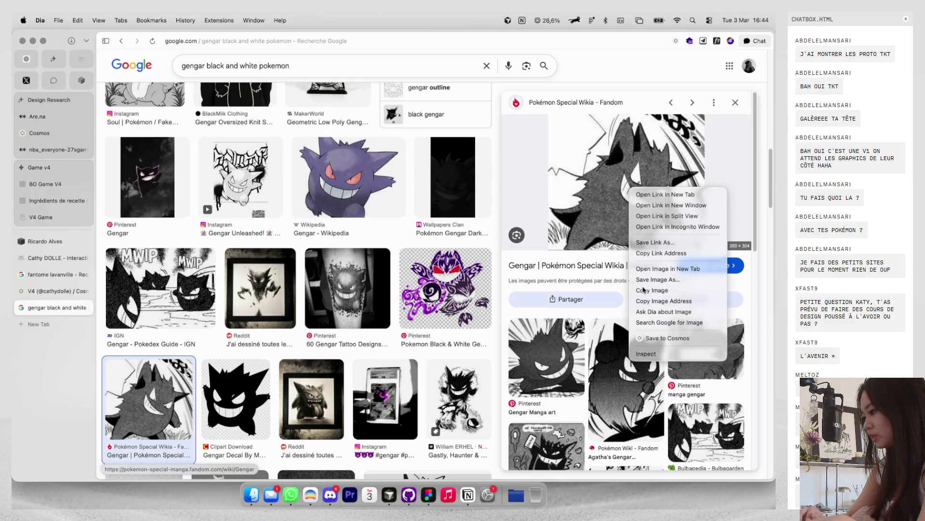
click(643, 290)
Step: Copy the black-and-white Gengar Manga art image instead
click(547, 357)
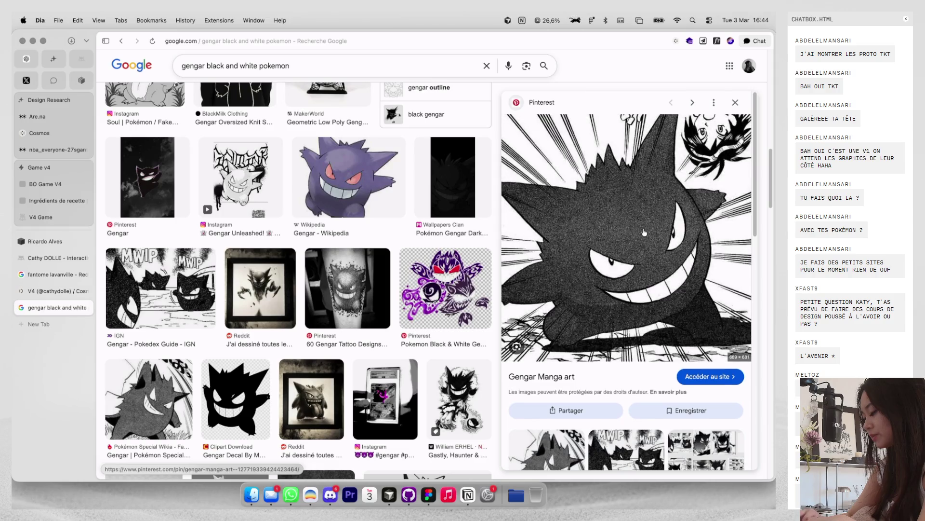
right_click(629, 235)
click(644, 331)
key(super+Tab)
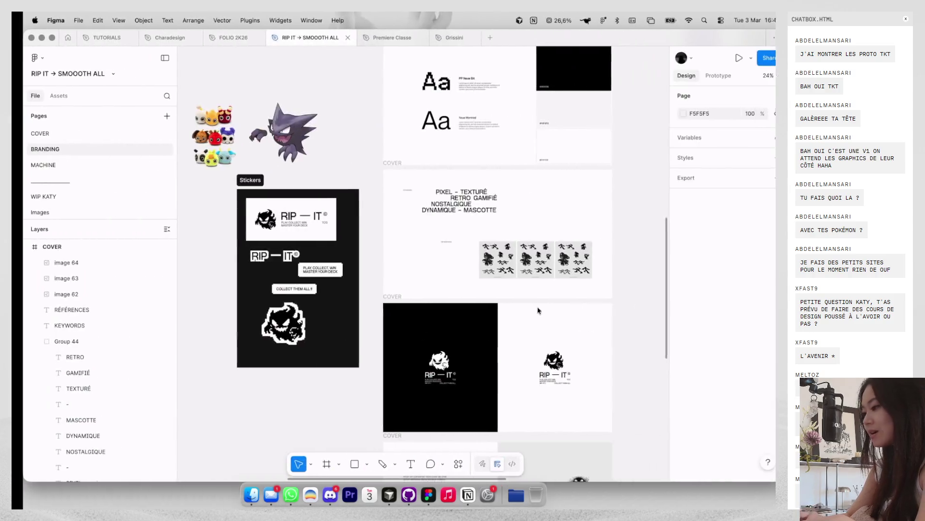
Step: Paste the Gengar manga art over the middle reference image, then return to the browser search
scroll(542, 237, up, 5)
click(542, 237)
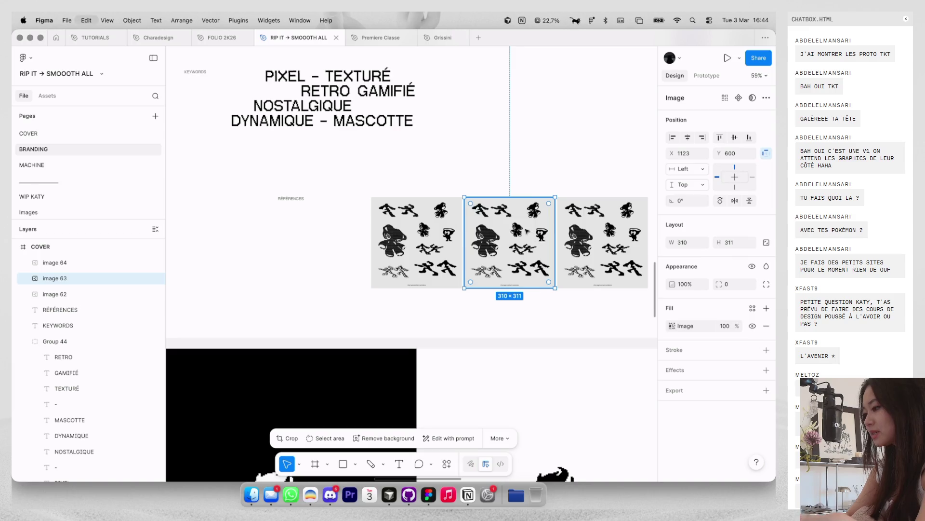
key(ctrl+v)
scroll(543, 236, up, 3)
scroll(464, 134, down, 5)
click(465, 134)
scroll(464, 134, down, 2)
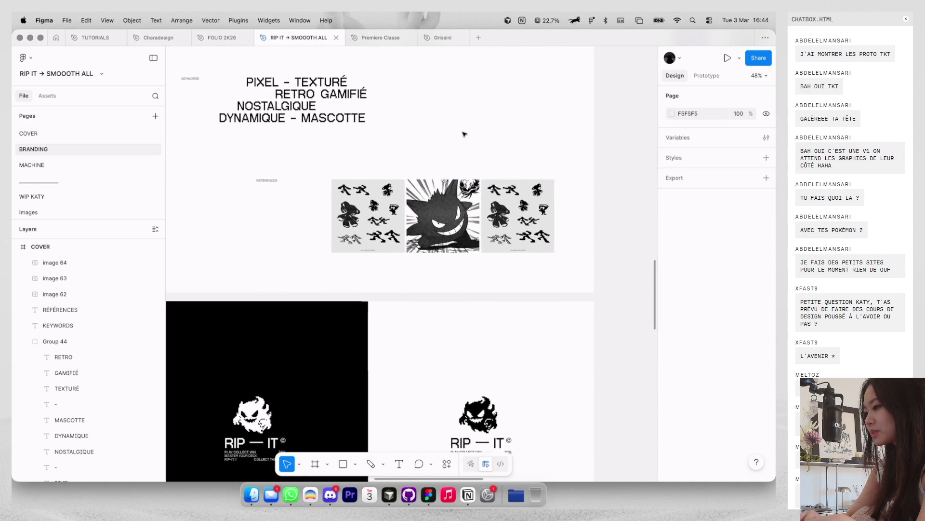
scroll(465, 134, down, 2)
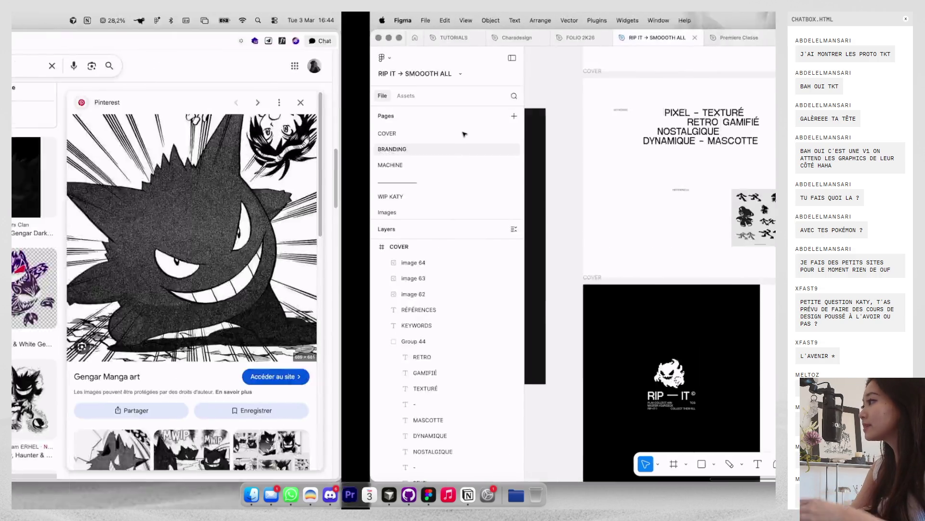
key(ctrl+Left)
click(320, 68)
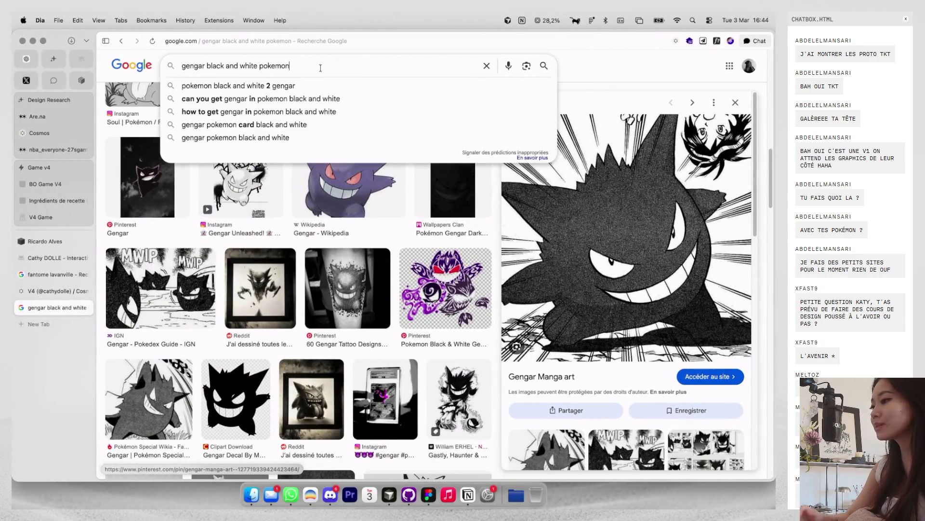
Step: Search Google Images for 'dofus compagnon' and scroll through the results
text(dofus)
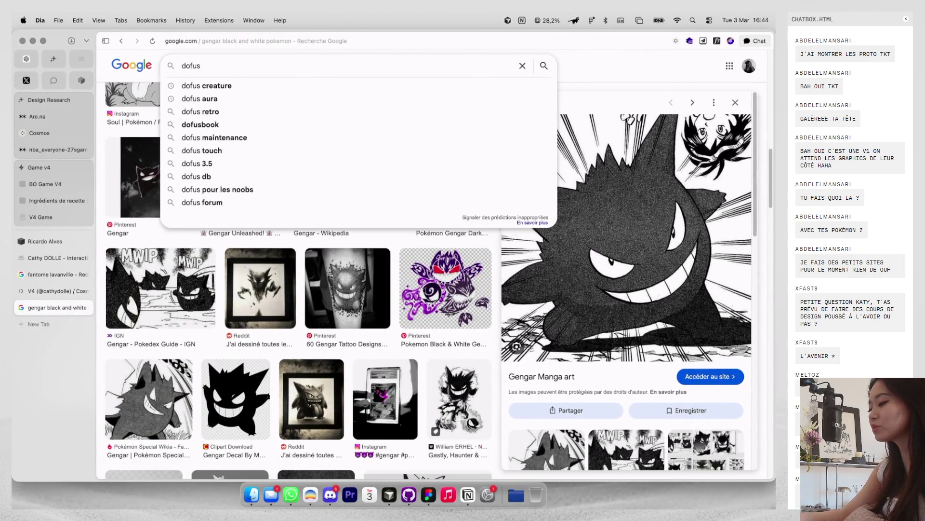
text( compagn)
key(Return)
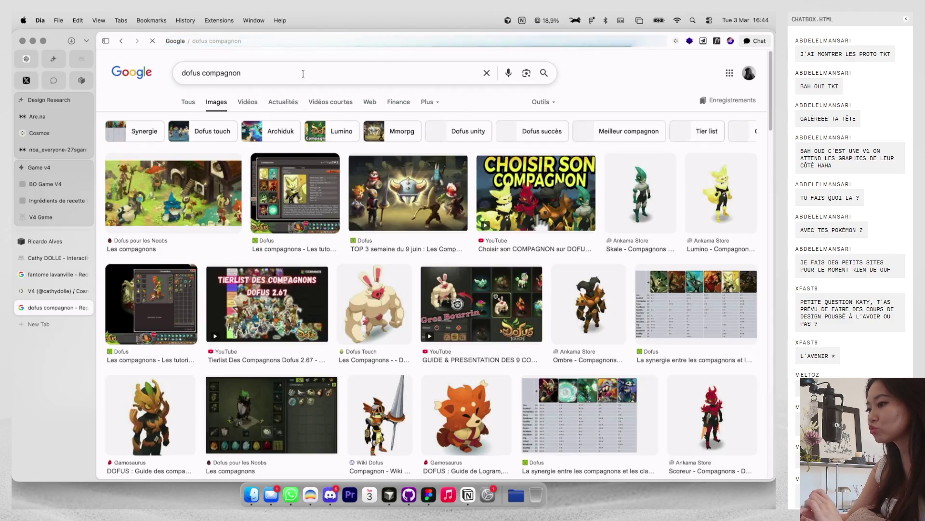
scroll(318, 192, down, 5)
scroll(328, 212, down, 5)
scroll(341, 224, down, 5)
scroll(340, 225, down, 3)
scroll(340, 225, down, 2)
scroll(340, 224, down, 2)
scroll(340, 225, down, 2)
scroll(340, 225, down, 2)
scroll(341, 225, down, 2)
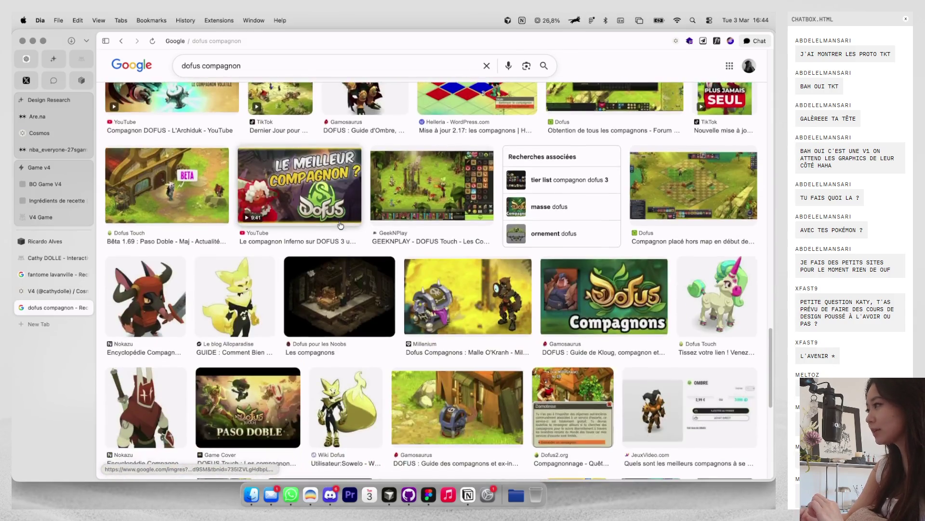
Step: Open Figma's MACHINE page, then replace the browser's image search with a new query
key(super+Tab)
scroll(359, 209, up, 3)
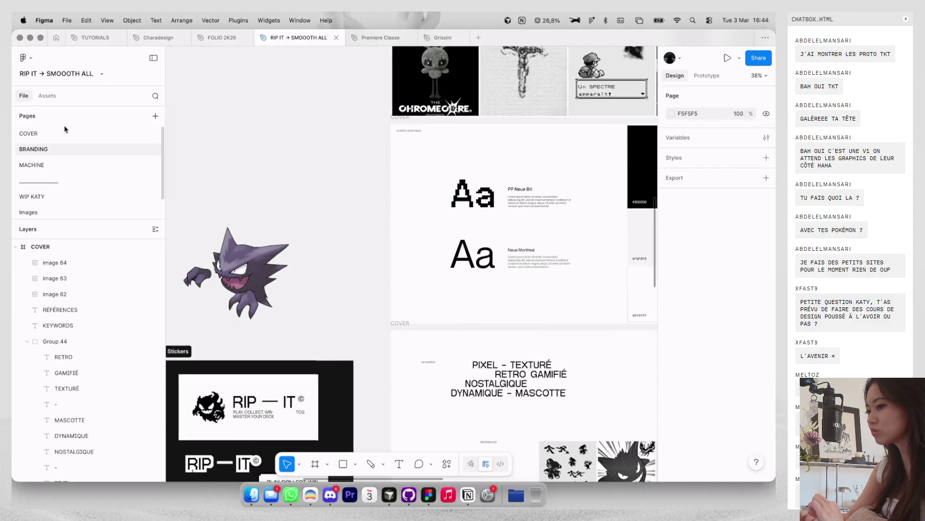
click(50, 165)
key(super+Tab)
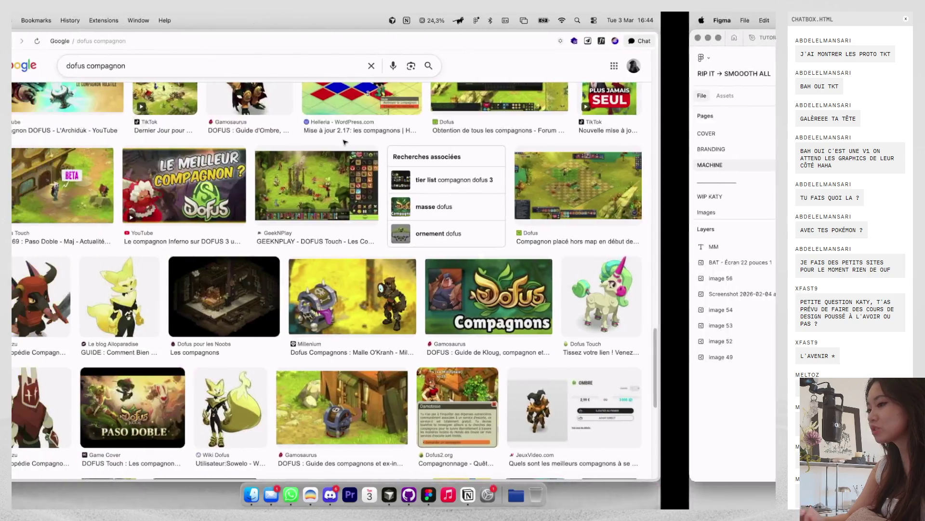
text(pochita chains)
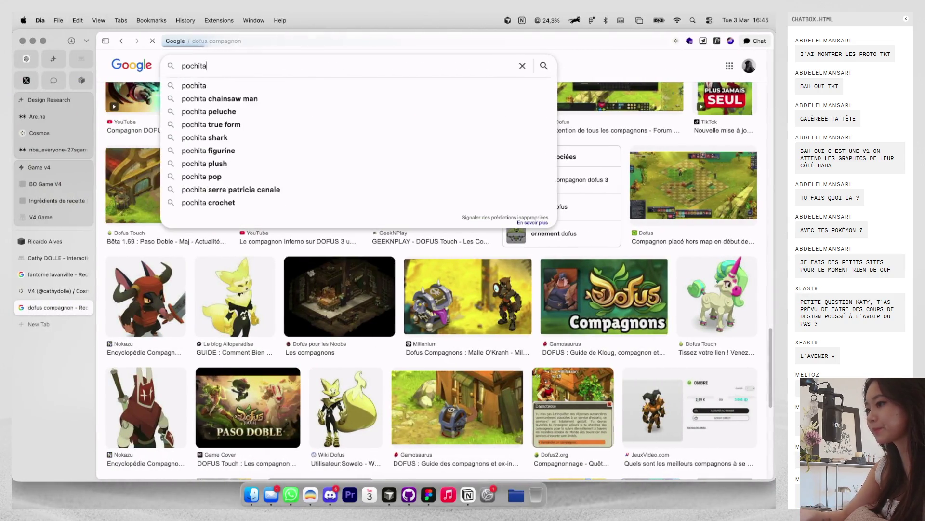
key(super+a)
key(BackSpace)
text(man)
key(Return)
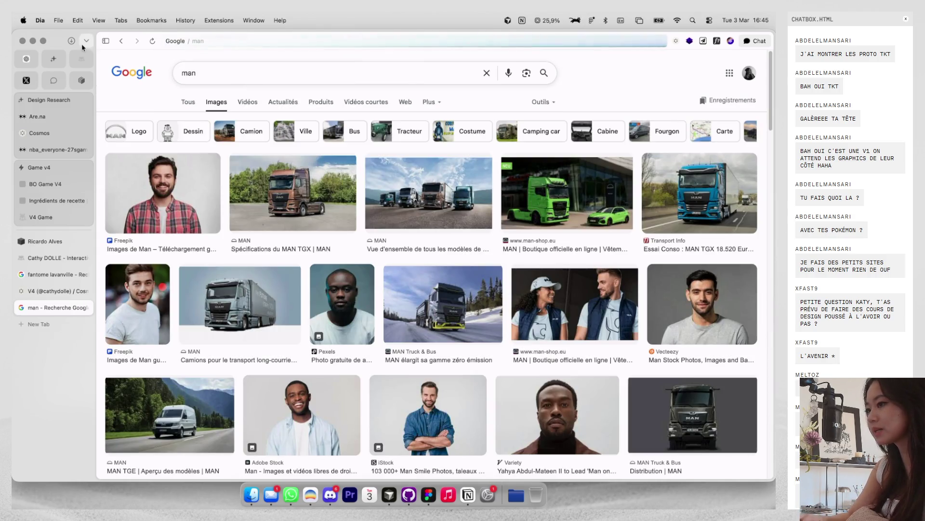
Step: Refine the image search to 'pochita black and white'
click(120, 44)
click(215, 72)
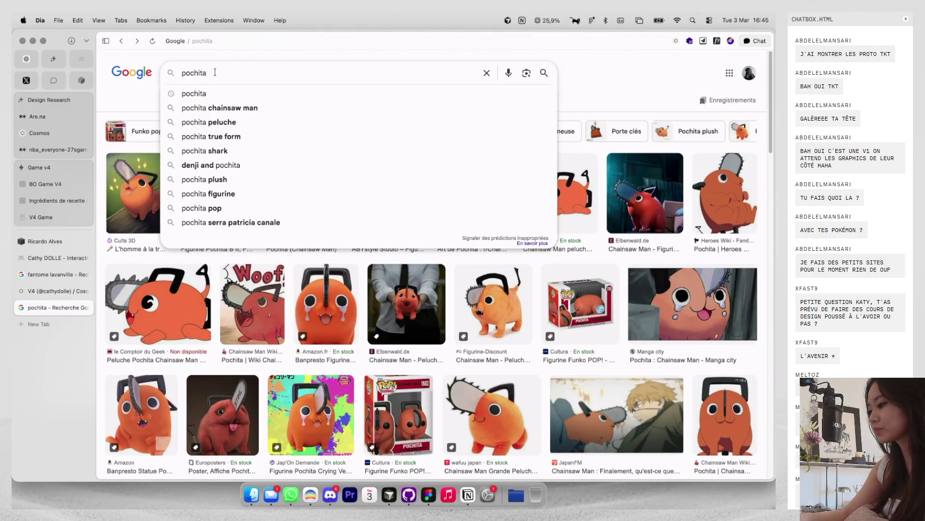
text(anc)
key(BackSpace)
key(BackSpace)
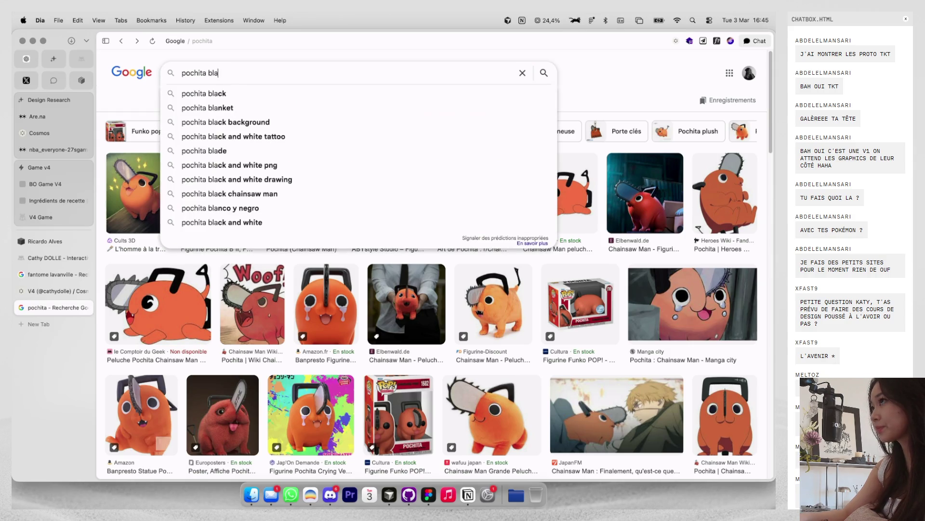
text(ck and white)
key(Return)
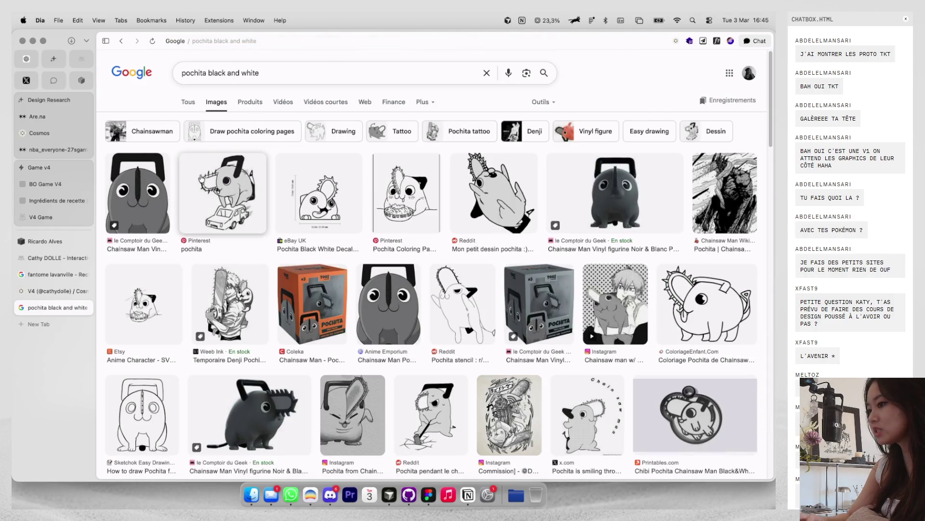
Step: Copy the black-and-white Pochita drawing from the Pinterest result
click(165, 188)
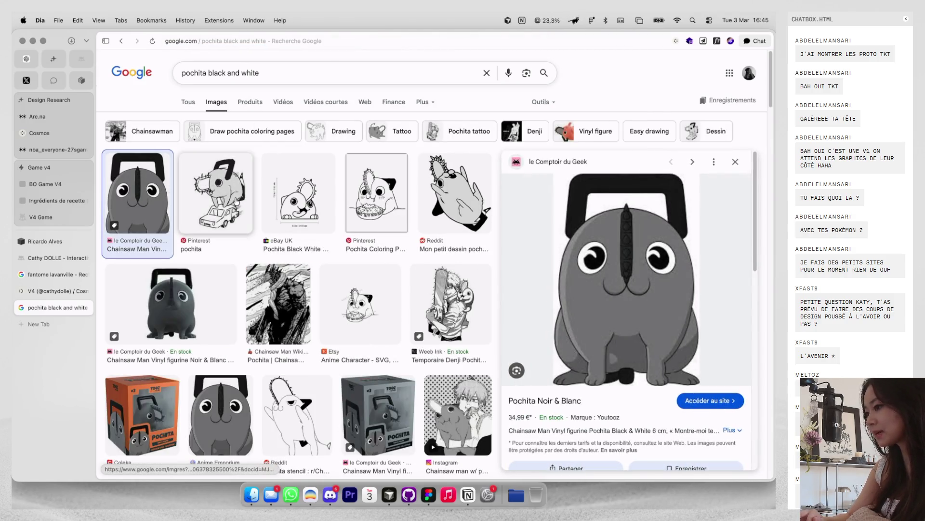
click(215, 193)
right_click(633, 289)
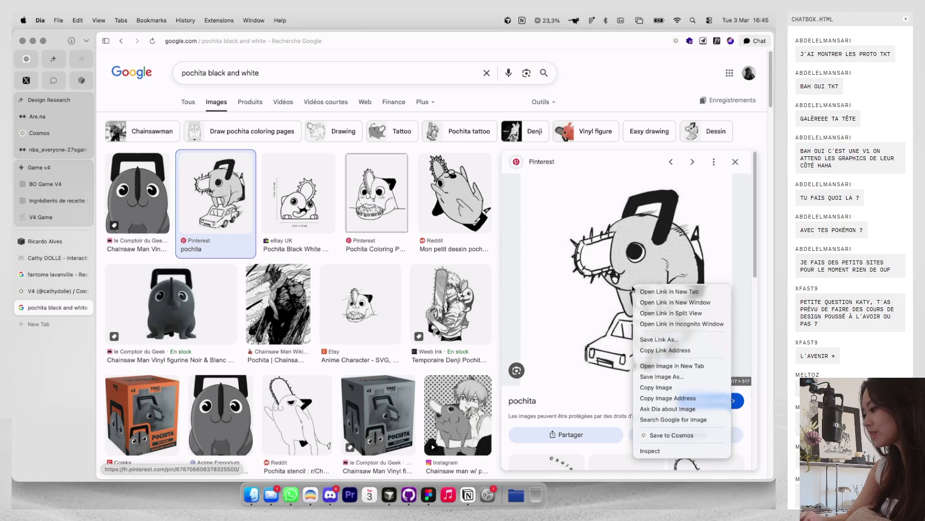
click(656, 387)
key(ctrl+Right)
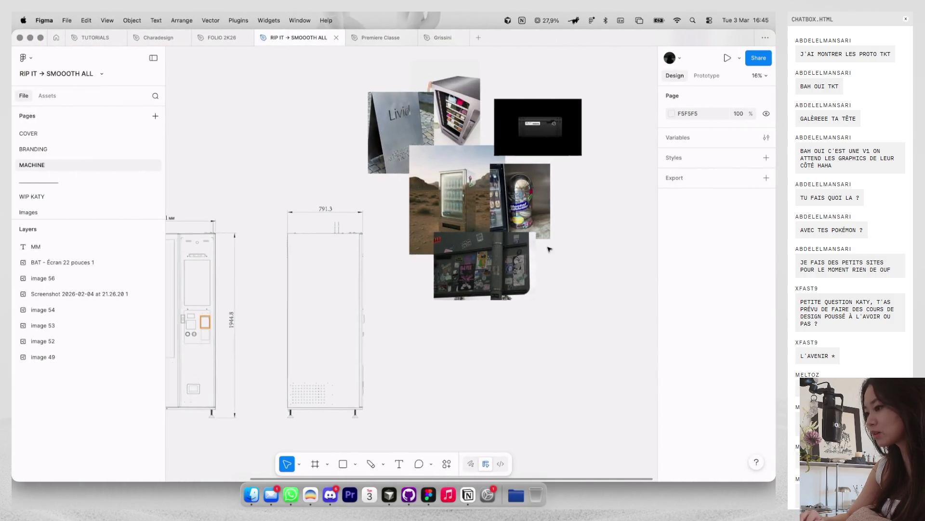
Step: On the BRANDING page, select the third reference image (Pochita) and review its image fill settings
click(126, 152)
scroll(545, 262, down, 5)
scroll(546, 263, down, 1)
click(602, 300)
ctrl+scroll(603, 299, up, 5)
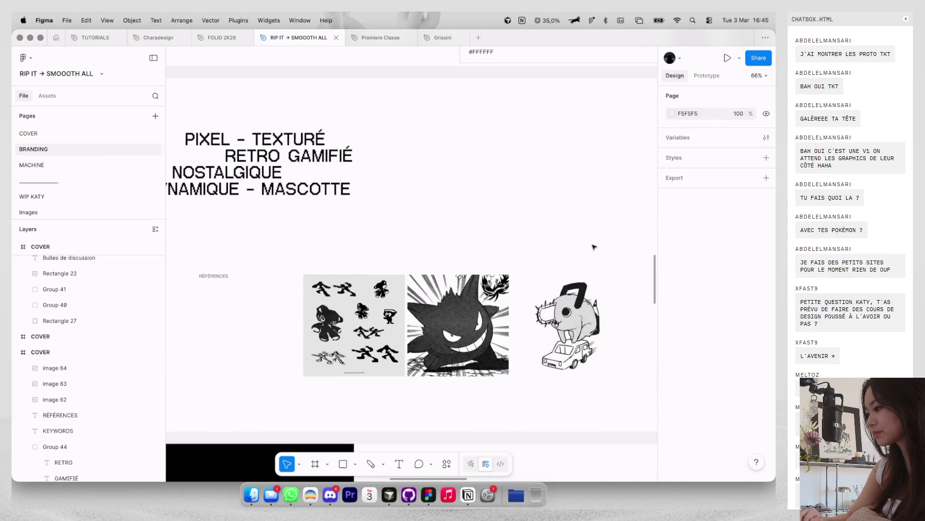
ctrl+scroll(595, 244, up, 2)
ctrl+scroll(590, 244, up, 2)
ctrl+scroll(579, 247, up, 1)
ctrl+scroll(450, 137, down, 2)
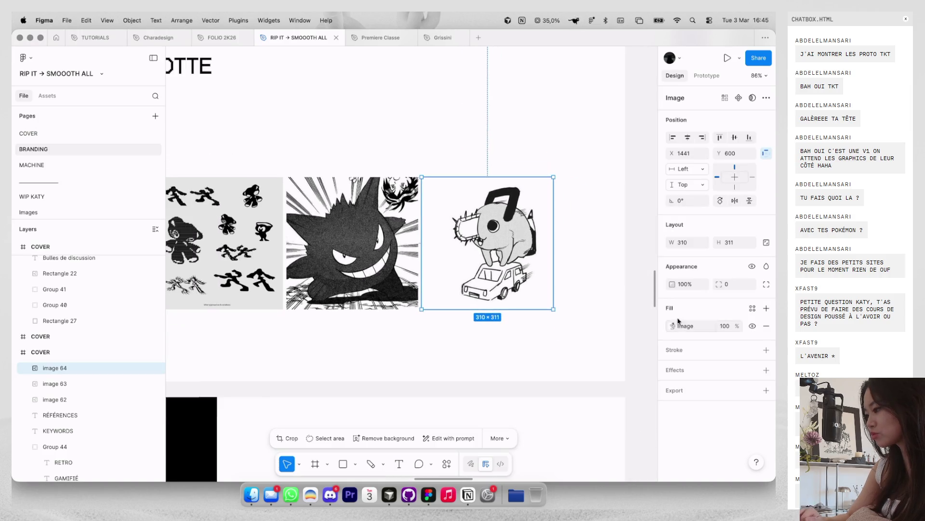
scroll(488, 361, down, 1)
scroll(488, 361, right, 1)
click(673, 326)
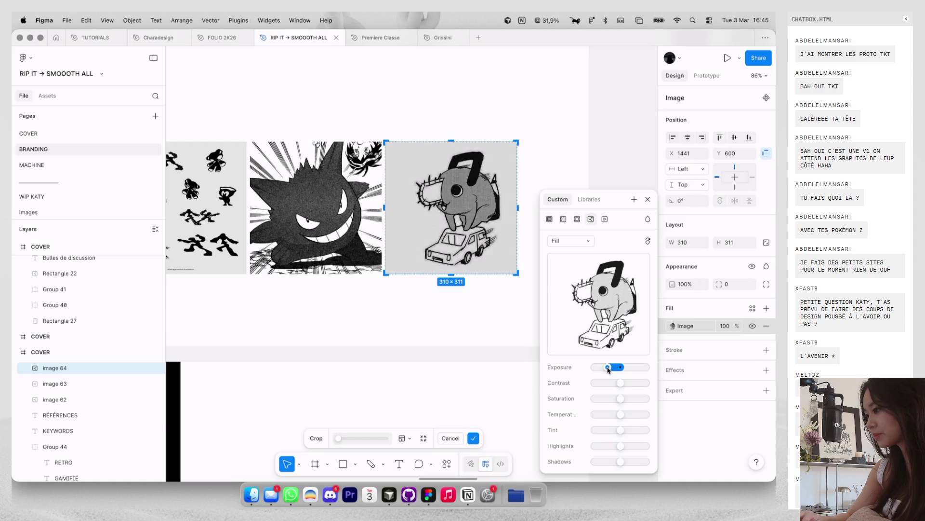
click(444, 336)
ctrl+scroll(444, 340, down, 3)
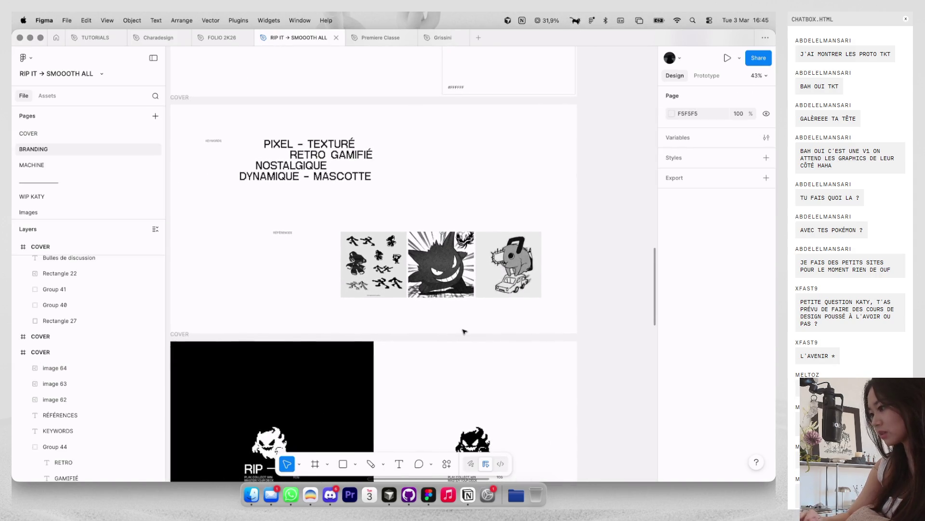
Step: Wrap the three reference images in an auto-layout frame with Shift+A
scroll(464, 331, down, 1)
scroll(465, 331, left, 1)
drag(607, 274, 376, 207)
key(shift+a)
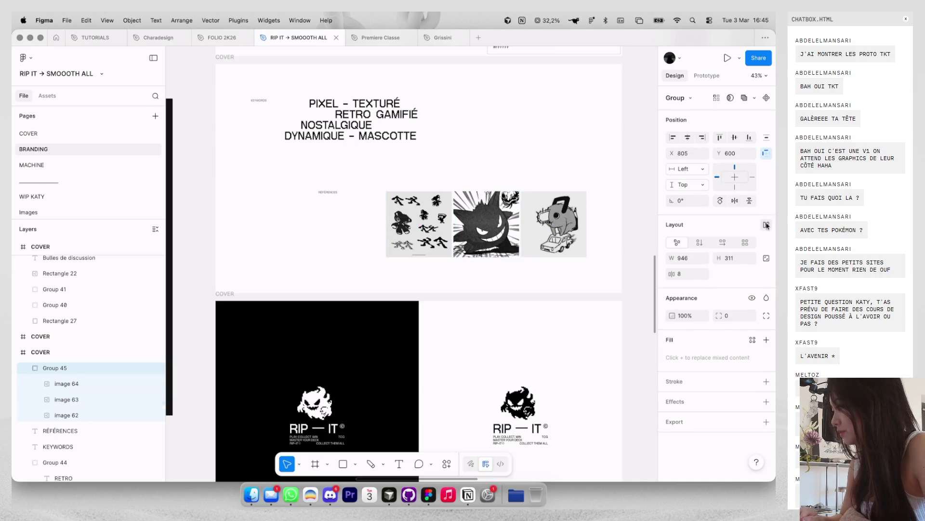
Step: Drag the Pochita image into the middle slot of the frame
click(555, 224)
drag(554, 224, 487, 224)
click(501, 275)
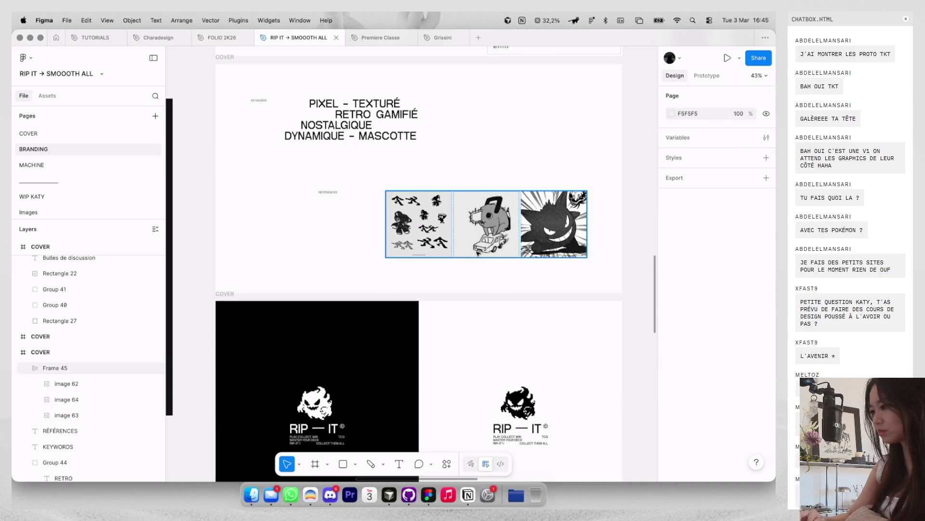
scroll(501, 275, down, 3)
scroll(501, 275, up, 2)
Step: Move the sprite sheet to the last slot, leaving Pochita, Gengar, then sprite sheet
click(429, 227)
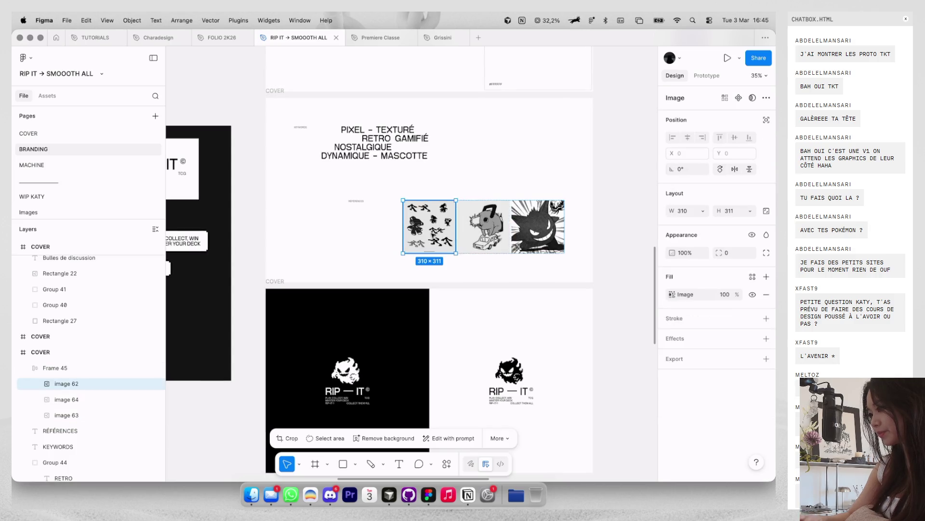
drag(429, 227, 537, 226)
click(448, 297)
click(429, 226)
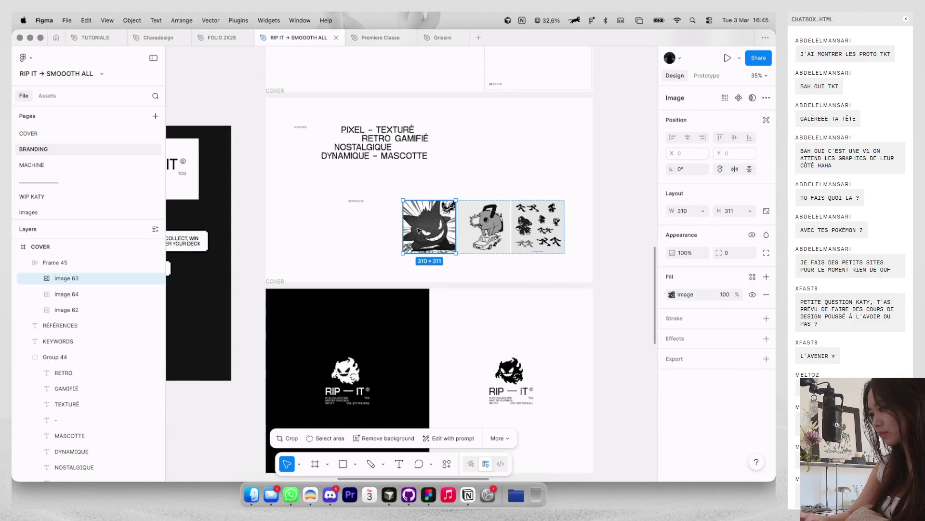
key(Escape)
scroll(567, 196, down, 3)
scroll(568, 192, down, 2)
scroll(530, 179, down, 2)
scroll(496, 166, down, 2)
scroll(460, 153, down, 2)
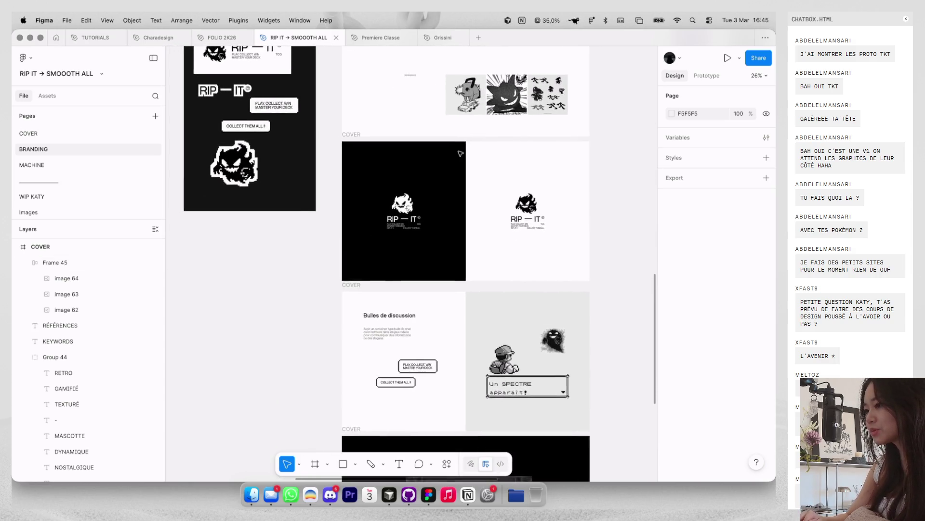
Step: Move the 'Aa' typography COVER frame down into the column of slides
scroll(460, 153, down, 2)
scroll(482, 202, down, 3)
scroll(521, 289, down, 2)
scroll(553, 373, down, 2)
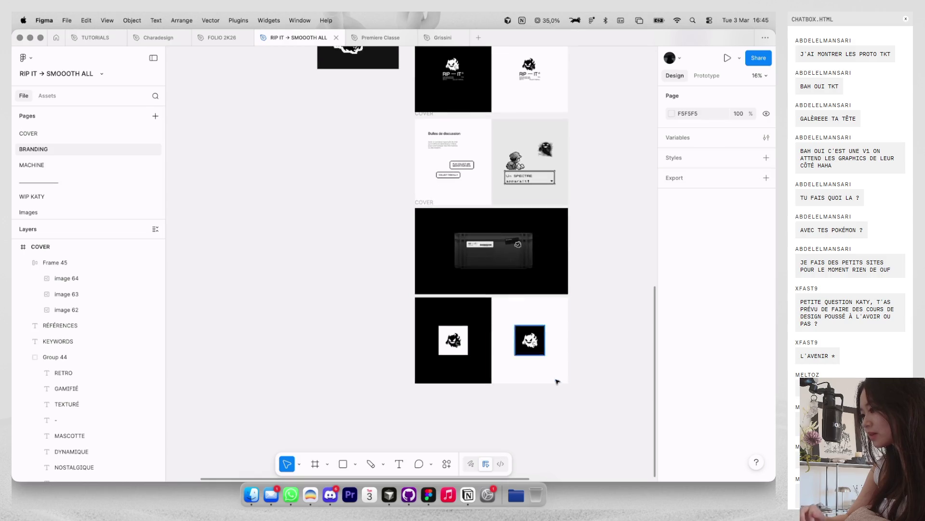
scroll(580, 343, up, 2)
scroll(580, 342, up, 3)
scroll(580, 343, up, 3)
scroll(581, 343, up, 1)
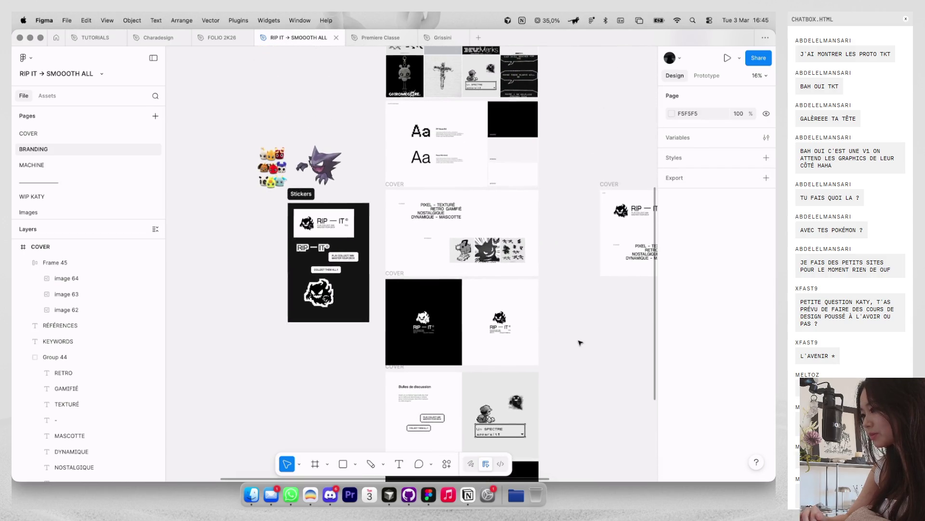
scroll(580, 342, up, 1)
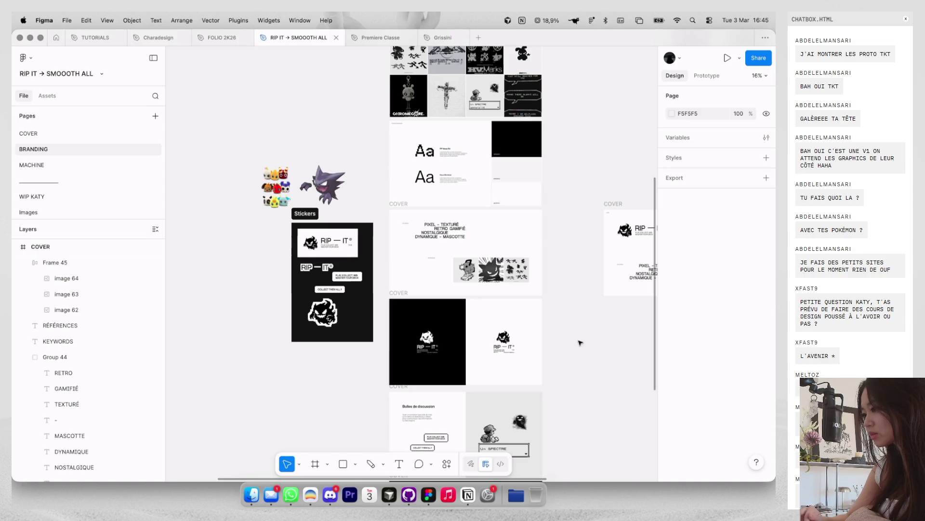
scroll(580, 343, up, 4)
click(530, 289)
scroll(548, 223, right, 2)
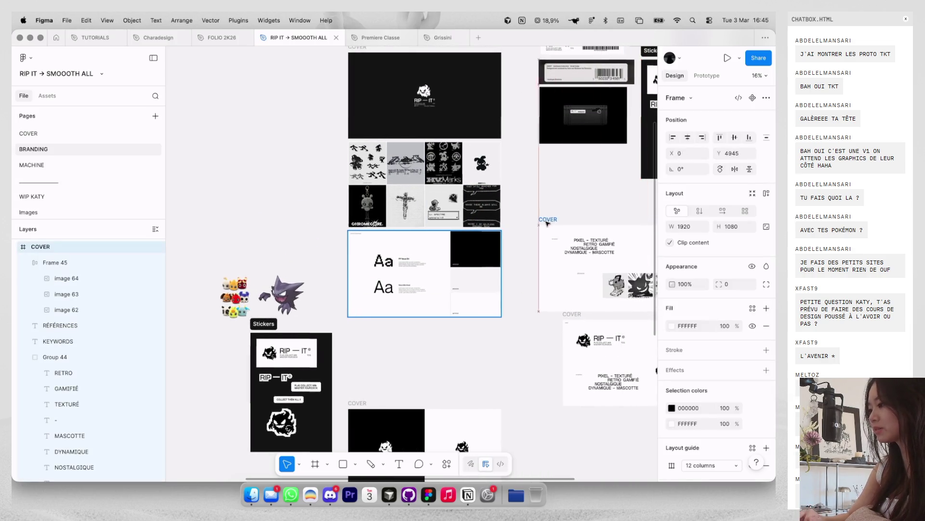
drag(548, 223, 519, 210)
scroll(355, 228, up, 5)
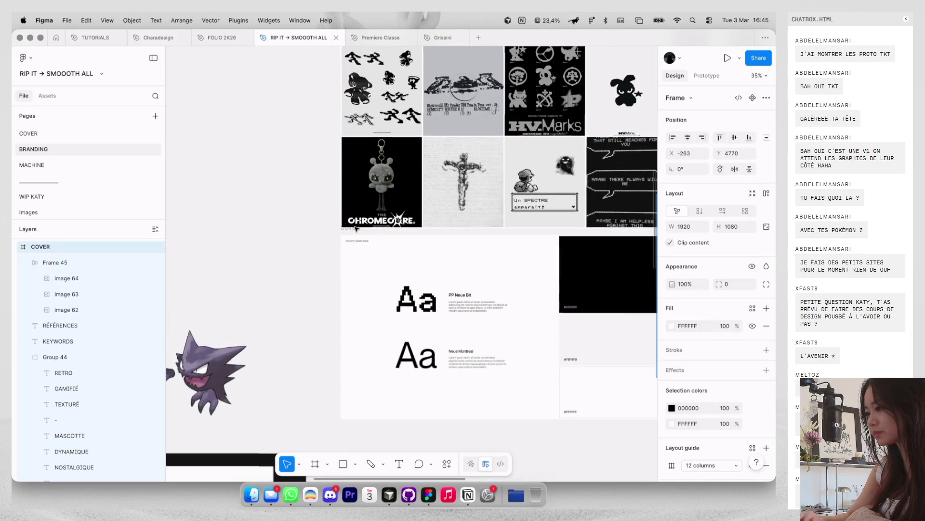
scroll(345, 231, down, 5)
drag(381, 277, 384, 355)
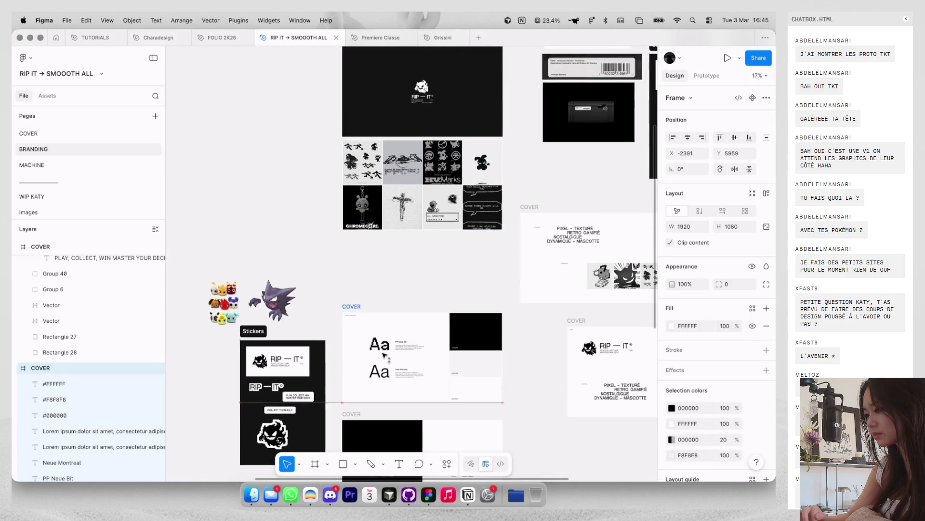
Step: Move the right-side COVER frame left and down into the column
mouse_move(537, 225)
mouse_down()
mouse_move(370, 270)
mouse_move(368, 254)
mouse_up()
scroll(375, 272, up, 3)
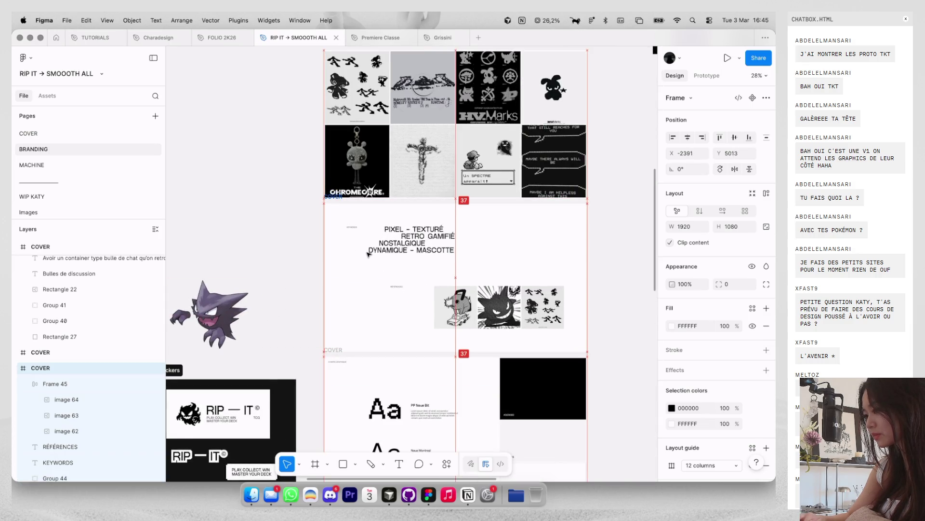
scroll(368, 254, down, 3)
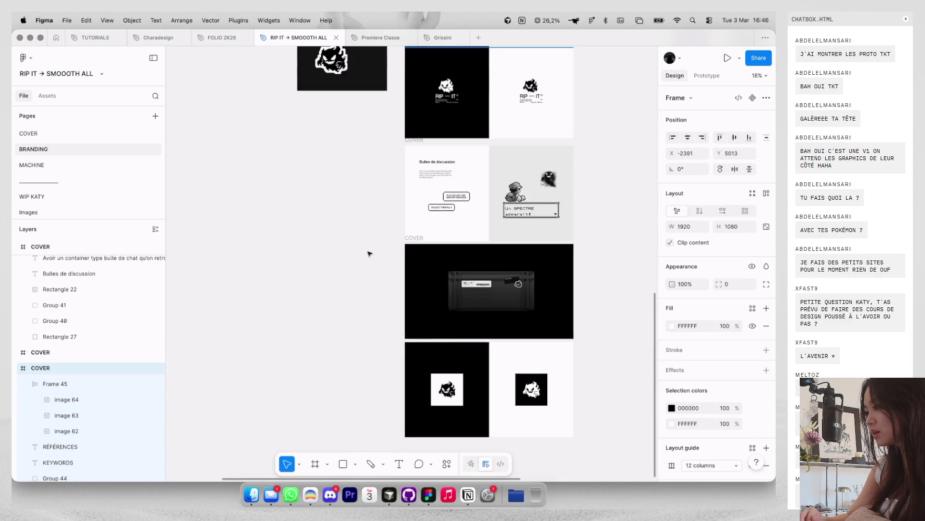
scroll(369, 254, up, 2)
click(369, 254)
scroll(369, 254, down, 2)
scroll(369, 254, up, 2)
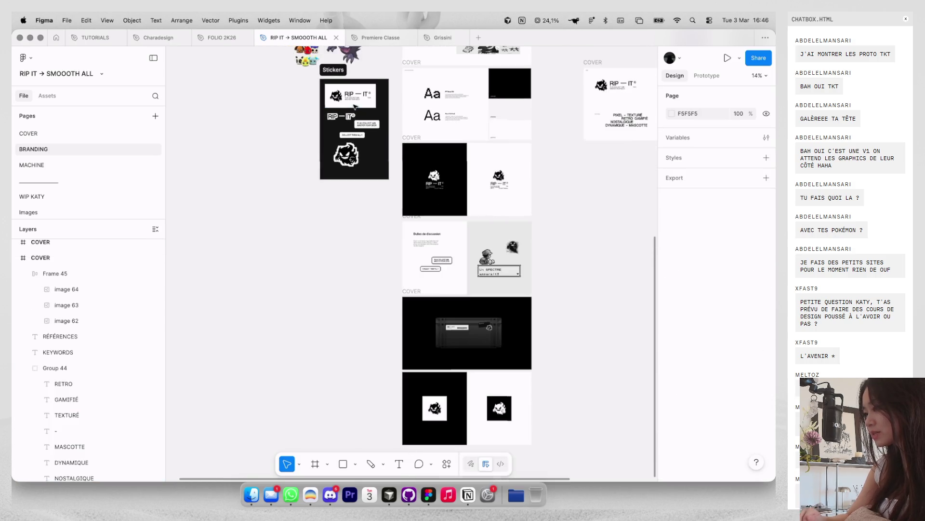
Step: Drag the Stickers section to the right of the COVER frame column
mouse_move(338, 74)
mouse_down()
mouse_move(544, 207)
mouse_move(579, 246)
mouse_move(584, 271)
mouse_up()
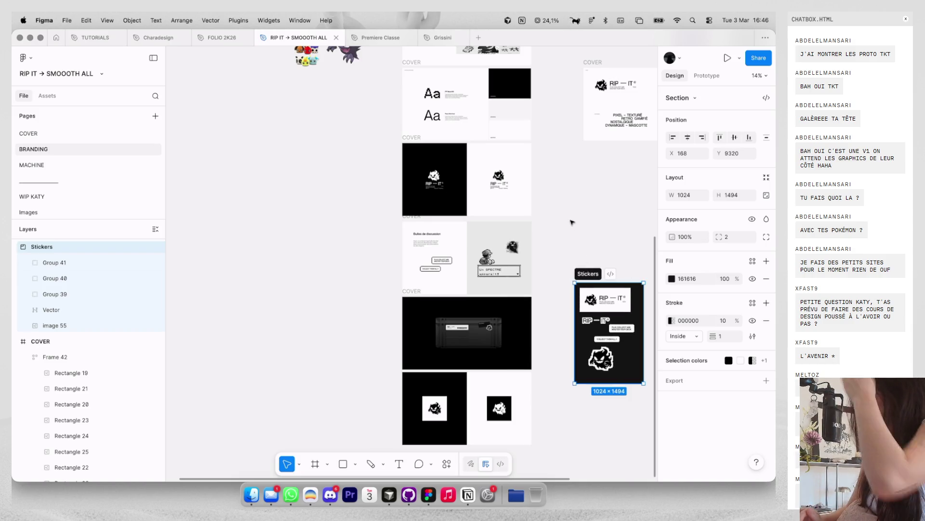
scroll(604, 149, up, 2)
scroll(604, 149, down, 1)
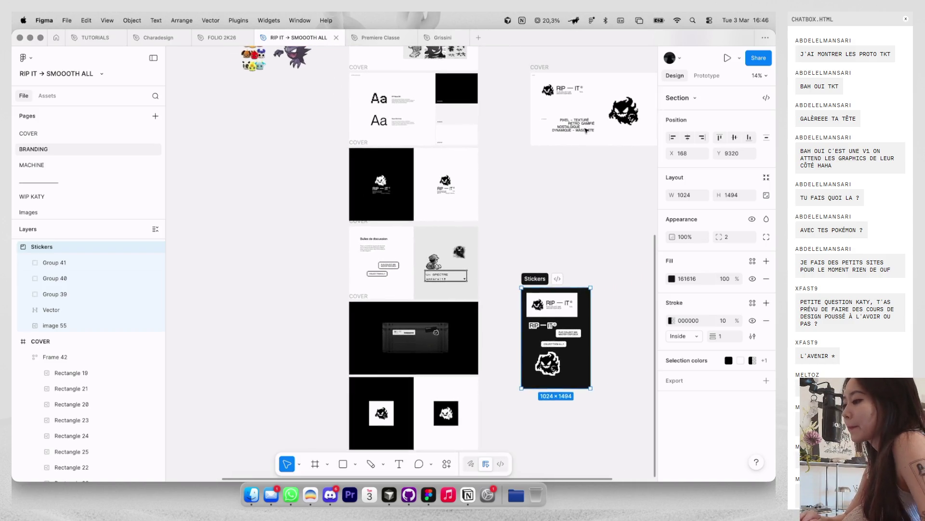
scroll(579, 120, up, 3)
scroll(567, 129, down, 3)
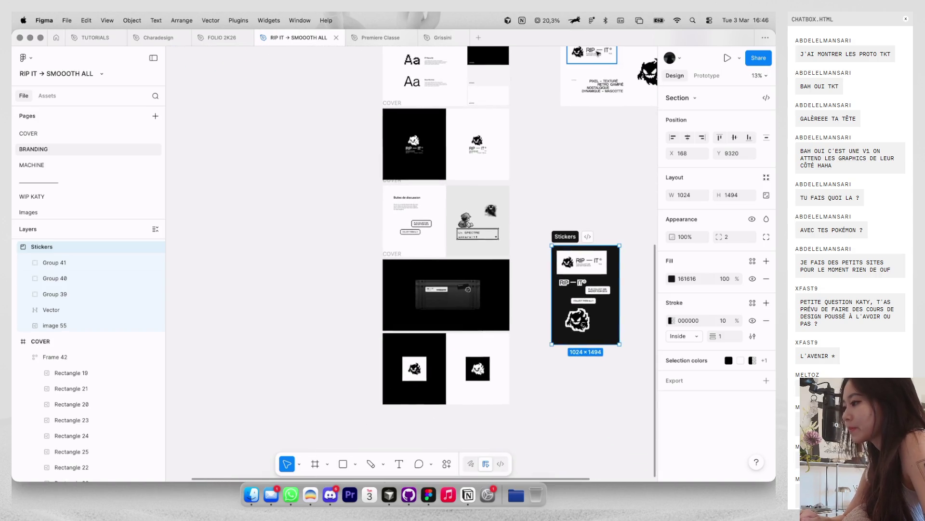
Step: Select the lower COVER frames and push them down to open a gap in the column
click(592, 55)
click(566, 163)
scroll(587, 118, up, 1)
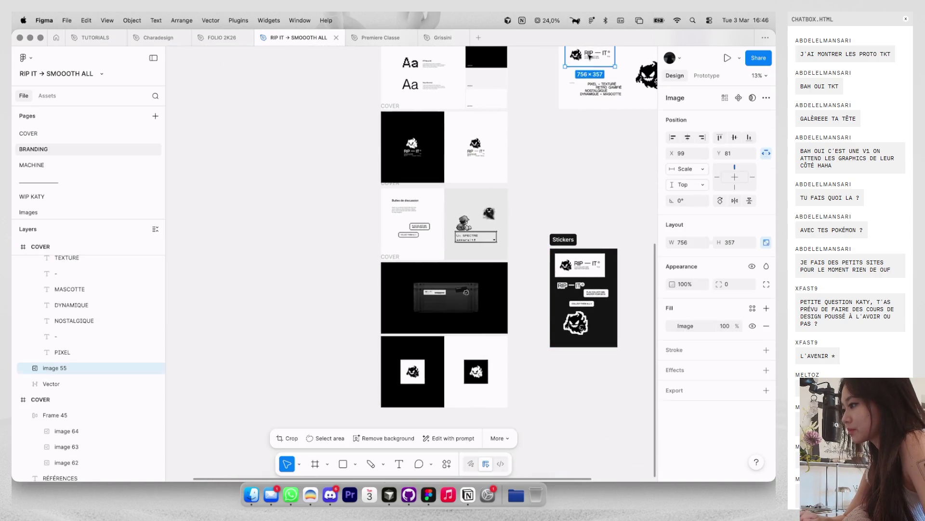
click(590, 56)
scroll(590, 96, up, 2)
key(Escape)
scroll(558, 232, down, 3)
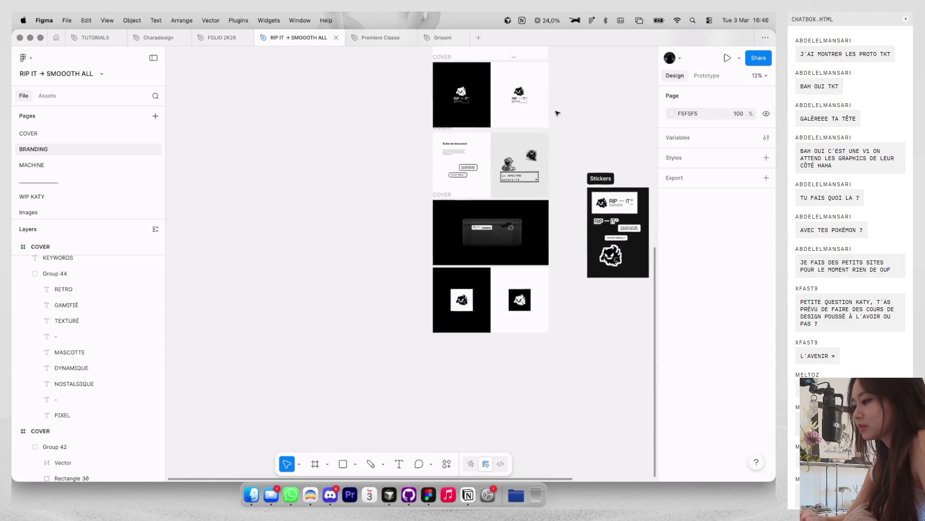
drag(557, 352, 381, 158)
mouse_move(446, 129)
mouse_down()
mouse_move(446, 202)
mouse_move(447, 152)
mouse_up()
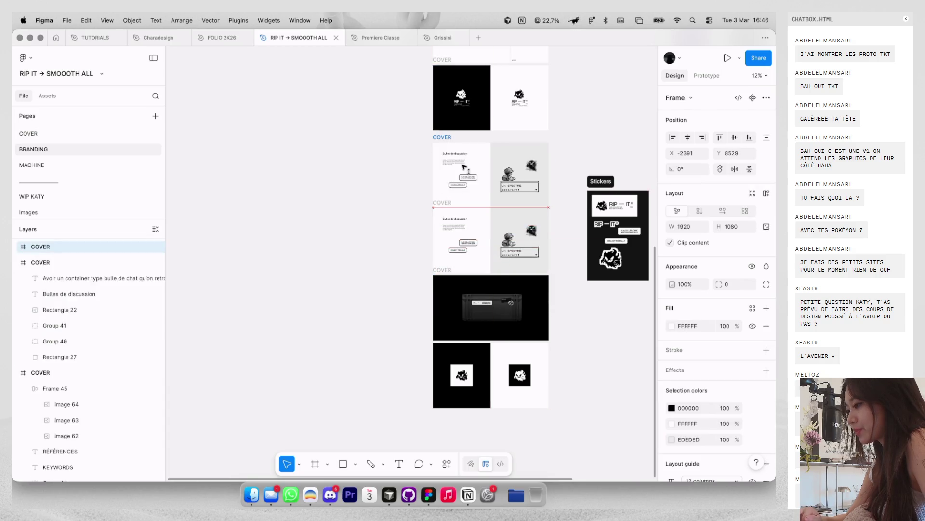
Step: Delete the old chat-bubble content from the duplicated COVER frame
click(465, 164)
key(ctrl+a)
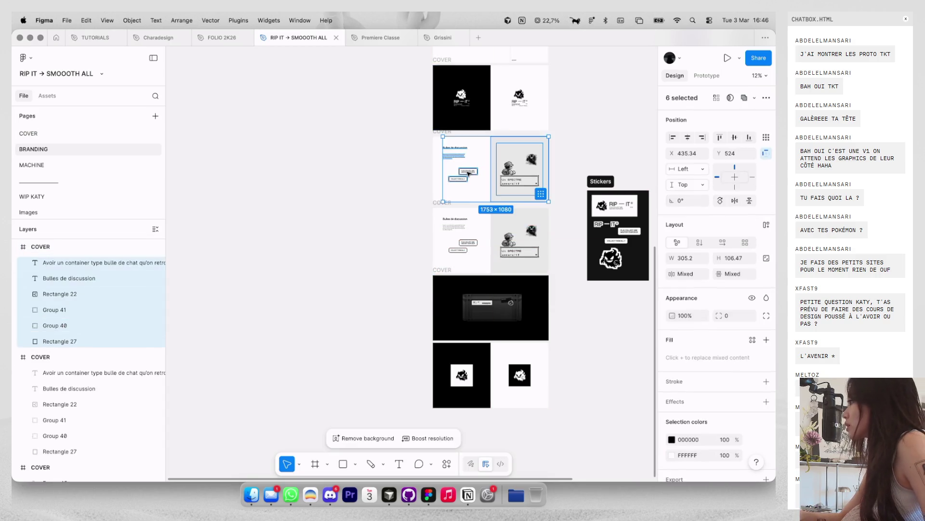
key(Delete)
Step: Paste the RIP—IT logo image into the empty frame, scale it, then delete it again
scroll(485, 150, up, 5)
key(super+v)
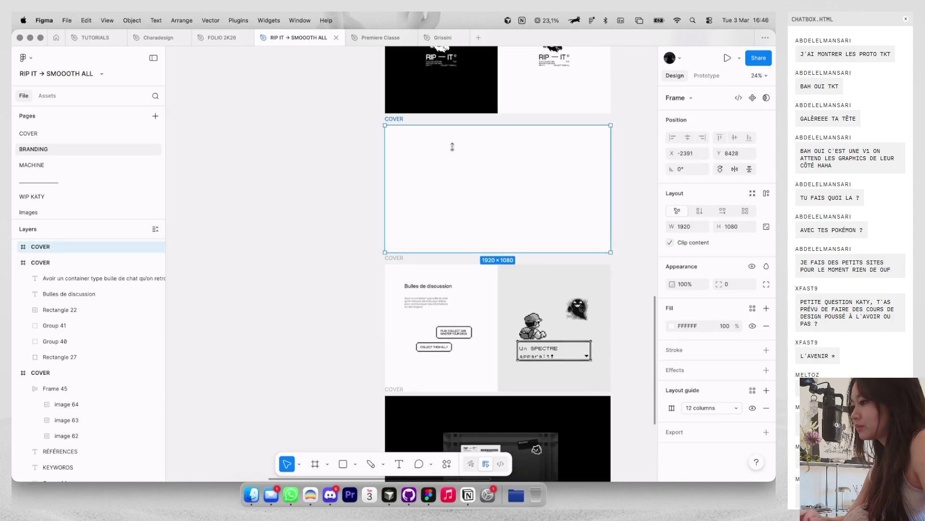
scroll(480, 163, up, 3)
key(k)
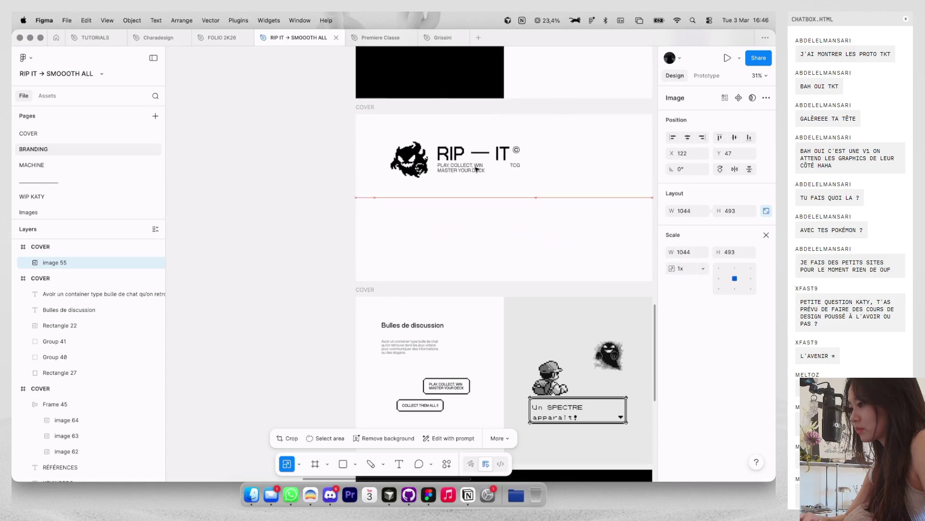
key(Escape)
scroll(487, 217, up, 3)
scroll(486, 169, down, 5)
scroll(486, 155, down, 3)
scroll(486, 155, up, 3)
click(486, 155)
key(Delete)
Step: Copy the black left-half Rectangle 27 and paste it into the empty frame
scroll(473, 184, up, 3)
key(ctrl+c)
click(423, 250)
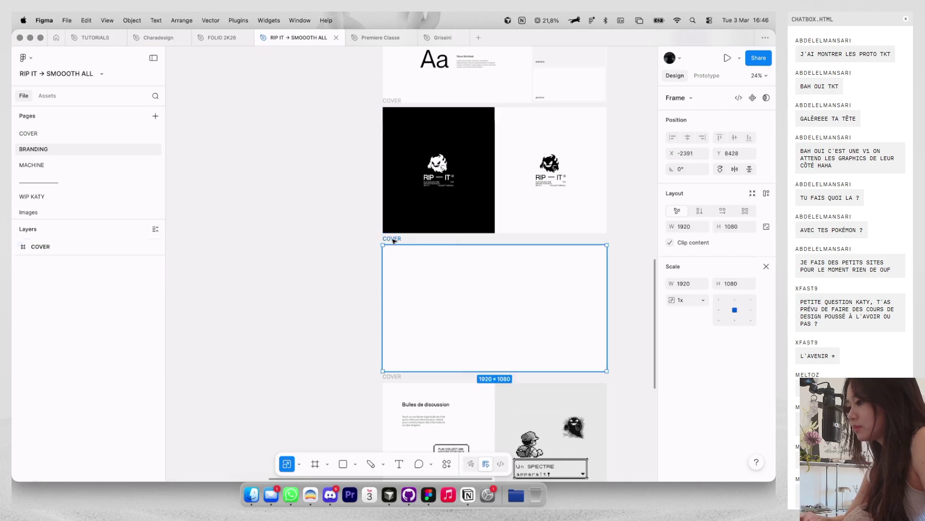
key(ctrl+v)
Step: Select the black rectangle and RIP-IT text group, then go to the WIP KATY page
click(438, 207)
click(439, 184)
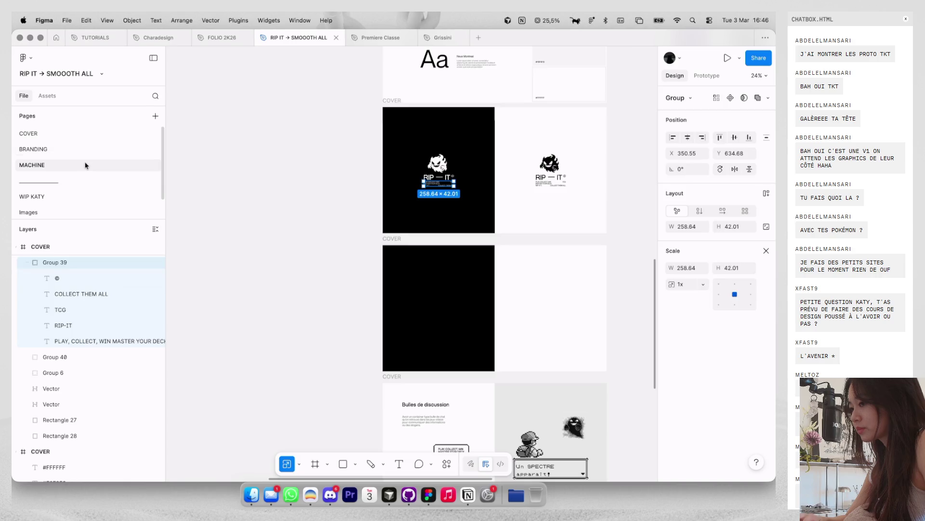
click(85, 165)
click(72, 197)
Step: Zoom to the text-only RIP — IT test frame and select all six of its layers
scroll(330, 223, down, 5)
scroll(329, 223, left, 3)
scroll(329, 223, down, 2)
scroll(528, 215, up, 3)
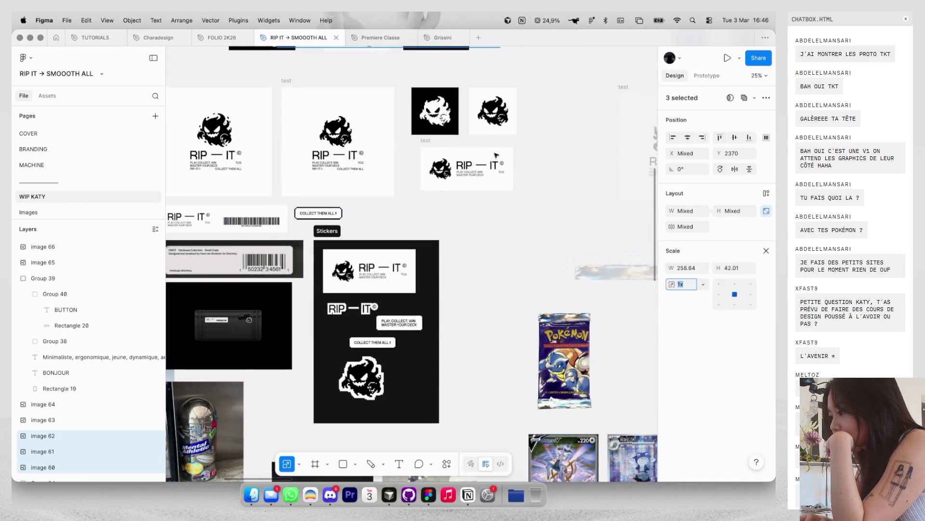
scroll(494, 155, up, 3)
scroll(488, 164, down, 3)
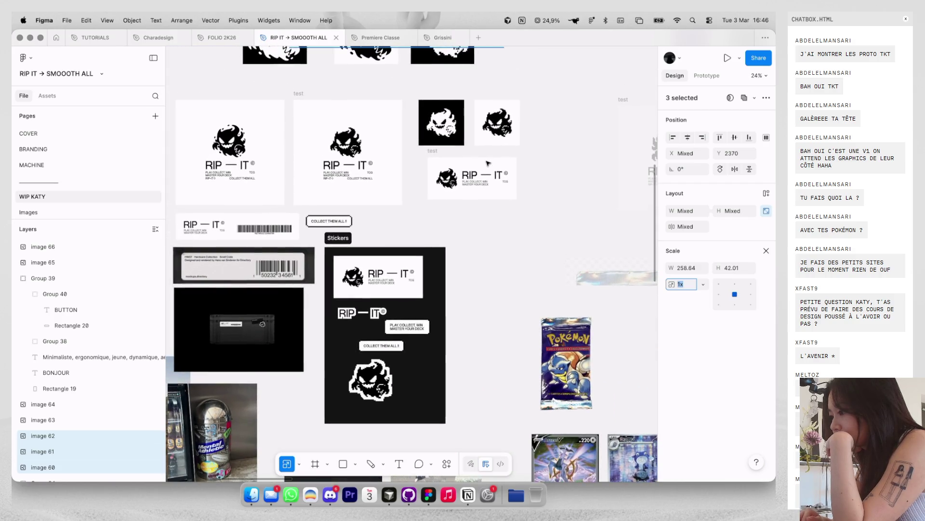
scroll(363, 183, up, 3)
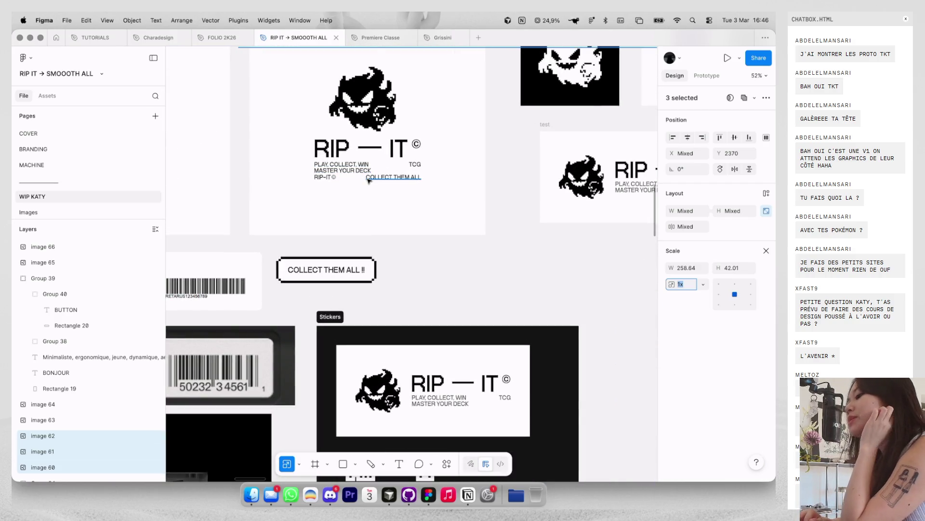
scroll(377, 219, down, 3)
scroll(378, 217, down, 2)
scroll(377, 216, down, 3)
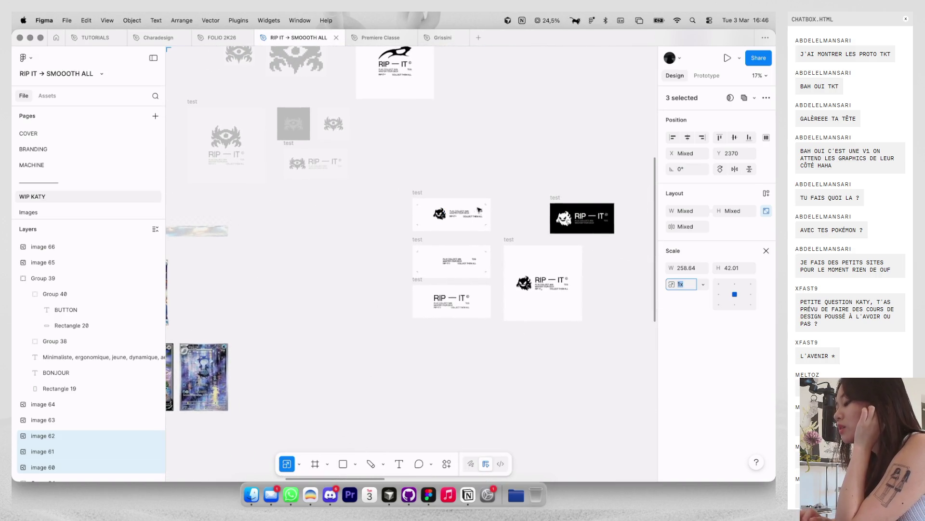
scroll(473, 208, up, 3)
scroll(473, 207, up, 3)
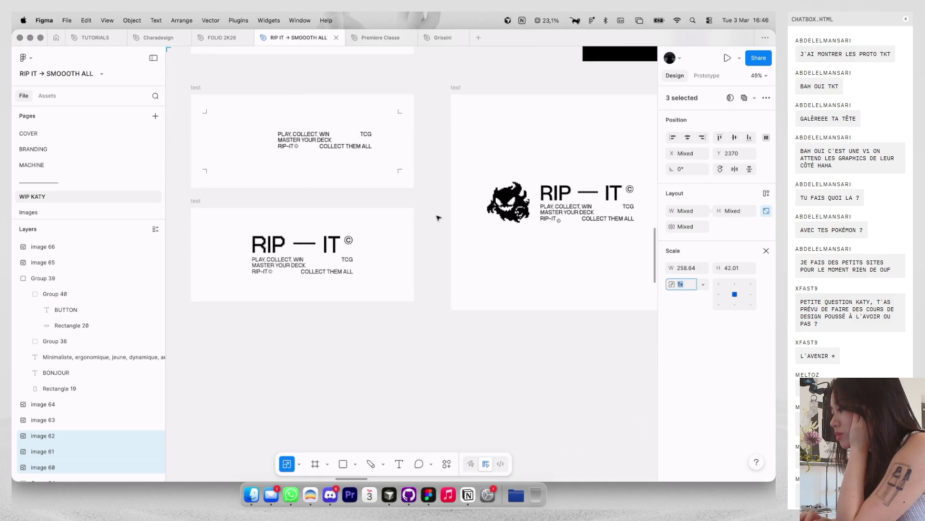
scroll(440, 217, left, 2)
scroll(356, 245, down, 1)
scroll(330, 250, up, 2)
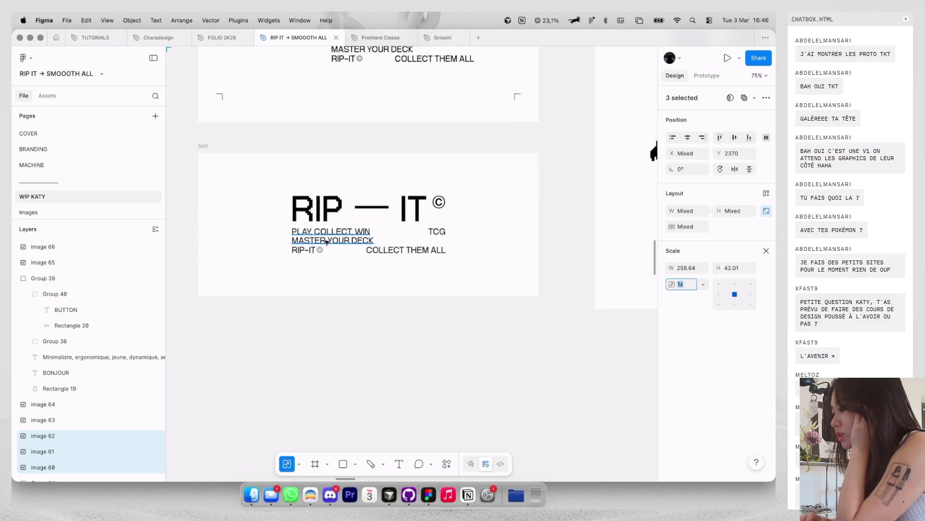
scroll(326, 244, up, 1)
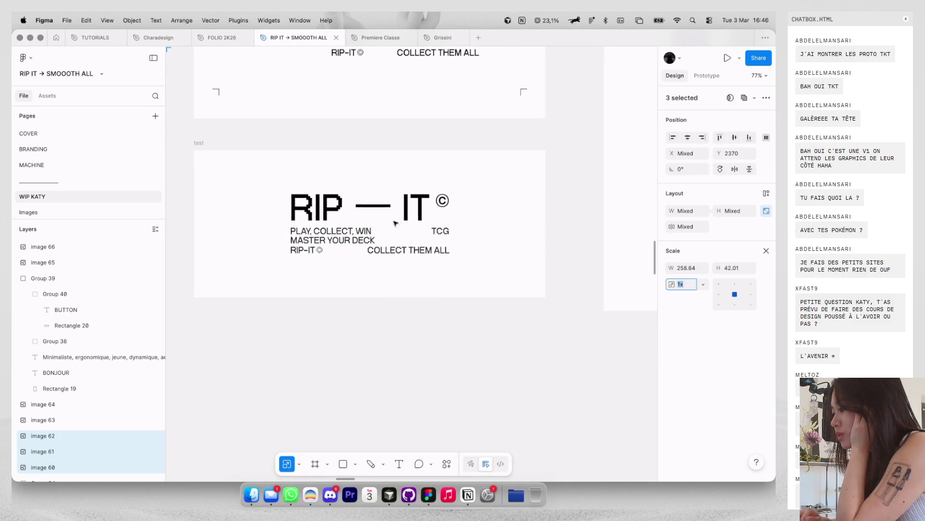
click(369, 213)
key(super+a)
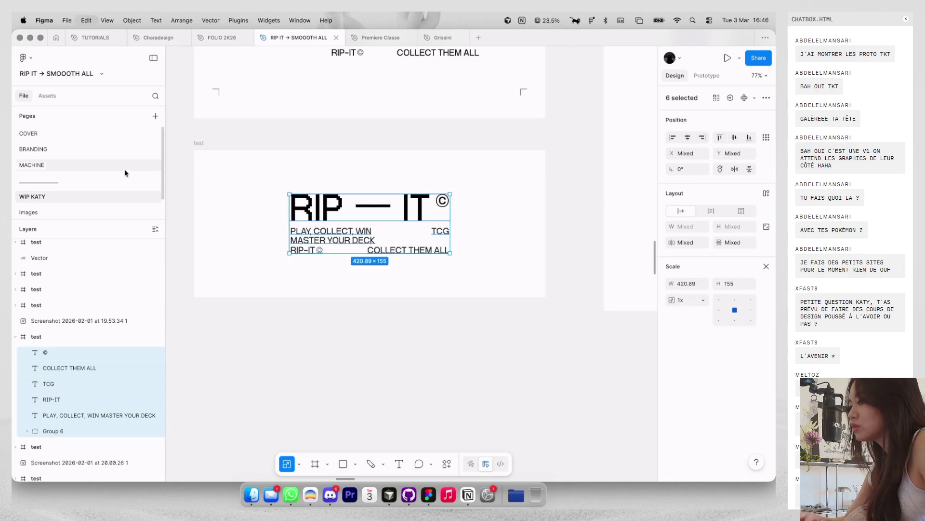
Step: On BRANDING, paste the text-only lockup onto the COVER frame's black half and centre it
click(116, 165)
scroll(381, 183, up, 5)
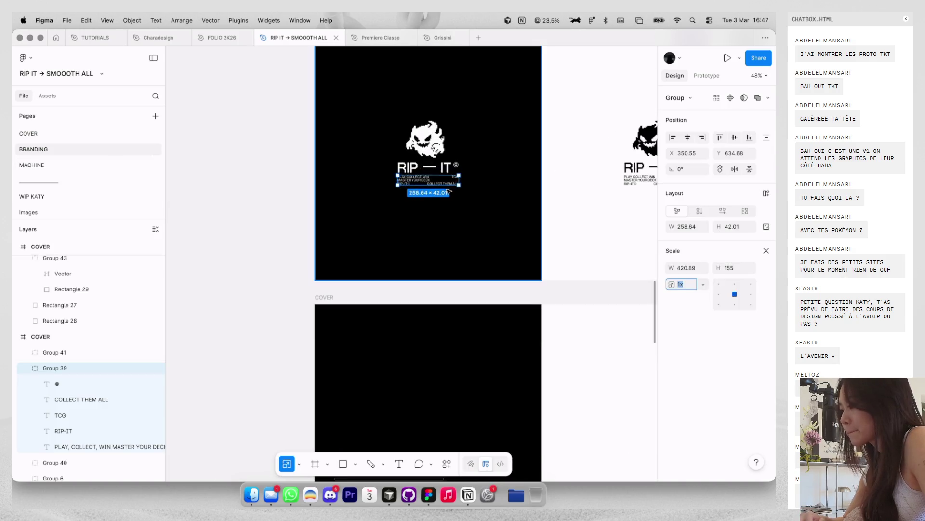
scroll(366, 193, down, 5)
click(361, 196)
key(super+v)
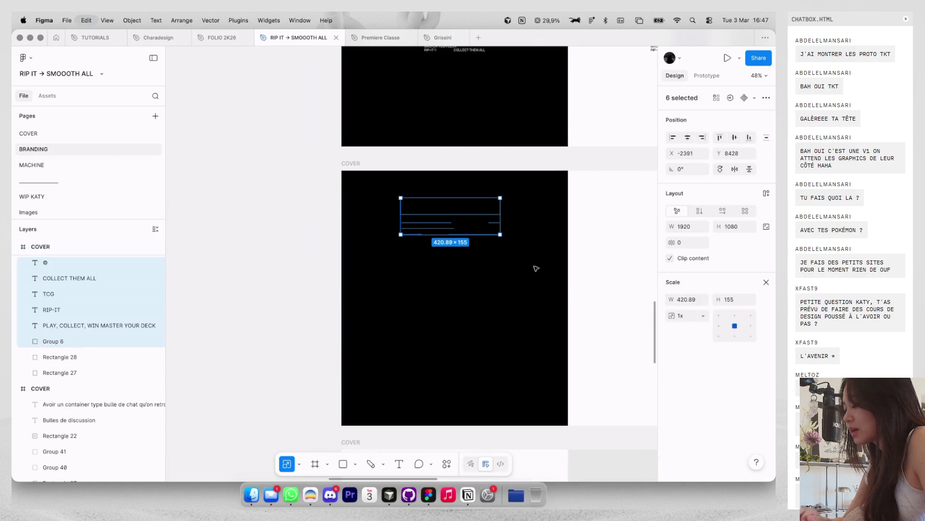
click(765, 267)
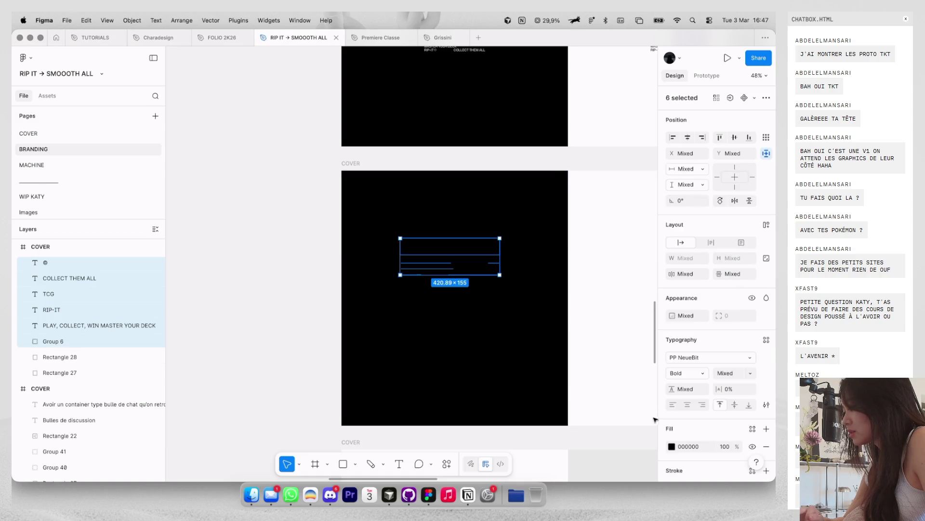
scroll(488, 363, down, 2)
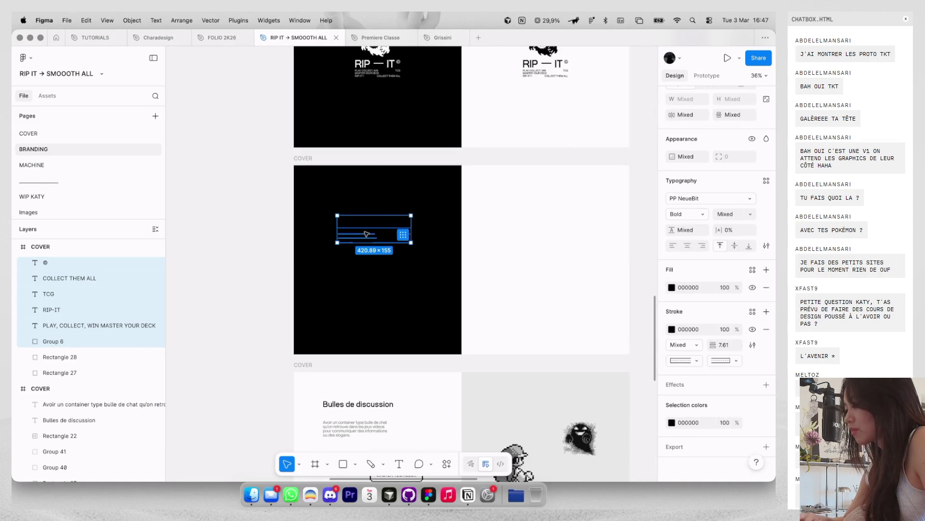
mouse_move(530, 261)
mouse_down()
mouse_move(538, 264)
mouse_move(375, 263)
mouse_move(385, 265)
mouse_up()
Step: Recolour the lockup through Selection colors, then move on to the Images page
click(672, 423)
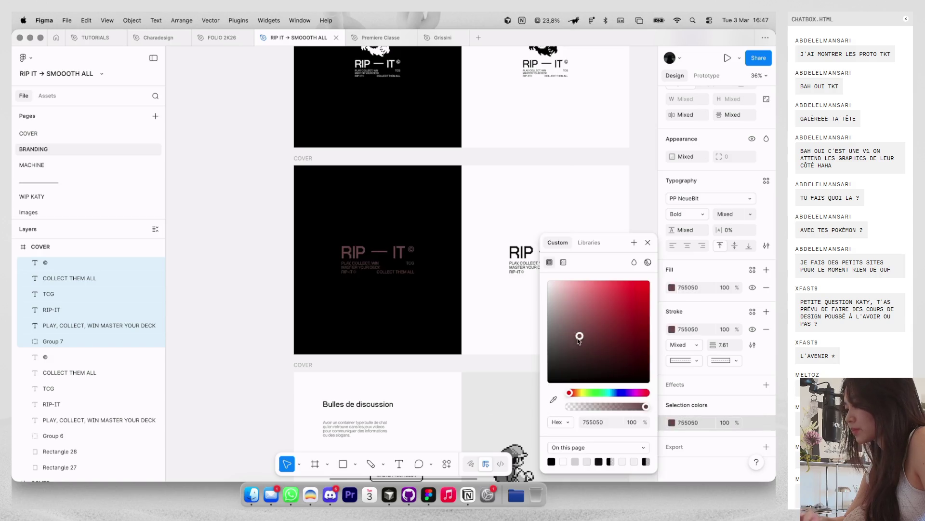
click(253, 236)
scroll(252, 236, down, 5)
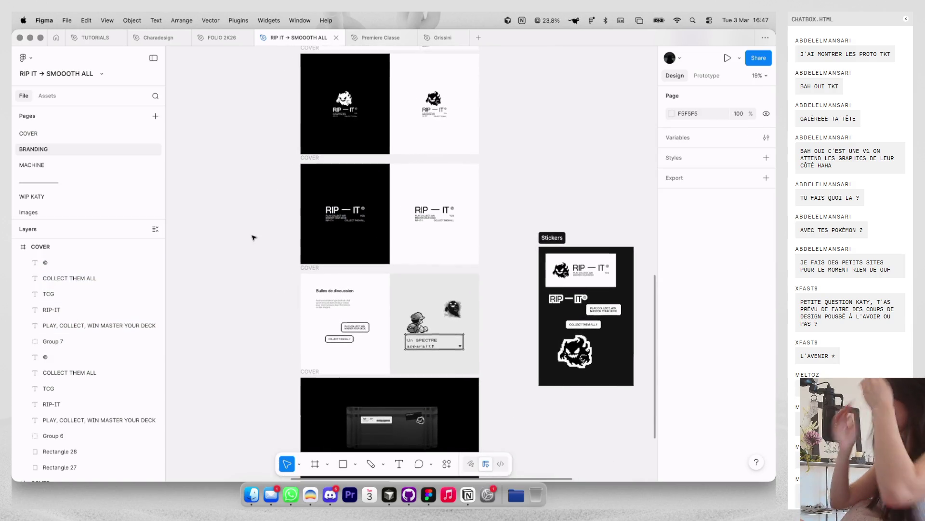
scroll(260, 234, left, 3)
scroll(314, 215, down, 2)
scroll(431, 174, right, 3)
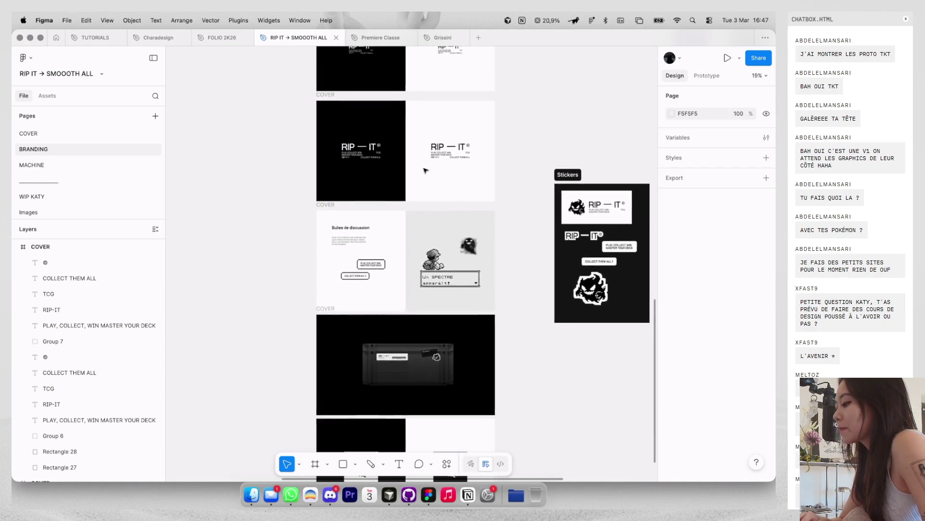
scroll(427, 172, up, 3)
scroll(425, 171, down, 5)
scroll(425, 170, left, 1)
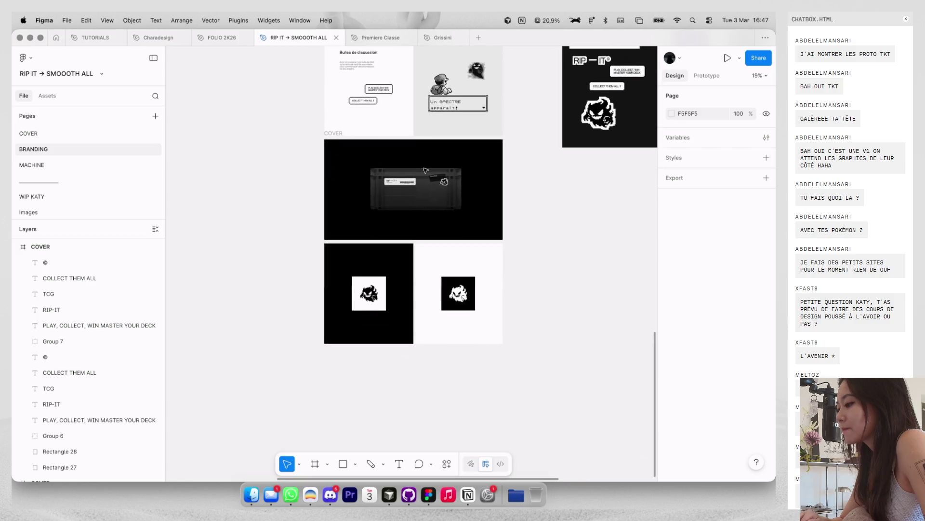
scroll(91, 195, down, 1)
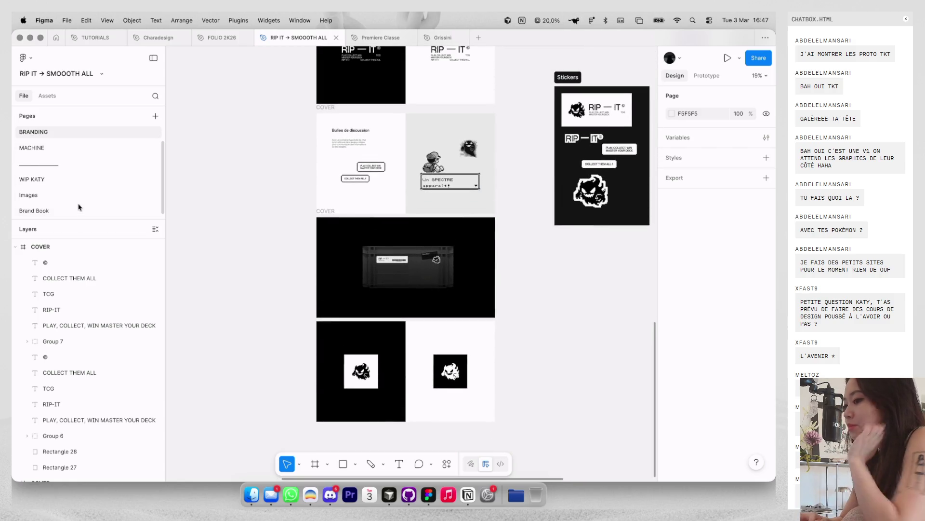
click(80, 209)
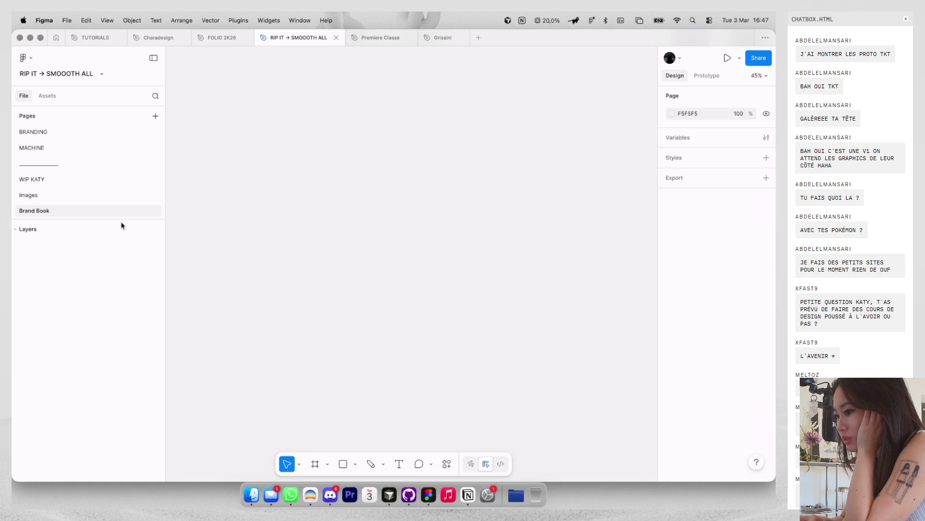
click(119, 196)
Step: Select the Metagross card and undo an accidental move of the Marnie card
scroll(328, 292, down, 3)
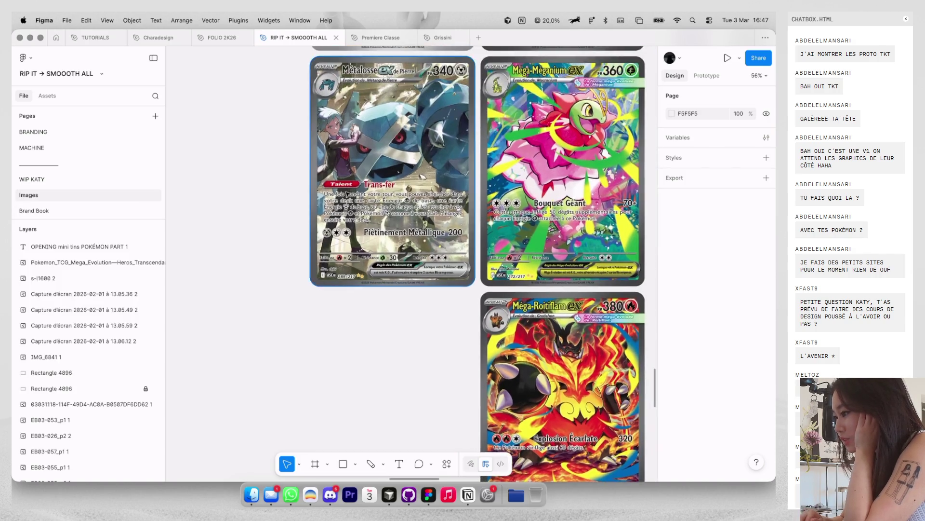
scroll(329, 291, down, 3)
scroll(329, 291, down, 1)
scroll(344, 202, down, 2)
scroll(344, 201, down, 2)
scroll(345, 200, down, 1)
click(409, 289)
scroll(407, 287, up, 2)
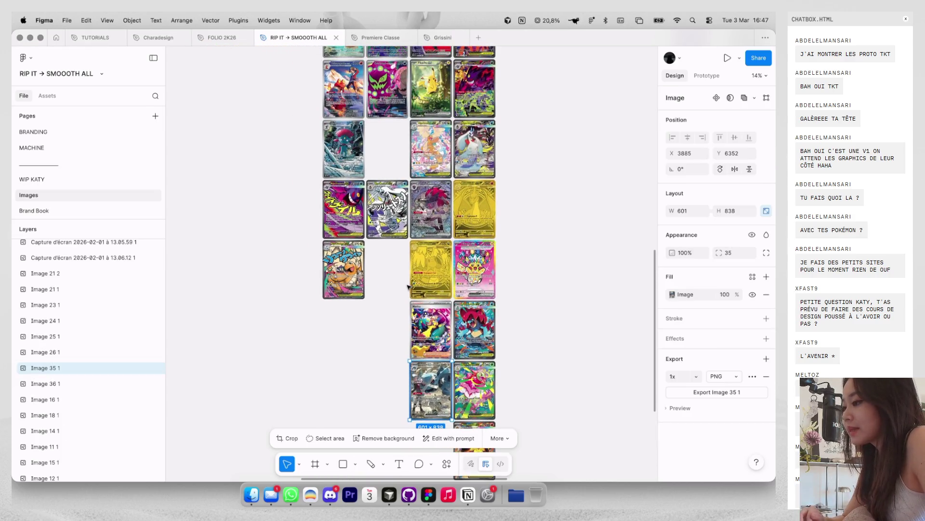
drag(424, 340, 299, 180)
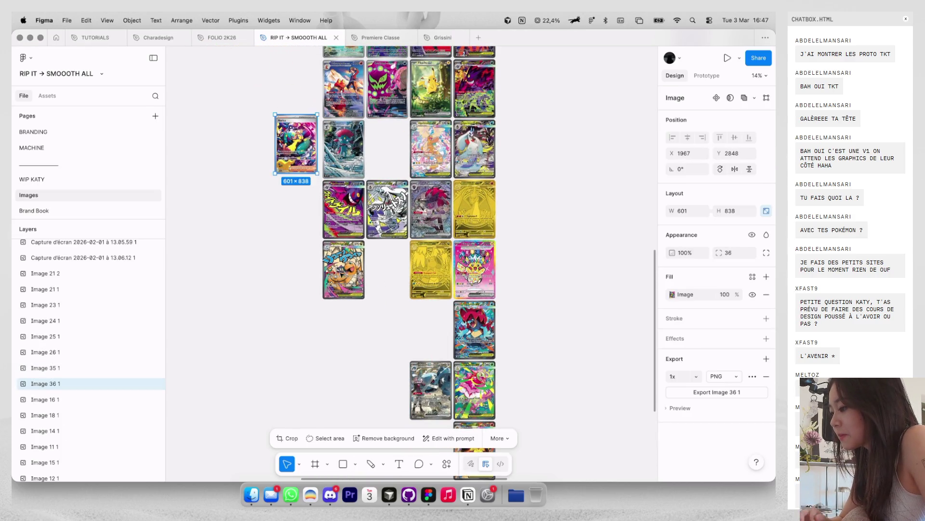
key(super+z)
Step: Browse the card image grid and clear the current card selection
scroll(400, 300, up, 5)
scroll(378, 200, up, 5)
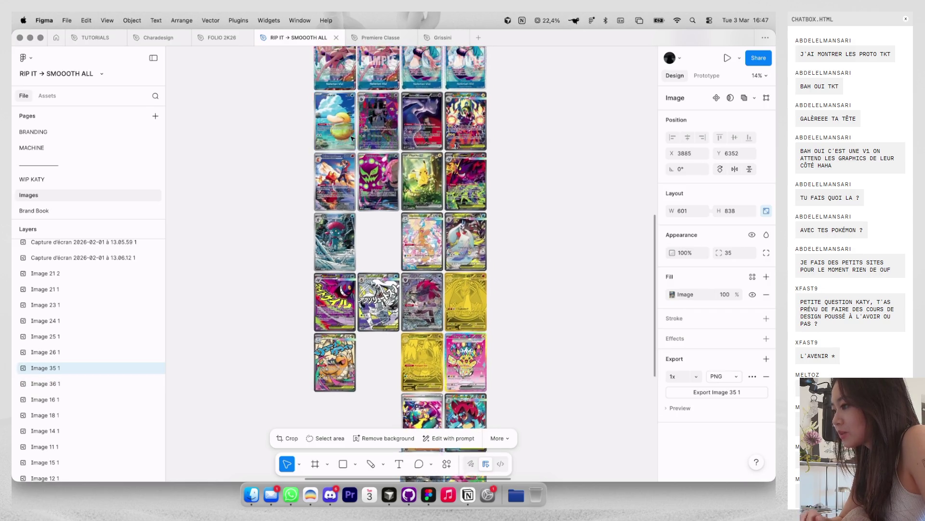
scroll(352, 138, up, 3)
scroll(352, 139, up, 2)
scroll(352, 138, up, 3)
scroll(353, 139, up, 5)
scroll(352, 138, up, 3)
scroll(352, 138, up, 3)
scroll(352, 139, up, 3)
scroll(353, 138, down, 10)
scroll(353, 138, down, 5)
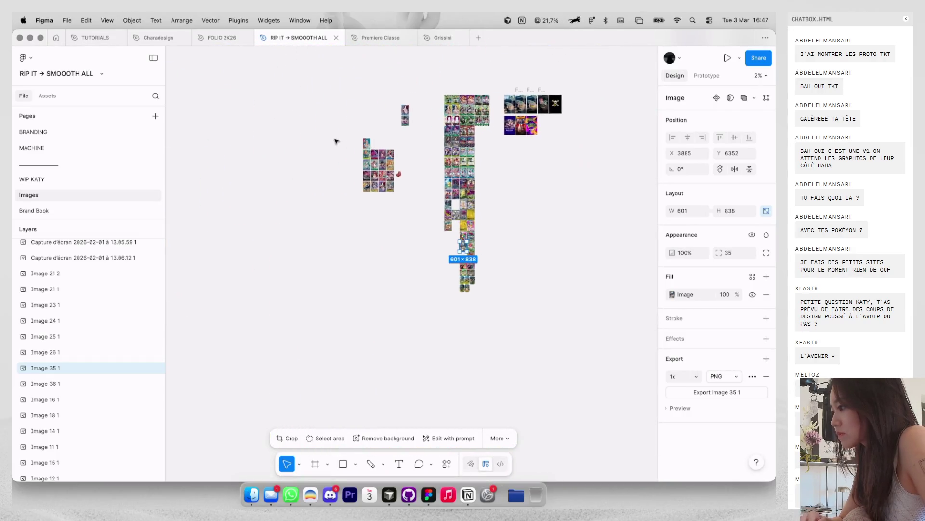
scroll(353, 138, up, 5)
scroll(387, 159, up, 5)
scroll(387, 159, up, 1)
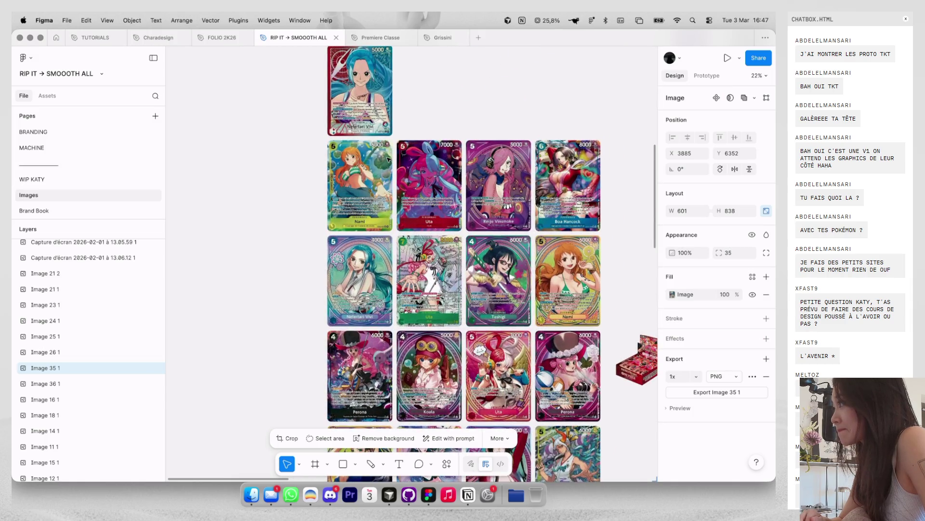
scroll(388, 160, down, 3)
scroll(388, 158, right, 10)
scroll(387, 158, right, 5)
scroll(387, 158, down, 3)
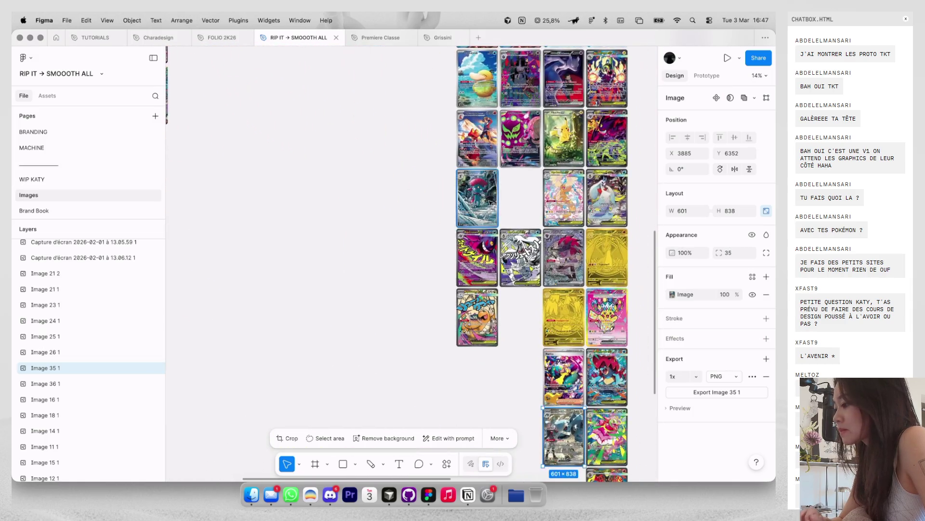
scroll(484, 199, down, 3)
scroll(503, 215, right, 2)
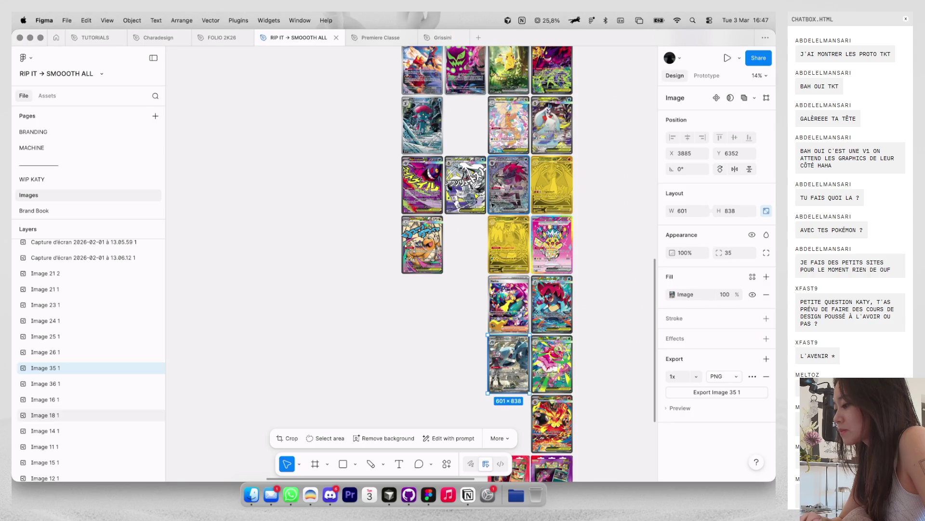
scroll(484, 246, down, 2)
scroll(463, 237, up, 3)
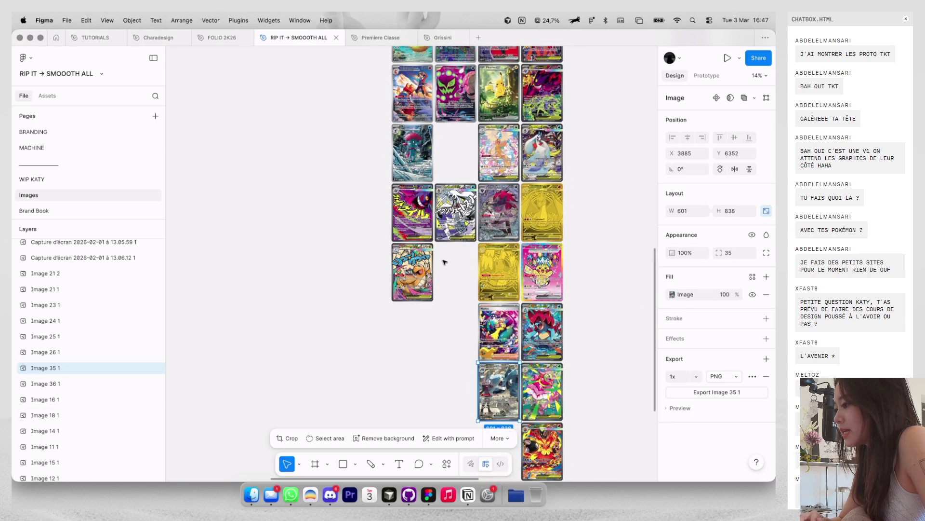
click(442, 262)
Step: Select three cards, Mewtwo, Banette and one more, then return to the MACHINE page
scroll(442, 255, up, 4)
scroll(444, 224, up, 4)
scroll(444, 224, up, 1)
scroll(444, 224, up, 2)
scroll(444, 224, up, 3)
scroll(444, 224, up, 4)
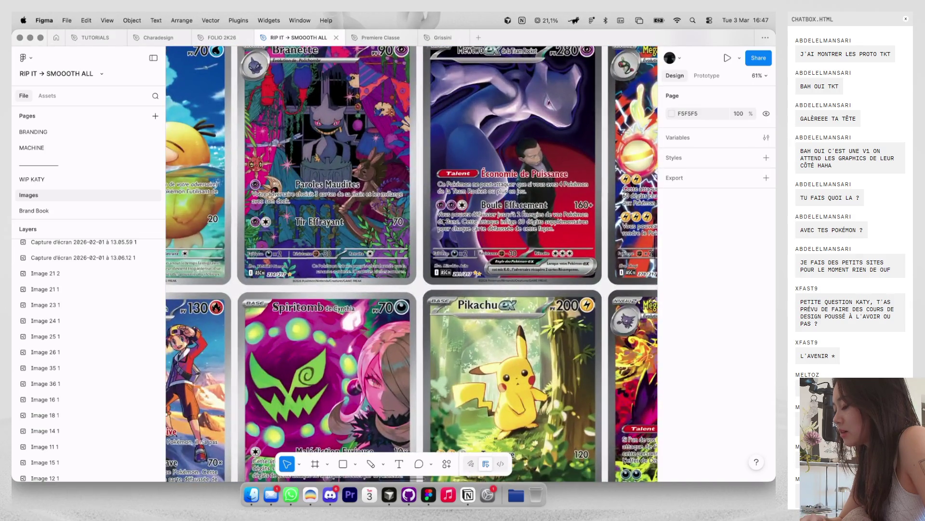
scroll(444, 224, up, 2)
scroll(444, 224, up, 1)
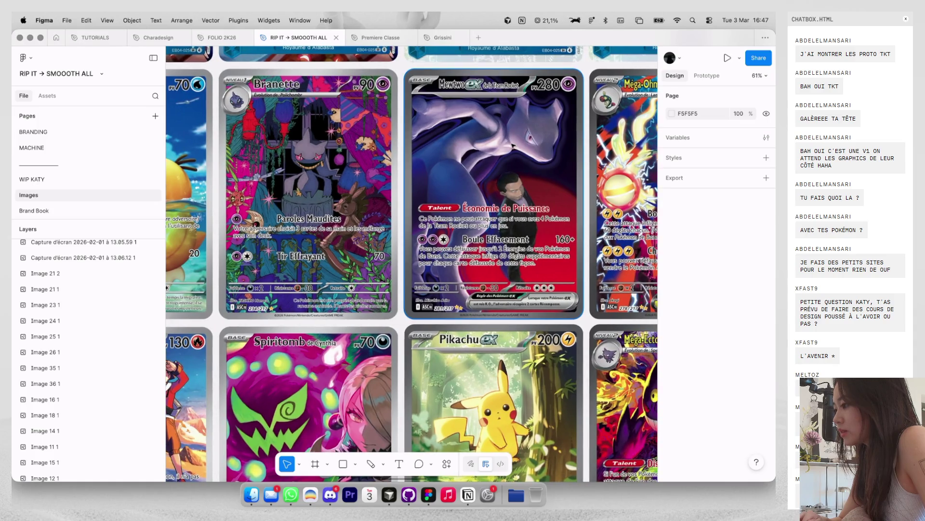
click(513, 145)
scroll(513, 145, down, 1)
scroll(513, 146, down, 3)
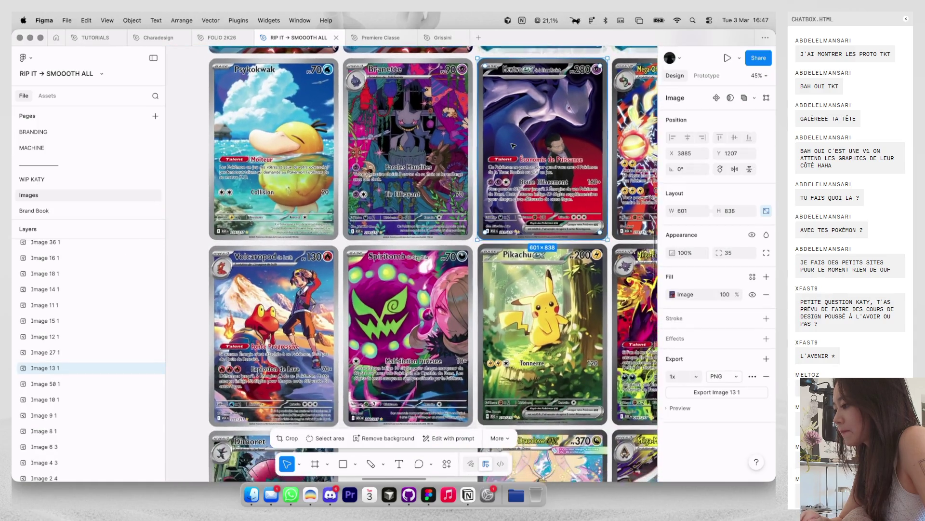
scroll(513, 145, down, 1)
shift+click(415, 144)
scroll(446, 171, down, 3)
scroll(445, 171, down, 3)
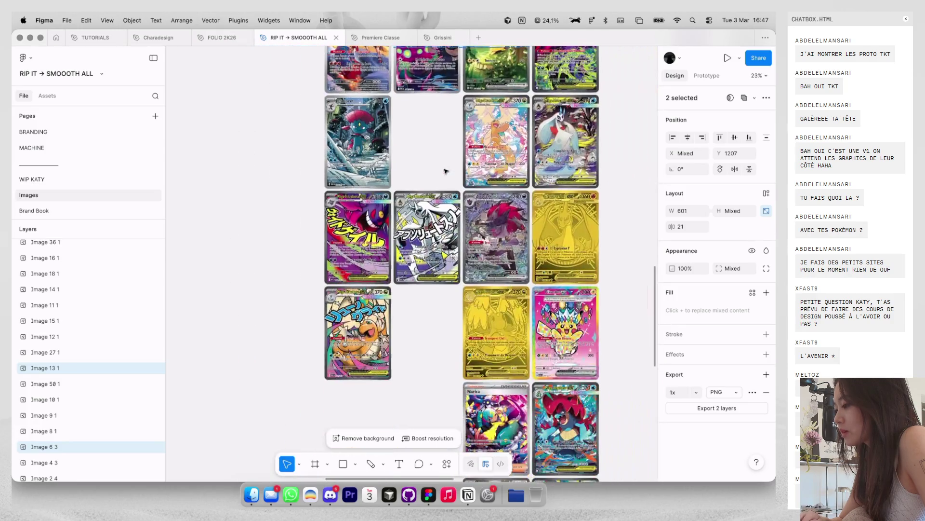
scroll(452, 238, down, 3)
shift+click(457, 376)
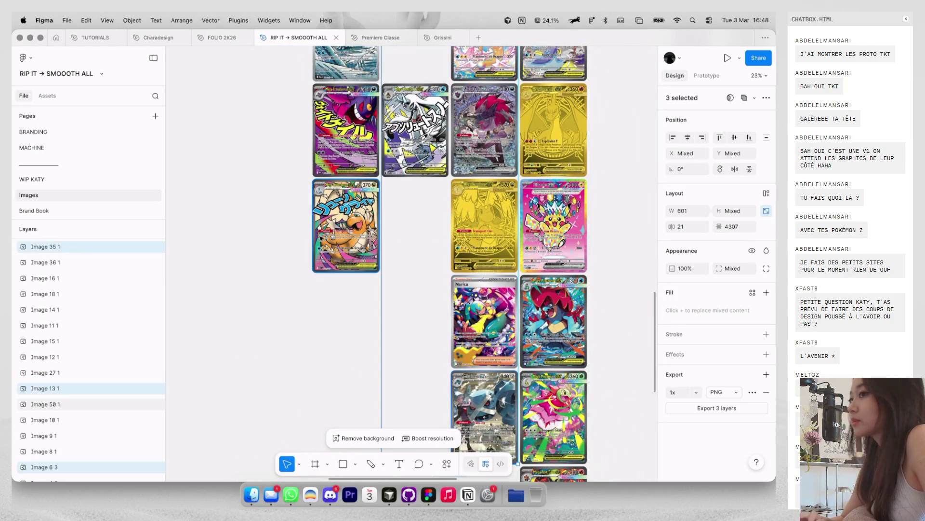
click(116, 153)
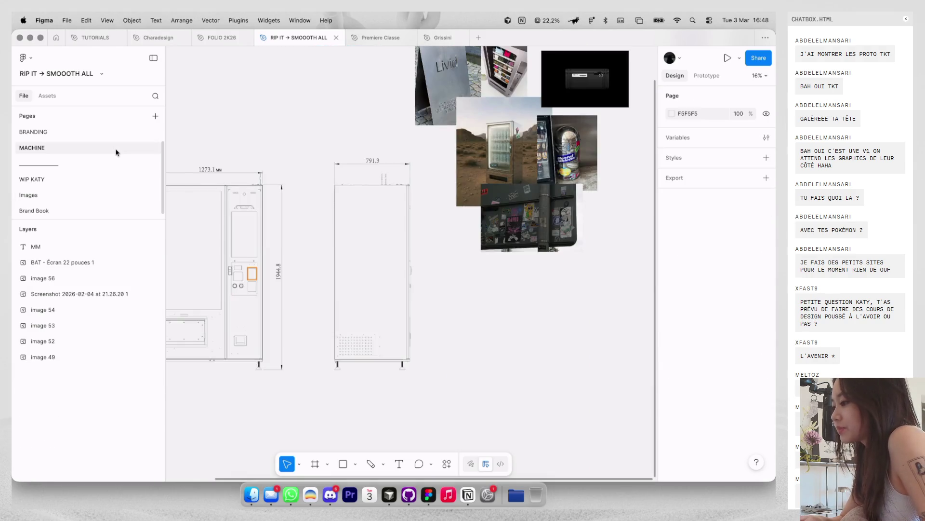
Step: Go to the BRANDING page and move the Stickers board further right
scroll(117, 141, up, 1)
click(118, 140)
scroll(307, 227, down, 3)
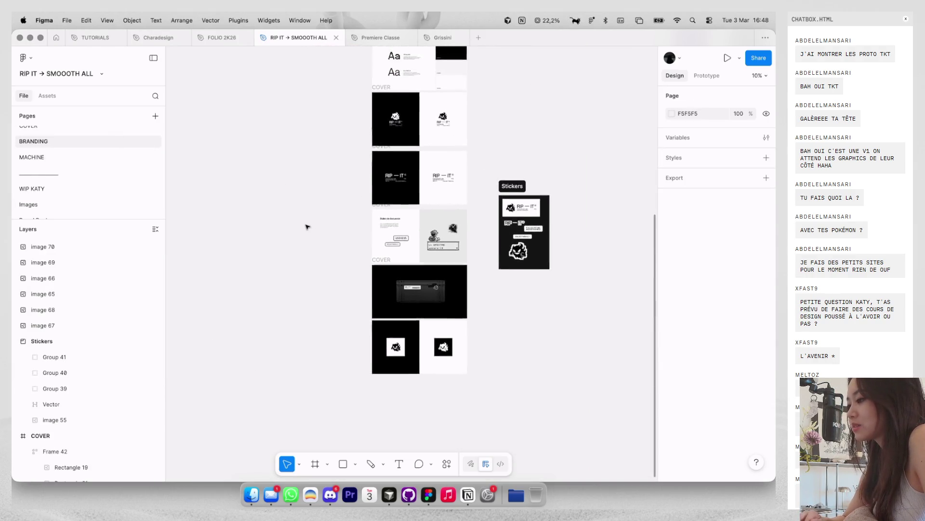
scroll(316, 226, down, 1)
scroll(318, 226, down, 2)
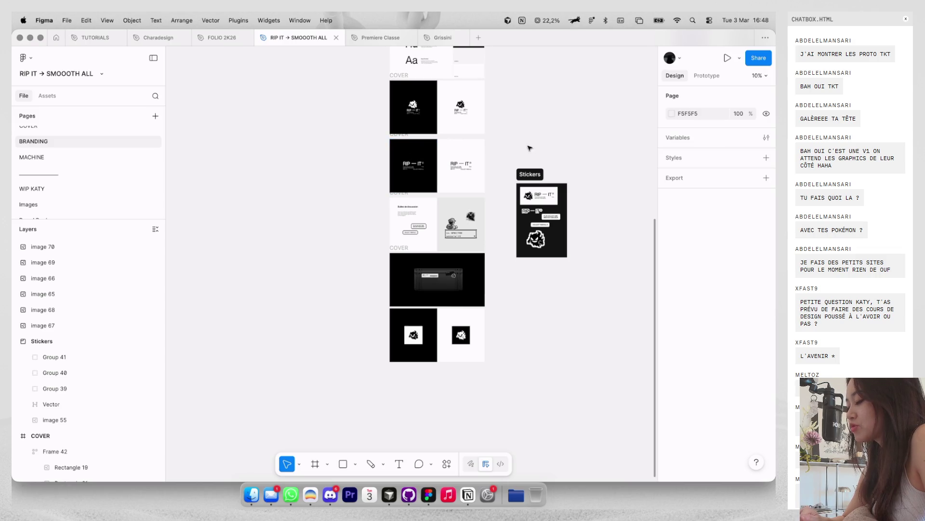
drag(535, 167, 622, 122)
Step: Paste the three copied cards left of the frames and shrink them into a tight row
click(578, 100)
key(ctrl+v)
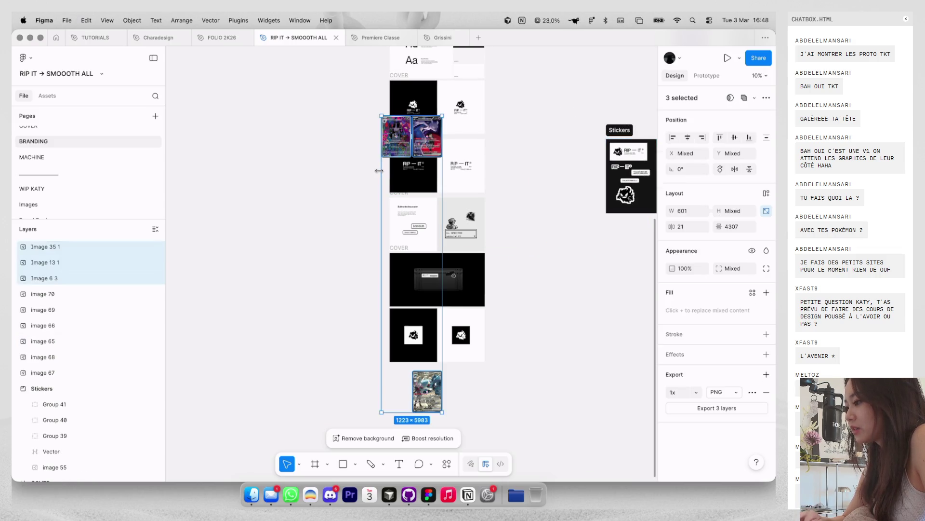
drag(304, 187, 289, 187)
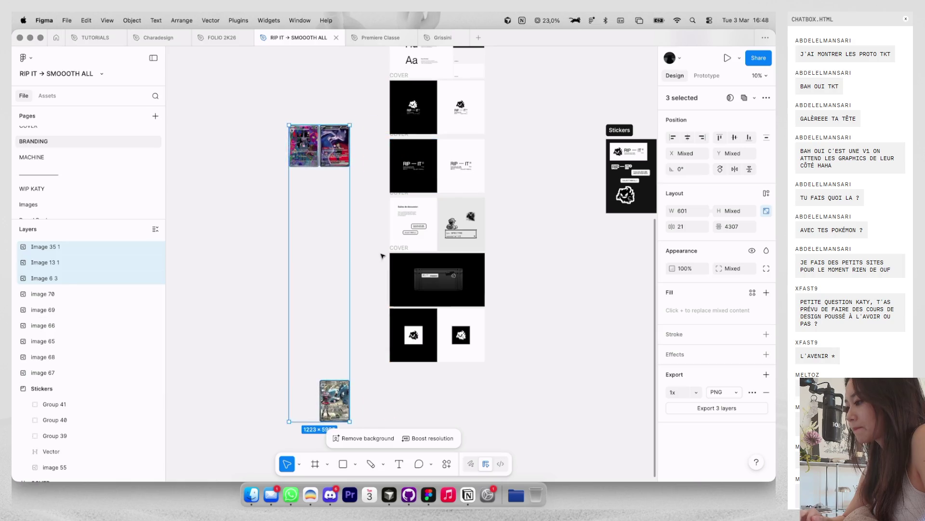
click(359, 375)
mouse_move(344, 388)
mouse_down()
mouse_move(343, 154)
mouse_move(413, 127)
mouse_up()
scroll(348, 145, up, 5)
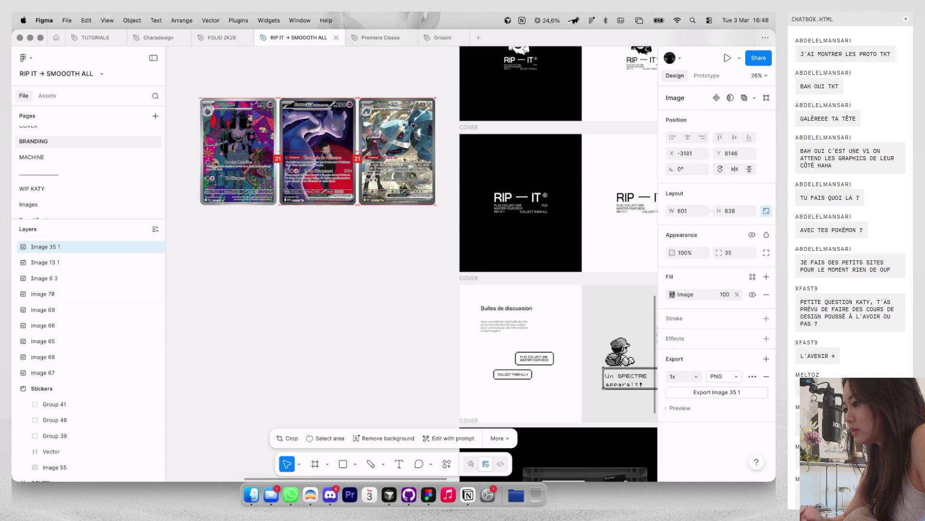
shift+click(246, 138)
mouse_move(434, 98)
mouse_down()
mouse_move(299, 159)
mouse_move(334, 191)
mouse_up()
Step: Duplicate a COVER frame below the stack and delete all of its layers
scroll(333, 191, down, 5)
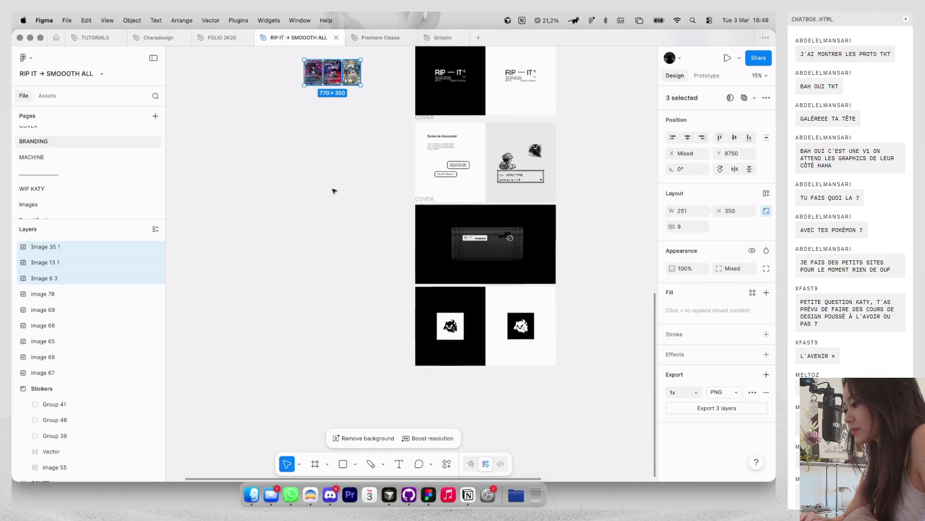
scroll(335, 191, up, 2)
click(455, 99)
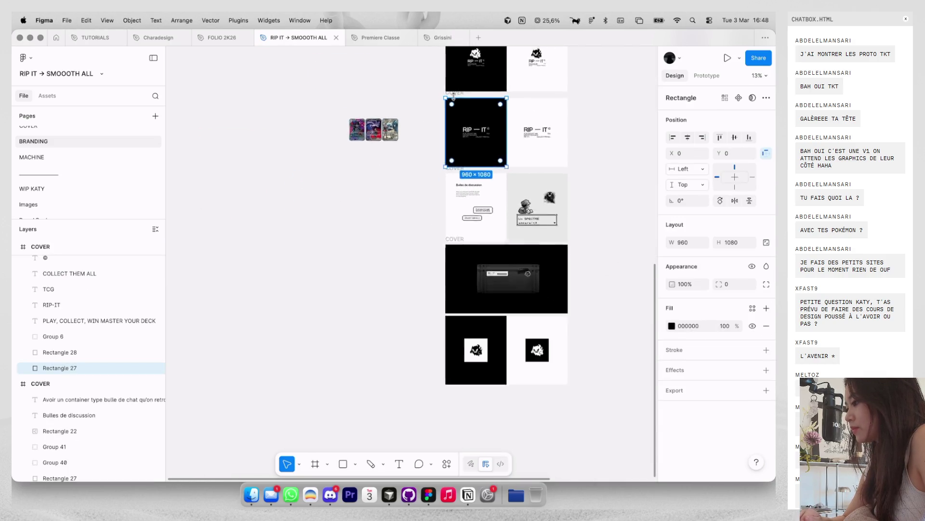
scroll(456, 98, down, 2)
click(431, 97)
drag(446, 91, 454, 335)
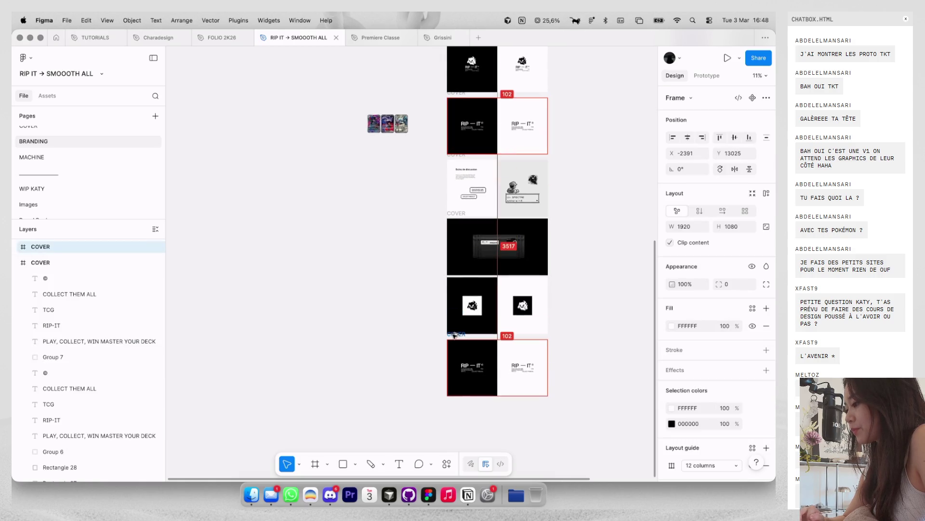
click(458, 347)
click(465, 365)
key(super+a)
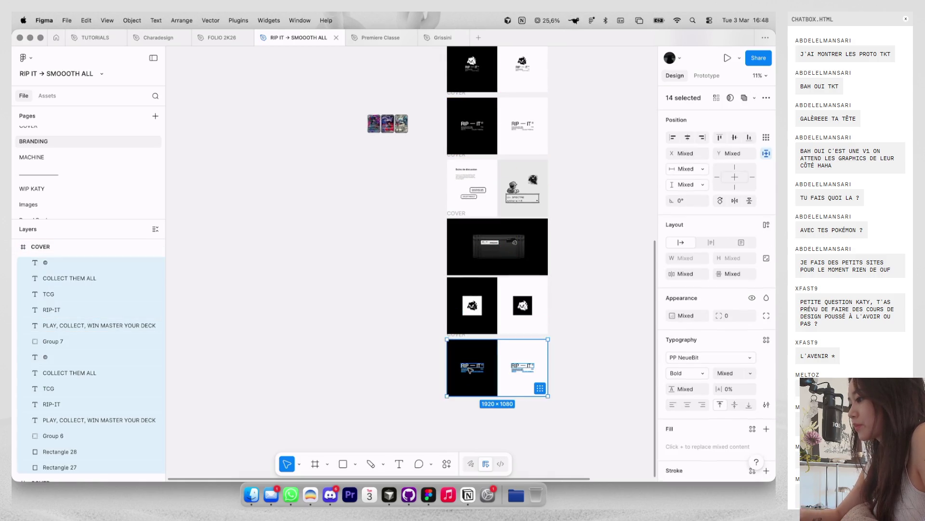
key(Delete)
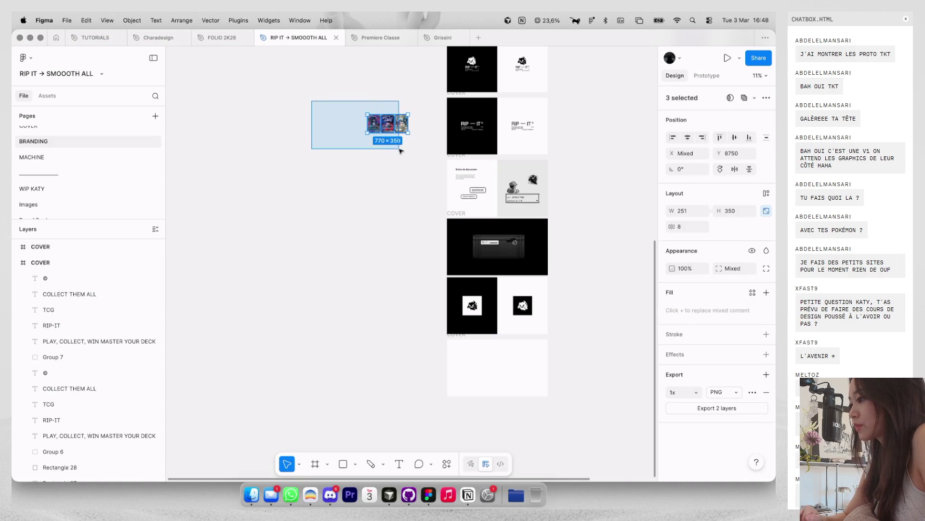
Step: Cut the three cards into the empty frame, then centre and enlarge the row
drag(312, 100, 404, 150)
key(super+x)
click(494, 345)
scroll(477, 366, up, 5)
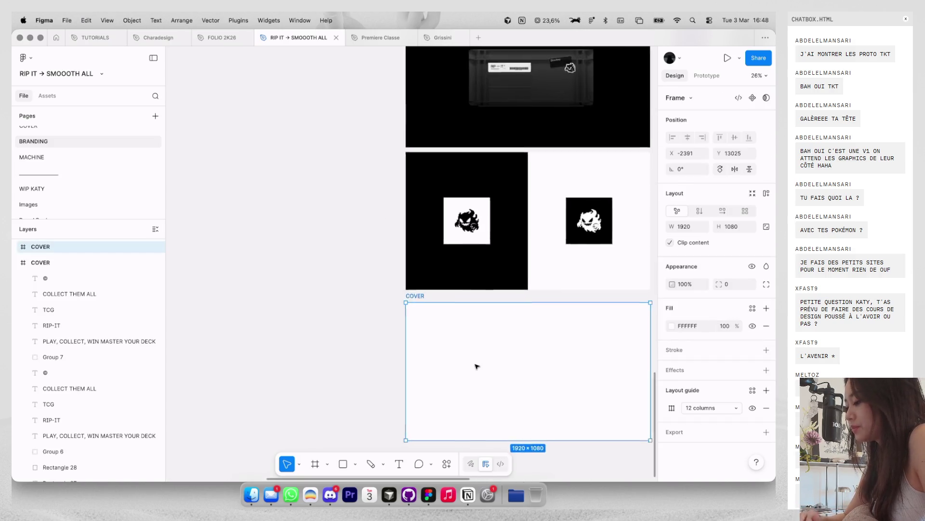
key(super+v)
drag(538, 266, 537, 280)
scroll(532, 252, up, 3)
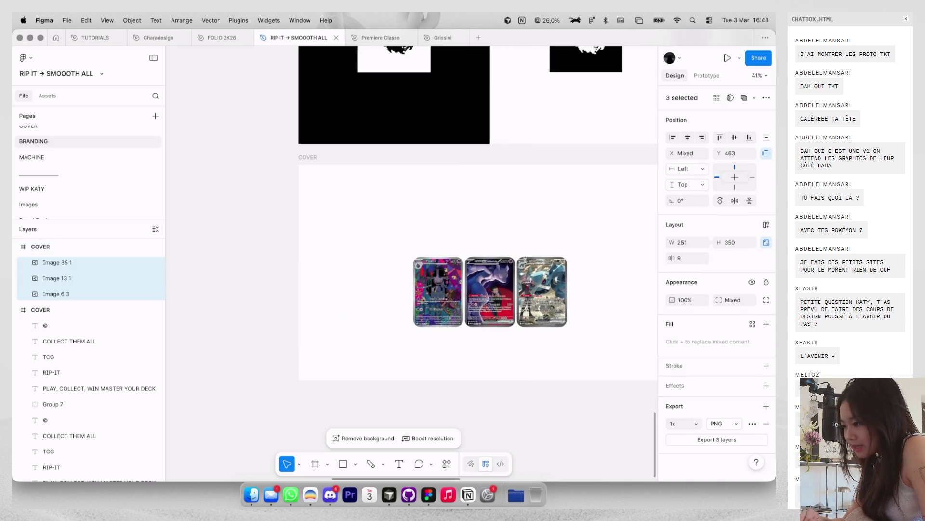
scroll(532, 251, up, 5)
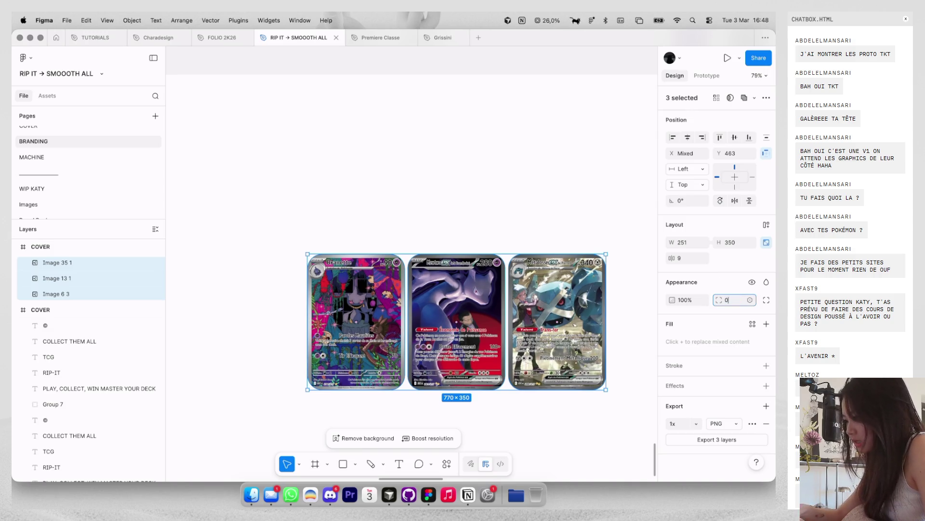
scroll(546, 188, down, 5)
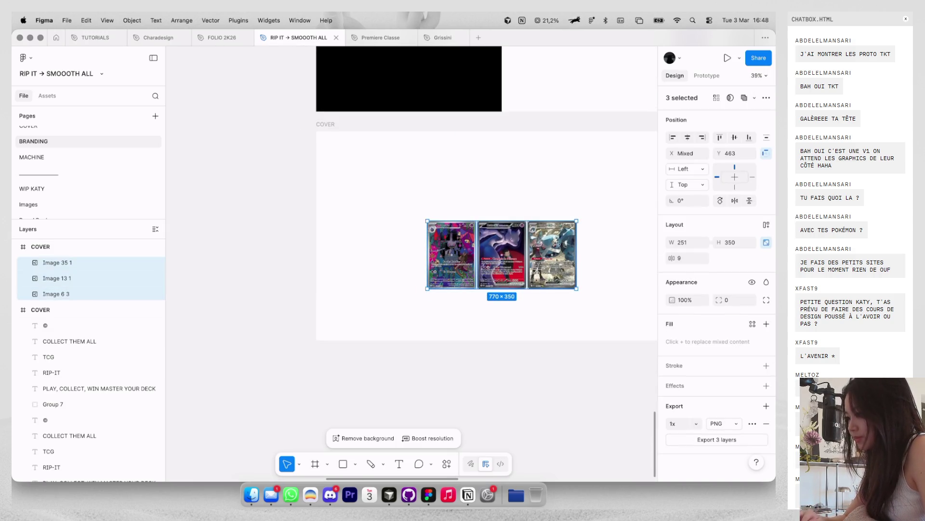
drag(531, 218, 527, 206)
key(ctrl+g)
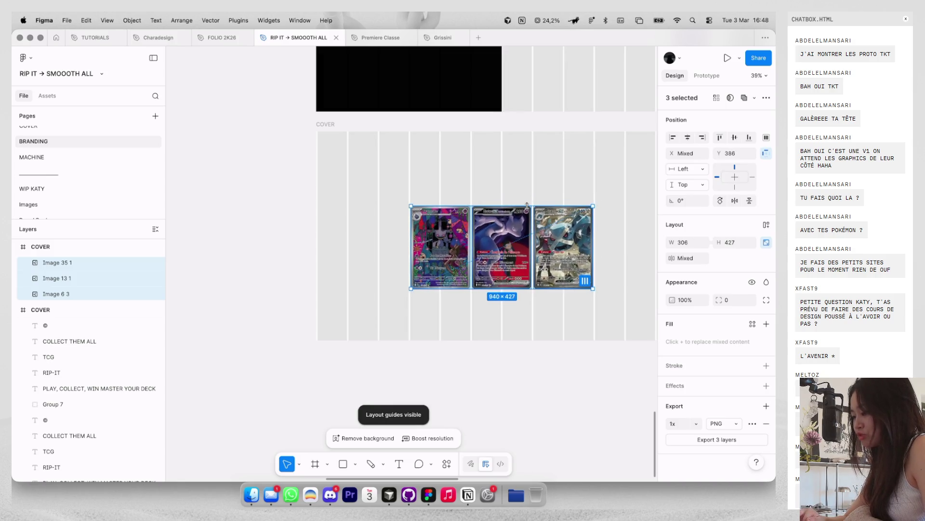
key(Escape)
key(ctrl+g)
scroll(531, 190, down, 3)
scroll(530, 190, up, 5)
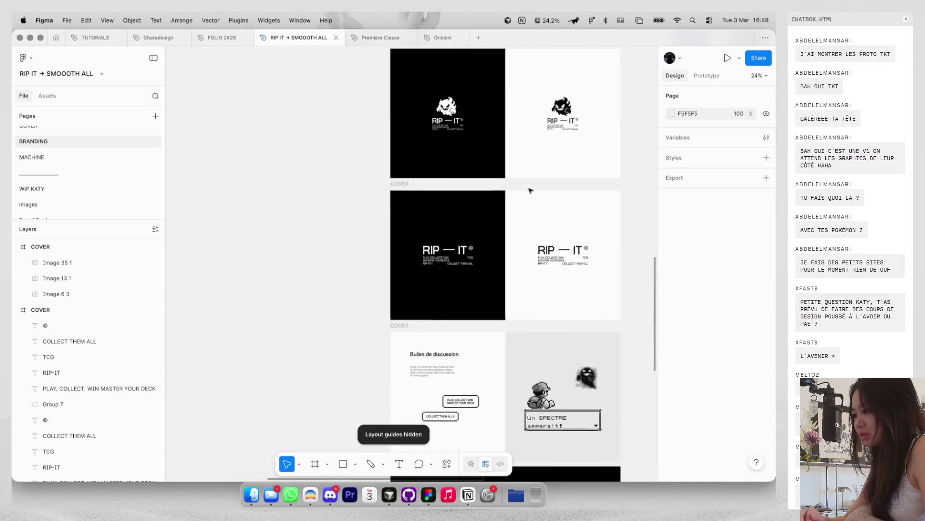
Step: Select the RIP — IT heading, the tagline and the RIP-IT© line on the white cover
scroll(530, 191, up, 3)
scroll(564, 418, down, 1)
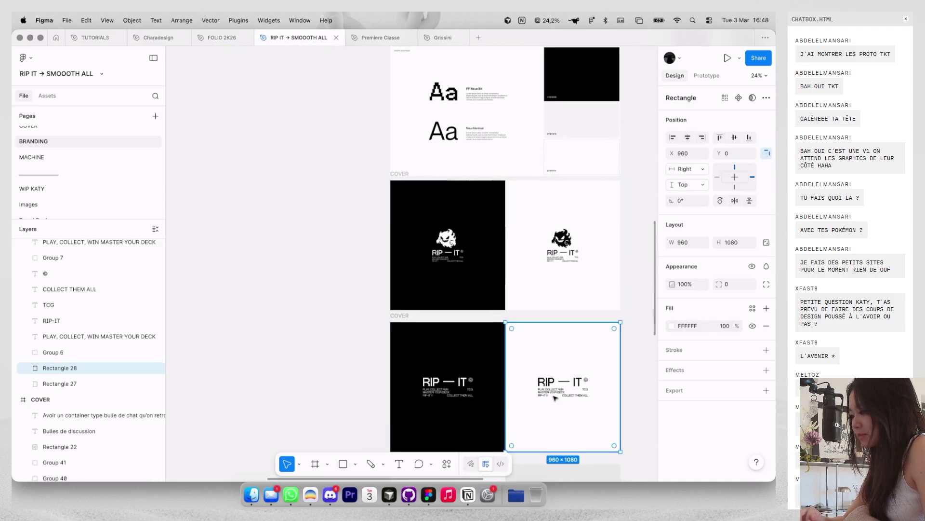
click(556, 398)
ctrl+scroll(556, 397, up, 3)
click(530, 385)
ctrl+scroll(527, 394, up, 3)
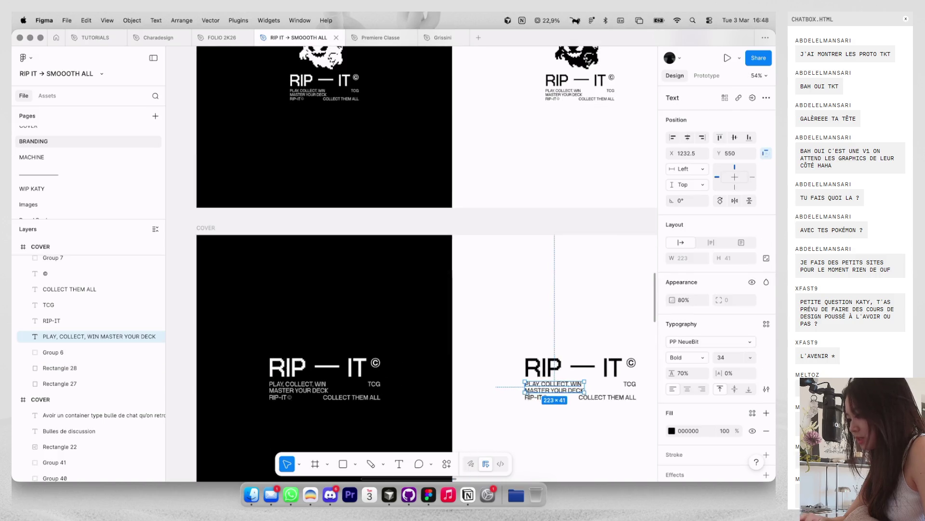
shift+click(535, 399)
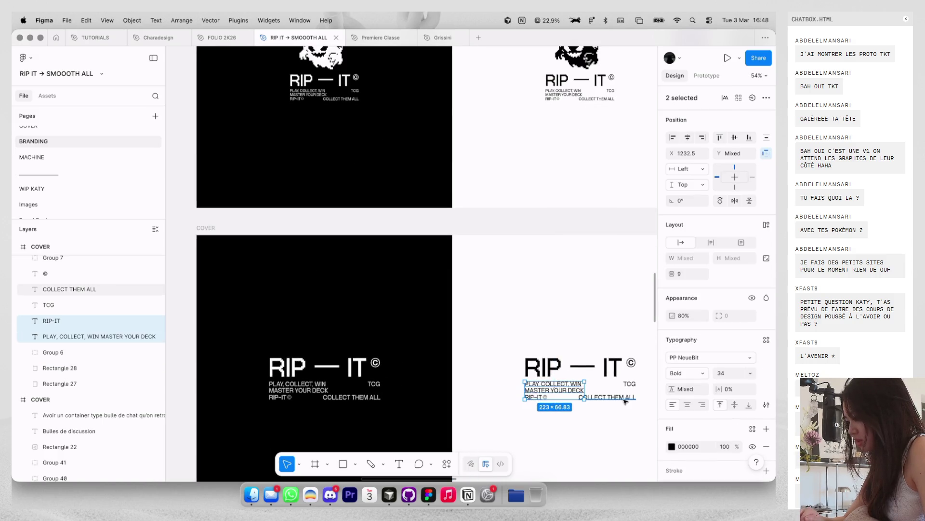
click(608, 369)
shift+click(568, 384)
shift+click(535, 397)
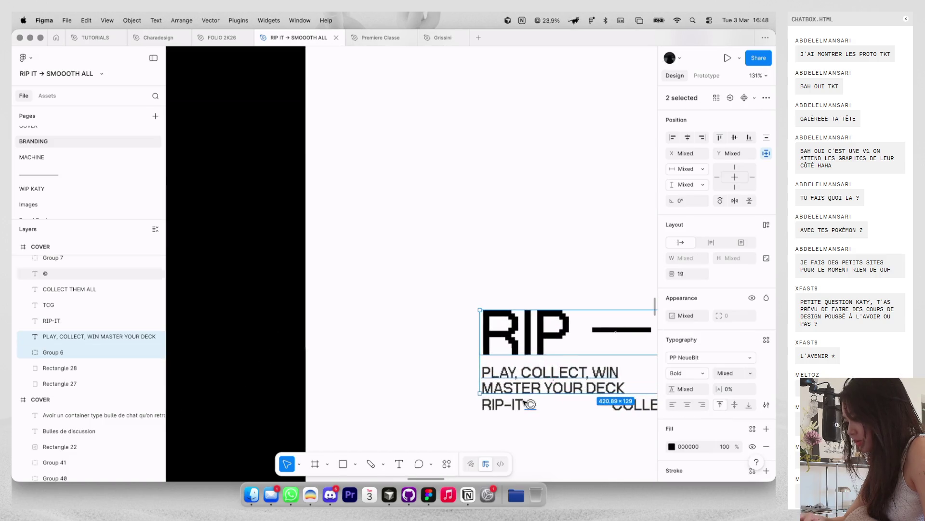
Step: Place a copy of the lockup in the card frame, over the third card
ctrl+scroll(530, 396, up, 5)
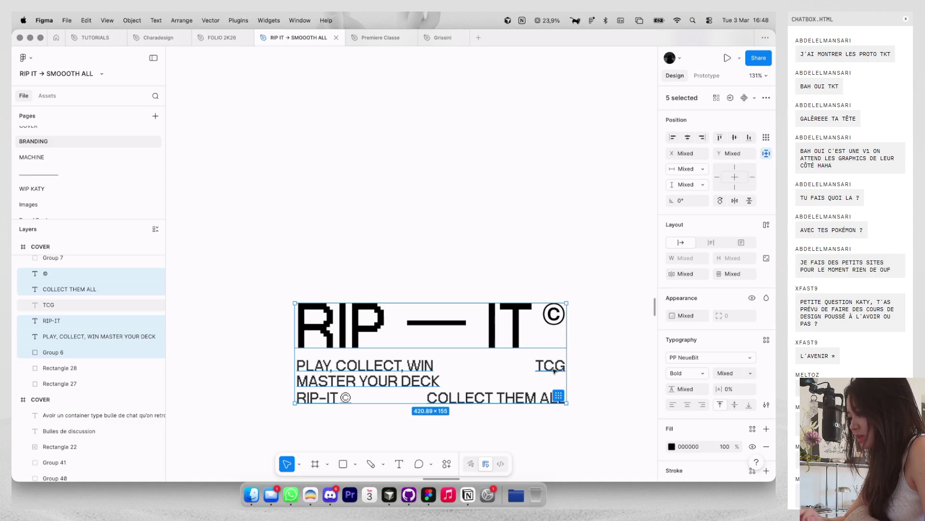
ctrl+scroll(547, 367, down, 5)
ctrl+scroll(555, 337, down, 2)
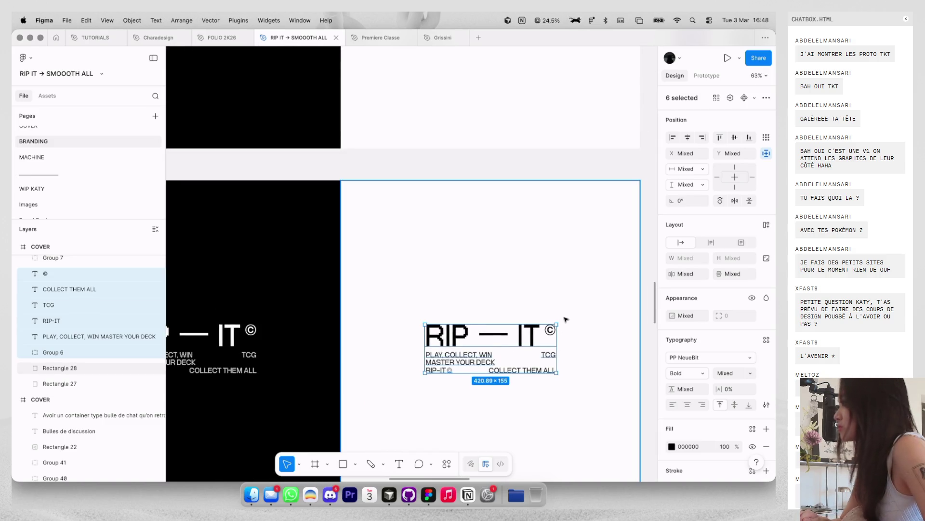
scroll(560, 316, down, 5)
ctrl+scroll(560, 315, down, 3)
scroll(561, 315, down, 5)
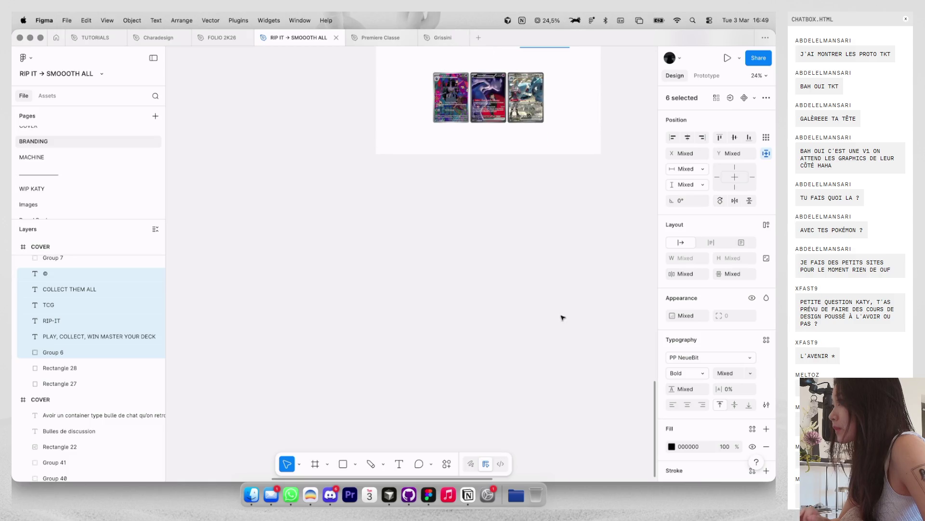
scroll(451, 234, up, 3)
drag(440, 167, 591, 272)
scroll(554, 207, up, 3)
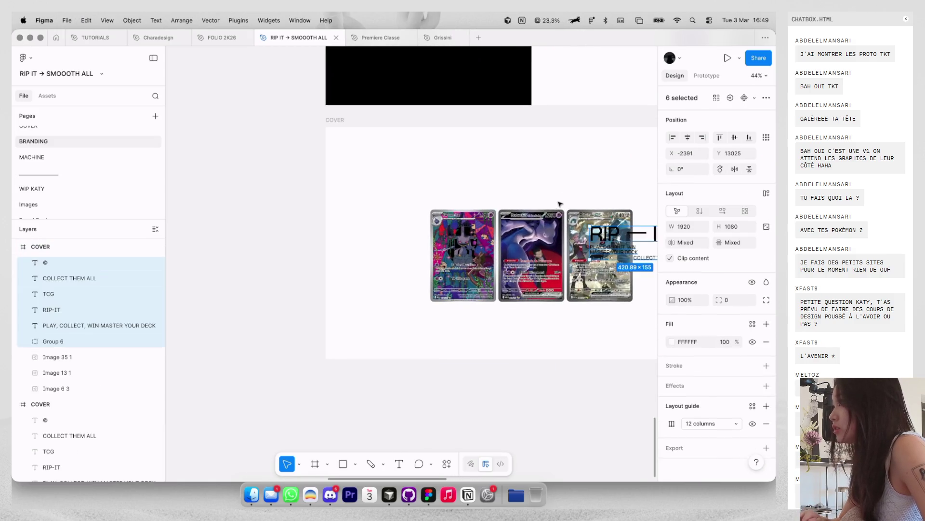
Step: Move the RIP — IT lockup and the three cards down together inside the frame
key(ctrl+g)
key(ctrl+g)
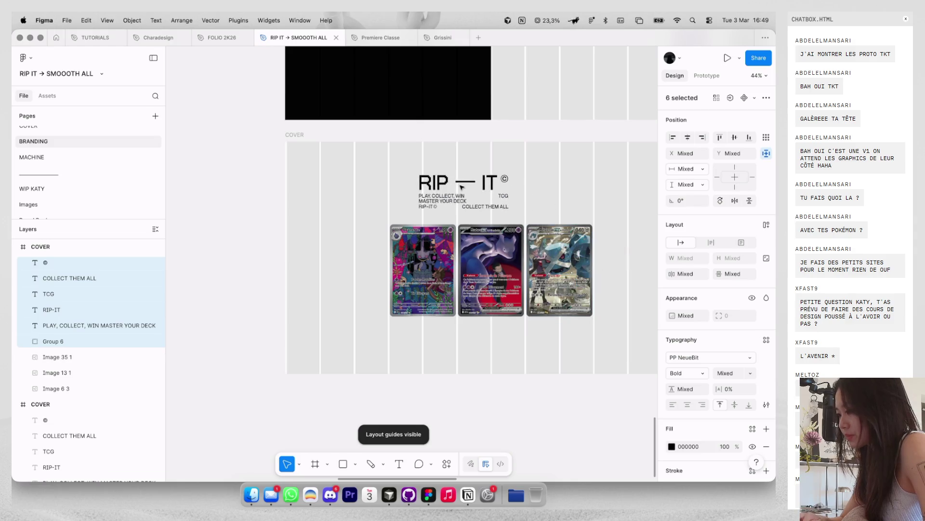
click(549, 175)
scroll(550, 176, down, 3)
scroll(550, 175, up, 2)
mouse_move(589, 315)
mouse_down()
mouse_move(433, 208)
mouse_move(436, 230)
mouse_up()
drag(422, 167, 526, 204)
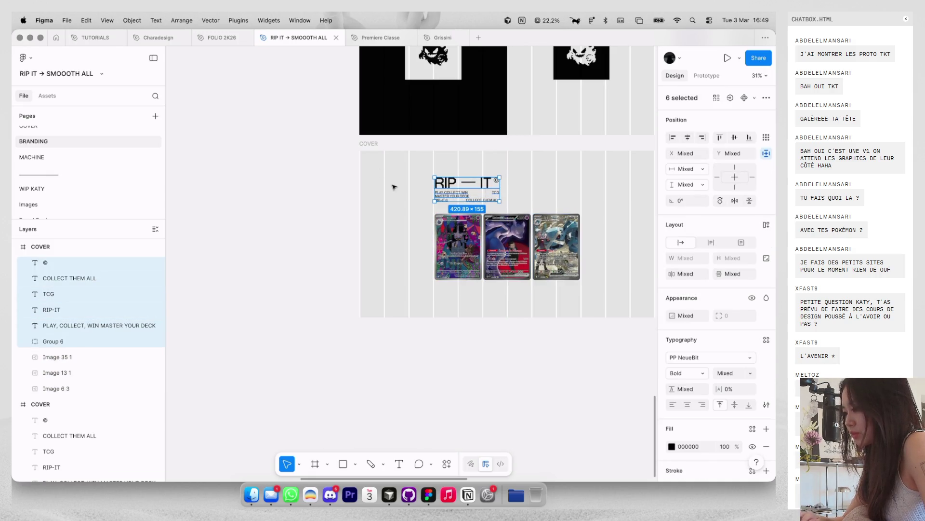
drag(392, 185, 581, 287)
drag(564, 255, 564, 260)
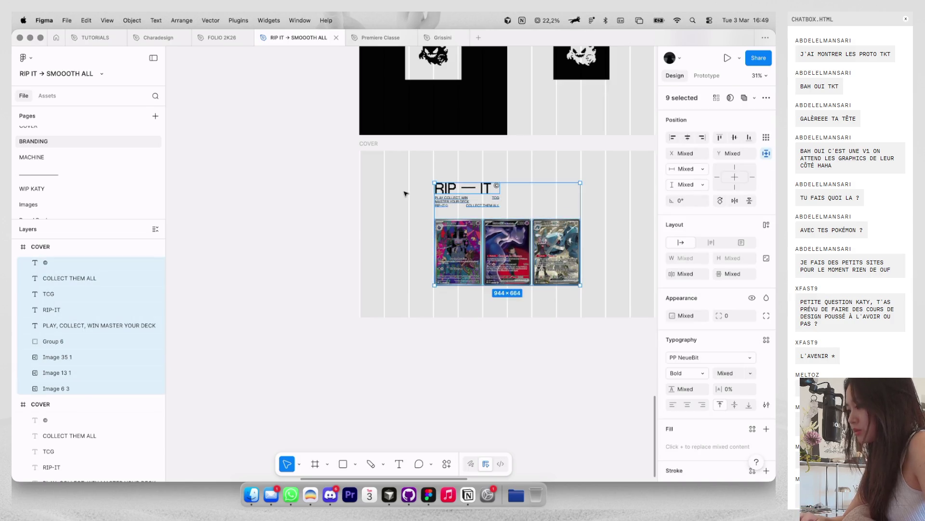
Step: Recolour the COVER frame with BC3D3D lettering and a black 000000 background
click(404, 193)
key(ctrl+g)
scroll(404, 193, down, 2)
click(386, 159)
scroll(687, 339, down, 2)
click(671, 365)
click(575, 449)
click(672, 380)
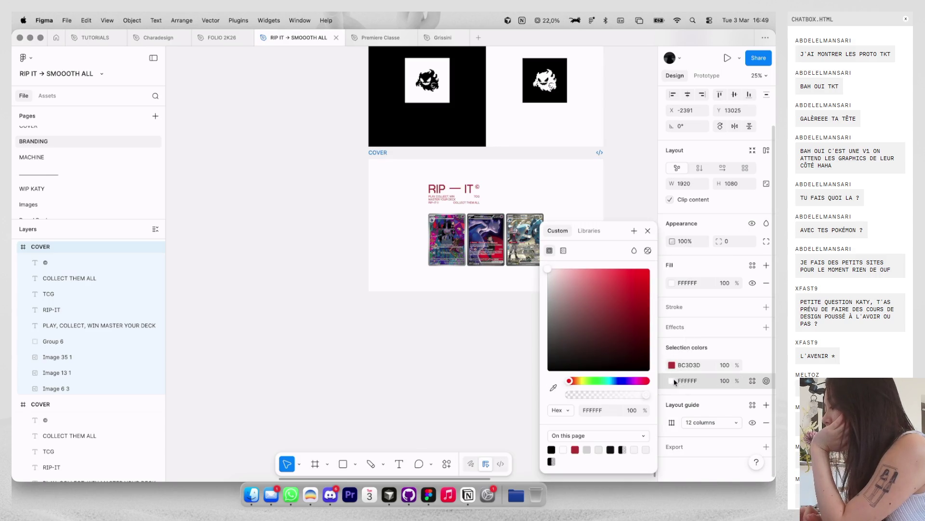
drag(628, 345, 490, 442)
click(672, 365)
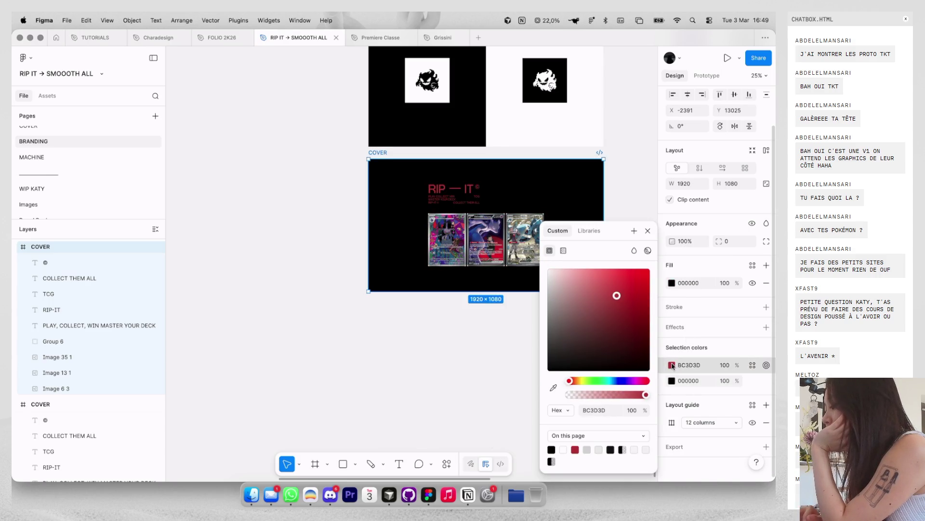
click(454, 314)
Step: Keep the white cover and bring back its black copy alongside it
scroll(471, 302, up, 5)
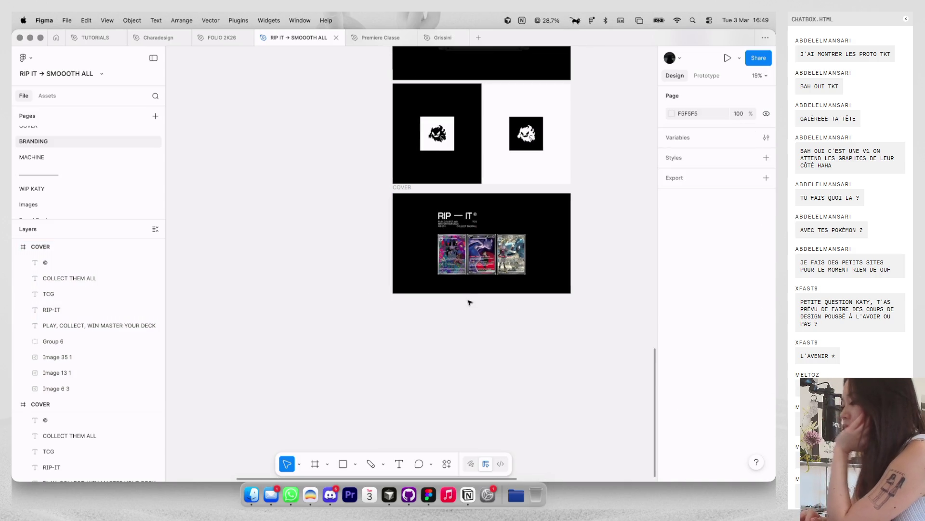
scroll(517, 263, up, 3)
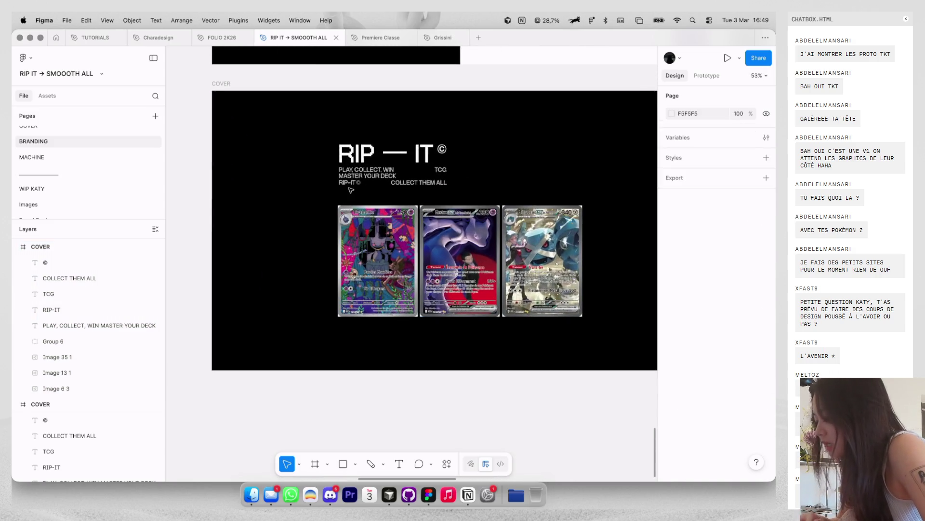
scroll(299, 141, down, 5)
click(278, 121)
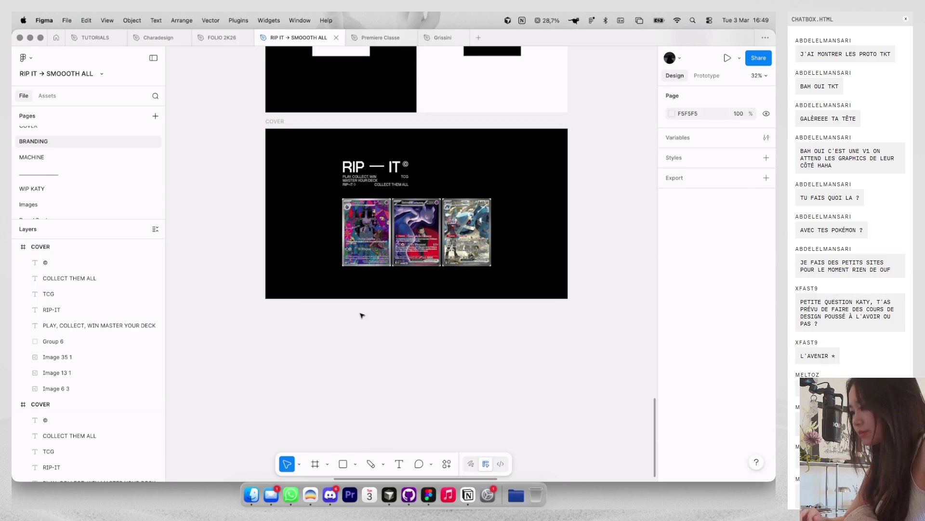
key(ctrl+shift+z)
key(ctrl+shift+z)
click(360, 313)
scroll(388, 283, down, 5)
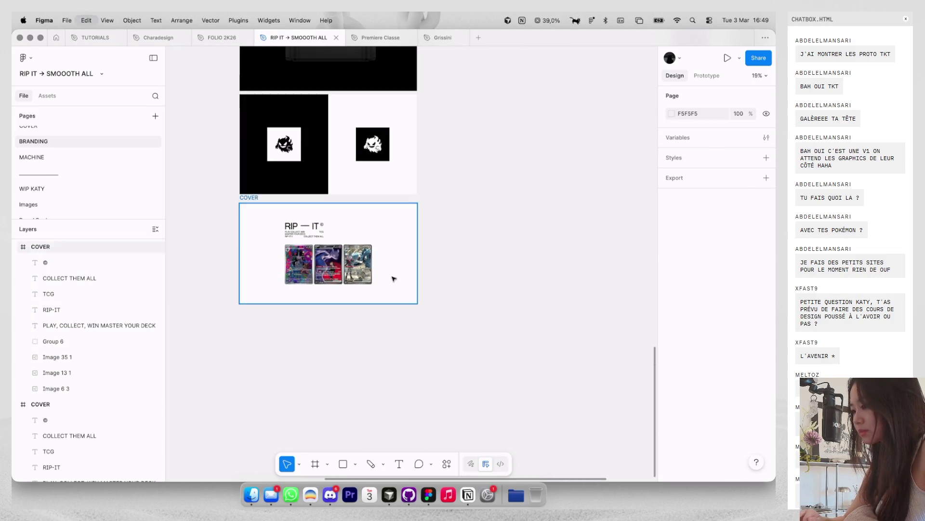
key(ctrl+shift+z)
scroll(475, 248, up, 5)
scroll(526, 260, up, 3)
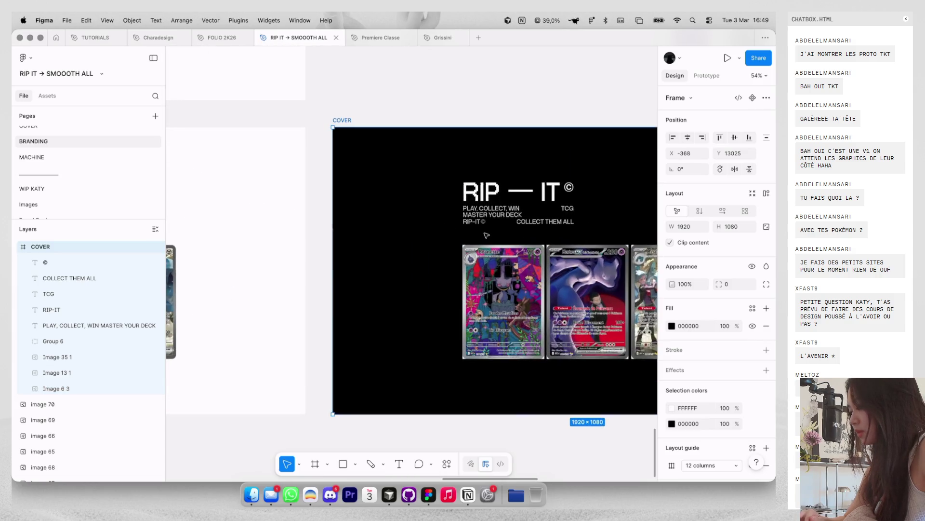
Step: Give the three cards in the row rounded corners
click(492, 253)
scroll(491, 252, right, 3)
shift+click(502, 255)
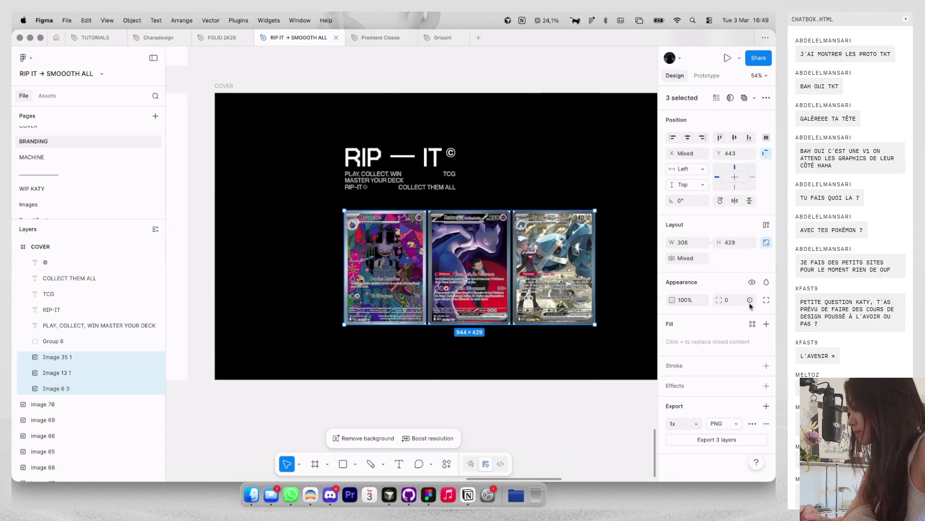
text(16)
key(Escape)
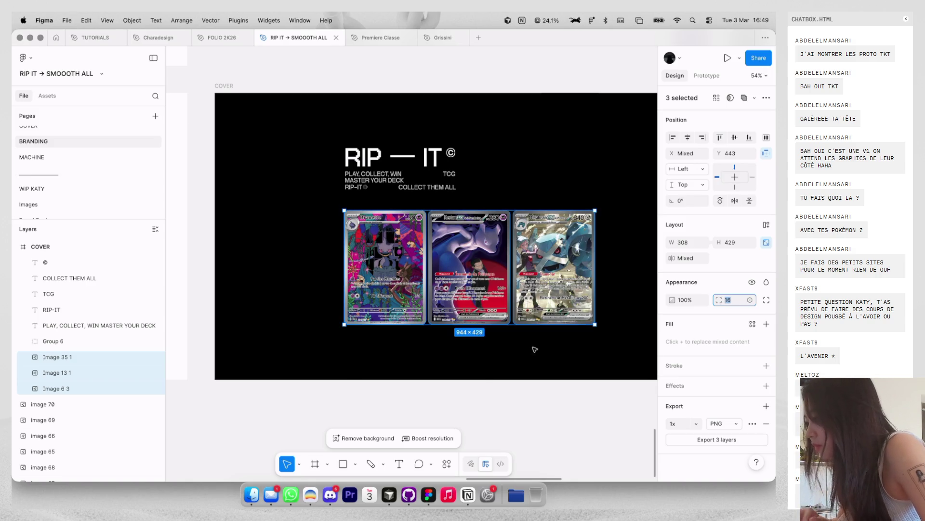
key(Escape)
scroll(478, 367, down, 3)
scroll(124, 201, down, 1)
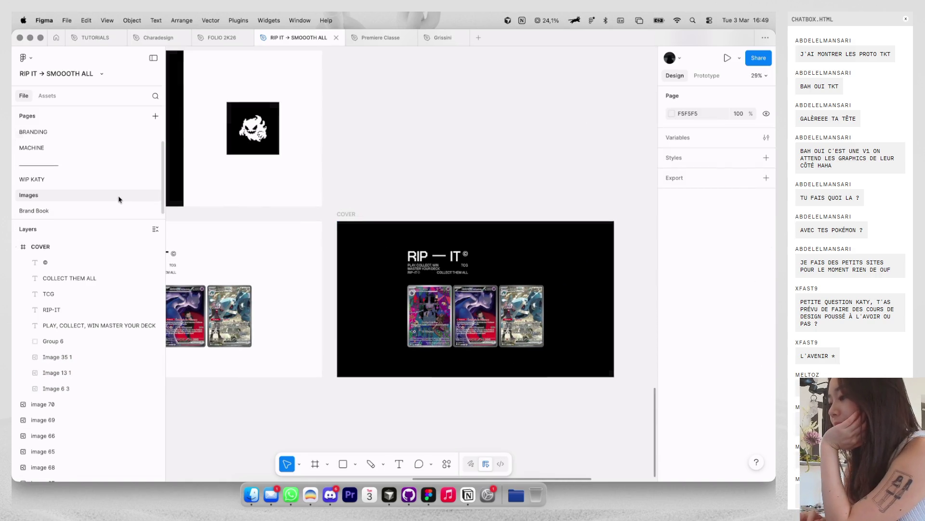
Step: Browse the card pictures on the Images page
click(120, 195)
scroll(416, 191, down, 10)
scroll(416, 190, down, 5)
scroll(415, 190, up, 3)
ctrl+scroll(507, 143, up, 3)
ctrl+scroll(508, 143, up, 2)
ctrl+scroll(528, 149, up, 3)
ctrl+scroll(547, 153, up, 3)
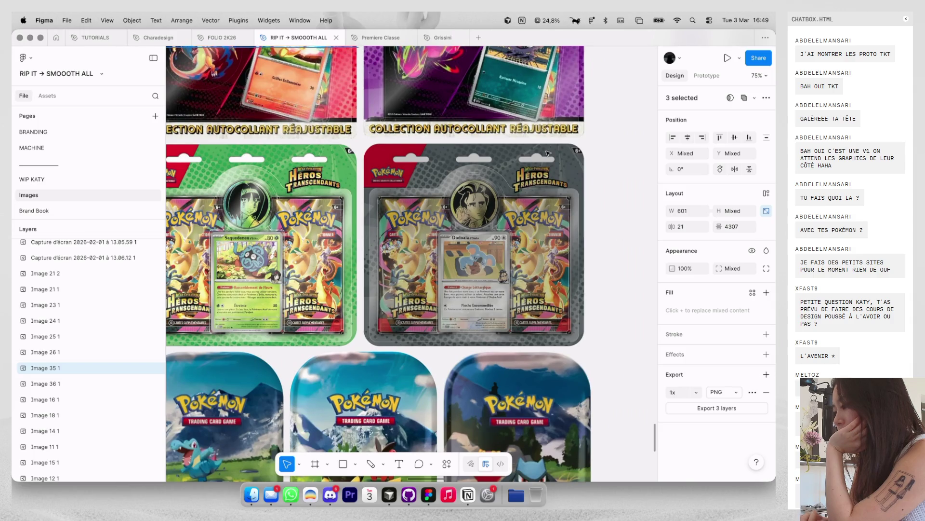
scroll(547, 153, up, 5)
scroll(547, 153, up, 5)
scroll(547, 153, up, 5)
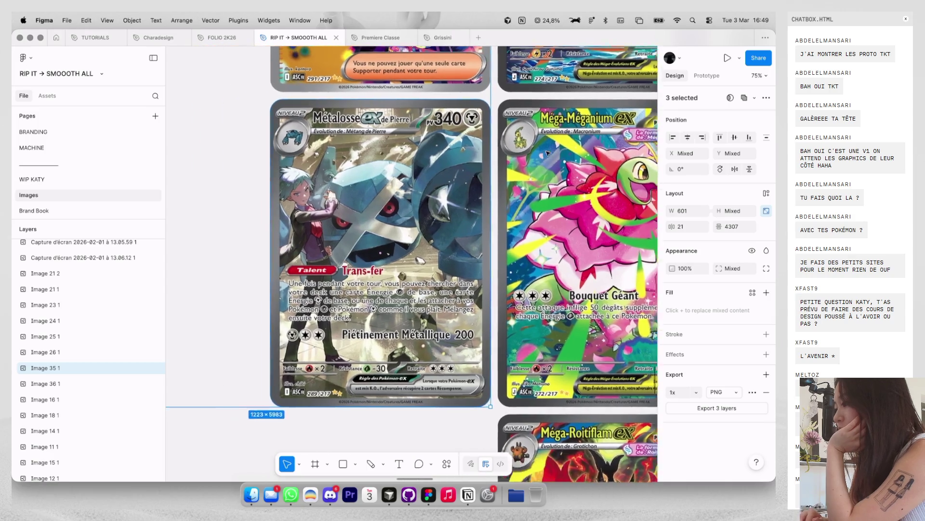
ctrl+scroll(548, 153, down, 3)
ctrl+scroll(548, 153, down, 2)
scroll(547, 154, left, 3)
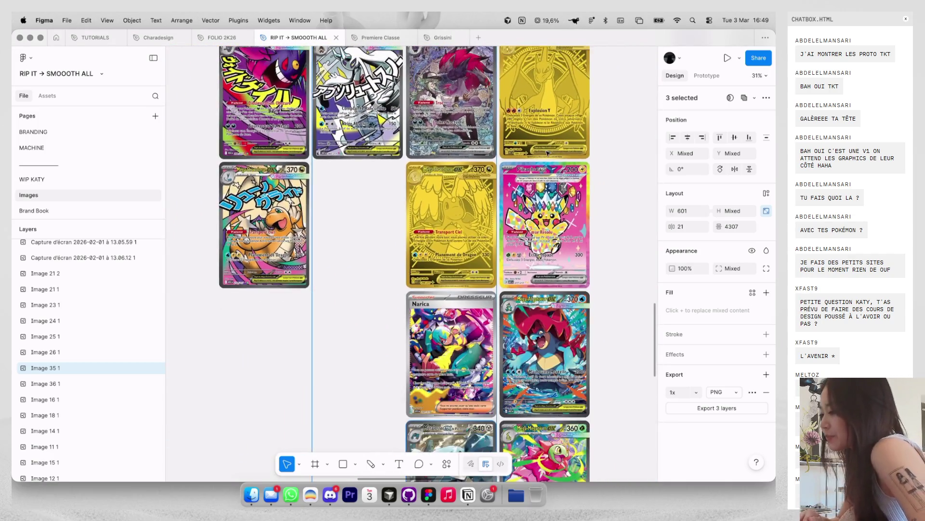
ctrl+scroll(602, 151, up, 3)
ctrl+scroll(605, 150, up, 2)
scroll(606, 150, up, 2)
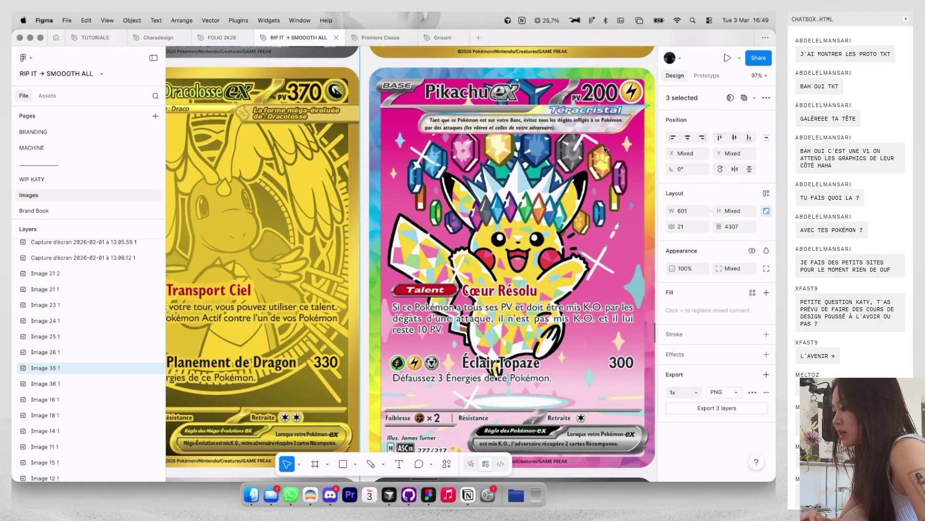
ctrl+scroll(595, 201, down, 3)
ctrl+scroll(591, 200, down, 2)
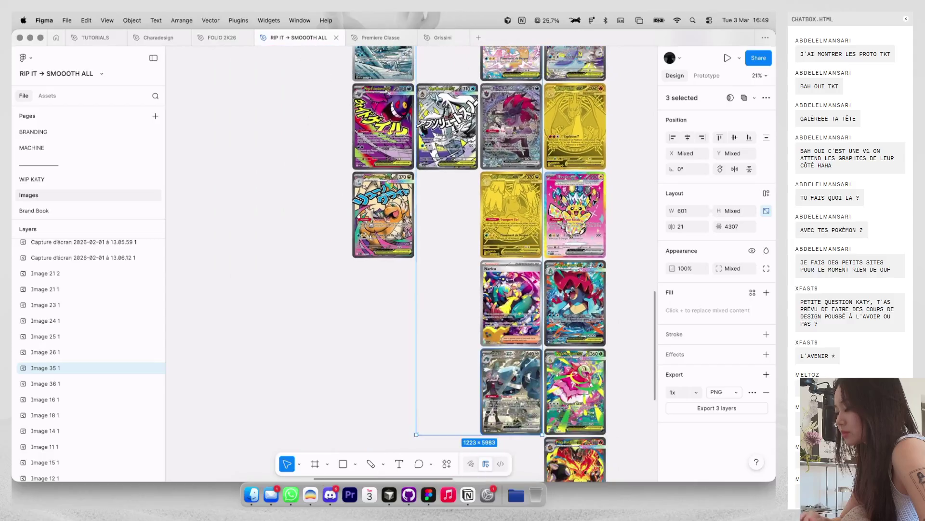
ctrl+scroll(584, 199, down, 1)
Step: Select three card images, including Dracolosse and Zoroark, then go to the MACHINE page
click(498, 188)
ctrl+scroll(498, 188, up, 3)
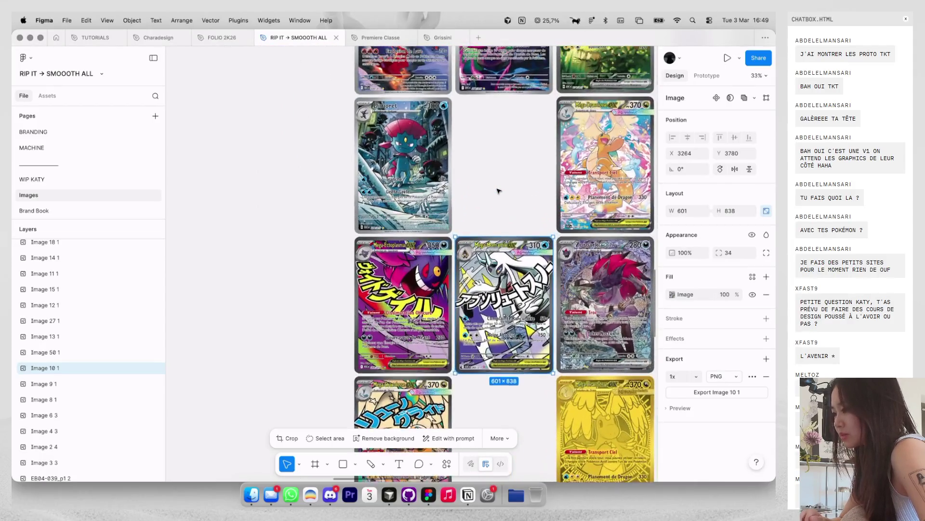
scroll(431, 193, right, 3)
shift+click(555, 222)
scroll(550, 224, right, 2)
scroll(551, 223, up, 3)
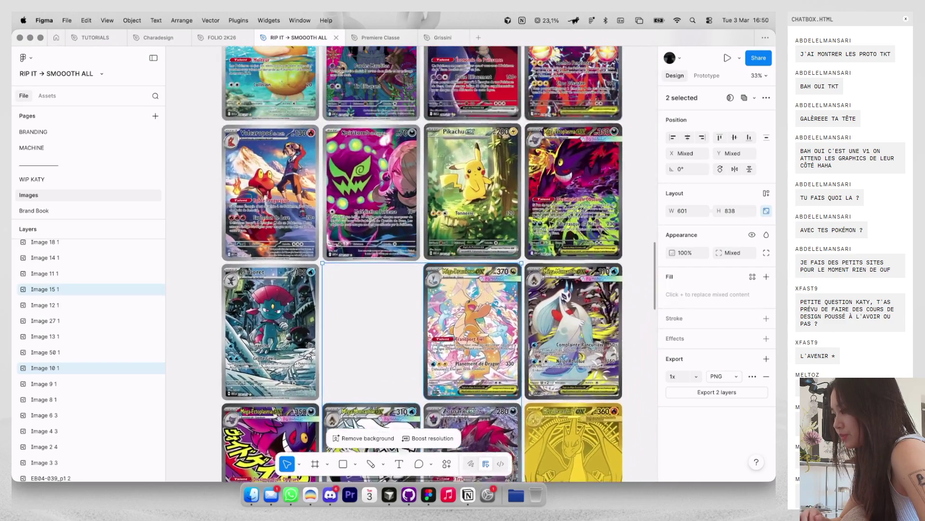
scroll(553, 357, left, 1)
shift+click(553, 357)
ctrl+scroll(553, 357, down, 3)
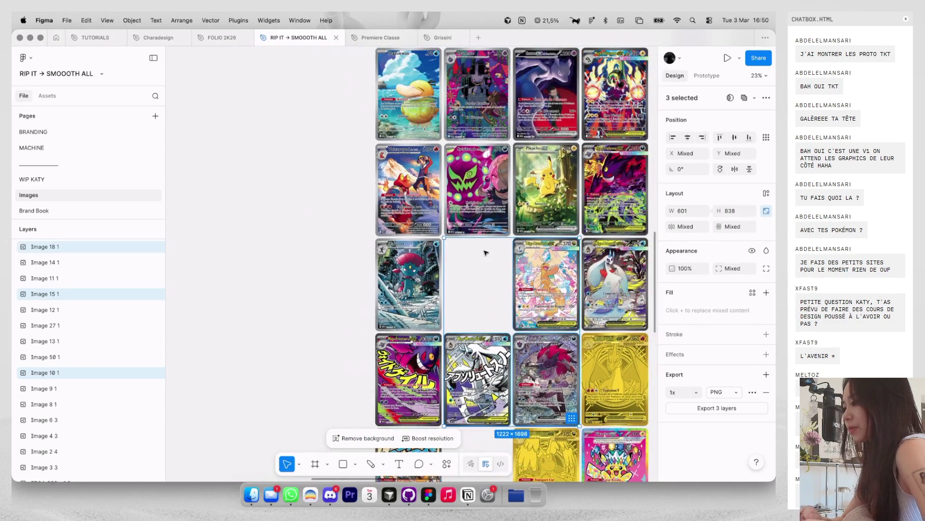
click(132, 148)
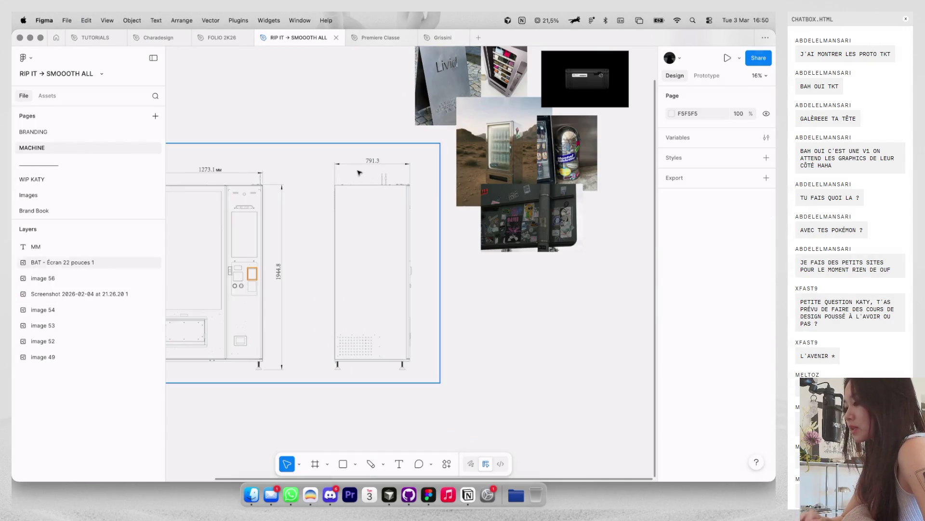
Step: On the BRANDING page, paste the three copied card images and place them above the black COVER frame
click(79, 131)
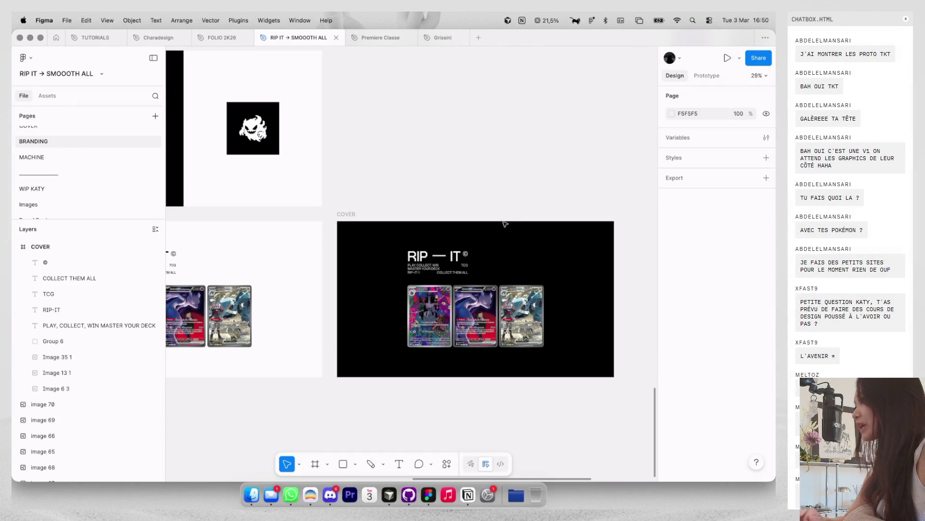
scroll(490, 196, left, 5)
scroll(490, 196, down, 2)
key(super+v)
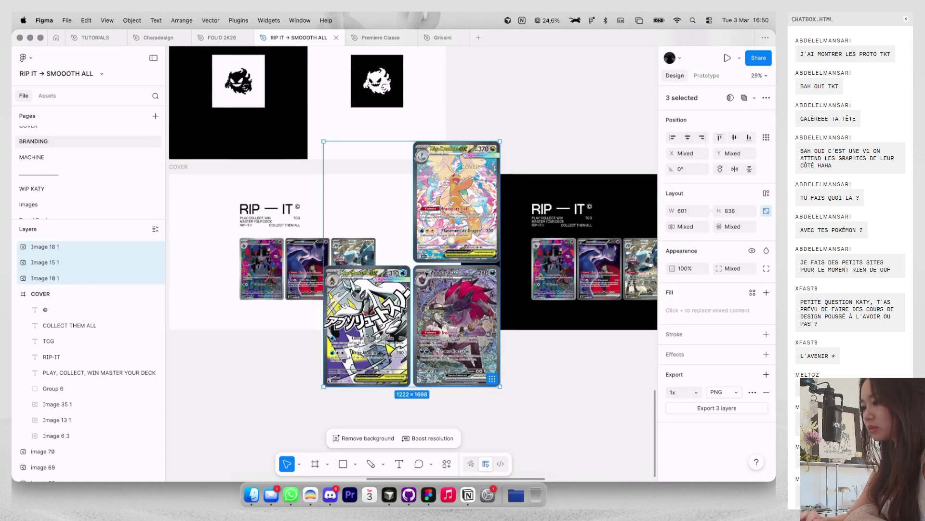
scroll(426, 276, down, 5)
drag(426, 276, 549, 149)
click(511, 163)
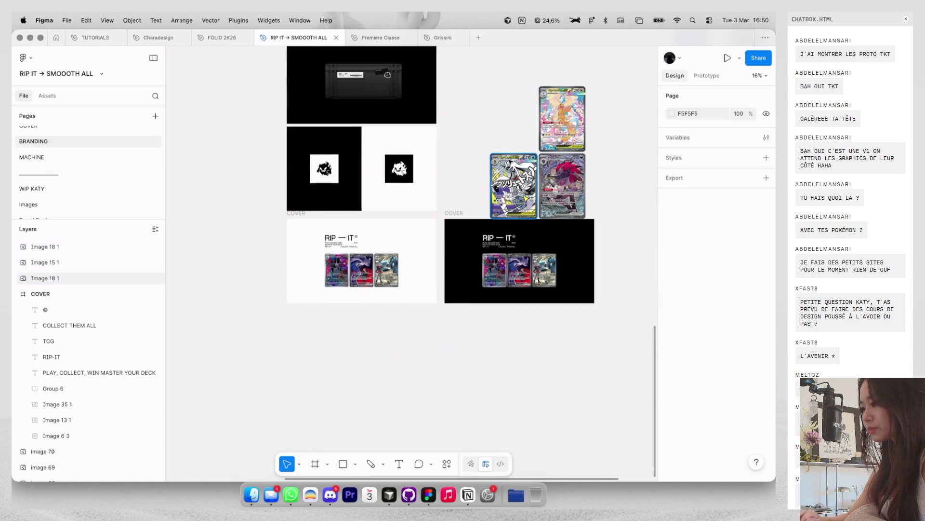
Step: Duplicate the last card in the white COVER's row to add a fifth card slot
scroll(451, 255, up, 5)
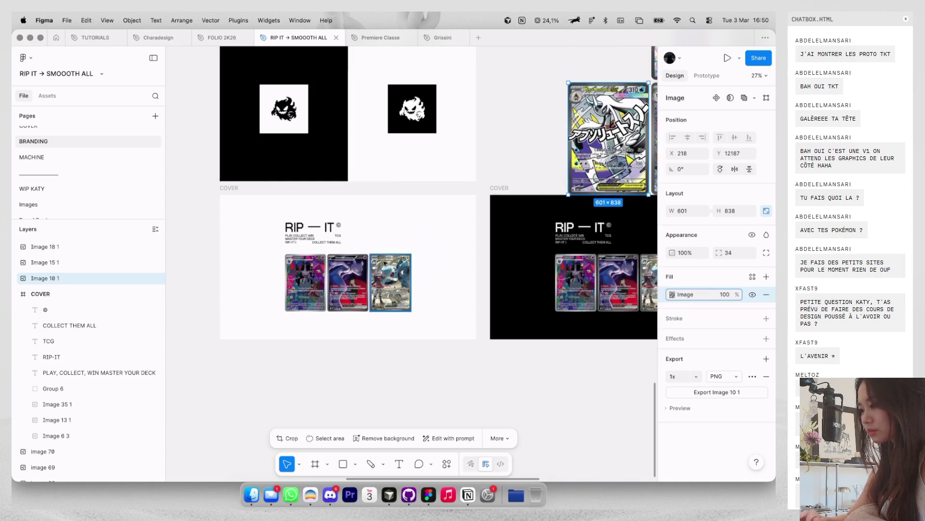
click(385, 264)
key(ctrl+g)
mouse_move(373, 281)
alt+mouse_down()
mouse_move(453, 278)
mouse_move(299, 253)
alt+mouse_up()
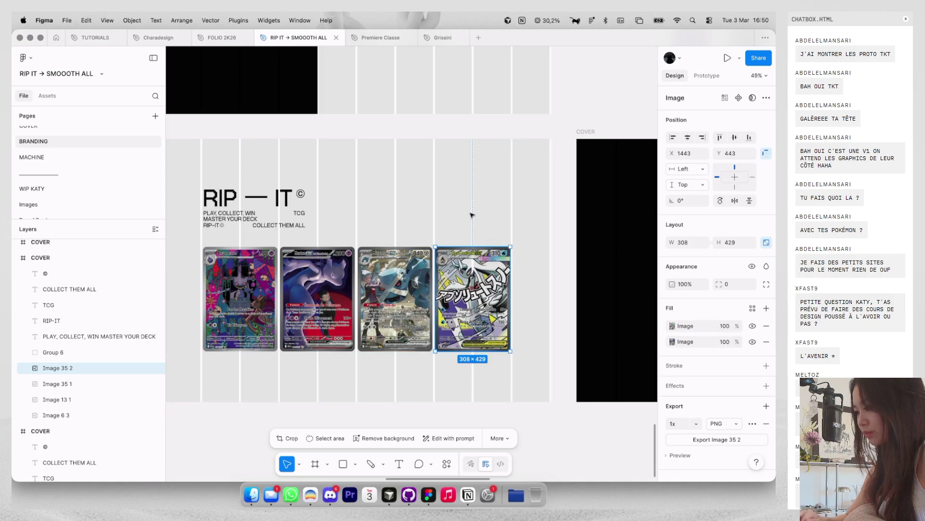
Step: Put the Zoroark card image into a card slot in the white COVER's row
scroll(386, 270, down, 5)
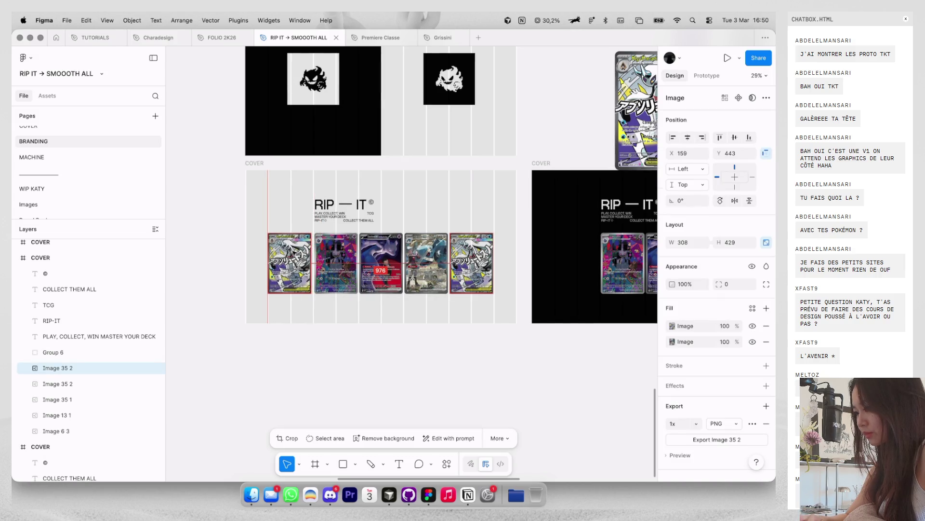
click(493, 221)
scroll(495, 221, down, 3)
click(572, 163)
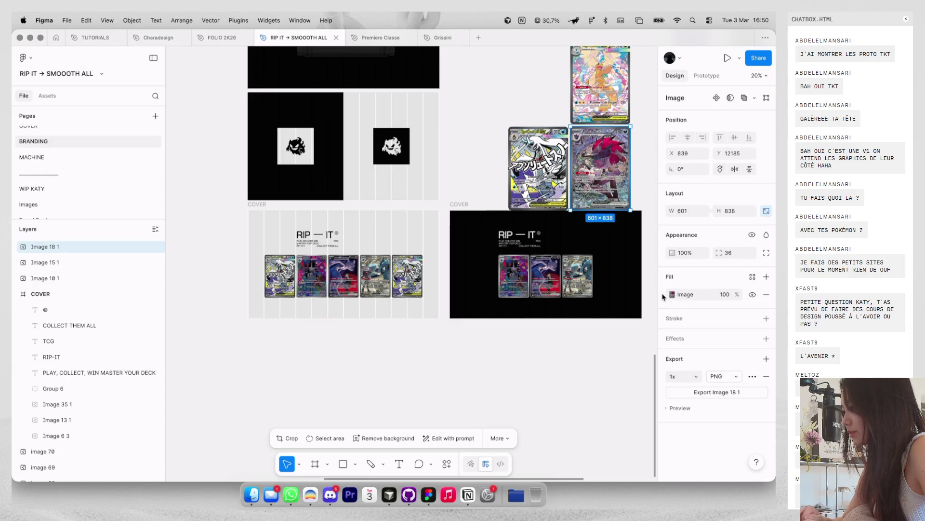
key(ctrl+v)
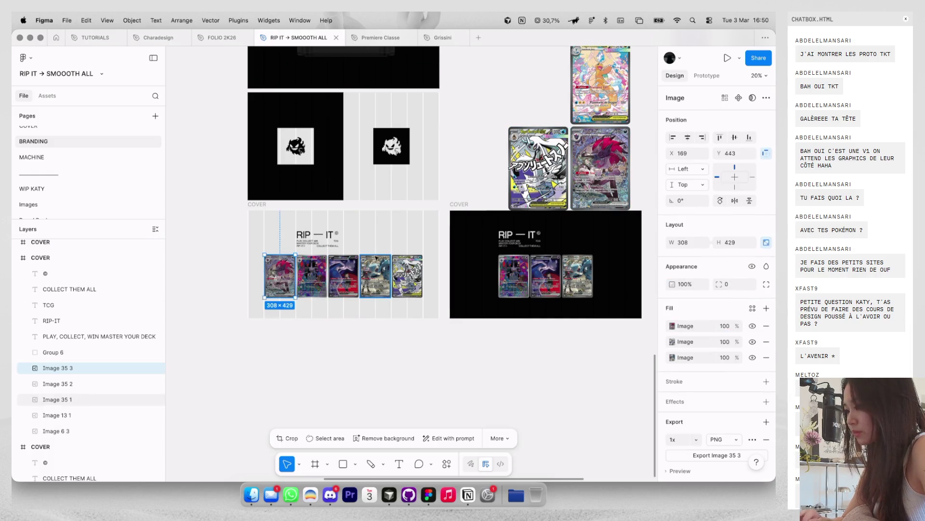
click(462, 123)
Step: Delete the leftover pasted cards, including the Dracolosse card
click(600, 92)
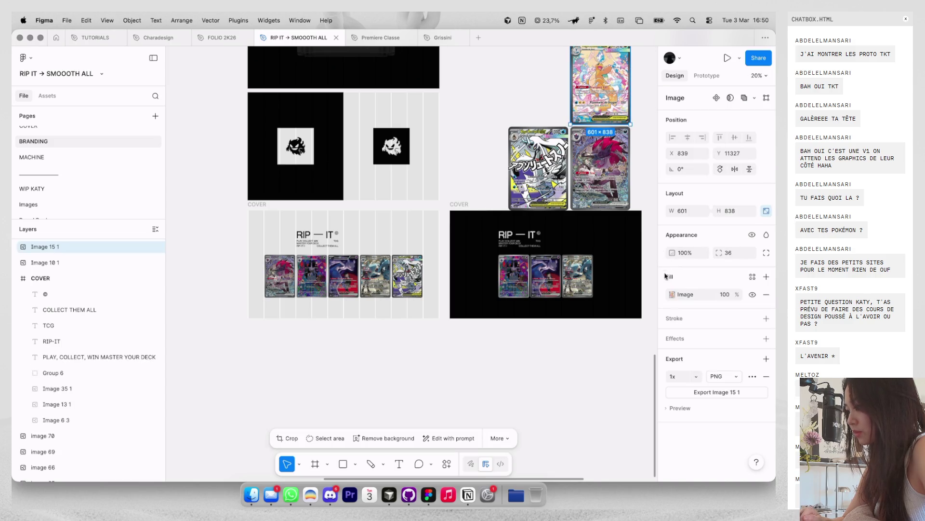
shift+click(599, 162)
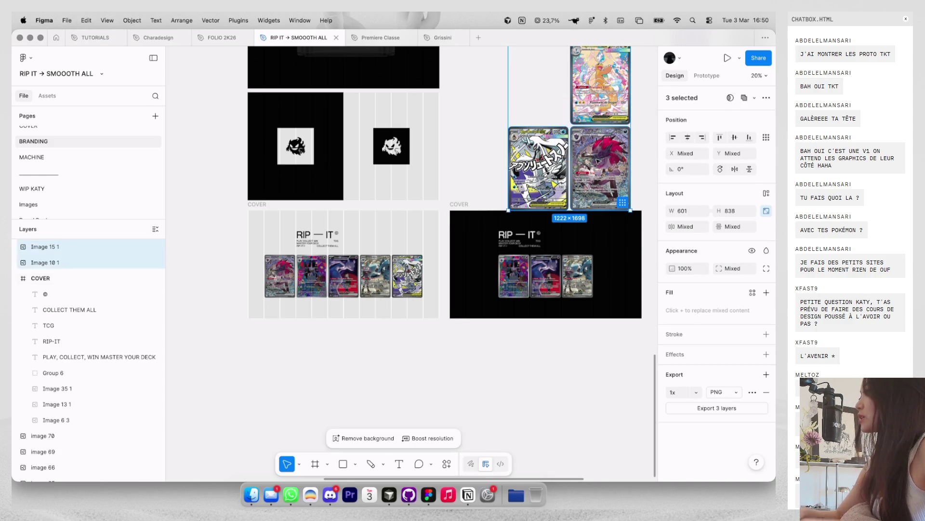
key(Delete)
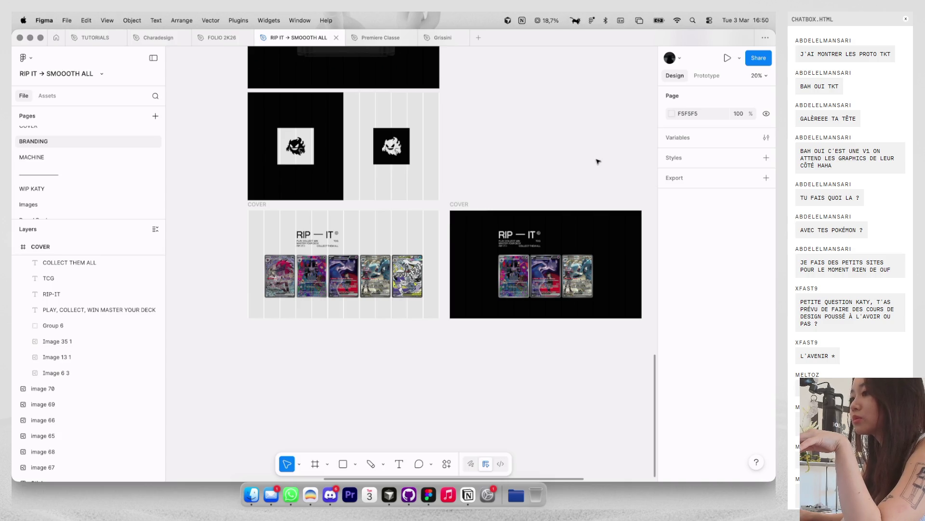
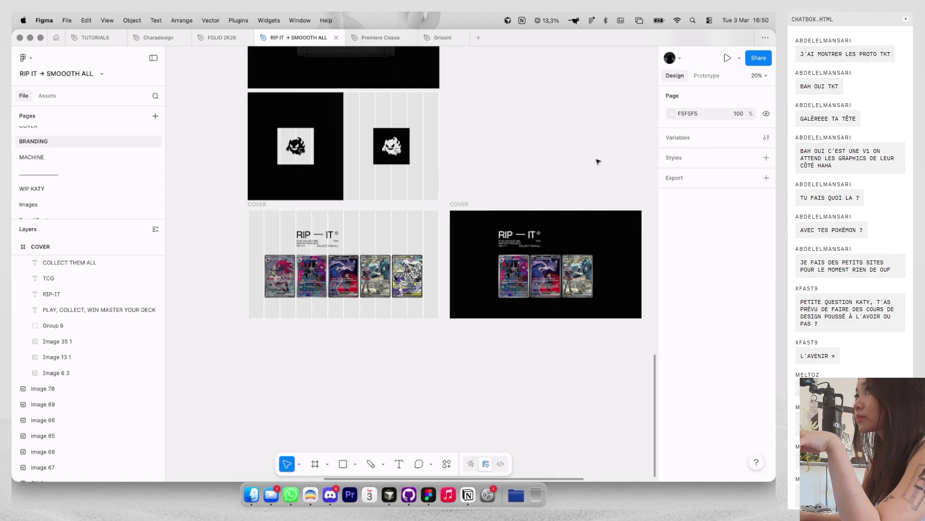
Step: Group the five card images in the light cover into an auto-layout row
click(274, 273)
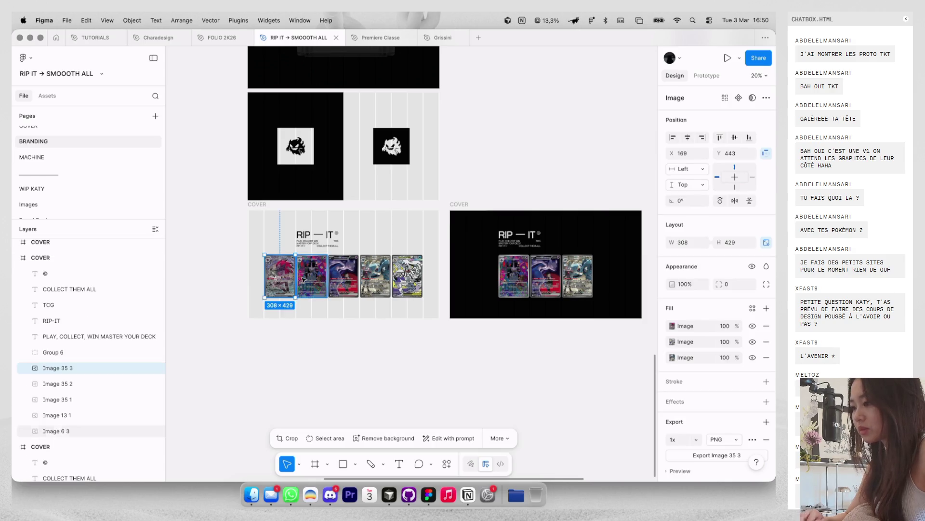
scroll(302, 279, up, 5)
scroll(321, 332, down, 2)
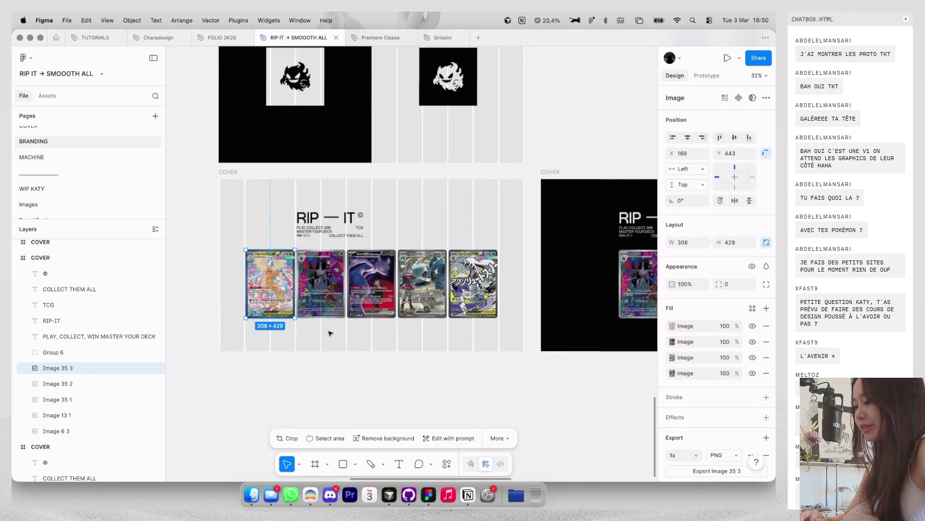
scroll(321, 331, down, 3)
key(Escape)
key(ctrl+g)
drag(434, 320, 268, 273)
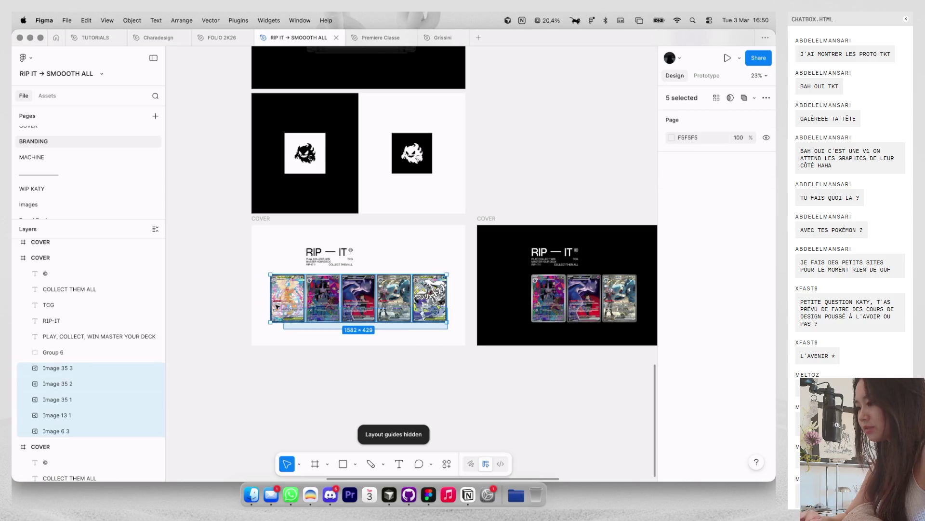
key(ctrl+g)
click(768, 226)
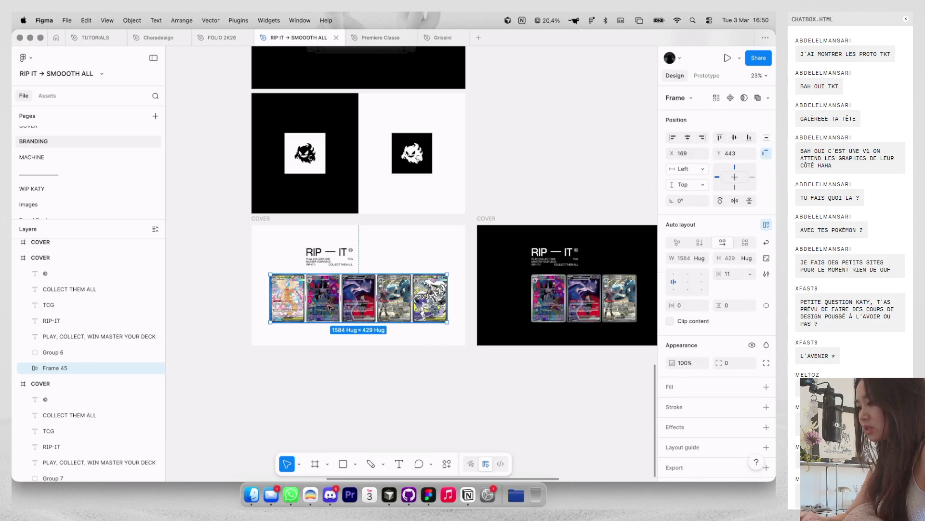
Step: Swap the first two cards, then delete the first card so four remain
drag(288, 298, 324, 298)
click(343, 333)
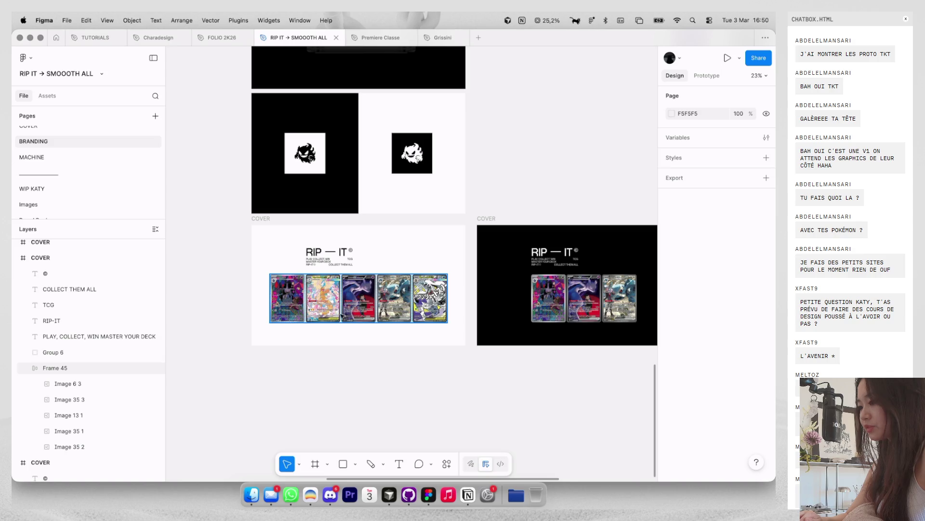
click(356, 309)
click(303, 295)
key(Delete)
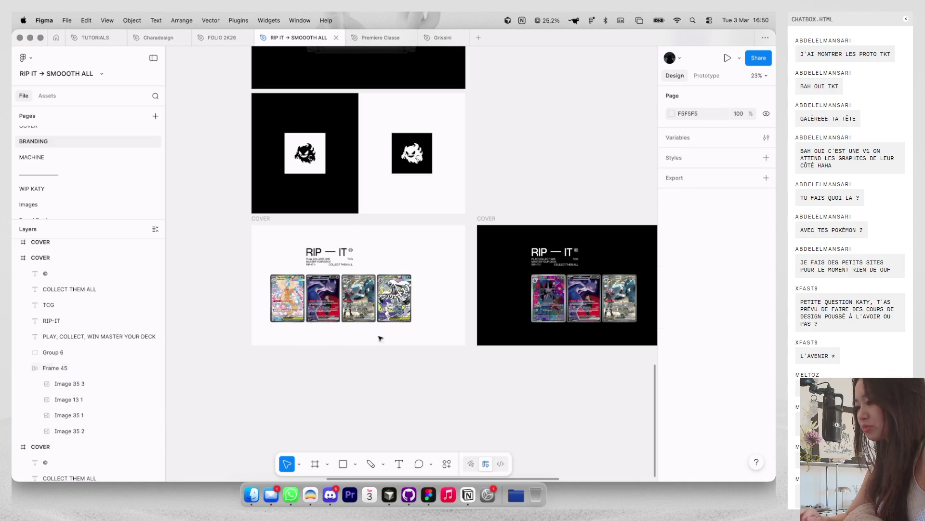
Step: Check the four-card row's spacing against the layout guides
scroll(390, 347, up, 5)
scroll(376, 330, left, 3)
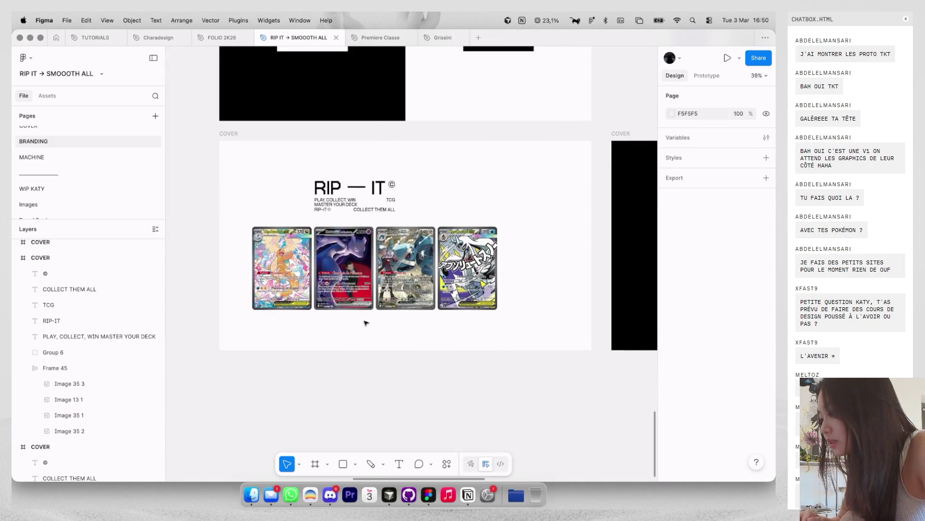
click(406, 289)
key(ctrl+g)
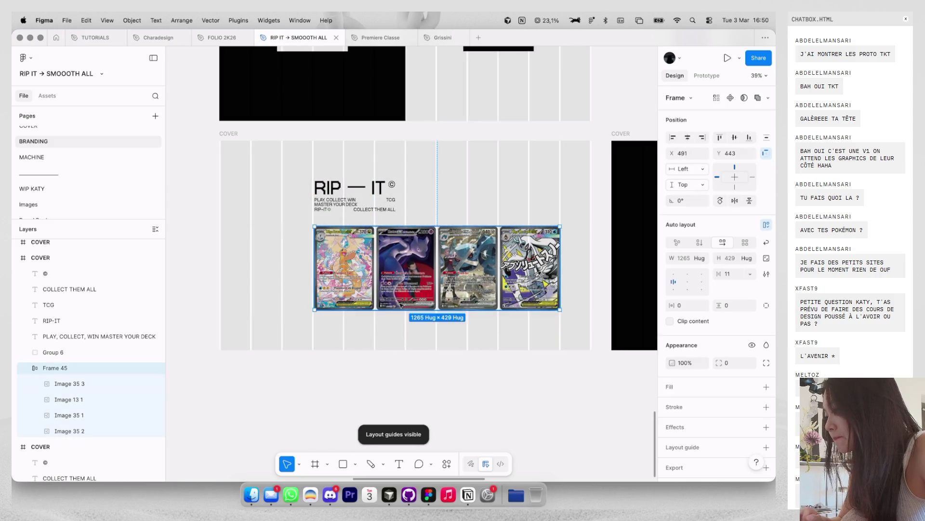
click(391, 373)
key(ctrl+g)
scroll(391, 374, down, 5)
key(ctrl+g)
scroll(376, 299, up, 5)
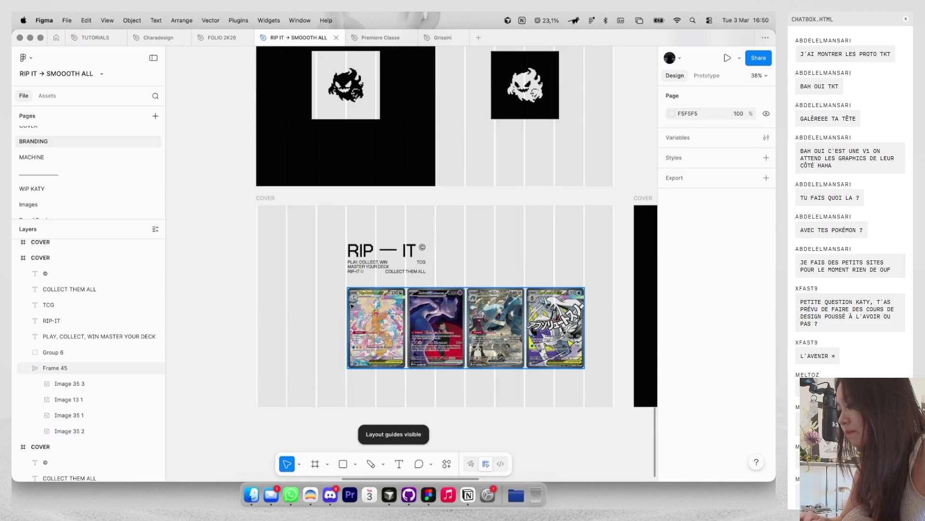
Step: Select the card row and the RIP-IT title and text layers
click(349, 306)
key(Escape)
scroll(349, 306, up, 3)
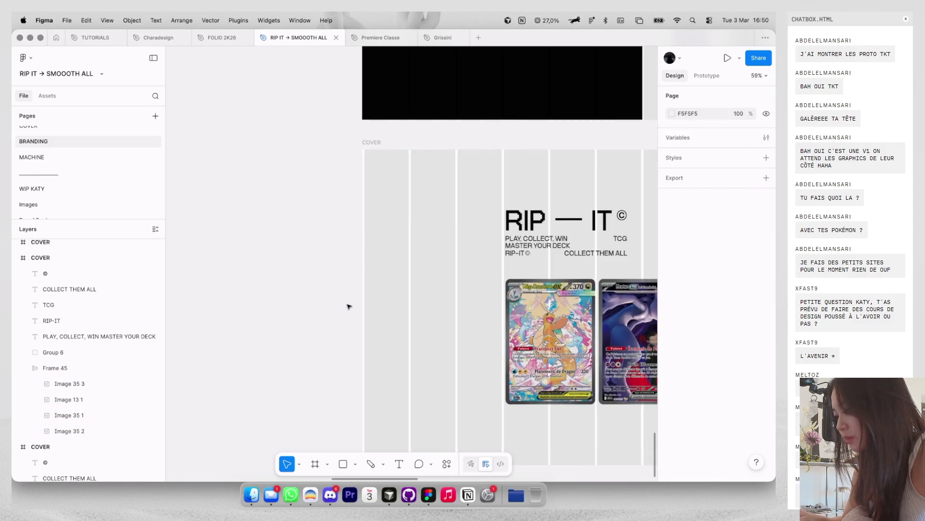
click(504, 310)
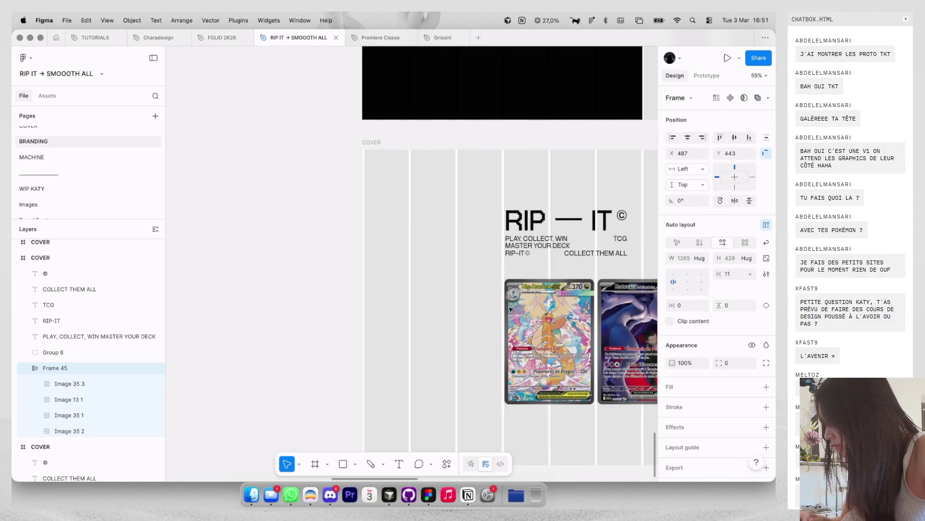
scroll(511, 309, down, 3)
drag(425, 186, 553, 233)
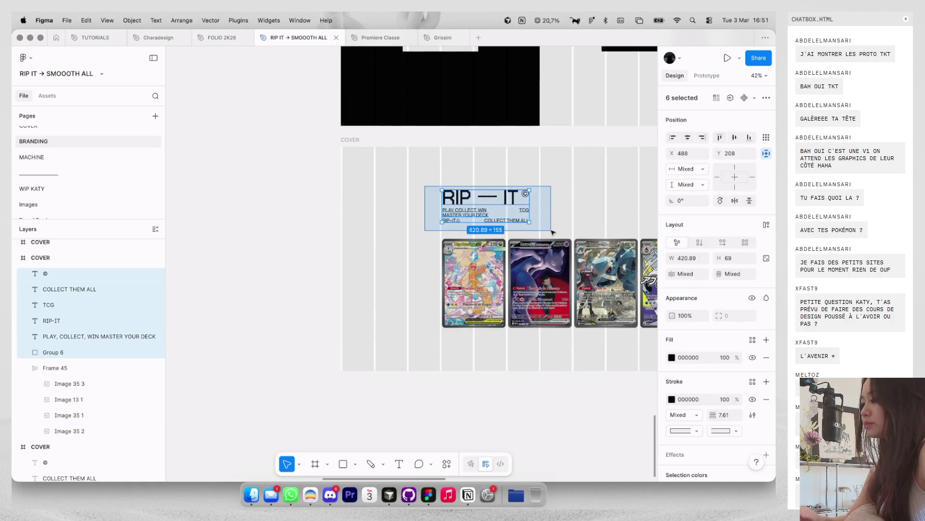
Step: Shift the title block and card row slightly left together
scroll(554, 233, down, 3)
shift+click(515, 247)
scroll(515, 247, right, 2)
drag(514, 247, 492, 248)
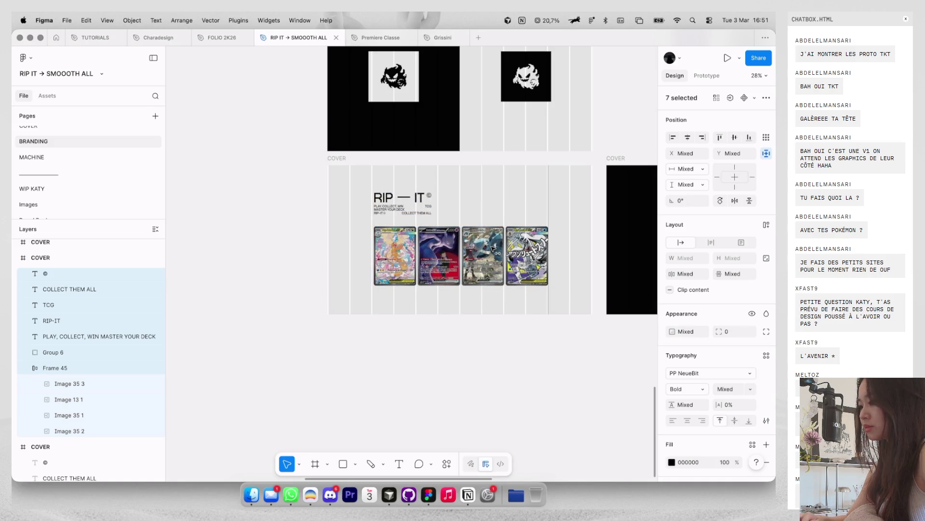
Step: Check the dark cover's card row against the layout guides
click(482, 350)
key(ctrl+g)
scroll(482, 349, down, 5)
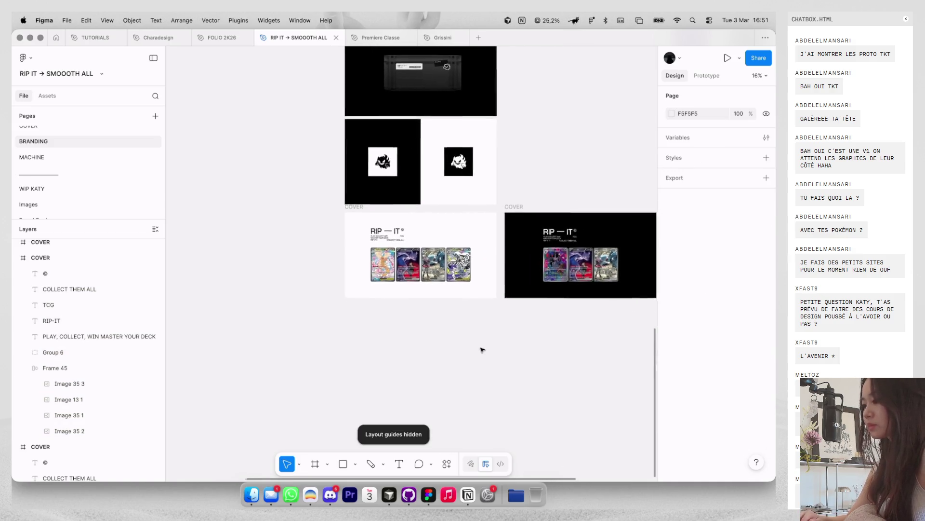
scroll(482, 350, right, 2)
click(426, 263)
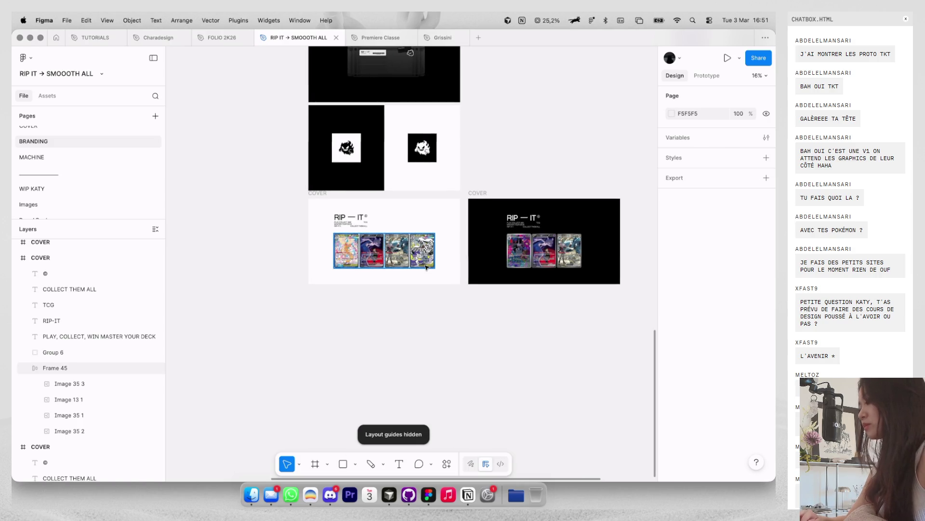
key(ctrl+g)
Step: Select the dark cover's RIP-IT title texts, undoing and redoing to confirm their placement
drag(501, 210, 545, 231)
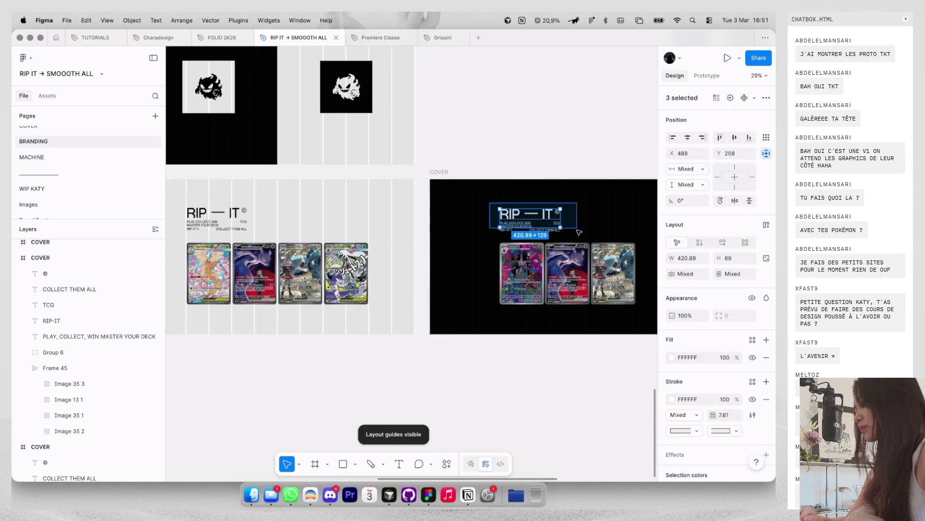
scroll(540, 225, up, 10)
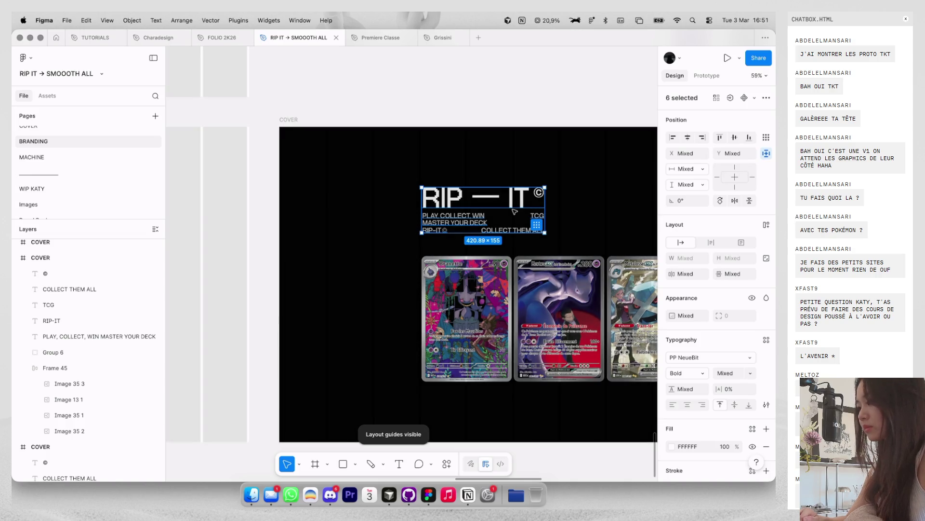
scroll(515, 211, down, 10)
key(ctrl+z)
key(ctrl+z)
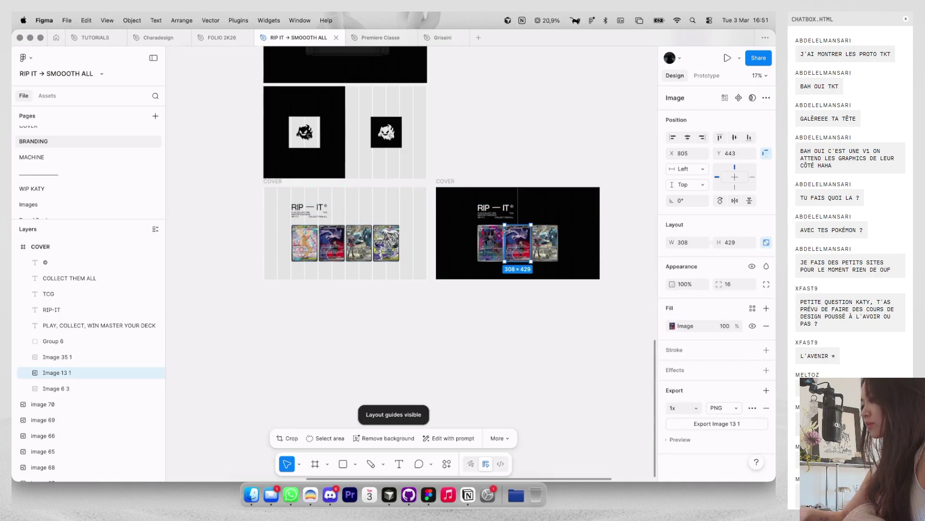
key(ctrl+z)
key(ctrl+shift+z)
key(ctrl+shift+z)
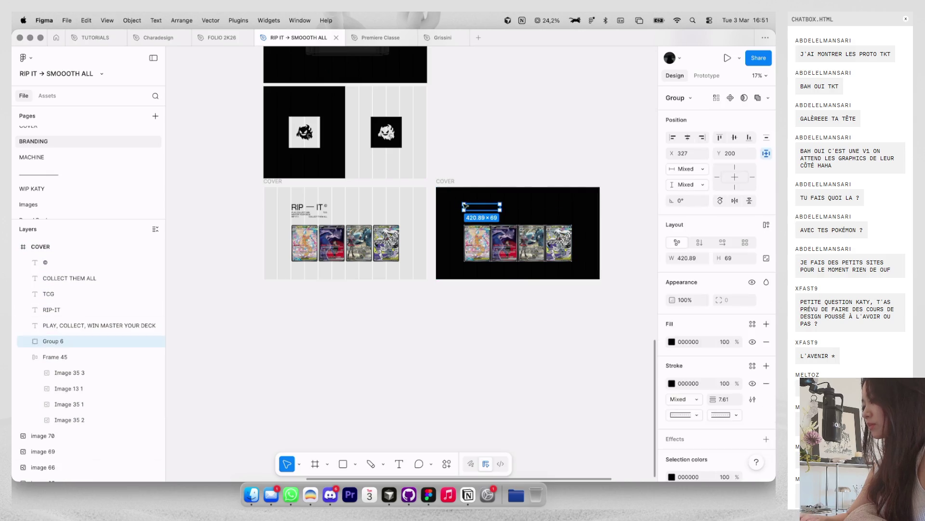
key(ctrl+shift+z)
key(ctrl+shift+z)
Step: Recolour the dark cover's title texts and outlines from 000000 to white FFFFFF
scroll(696, 407, down, 5)
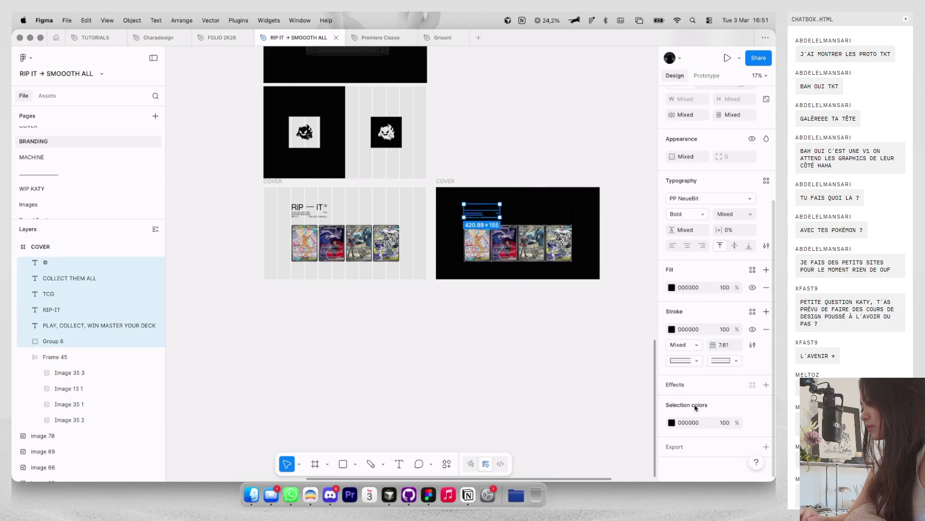
click(672, 422)
drag(552, 371, 548, 280)
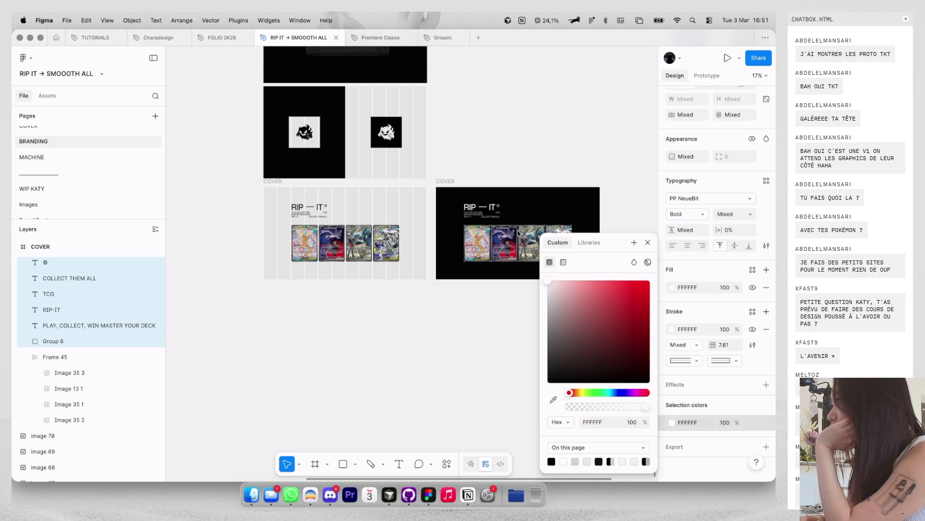
click(428, 403)
scroll(475, 238, up, 5)
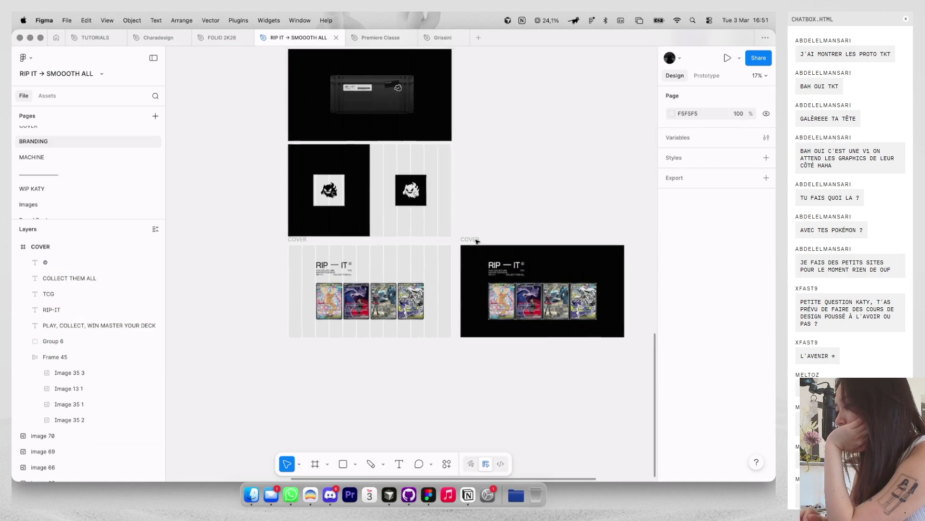
scroll(512, 184, up, 5)
scroll(512, 182, up, 5)
scroll(512, 182, up, 5)
scroll(513, 181, up, 5)
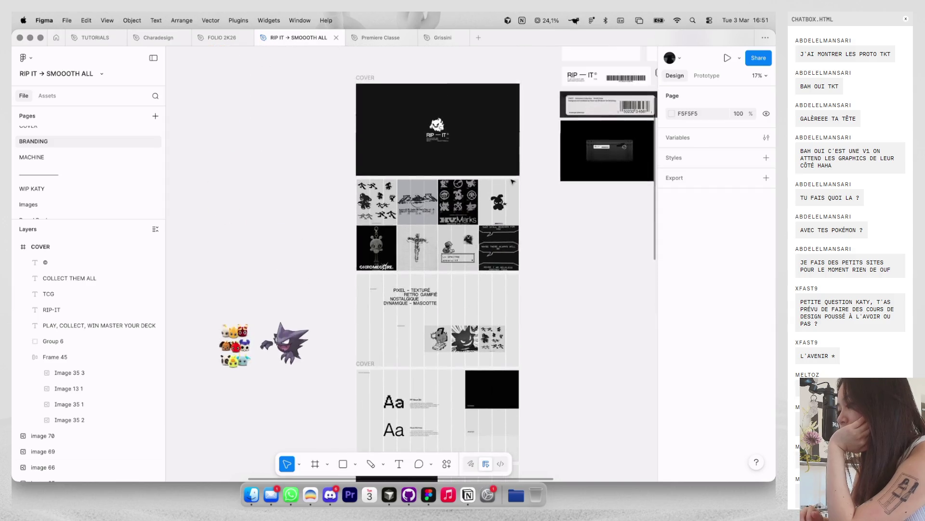
Step: Hide the guides and select the Pokémon images in the dark cover
scroll(512, 181, up, 1)
key(ctrl+g)
scroll(512, 182, down, 3)
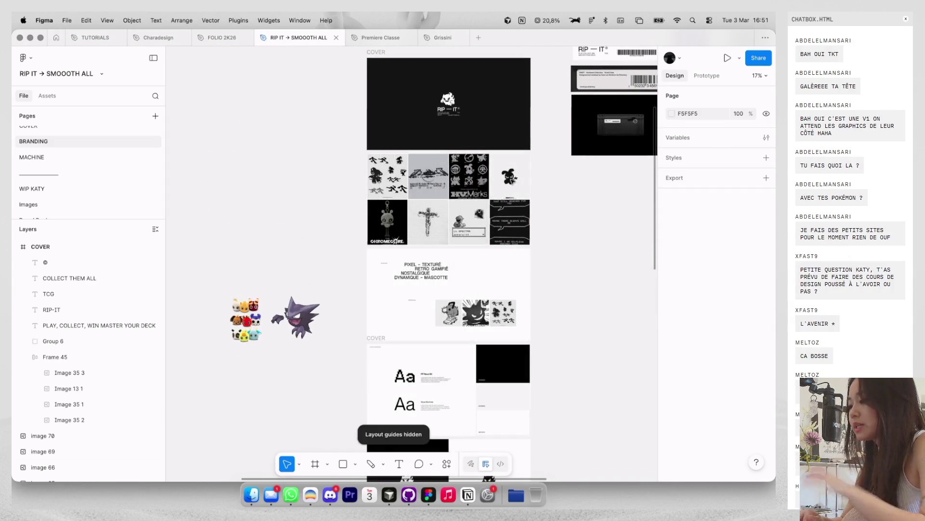
drag(328, 205, 372, 259)
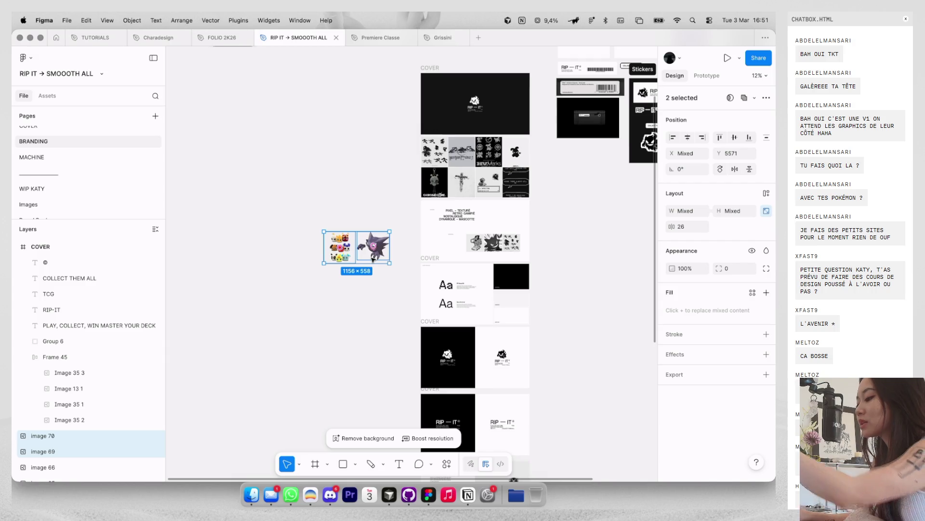
scroll(342, 231, down, 2)
scroll(343, 232, right, 1)
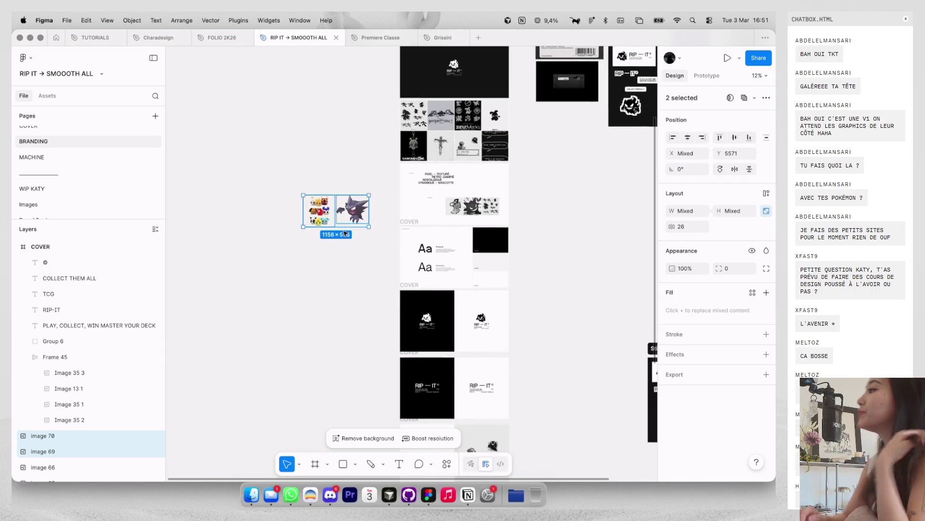
scroll(344, 233, down, 3)
scroll(344, 234, down, 5)
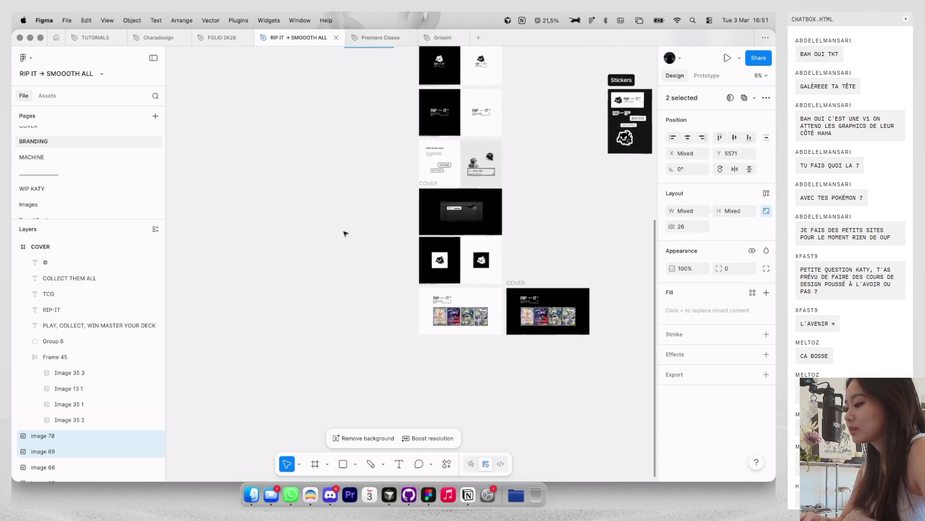
scroll(463, 251, up, 3)
scroll(466, 251, up, 2)
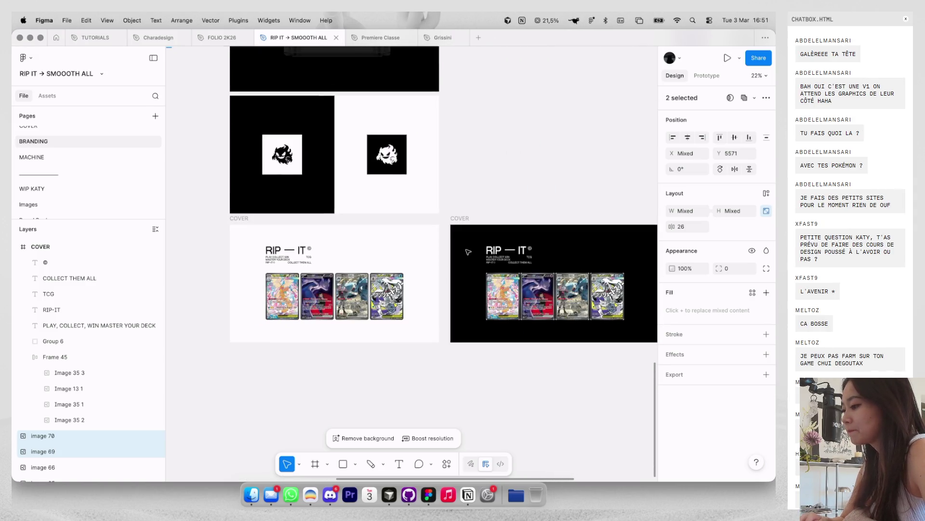
scroll(467, 251, up, 3)
scroll(477, 254, down, 1)
scroll(492, 258, right, 2)
Step: Give the four cards in the dark cover's row a corner radius of 8
click(517, 263)
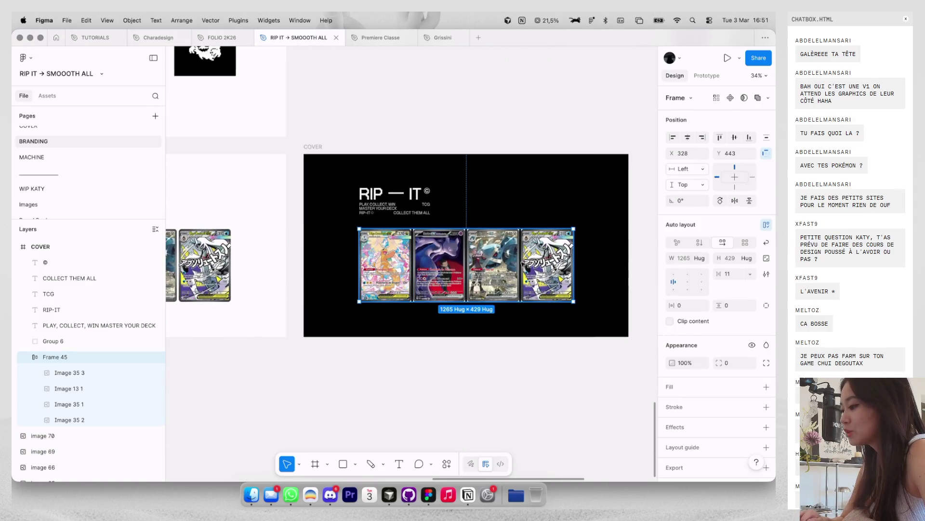
key(Return)
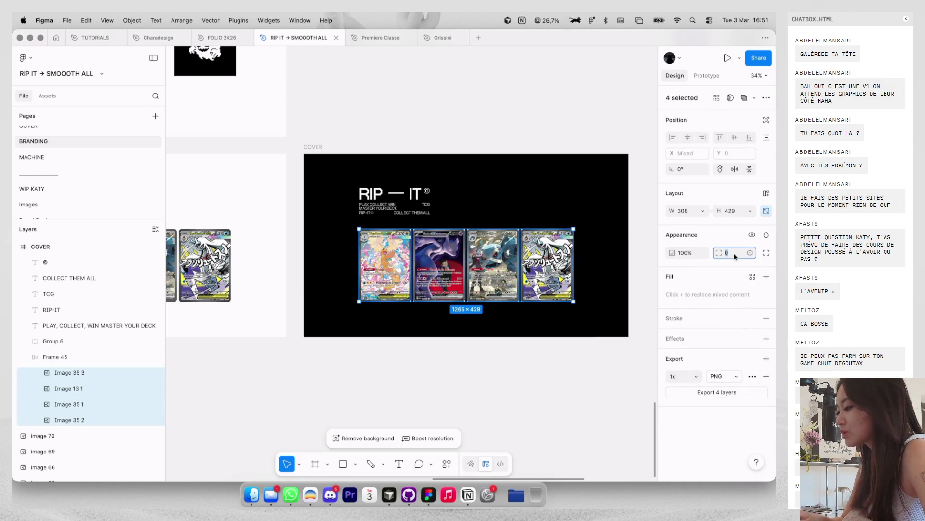
text(8)
key(Return)
scroll(526, 241, up, 3)
key(Escape)
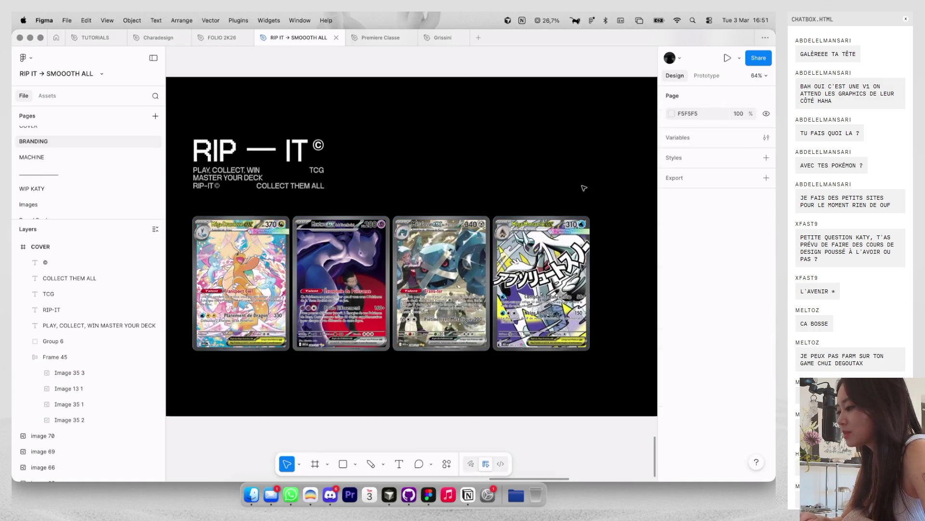
Step: Zoom out to view the page's stack of cover frames
scroll(525, 241, down, 3)
scroll(584, 188, left, 3)
scroll(583, 188, up, 3)
scroll(583, 188, down, 5)
scroll(584, 188, down, 3)
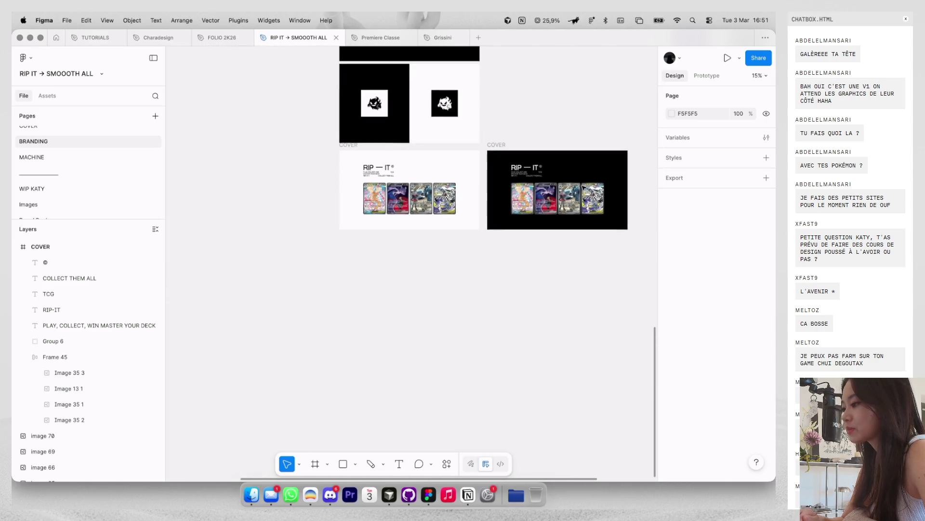
scroll(584, 188, up, 3)
scroll(584, 188, up, 3)
scroll(584, 187, up, 3)
scroll(584, 187, down, 2)
scroll(583, 188, down, 1)
Step: Move the dark COVER frame directly below the white cover
drag(510, 261, 406, 326)
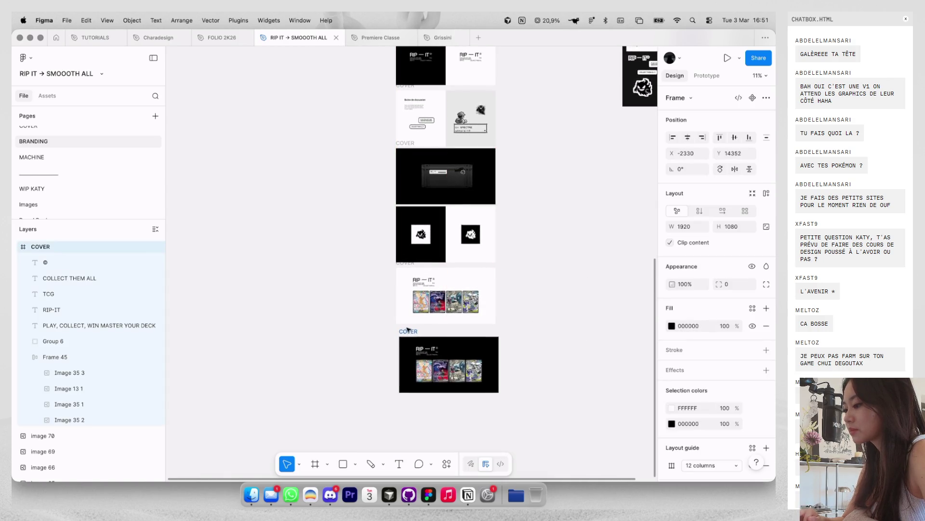
scroll(424, 289, up, 3)
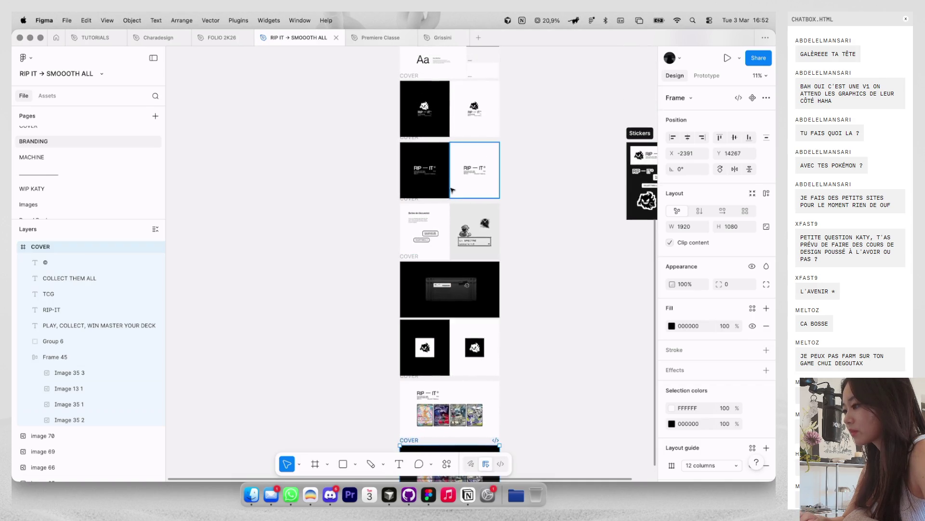
scroll(449, 232, down, 3)
scroll(448, 231, left, 1)
scroll(454, 208, up, 5)
scroll(450, 159, up, 5)
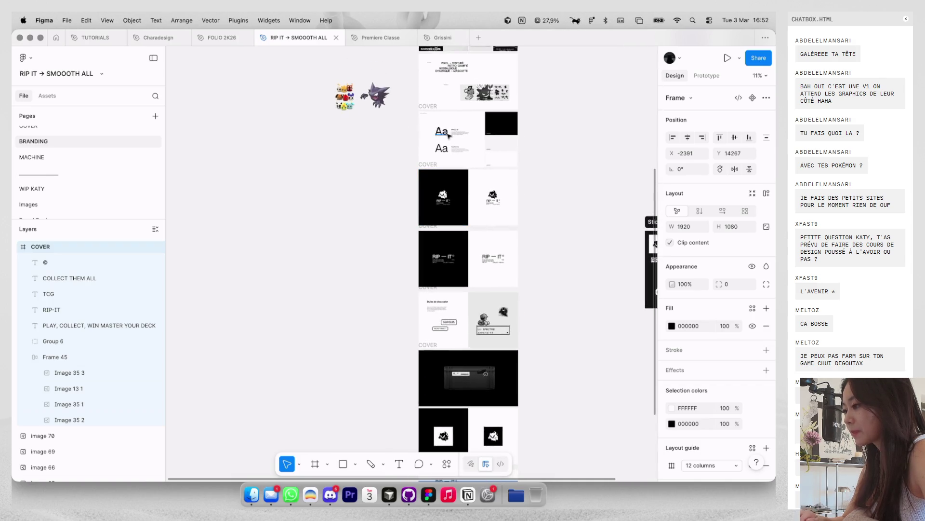
Step: Place the ghost logo vector to the left of the RIP — IT title
click(442, 194)
scroll(533, 246, down, 5)
scroll(533, 246, left, 1)
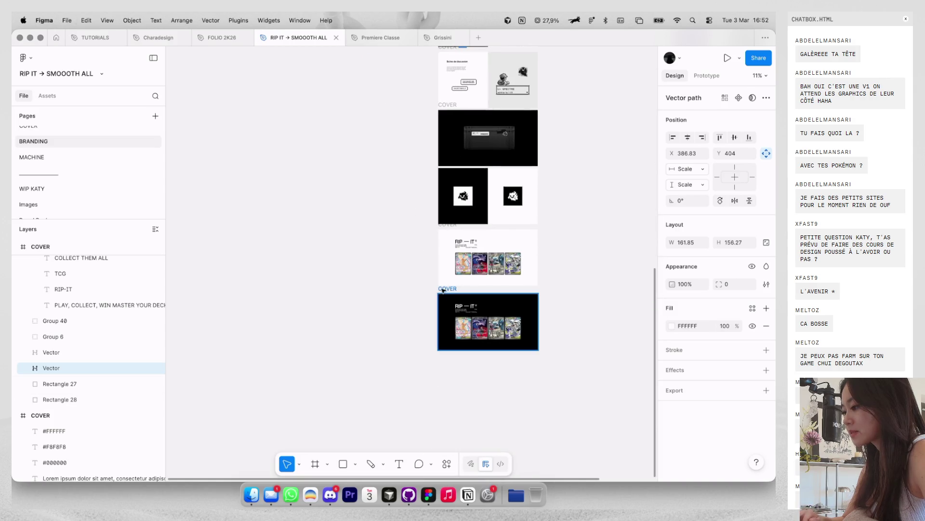
scroll(443, 290, up, 5)
scroll(435, 305, up, 5)
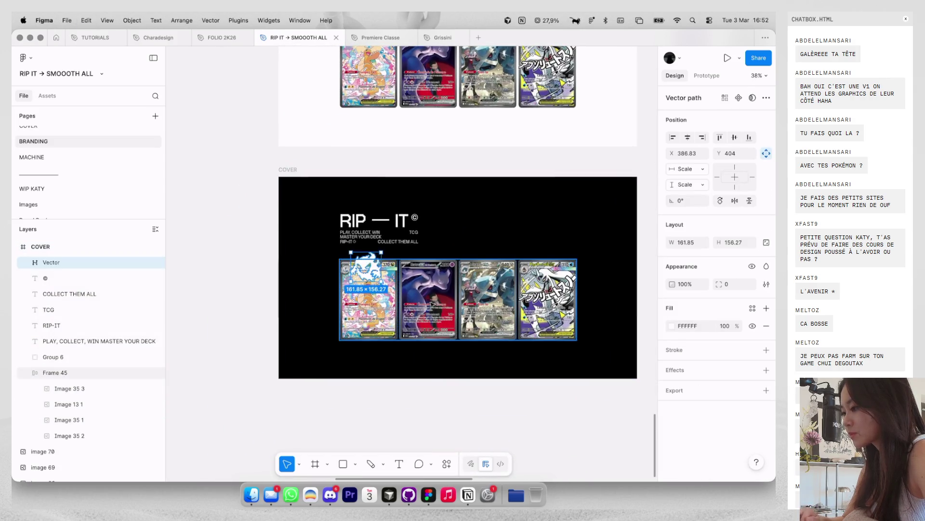
drag(366, 264, 531, 246)
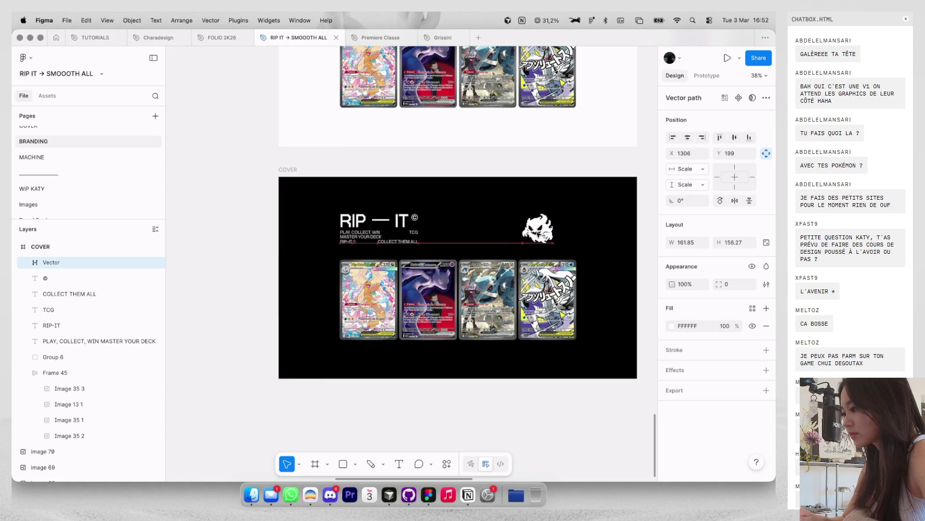
drag(549, 235, 319, 236)
Step: Align the ghost and heading with the cards' left edge and nudge the ghost up
shift+click(359, 232)
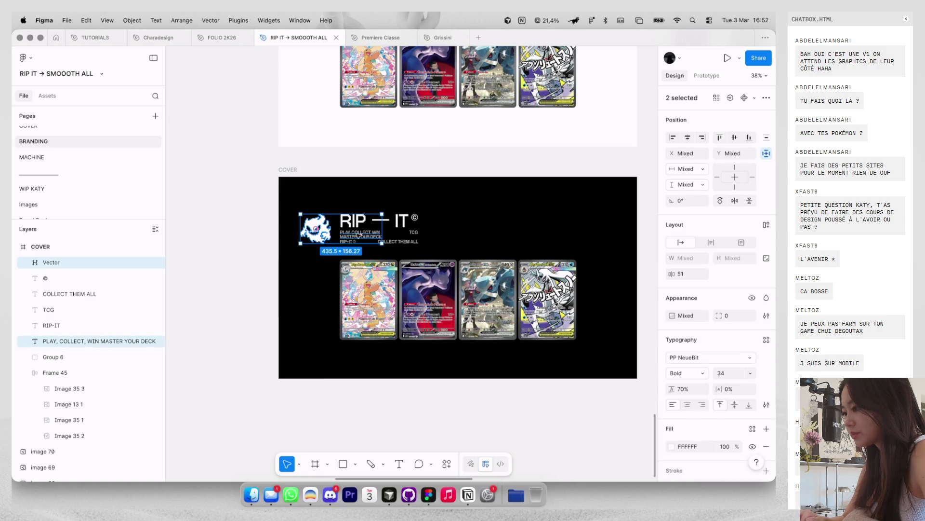
drag(445, 180, 282, 254)
drag(362, 226, 400, 227)
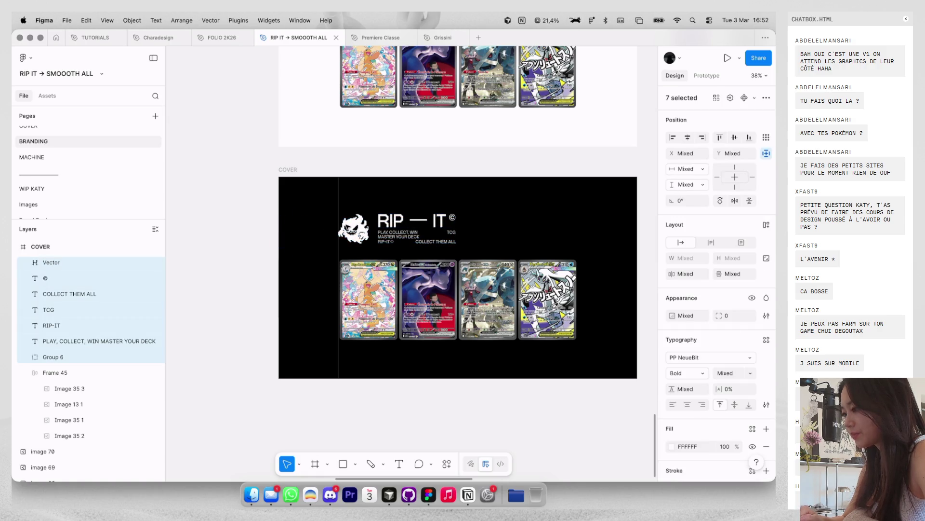
scroll(392, 185, down, 5)
drag(337, 222, 393, 185)
drag(350, 207, 478, 207)
key(ctrl+z)
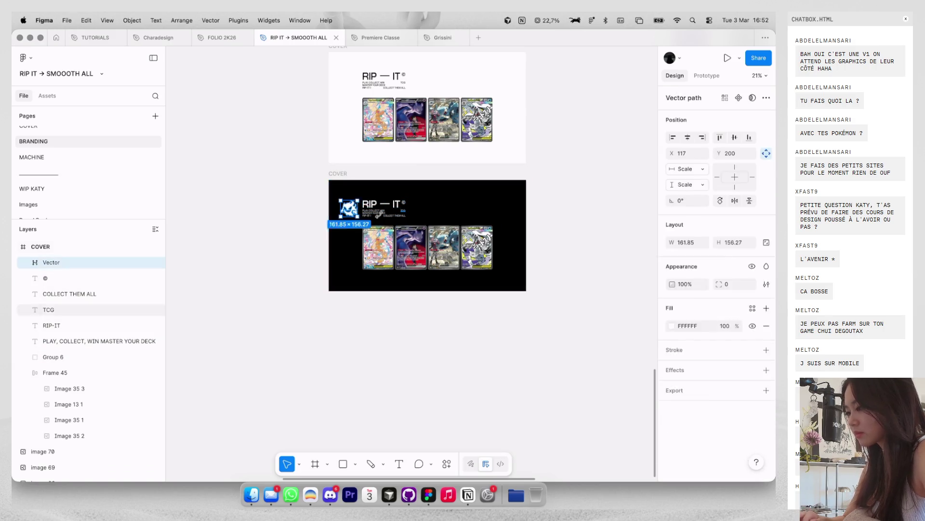
scroll(369, 216, up, 5)
scroll(369, 216, up, 3)
key(shift+g)
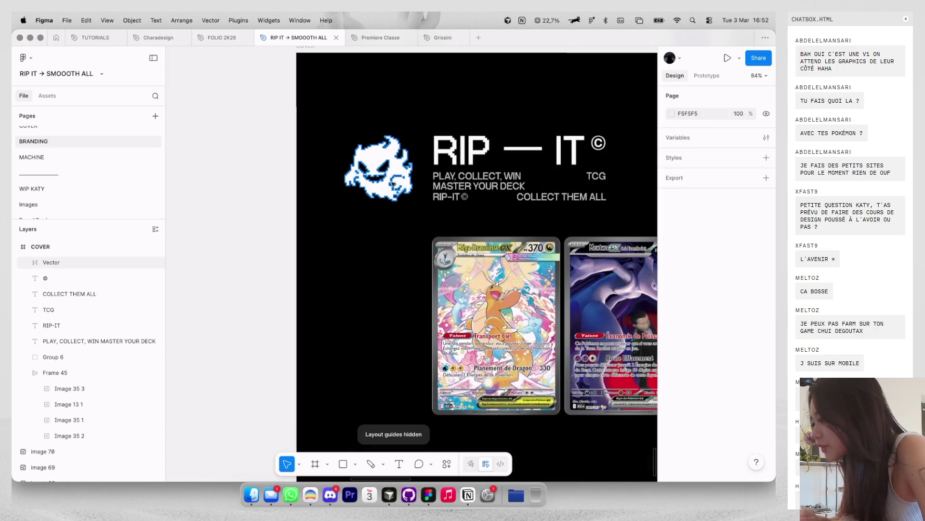
click(399, 186)
mouse_move(398, 186)
mouse_down()
mouse_move(383, 152)
mouse_move(352, 140)
mouse_up()
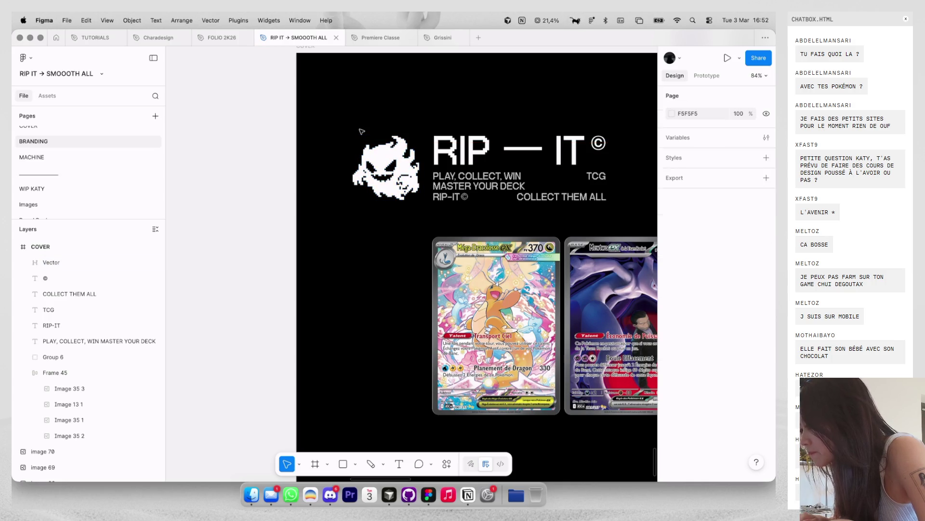
Step: Enlarge the ghost logo to 163 × 157 and shift it left to X 124
scroll(356, 140, down, 3)
scroll(390, 166, up, 2)
scroll(390, 166, up, 2)
scroll(390, 166, up, 2)
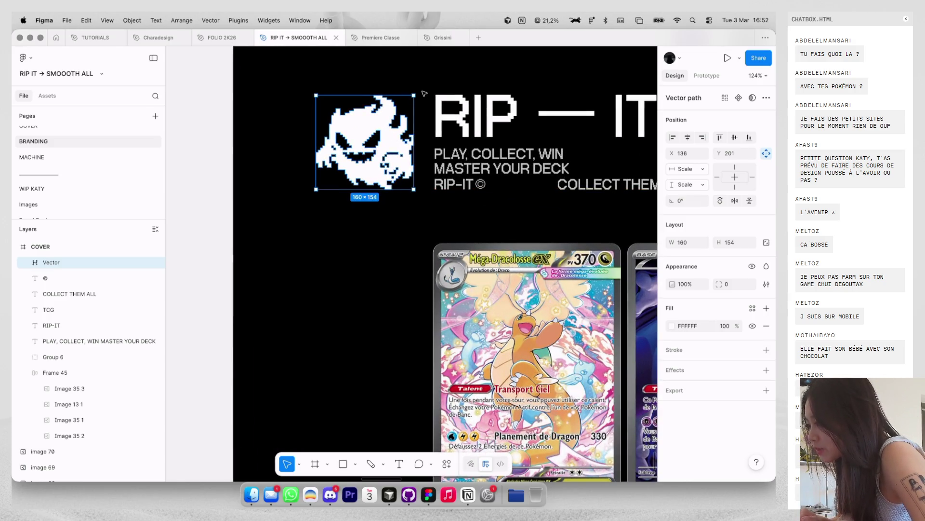
scroll(424, 93, up, 3)
drag(404, 100, 409, 101)
scroll(425, 110, down, 3)
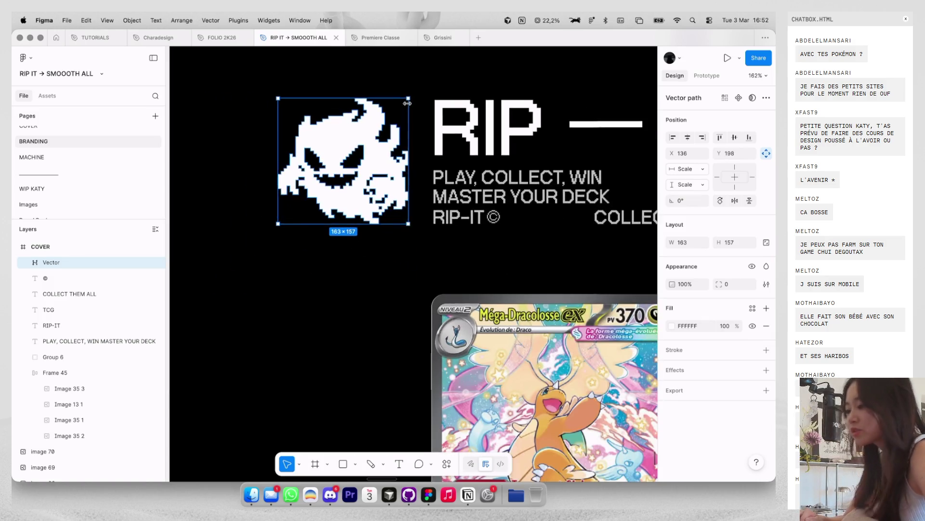
scroll(433, 115, down, 1)
key(Left)
key(Left)
key(Left)
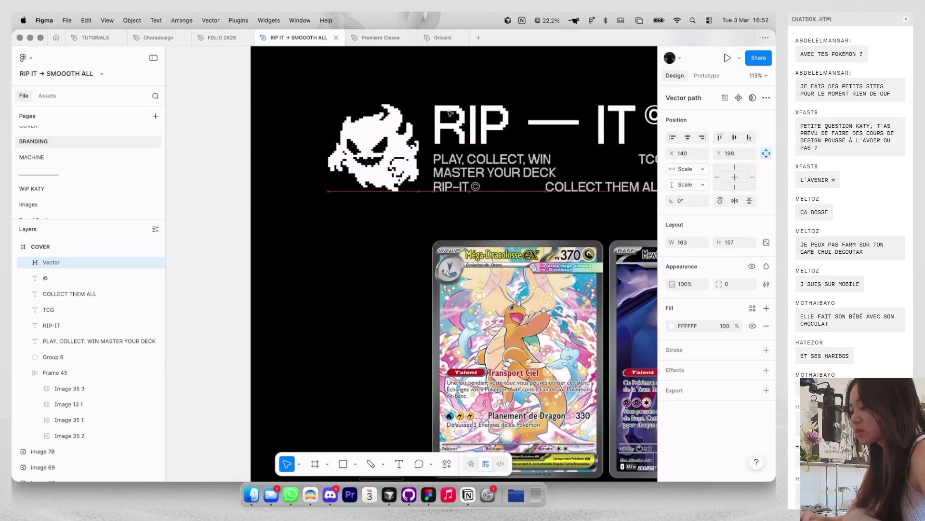
scroll(448, 111, down, 3)
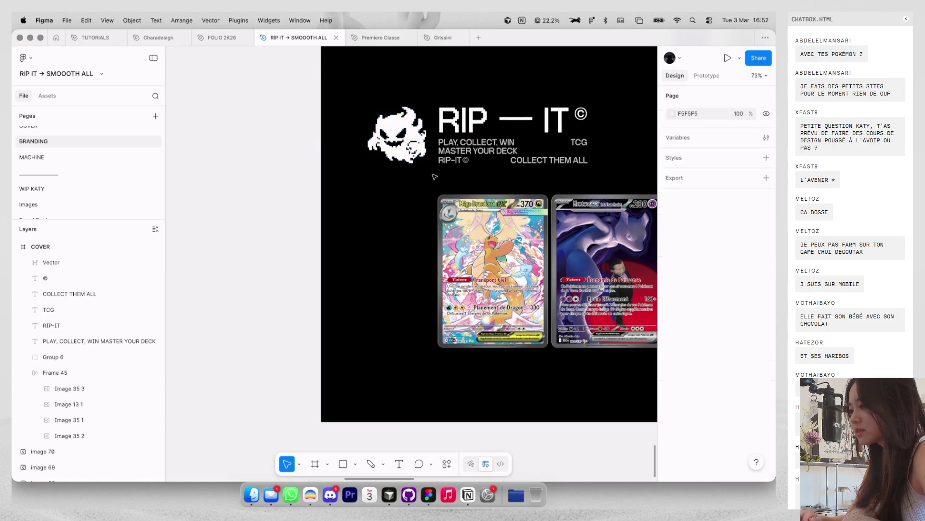
scroll(410, 140, down, 3)
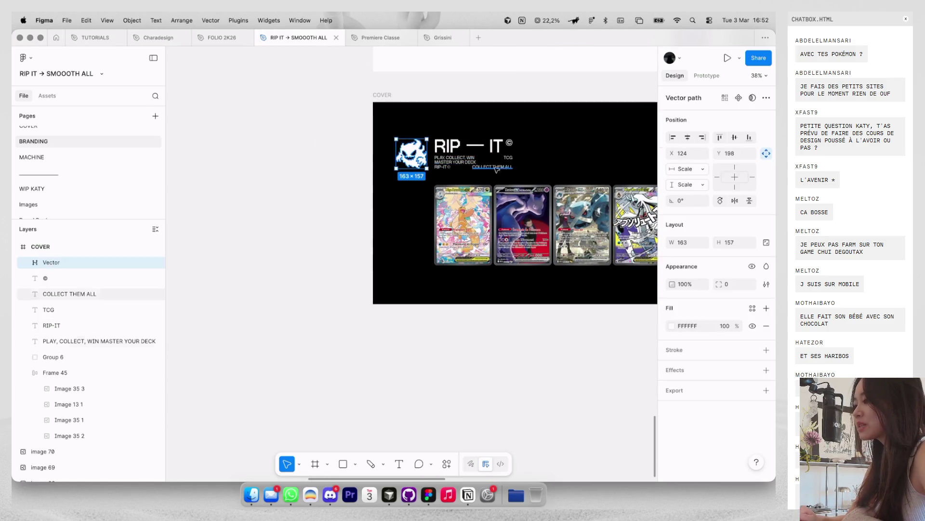
drag(541, 180, 386, 128)
Step: Nudge the dark cover's logo block right onto the layout guide
scroll(403, 143, up, 2)
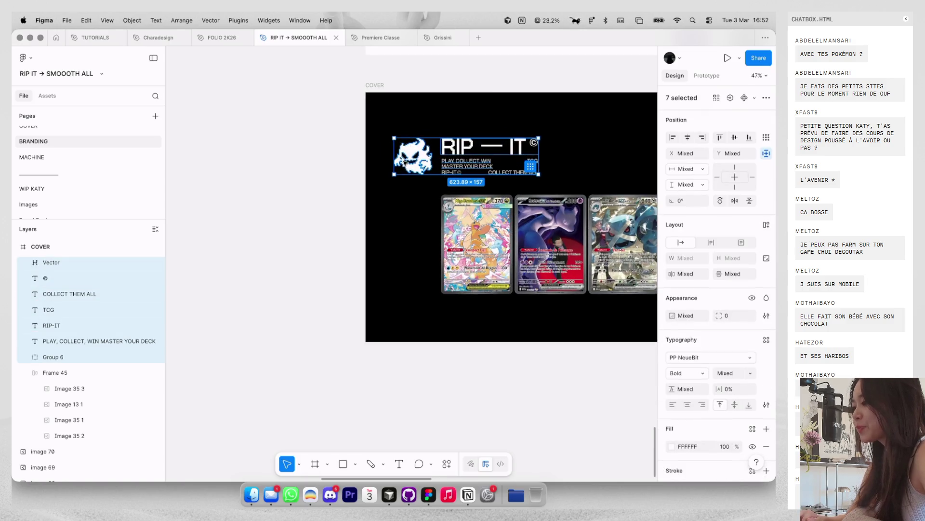
key(ctrl+g)
key(shift+Right)
key(shift+Right)
scroll(449, 160, down, 3)
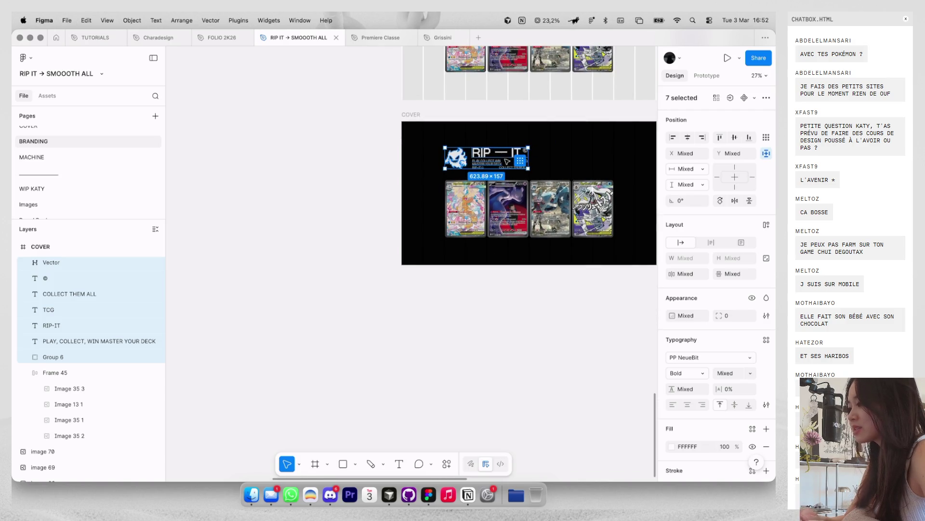
scroll(591, 159, up, 5)
Step: Replace the light cover's old heading texts with the ghost logo and heading layers
drag(397, 132, 478, 172)
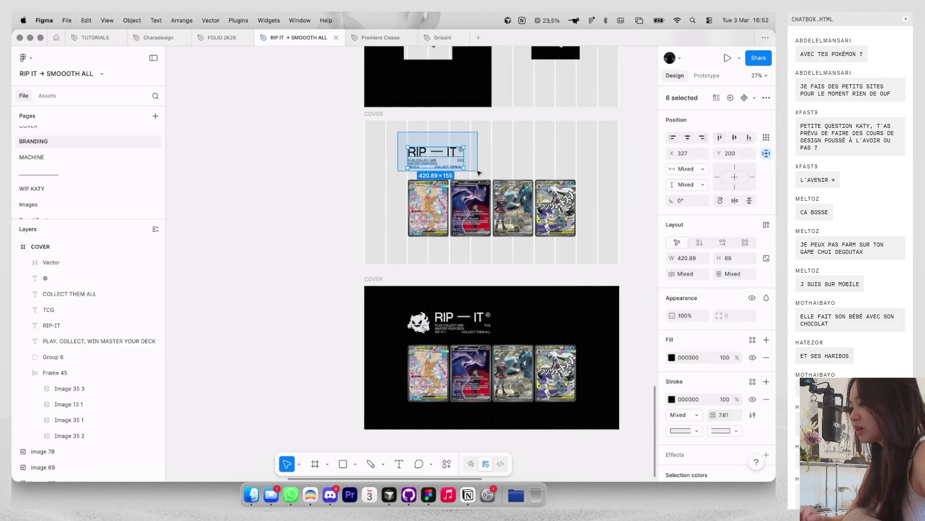
key(Delete)
key(super+z)
scroll(694, 409, down, 5)
Step: Recolour the light cover's ghost logo and heading to 9B7979
click(674, 423)
click(673, 423)
click(674, 423)
click(570, 321)
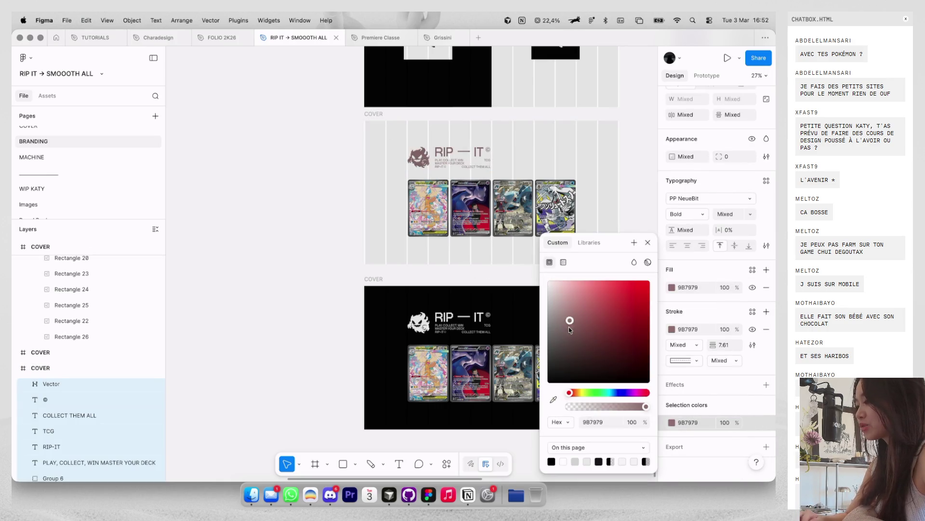
click(314, 257)
scroll(314, 257, down, 3)
scroll(314, 253, up, 5)
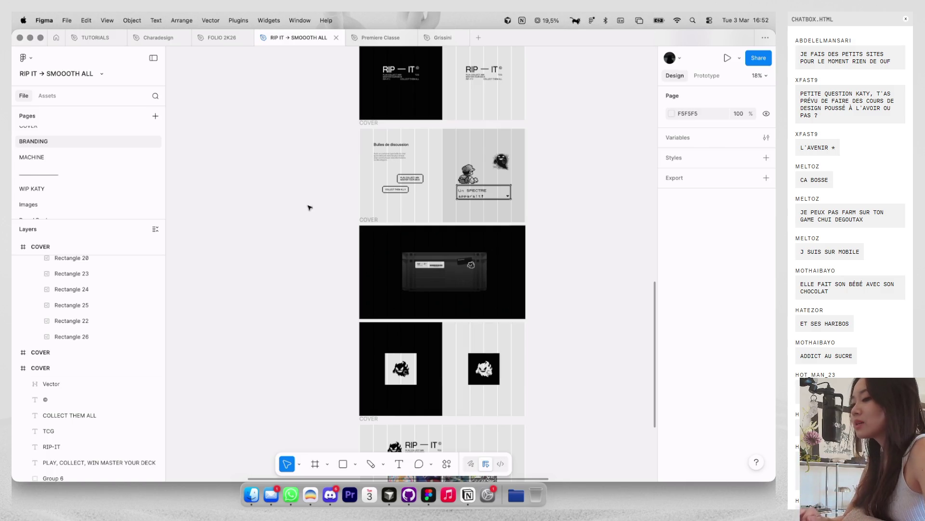
Step: Look through the MACHINE page, then scroll around the WIP KATY moodboard
click(135, 162)
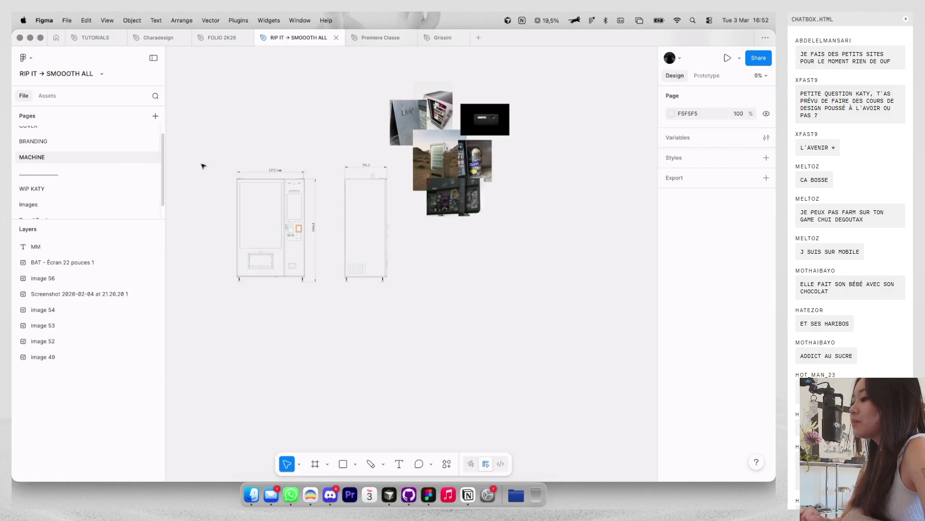
click(70, 190)
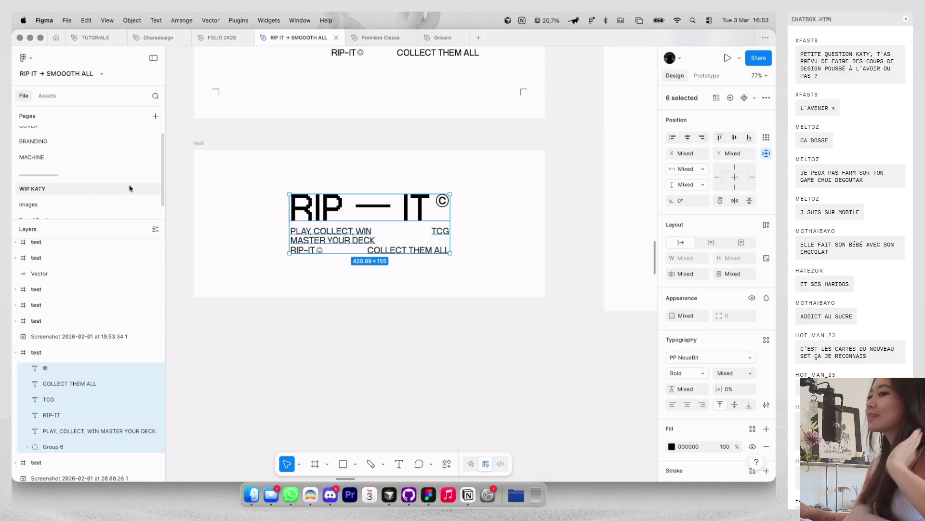
scroll(279, 157, down, 3)
scroll(280, 159, down, 3)
scroll(280, 160, down, 3)
scroll(280, 160, down, 2)
scroll(280, 161, up, 3)
scroll(279, 159, up, 3)
scroll(299, 164, up, 3)
scroll(316, 172, up, 3)
scroll(393, 204, down, 4)
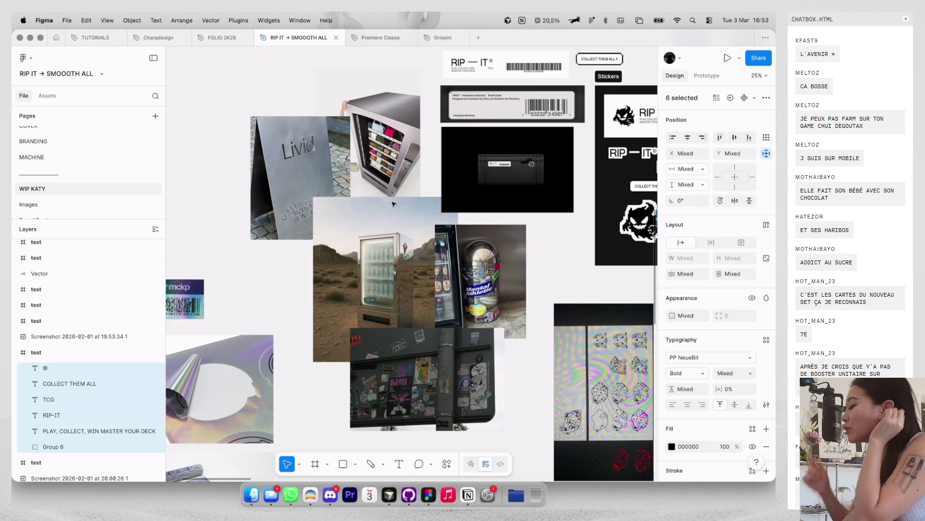
scroll(417, 210, down, 2)
scroll(438, 214, down, 3)
scroll(462, 220, down, 2)
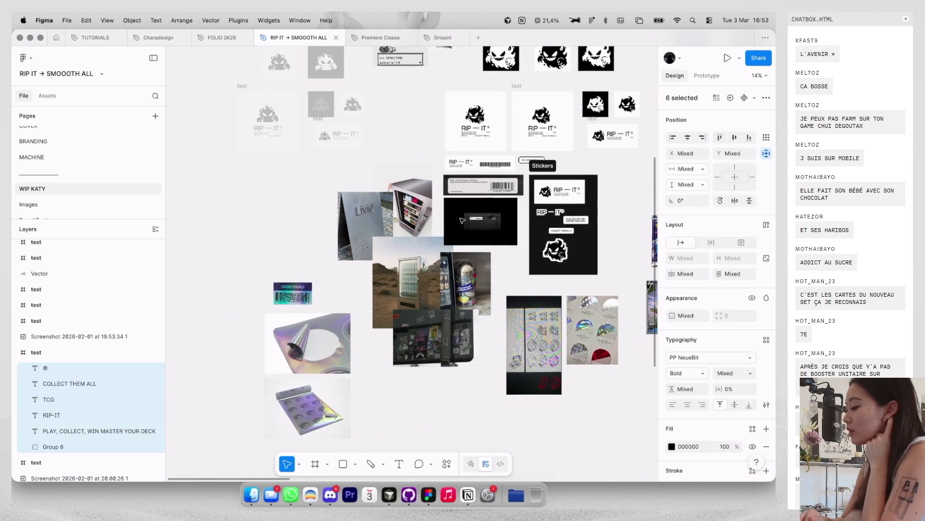
scroll(461, 220, up, 2)
scroll(462, 221, up, 2)
scroll(462, 220, up, 2)
scroll(462, 220, up, 2)
scroll(462, 221, down, 3)
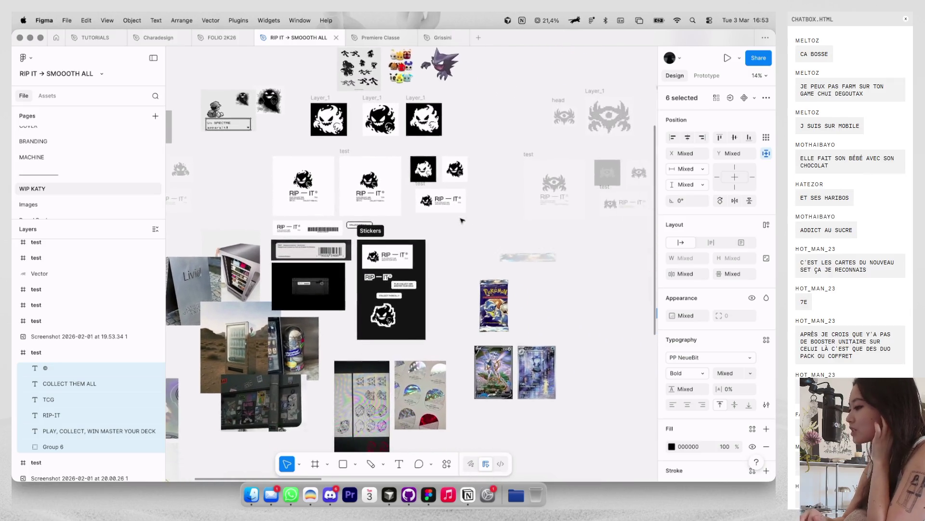
scroll(462, 220, right, 3)
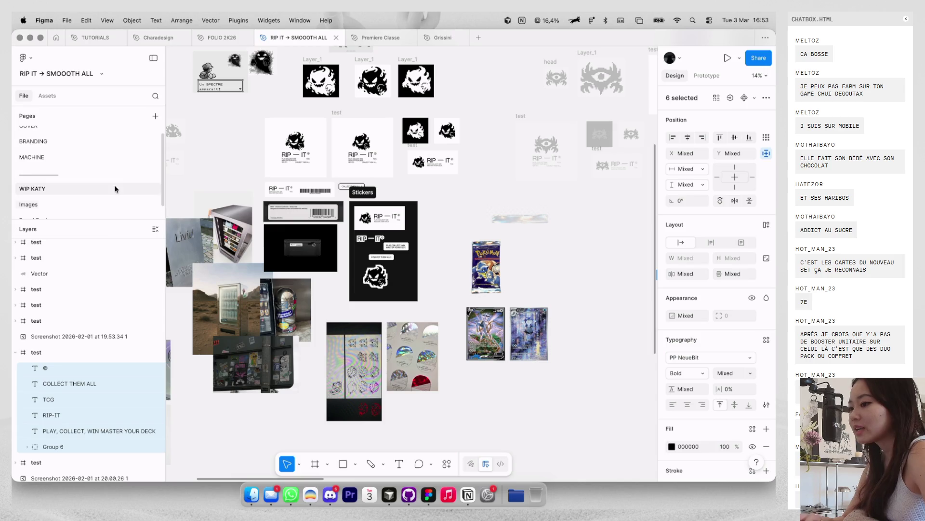
scroll(120, 181, down, 1)
Step: Go to the Images page and zoom in on the One Piece cards and their SAMPLE copies
click(113, 196)
scroll(387, 164, up, 3)
scroll(387, 164, up, 3)
scroll(387, 164, up, 3)
scroll(387, 163, up, 2)
scroll(387, 163, up, 2)
scroll(395, 152, up, 2)
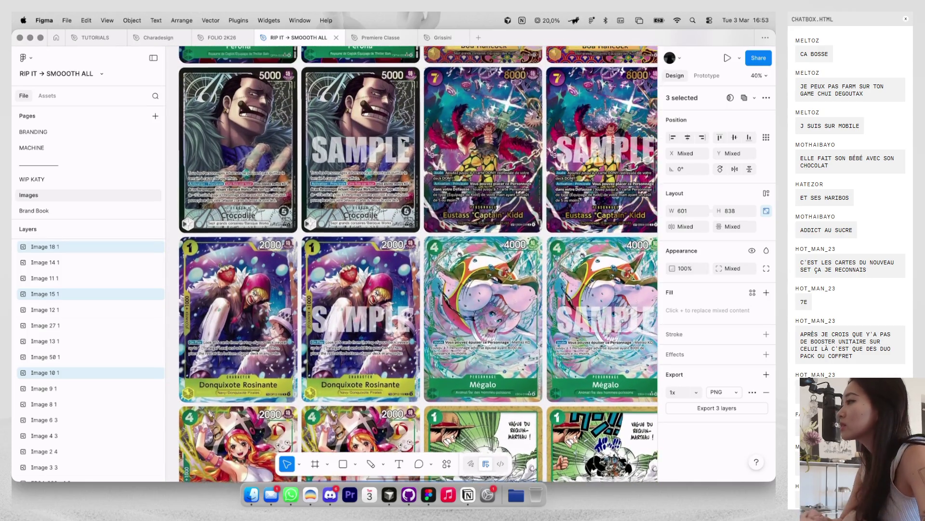
Step: Browse the Images page card grid and select a single Pokémon card image
scroll(403, 140, up, 3)
scroll(403, 140, up, 3)
scroll(401, 143, down, 1)
scroll(399, 146, up, 2)
scroll(399, 146, up, 3)
scroll(399, 146, down, 10)
scroll(399, 146, down, 10)
scroll(399, 146, down, 5)
scroll(336, 211, down, 5)
click(309, 207)
scroll(336, 211, down, 3)
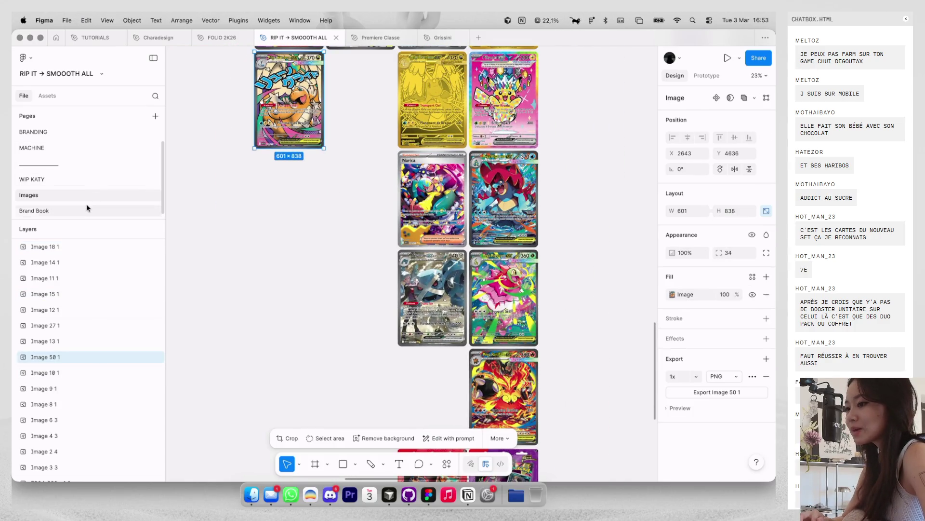
Step: Switch to the WIP KATY page and zoom around its moodboard
click(88, 179)
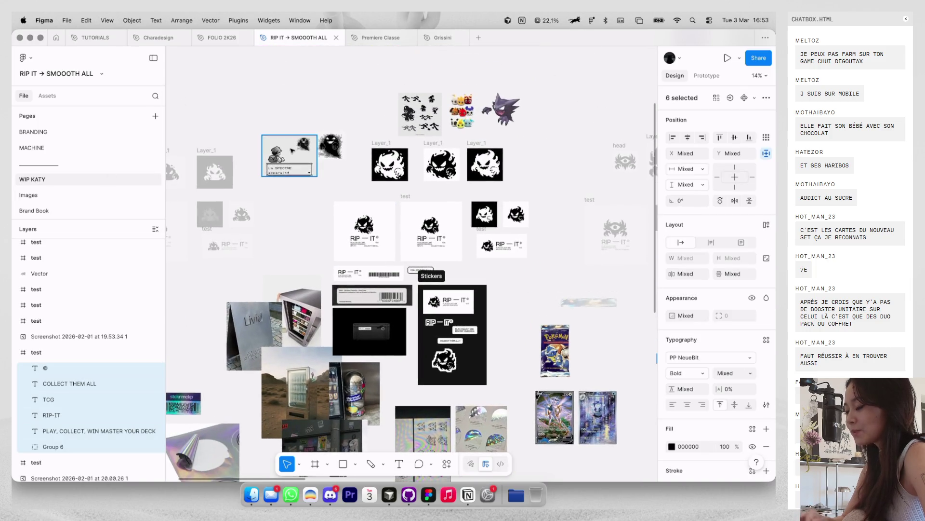
scroll(531, 105, up, 5)
scroll(501, 104, up, 2)
scroll(467, 103, up, 1)
scroll(467, 103, up, 2)
scroll(530, 126, up, 3)
scroll(553, 137, down, 1)
scroll(553, 138, right, 1)
Step: Flip through the MACHINE and WIP KATY pages, then settle on the BRANDING page
click(52, 151)
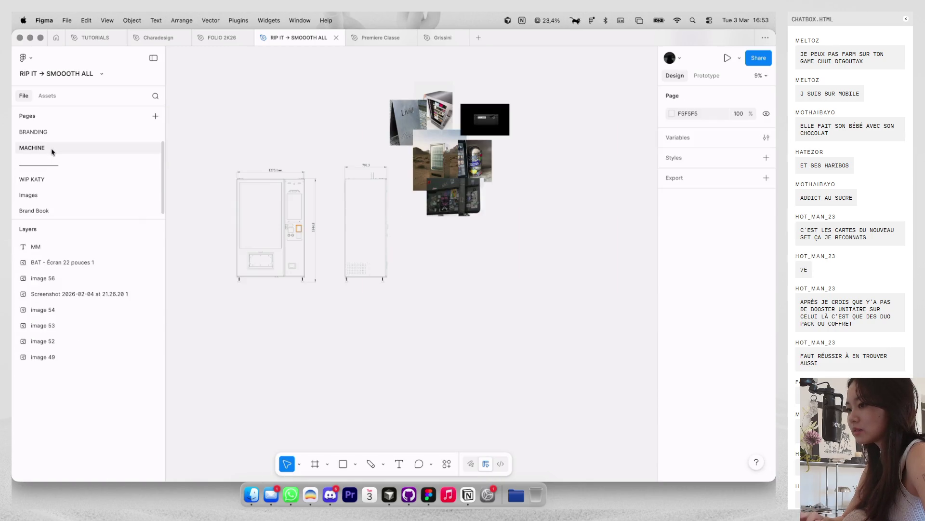
click(106, 182)
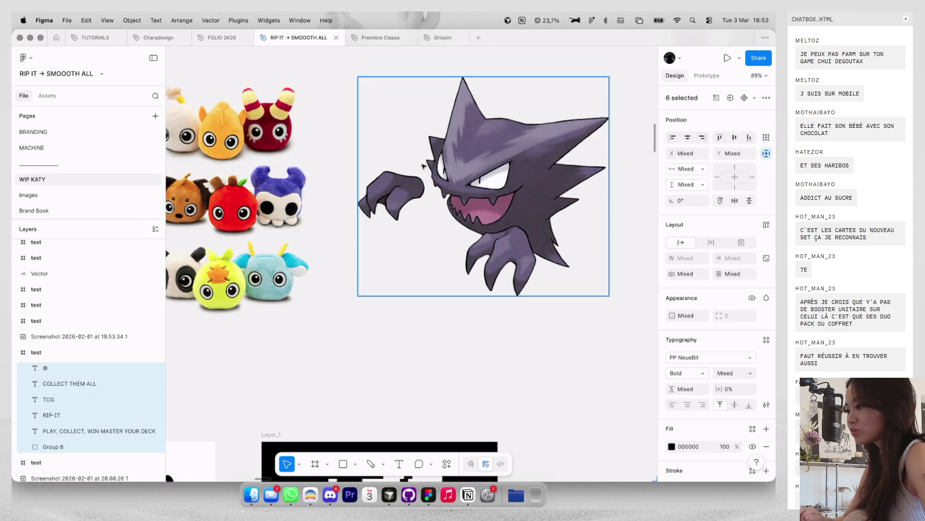
click(58, 139)
click(55, 153)
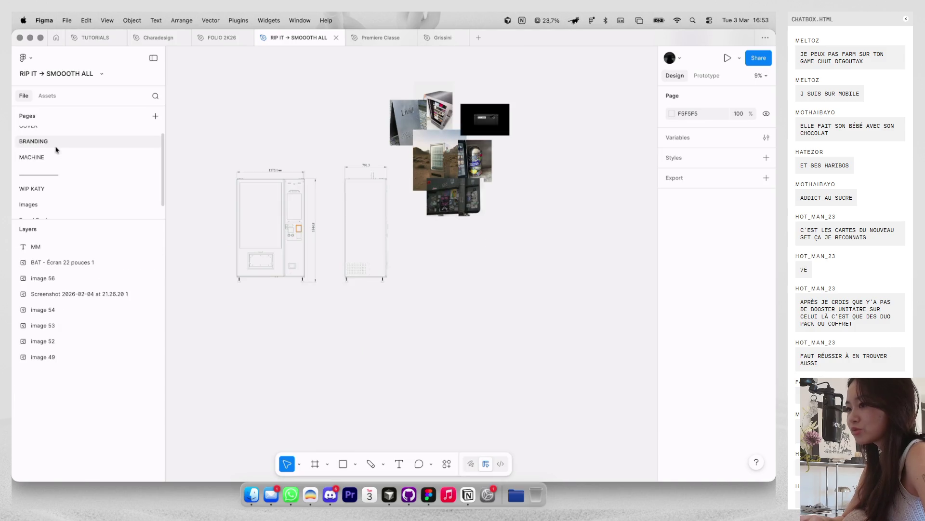
click(56, 144)
scroll(400, 167, up, 5)
Step: Hide the frames' layout column guides and minimise the Figma interface
scroll(401, 166, up, 3)
scroll(401, 165, up, 5)
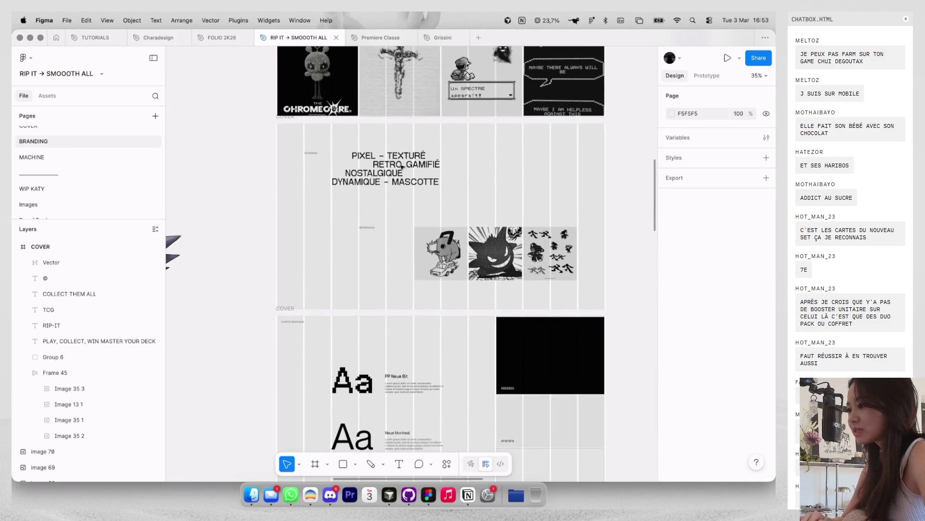
scroll(401, 165, up, 5)
key(ctrl+g)
scroll(401, 167, up, 2)
scroll(401, 166, up, 10)
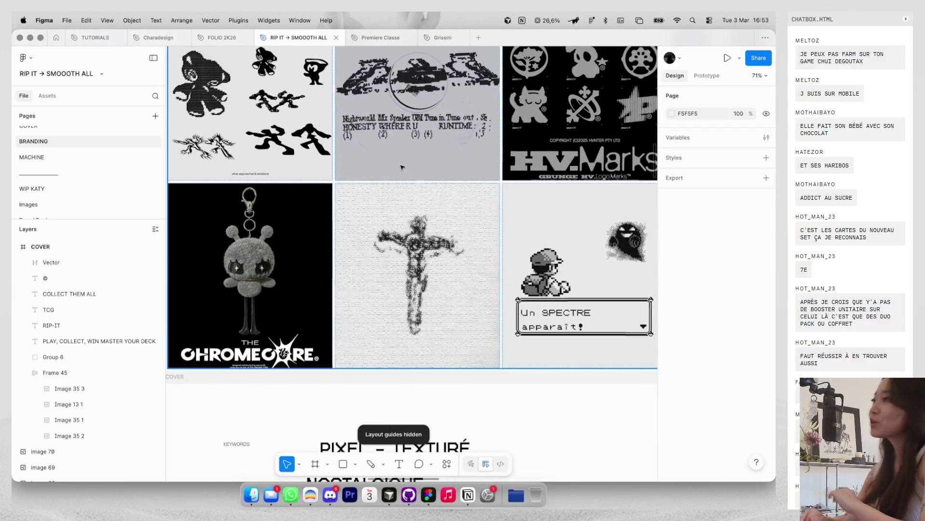
right_click(401, 167)
key(shift+ctrl+backslash)
key(Escape)
Step: Pan to the charte graphique section with the PP Neue Bit specimen and black #000000 swatch
scroll(331, 150, down, 3)
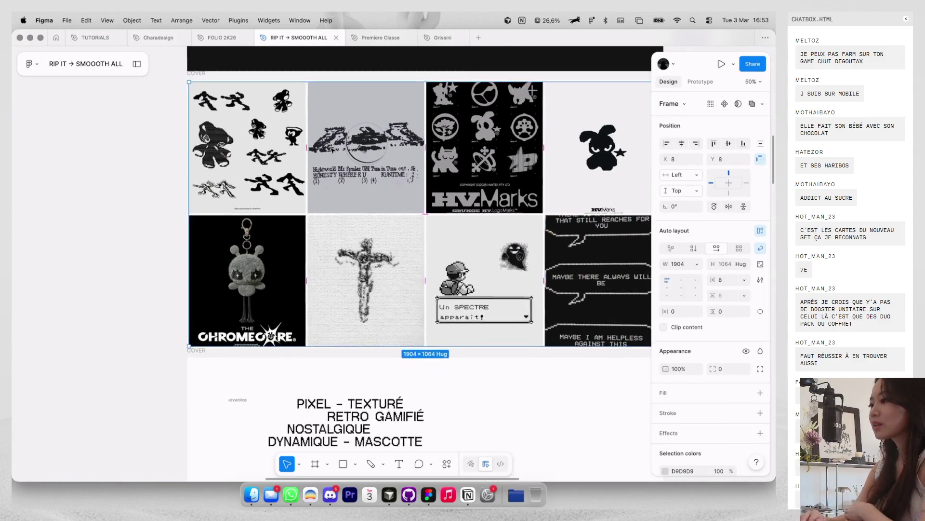
scroll(331, 150, up, 2)
scroll(332, 150, up, 2)
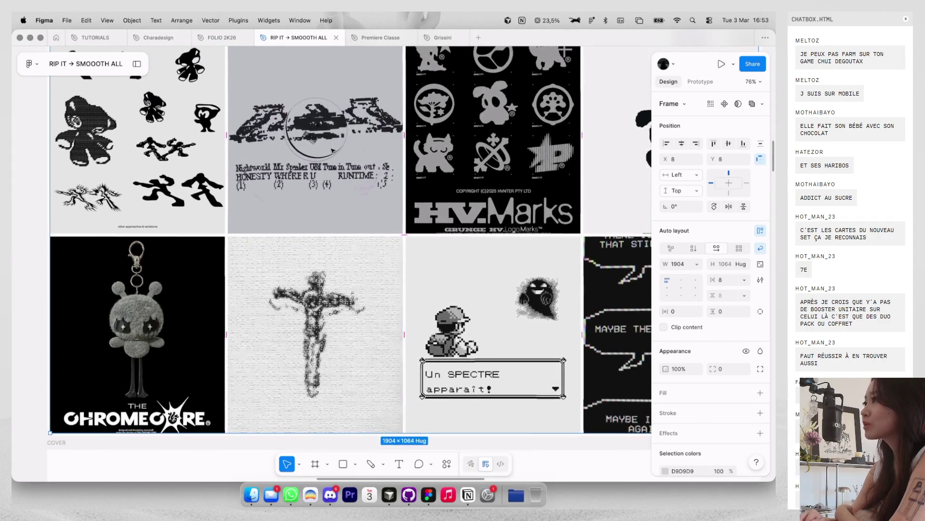
scroll(331, 150, up, 2)
scroll(332, 150, down, 5)
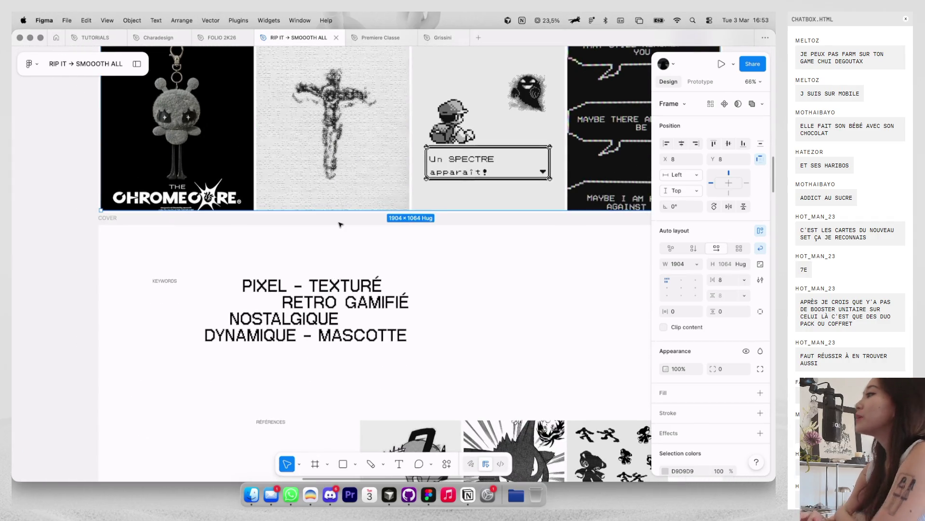
scroll(340, 276, down, 3)
scroll(341, 282, right, 1)
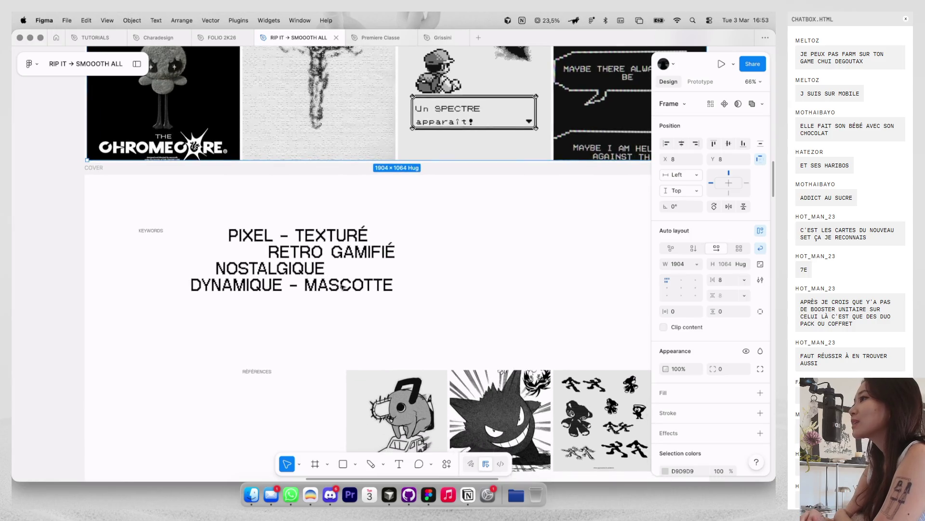
scroll(342, 287, down, 3)
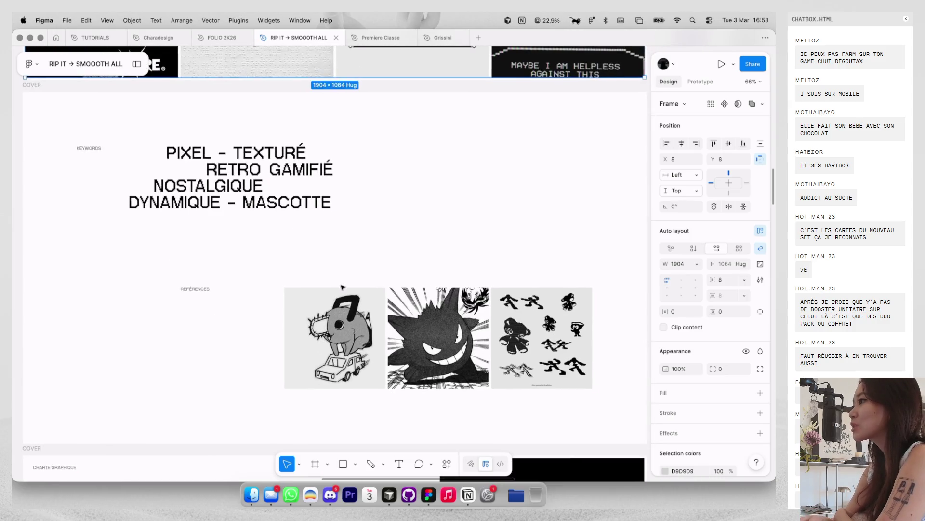
scroll(337, 355, up, 3)
scroll(336, 354, up, 3)
scroll(336, 355, right, 5)
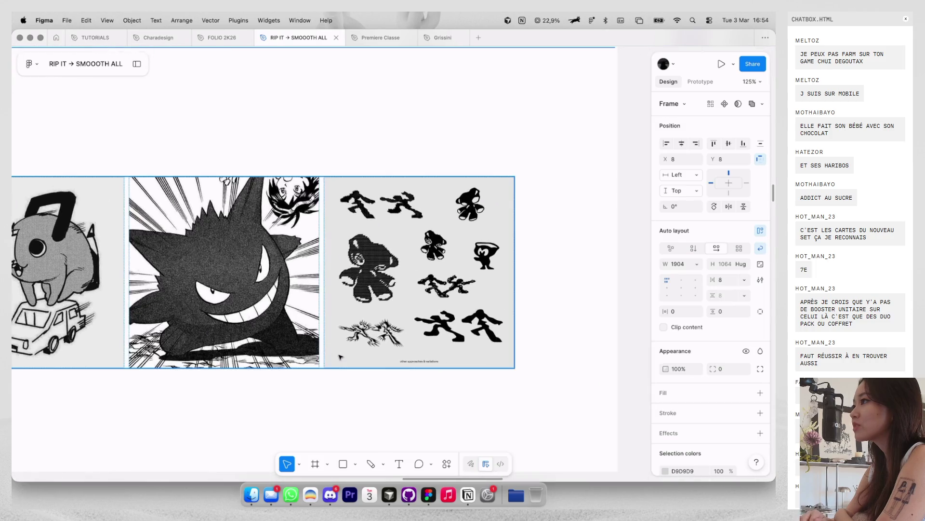
scroll(509, 237, up, 3)
scroll(508, 237, up, 5)
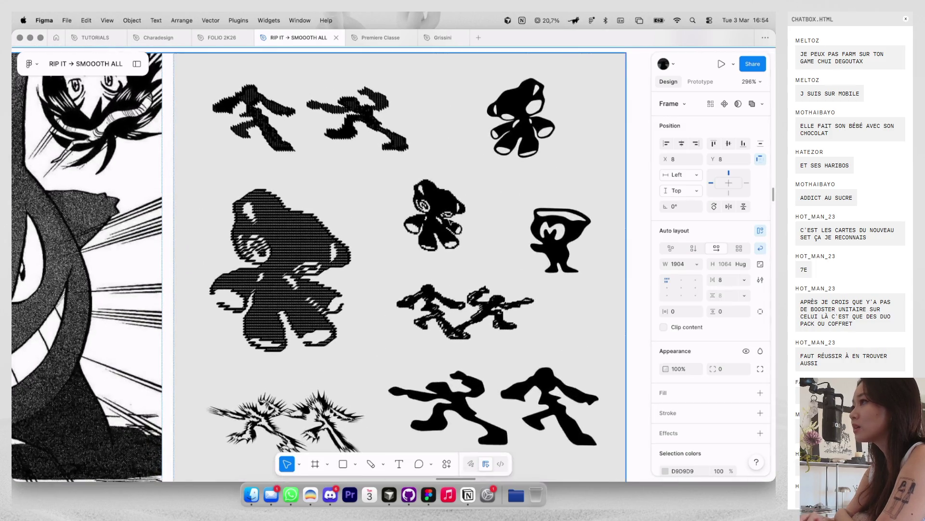
scroll(492, 221, up, 2)
scroll(476, 207, right, 2)
scroll(475, 207, down, 2)
scroll(454, 234, down, 2)
scroll(455, 235, left, 3)
scroll(455, 235, down, 5)
scroll(455, 235, down, 5)
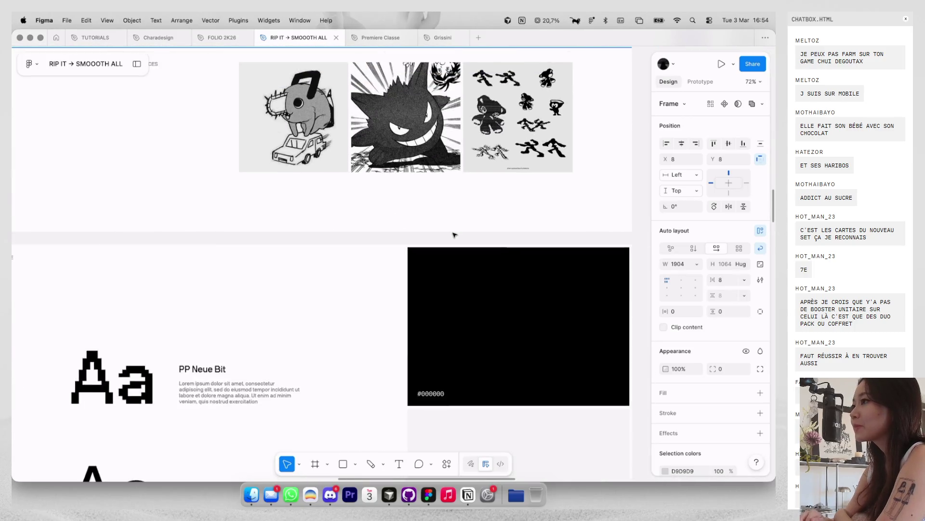
scroll(410, 245, down, 3)
scroll(376, 258, left, 2)
scroll(339, 270, left, 2)
scroll(338, 270, up, 3)
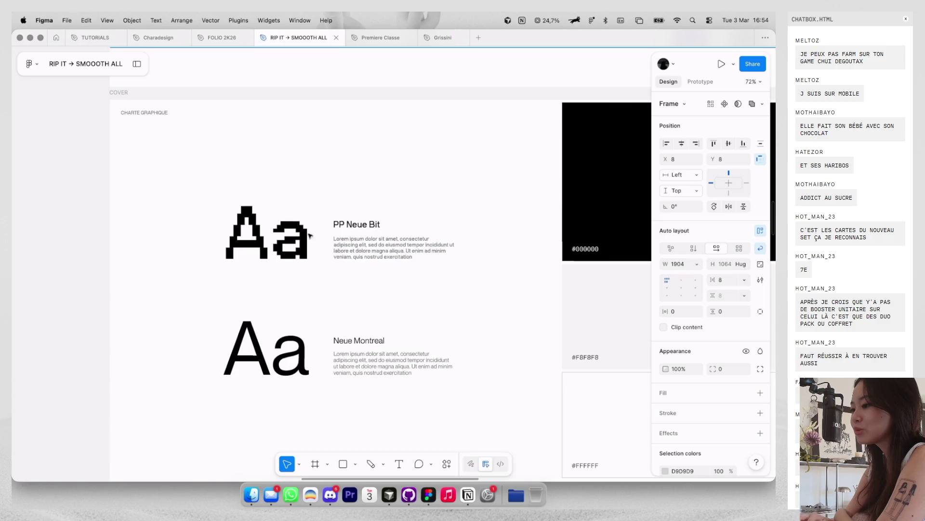
scroll(300, 215, up, 4)
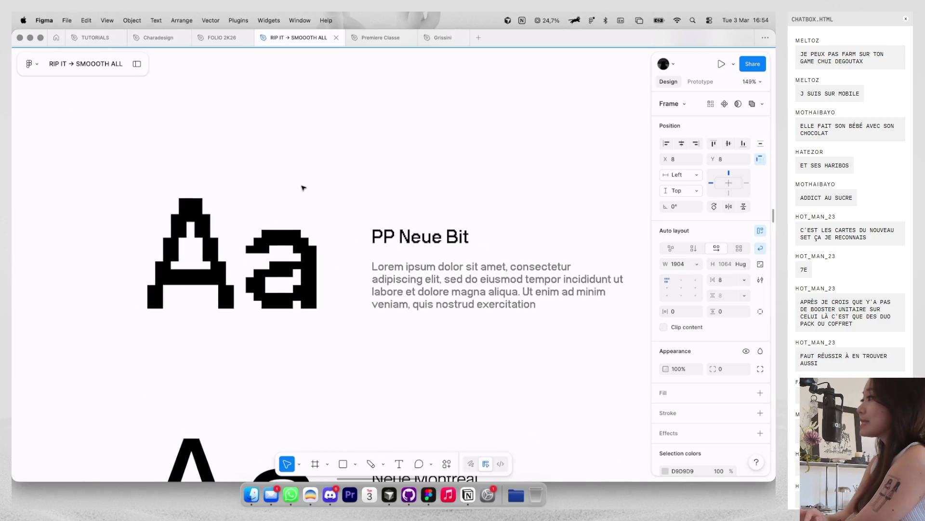
scroll(302, 188, down, 3)
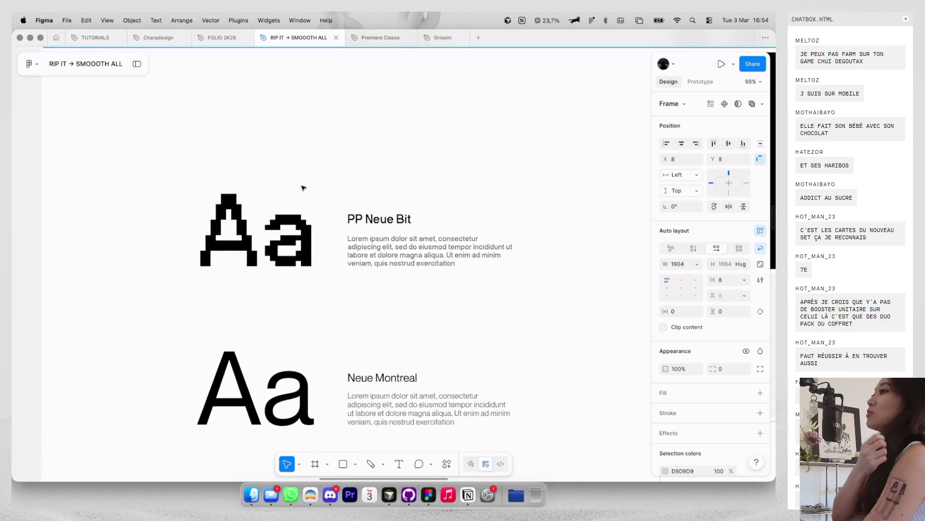
scroll(369, 207, down, 3)
scroll(367, 206, down, 4)
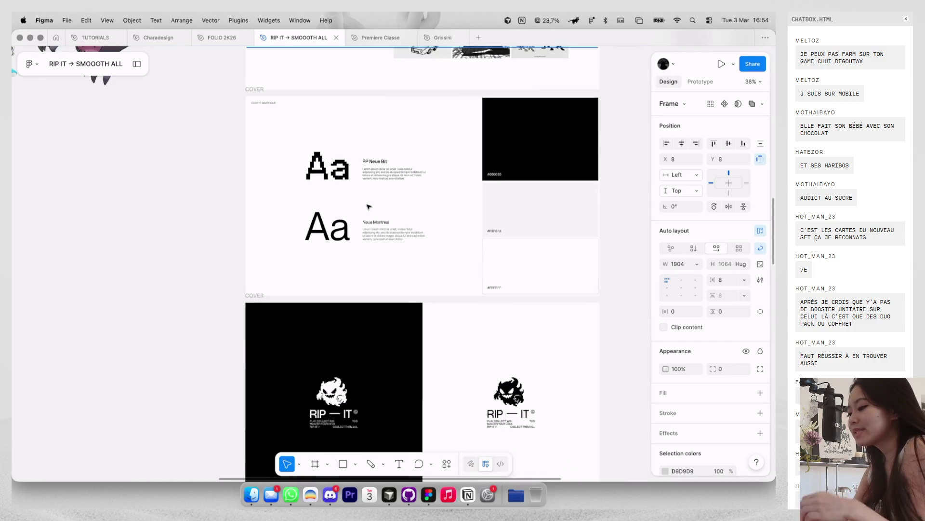
scroll(371, 207, down, 2)
scroll(380, 215, down, 3)
scroll(380, 215, up, 3)
scroll(379, 215, up, 3)
scroll(379, 215, down, 5)
scroll(379, 215, down, 5)
scroll(380, 215, down, 3)
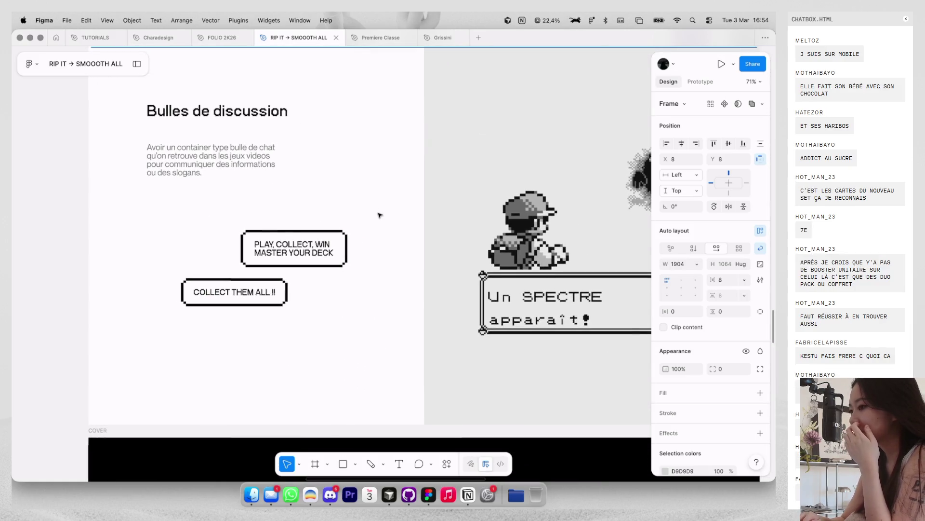
scroll(380, 215, right, 2)
scroll(379, 215, down, 1)
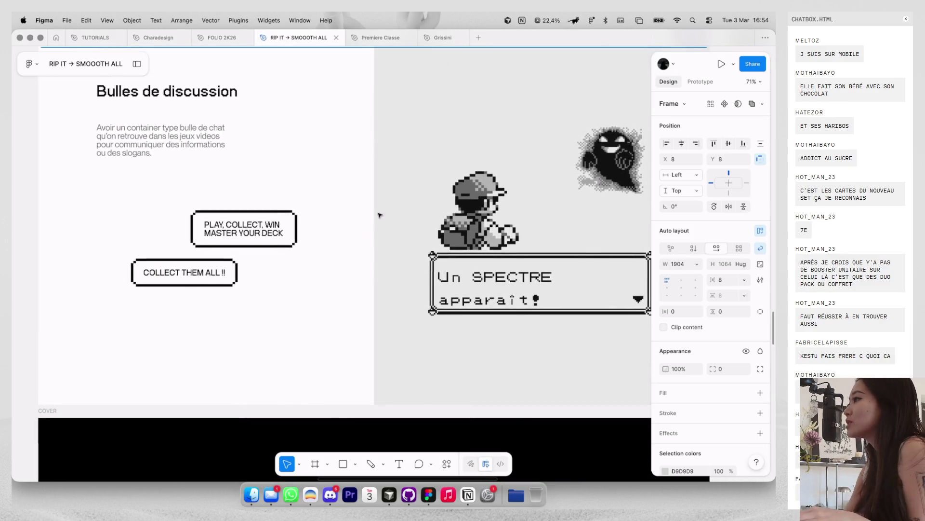
scroll(351, 207, up, 3)
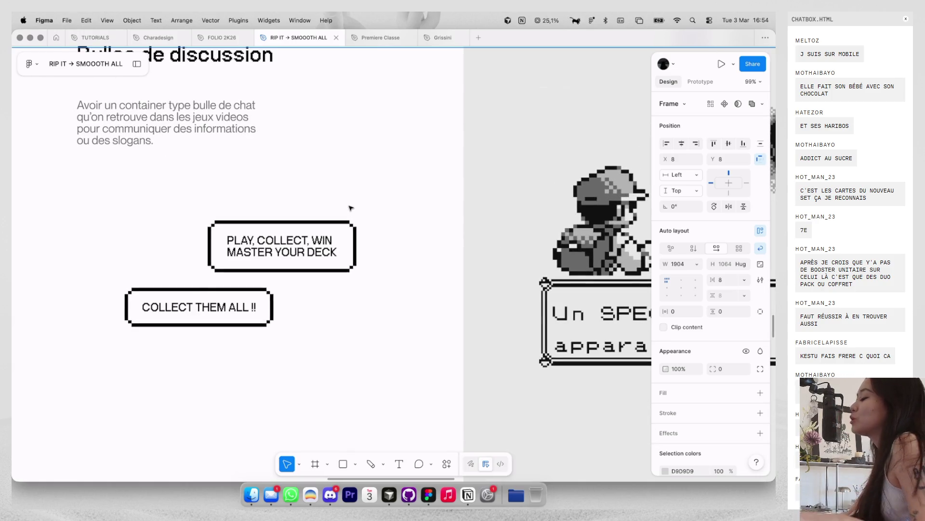
scroll(371, 214, down, 2)
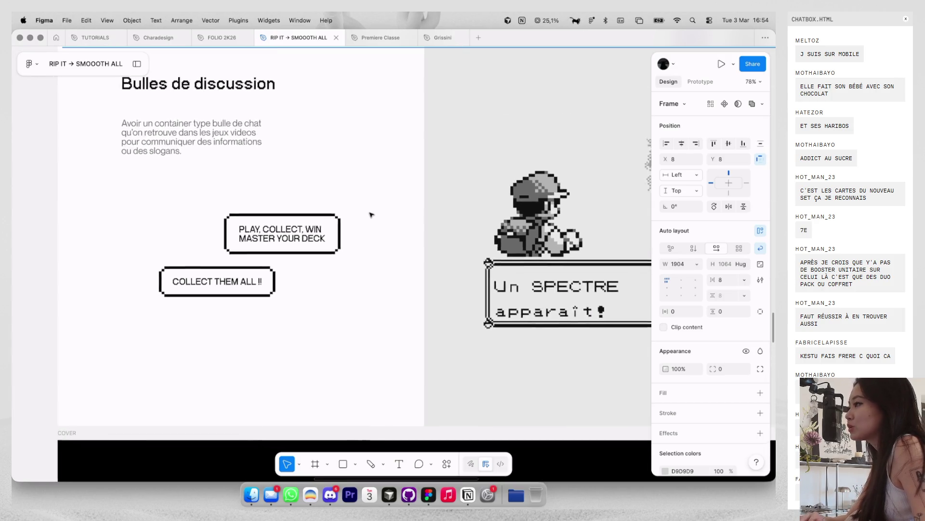
Step: Draw a small 12×10 black rectangle over the pixel ghost's eye
scroll(372, 215, up, 3)
scroll(371, 214, up, 5)
scroll(371, 214, up, 5)
scroll(371, 215, down, 3)
scroll(371, 215, right, 1)
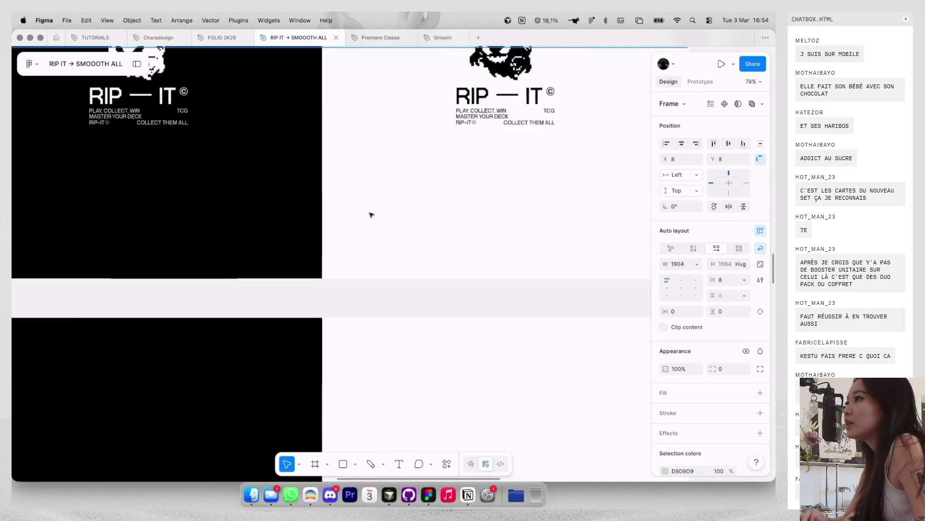
scroll(371, 214, up, 2)
scroll(525, 164, up, 5)
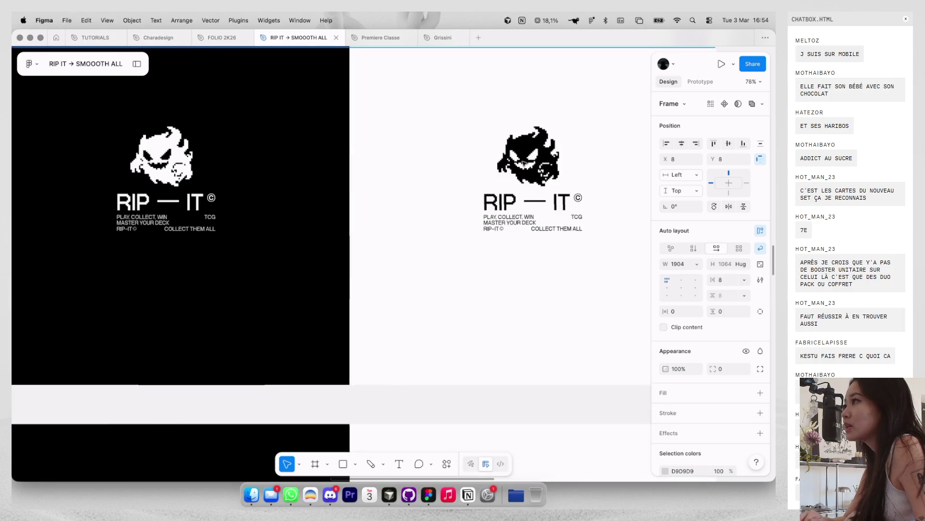
scroll(525, 163, down, 3)
scroll(525, 163, up, 5)
scroll(525, 167, up, 3)
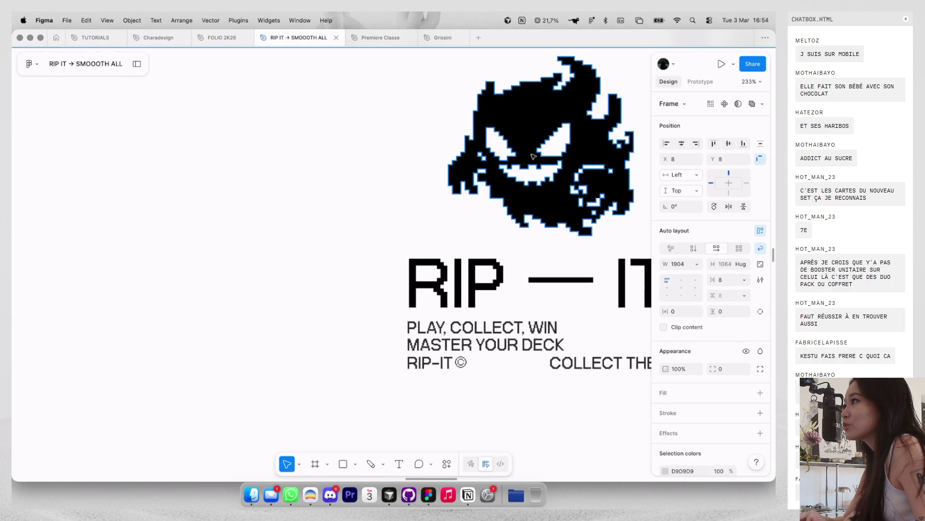
scroll(525, 168, down, 2)
scroll(524, 168, left, 3)
scroll(524, 166, right, 1)
scroll(524, 167, right, 2)
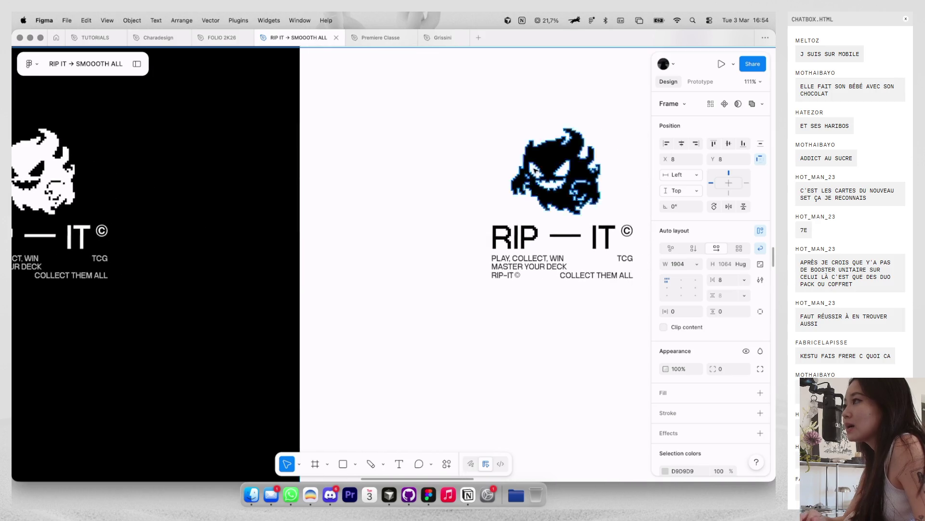
scroll(535, 171, up, 5)
scroll(538, 172, up, 3)
key(r)
drag(488, 182, 512, 199)
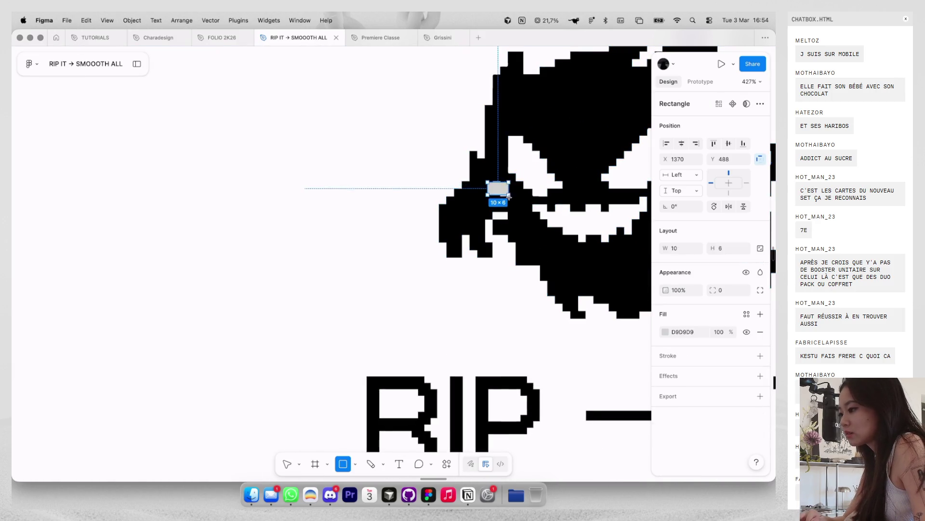
key(i)
click(484, 188)
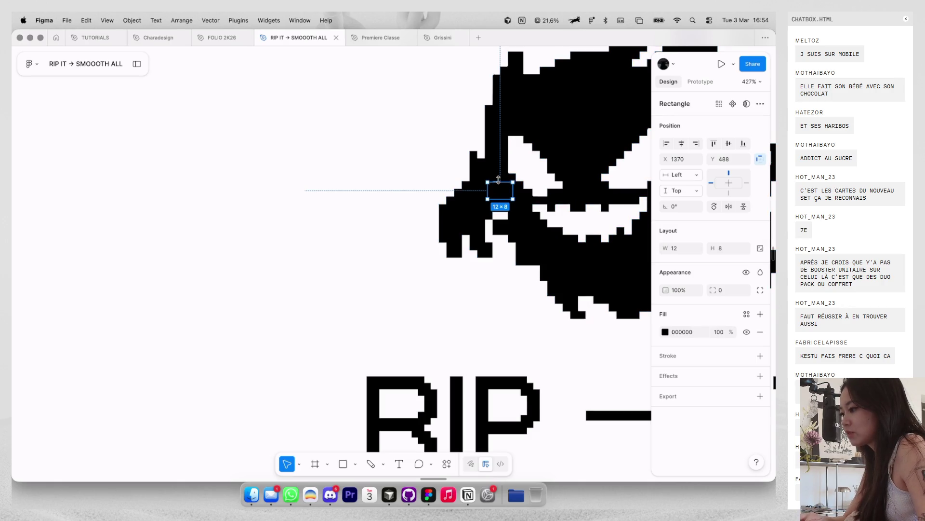
Step: Select the white 960×1080 background rectangle, then clear the selection
scroll(499, 178, down, 5)
scroll(473, 193, down, 5)
click(453, 202)
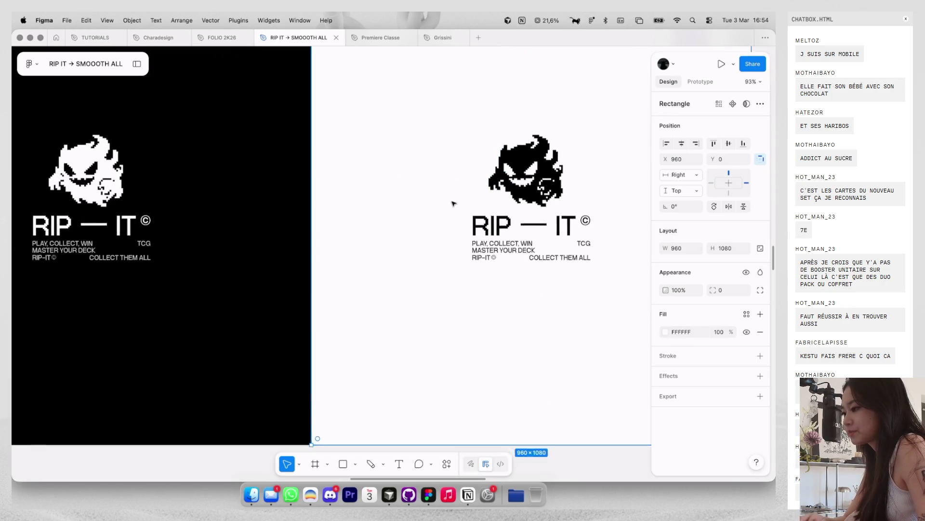
scroll(481, 187, up, 3)
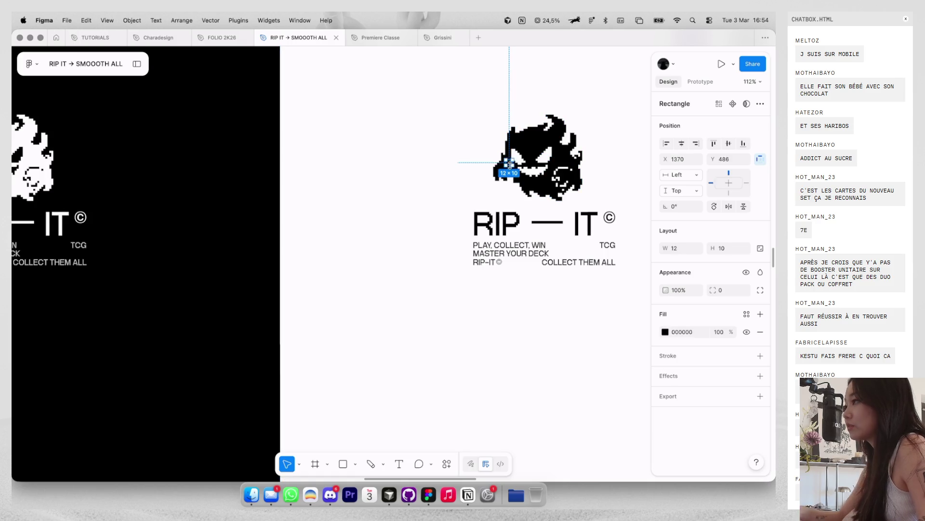
key(Escape)
scroll(511, 167, down, 10)
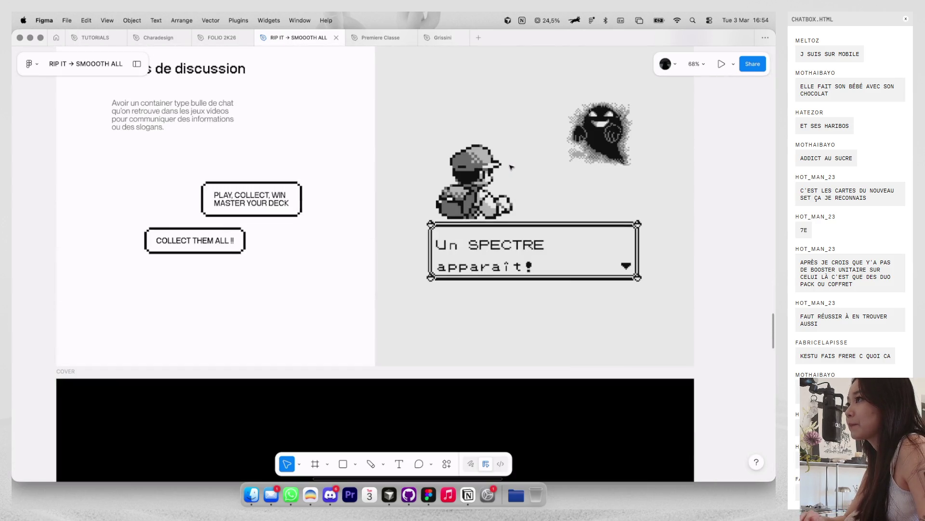
Step: Duplicate the black COVER frame by dragging a copy below the original
scroll(512, 167, down, 7)
scroll(511, 166, down, 3)
scroll(511, 167, down, 5)
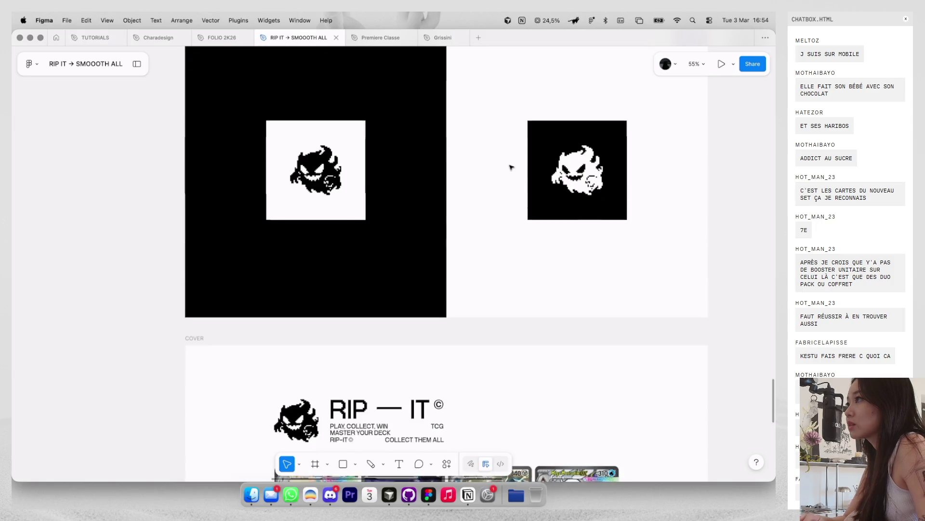
scroll(511, 167, down, 5)
scroll(510, 166, down, 2)
scroll(512, 167, down, 4)
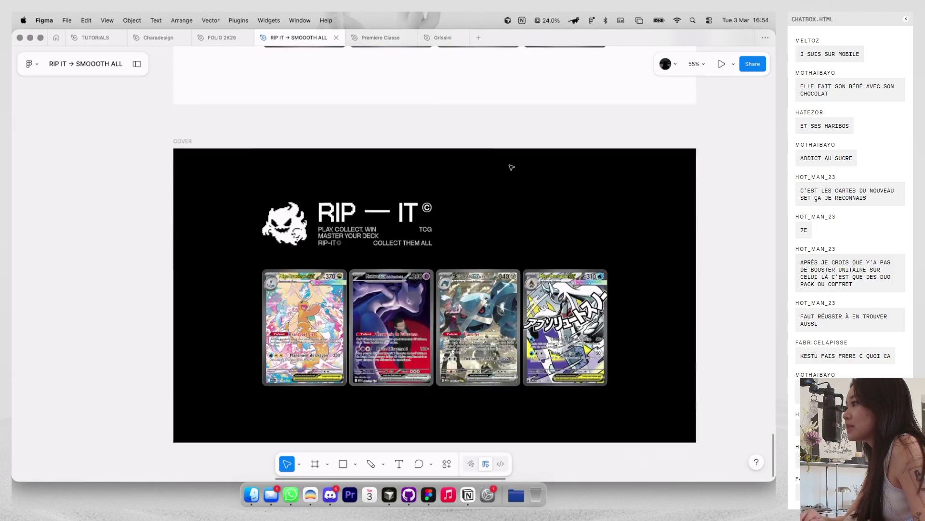
scroll(512, 167, down, 1)
scroll(512, 167, down, 3)
scroll(511, 167, down, 3)
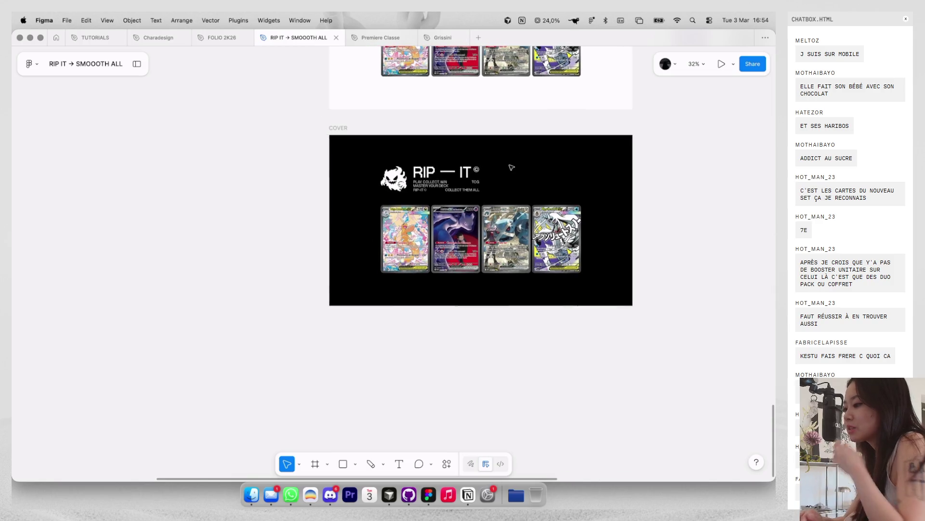
mouse_move(333, 129)
mouse_down()
mouse_move(360, 303)
mouse_move(360, 393)
mouse_up()
Step: Delete the logo, text and cards inside the copied COVER frame
scroll(385, 361, down, 3)
scroll(417, 318, down, 1)
key(Return)
key(BackSpace)
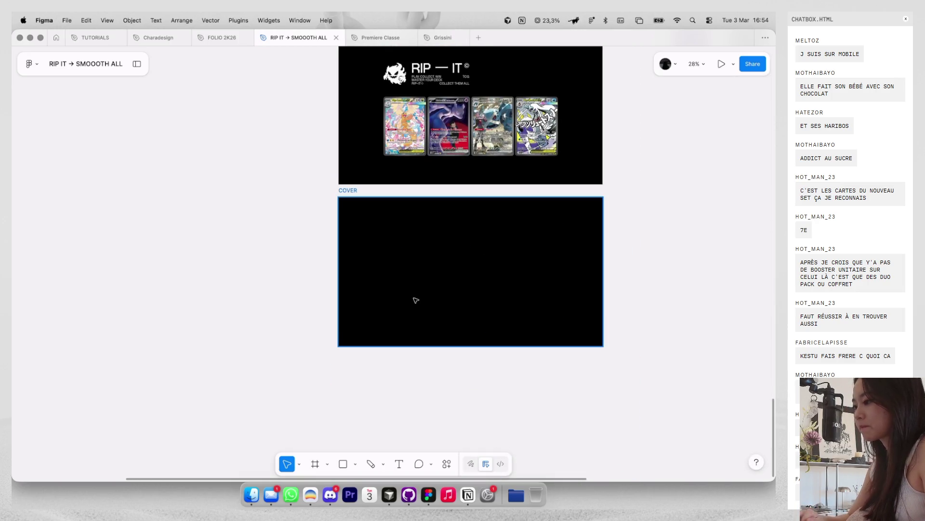
Step: Draw a new 765×765 frame (Frame 46) beside the covers
scroll(420, 289, right, 3)
scroll(455, 247, down, 2)
key(f)
drag(484, 173, 556, 245)
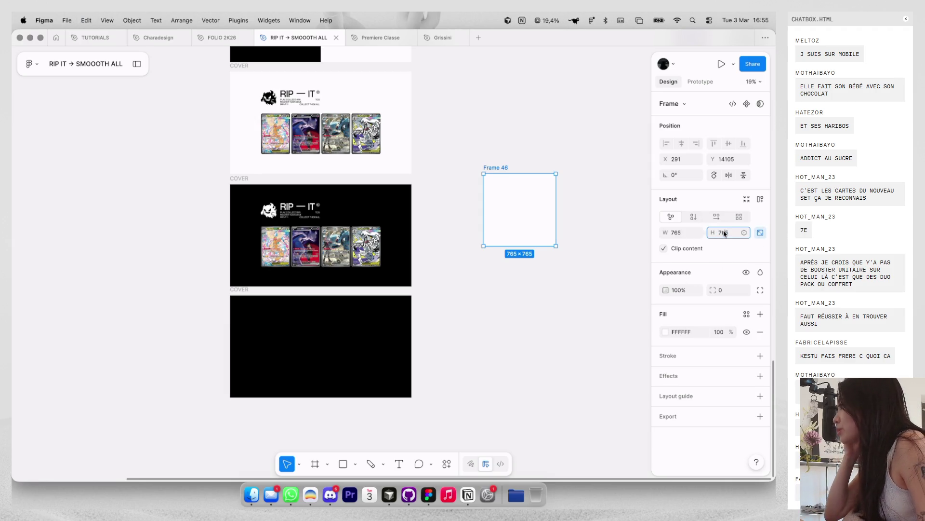
Step: Set Frame 46's height to 1000 so it is 1000×1000
click(725, 234)
text(1000)
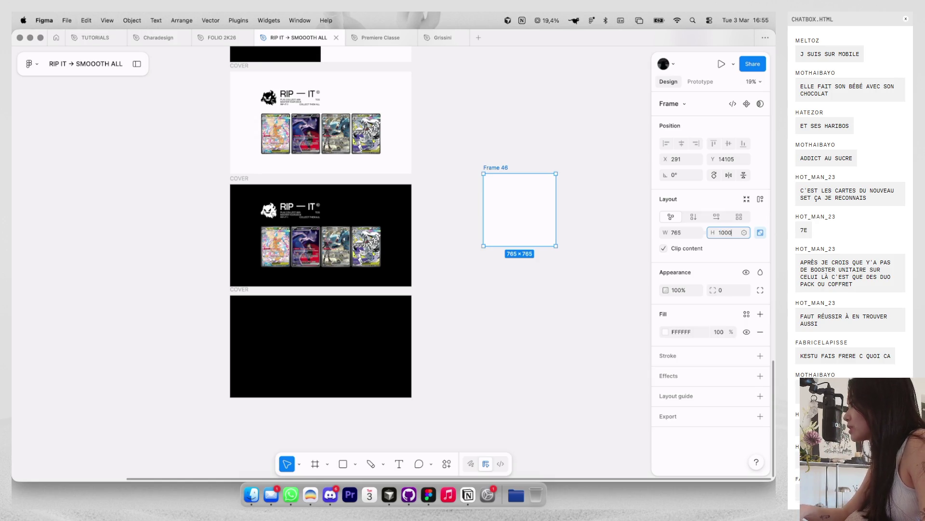
key(Return)
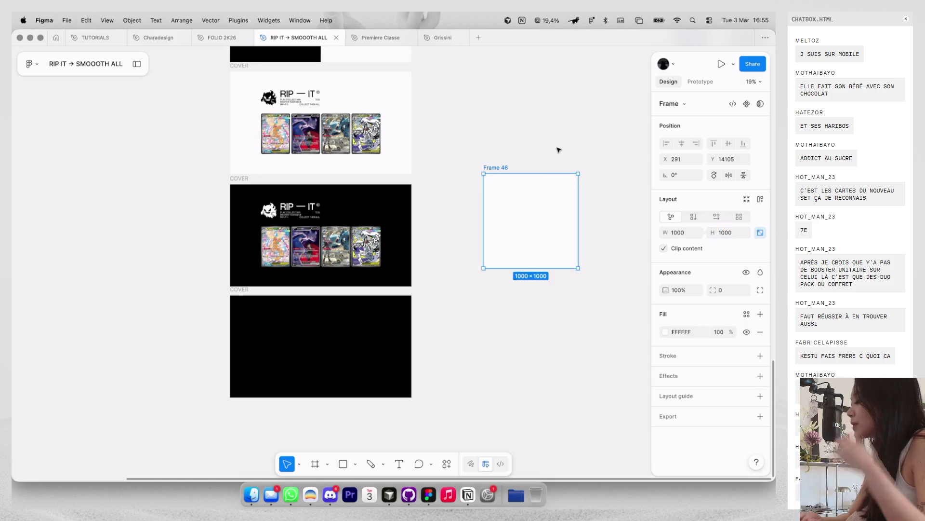
click(556, 148)
Step: Copy the RIP-IT logo group from the cover into Frame 46 and position it with the Scale tool (K)
click(510, 166)
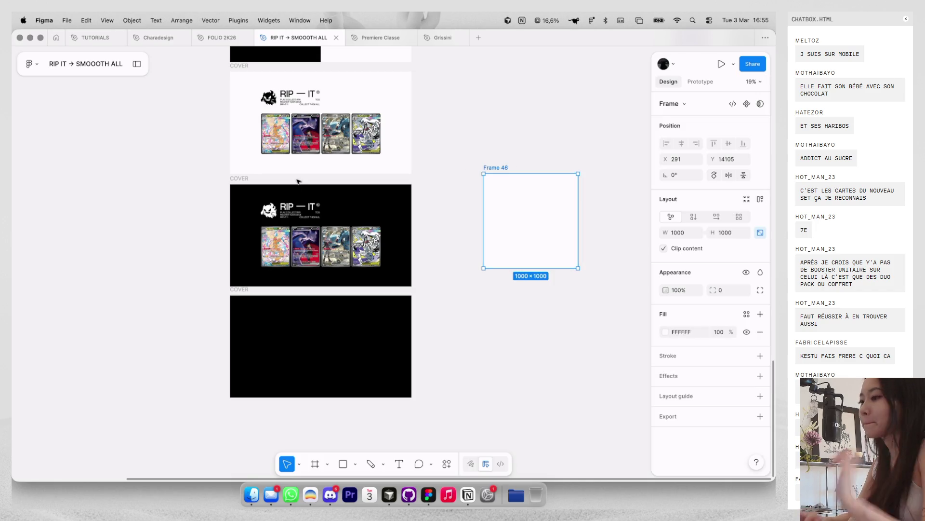
click(320, 107)
key(ctrl+c)
click(534, 201)
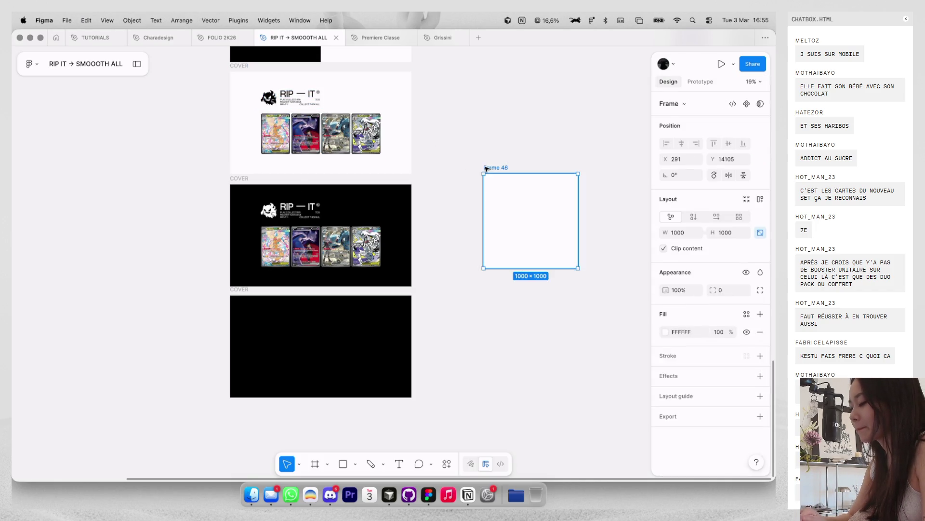
key(ctrl+v)
scroll(534, 201, up, 3)
drag(525, 201, 519, 181)
key(k)
key(Escape)
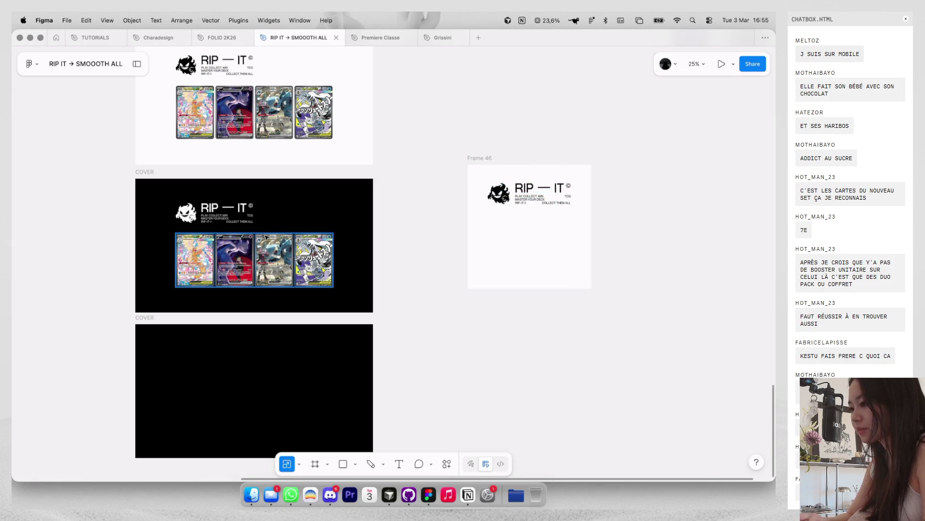
Step: Paste the Mewtwo card into Frame 46 and size it to about 427×595
double_click(249, 261)
key(super+c)
key(super+v)
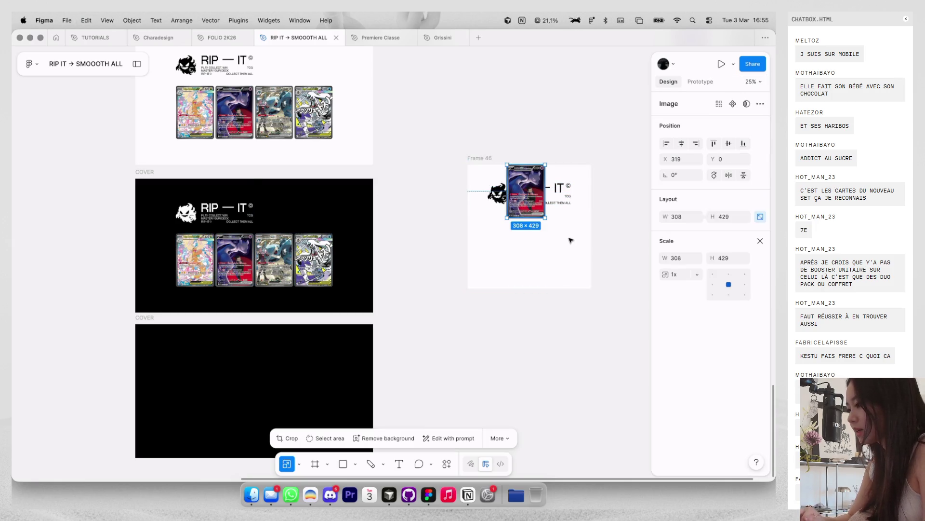
drag(554, 230, 563, 243)
scroll(563, 243, up, 5)
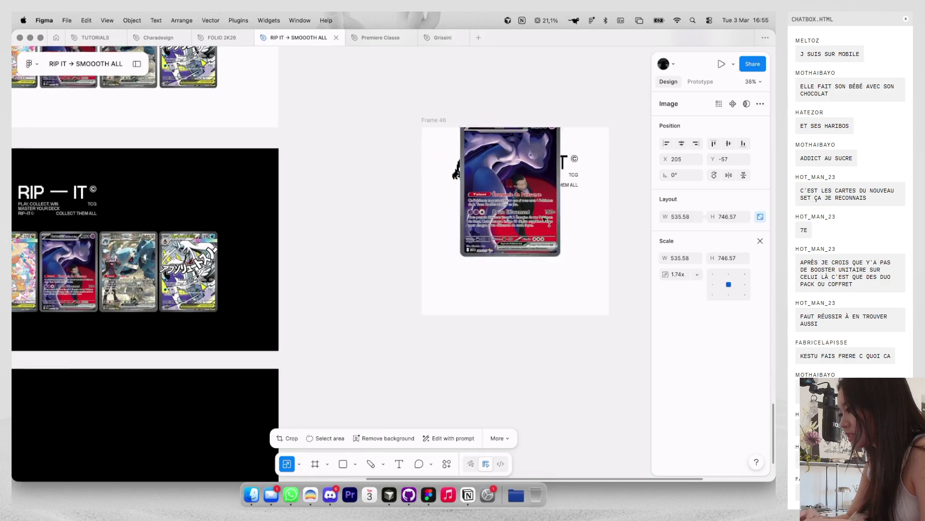
scroll(564, 145, up, 3)
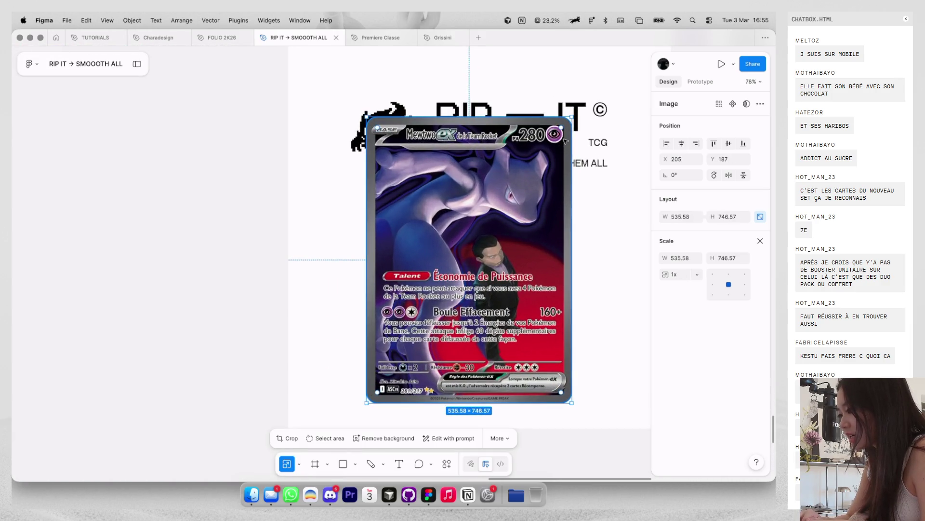
mouse_move(568, 132)
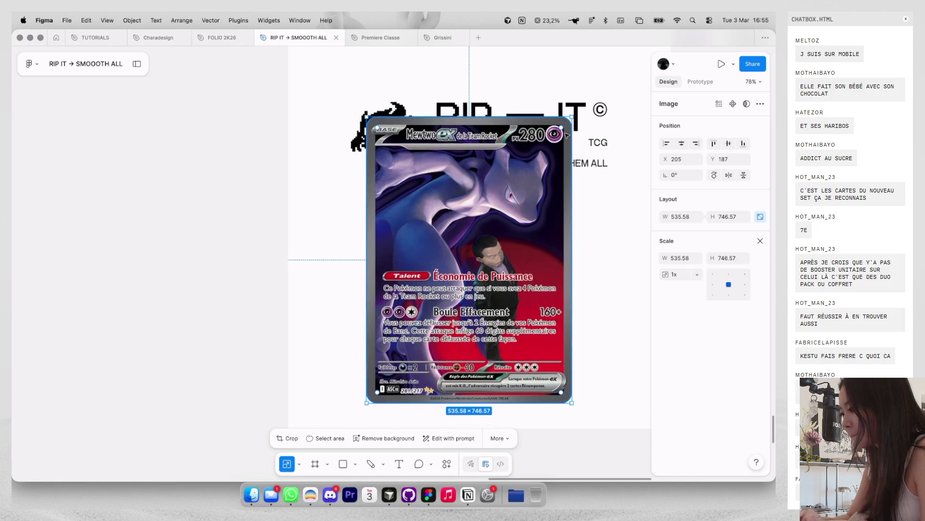
drag(574, 119, 554, 149)
scroll(530, 216, down, 5)
Step: Select the logo and RIP-IT texts together, undo a trial resize, and return to scaling
key(v)
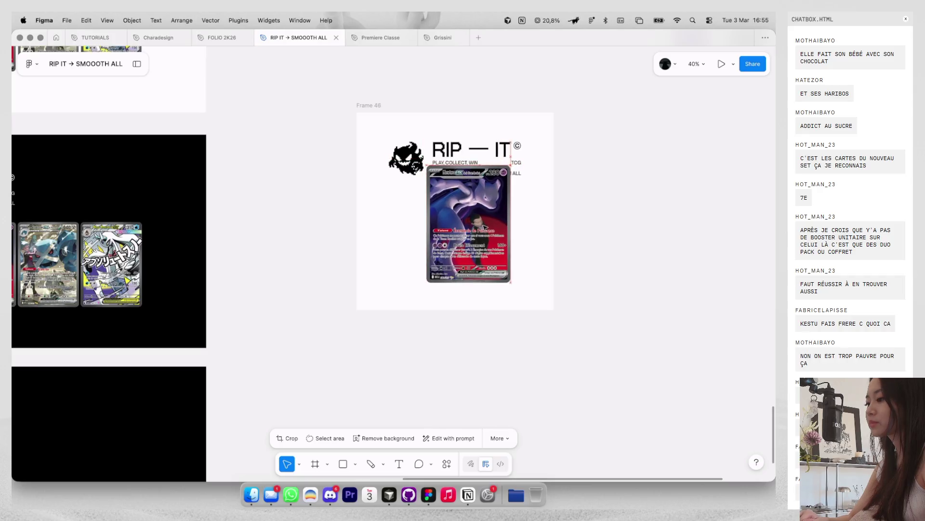
mouse_move(384, 139)
mouse_down()
mouse_move(516, 169)
mouse_move(475, 171)
mouse_move(522, 174)
mouse_move(418, 145)
mouse_up()
key(k)
key(super+z)
key(shift+backslash)
key(k)
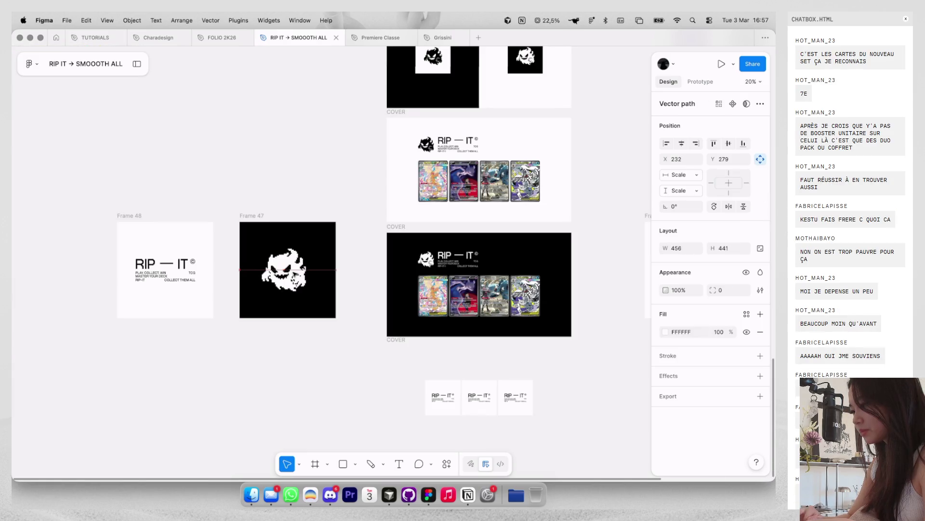
Step: Place Frame 47's white ghost on black as the first thumbnail image
click(288, 270)
scroll(398, 223, down, 5)
scroll(399, 223, right, 2)
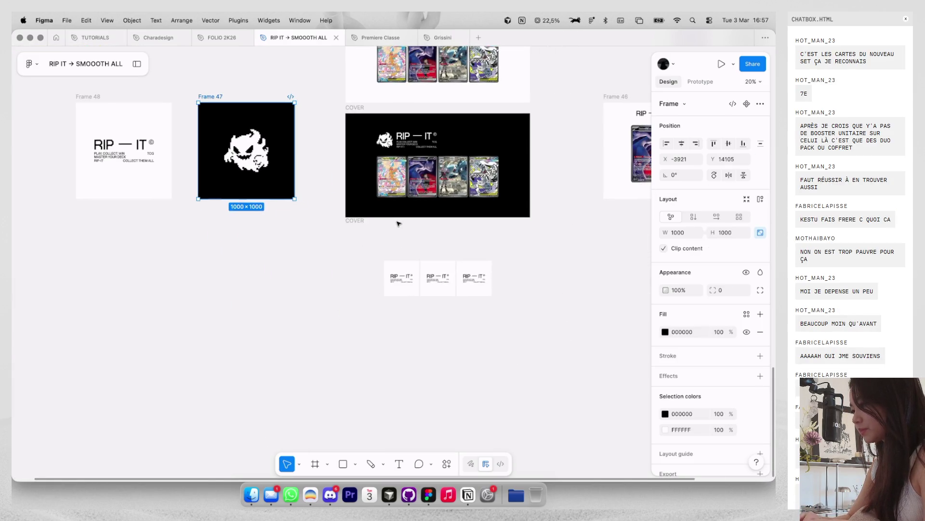
click(408, 282)
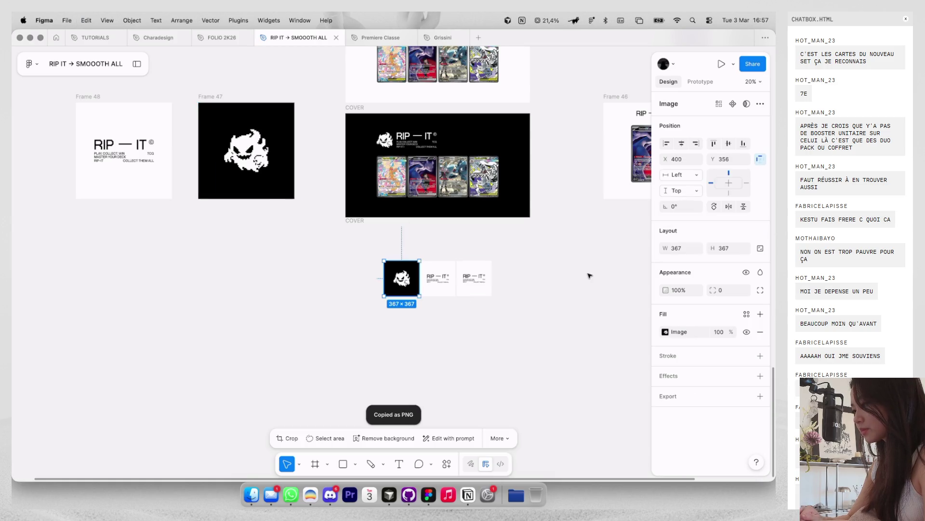
click(589, 276)
scroll(589, 276, right, 3)
scroll(589, 276, up, 1)
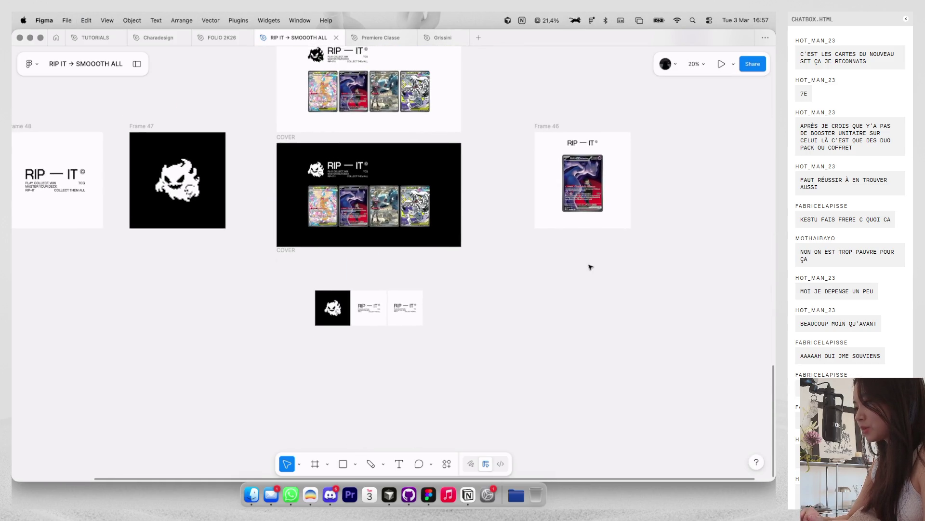
scroll(591, 267, up, 1)
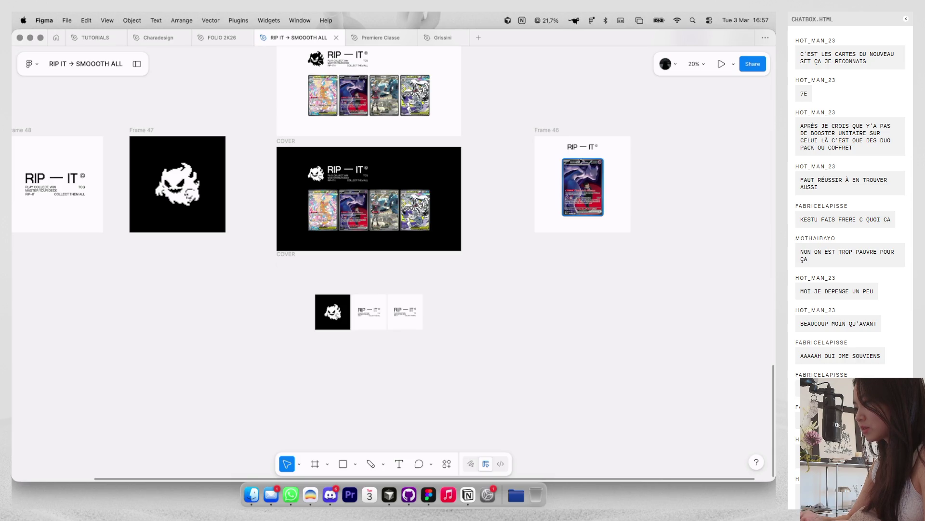
Step: Fill Frame 46 with black (000000) and centre the Mewtwo card in it
click(552, 137)
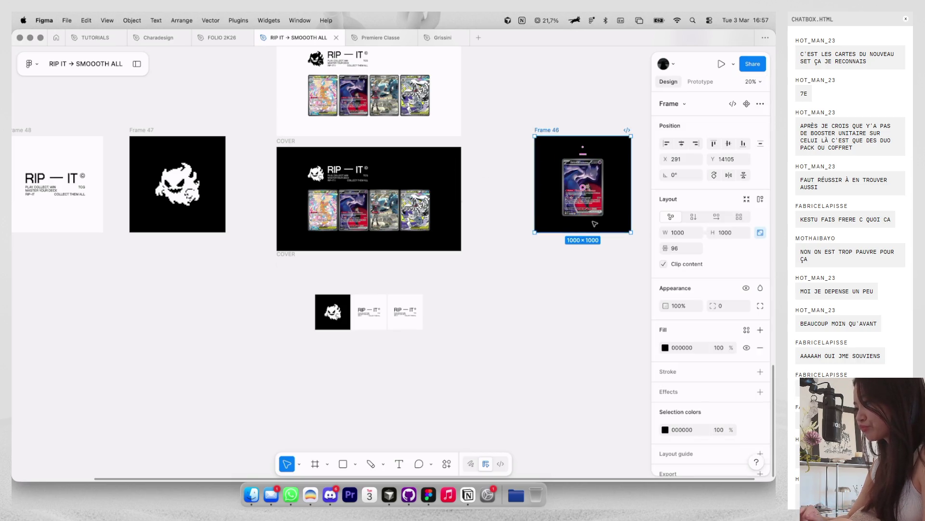
click(600, 209)
scroll(592, 188, up, 3)
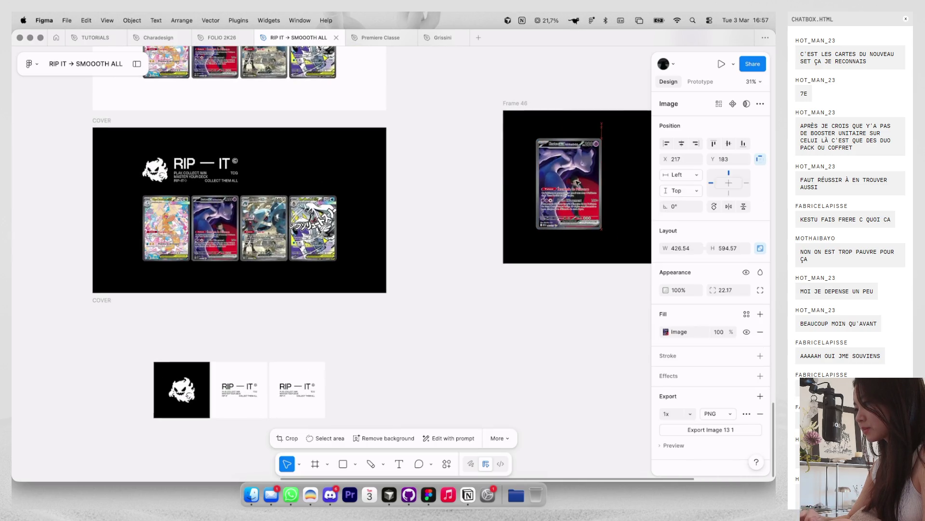
drag(586, 160, 586, 155)
click(588, 95)
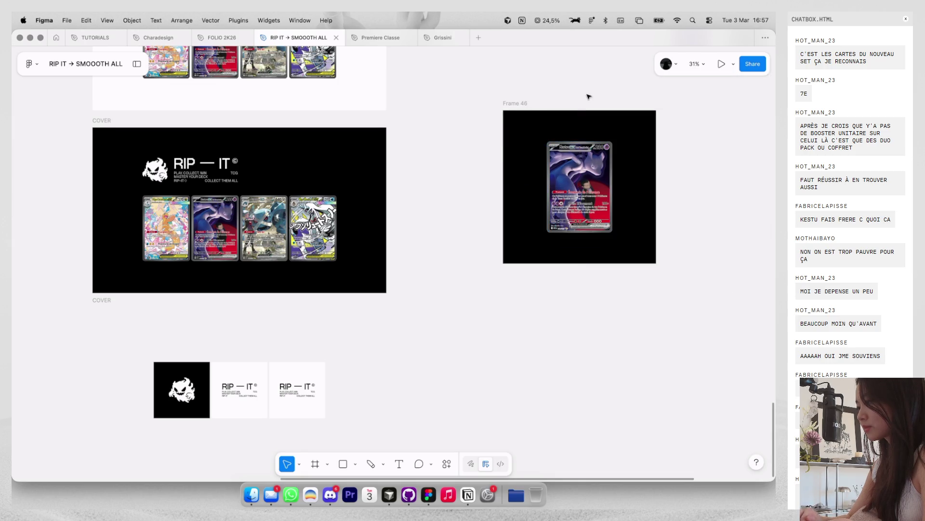
scroll(589, 97, down, 2)
scroll(589, 97, right, 2)
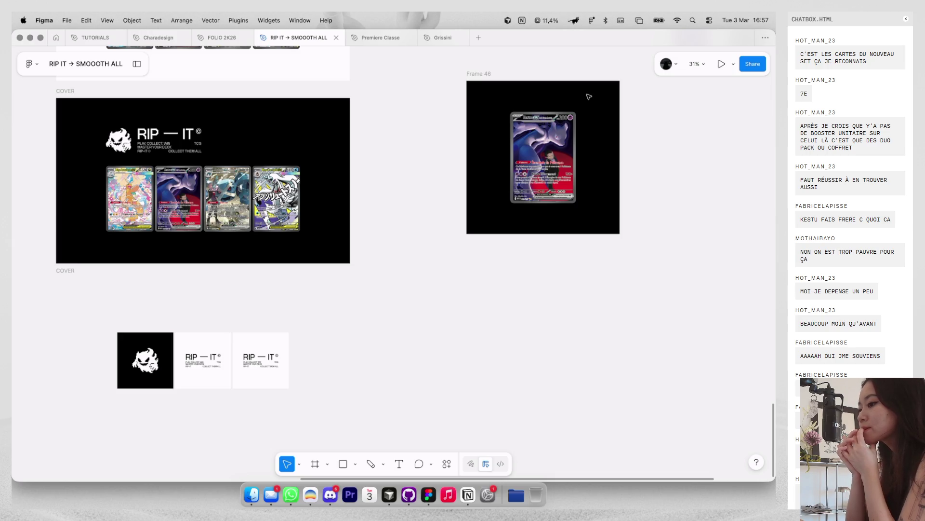
Step: Add a small 72×101 copy of the Mewtwo card near Frame 46's bottom-left
click(183, 134)
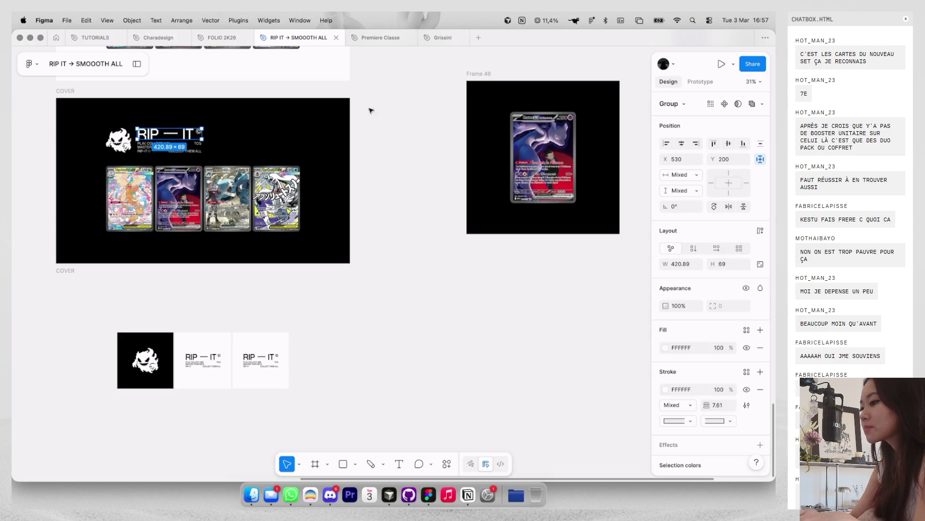
key(Escape)
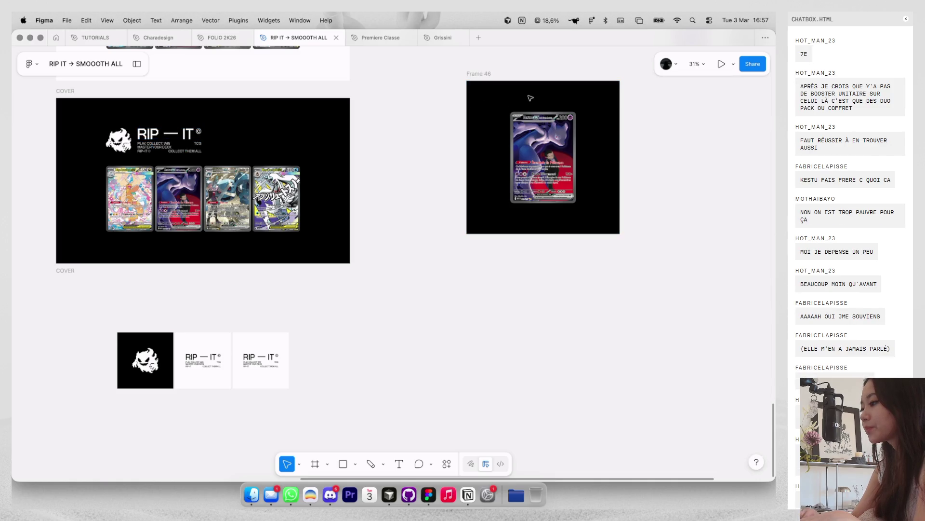
scroll(530, 106, up, 2)
click(544, 126)
mouse_move(585, 103)
mouse_down()
mouse_move(574, 96)
mouse_move(499, 192)
mouse_up()
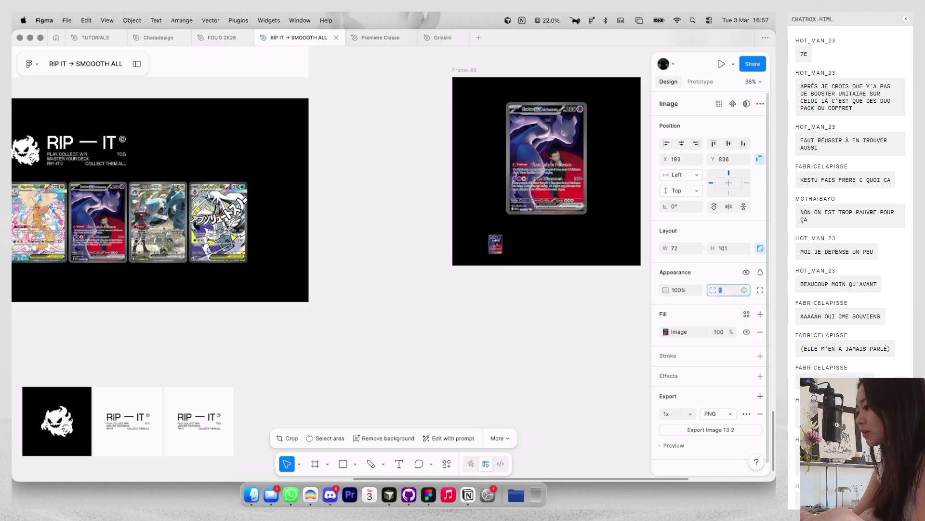
Step: Build an evenly spaced row of four small card thumbnails in Frame 46
click(641, 294)
scroll(598, 260, up, 2)
drag(479, 240, 527, 244)
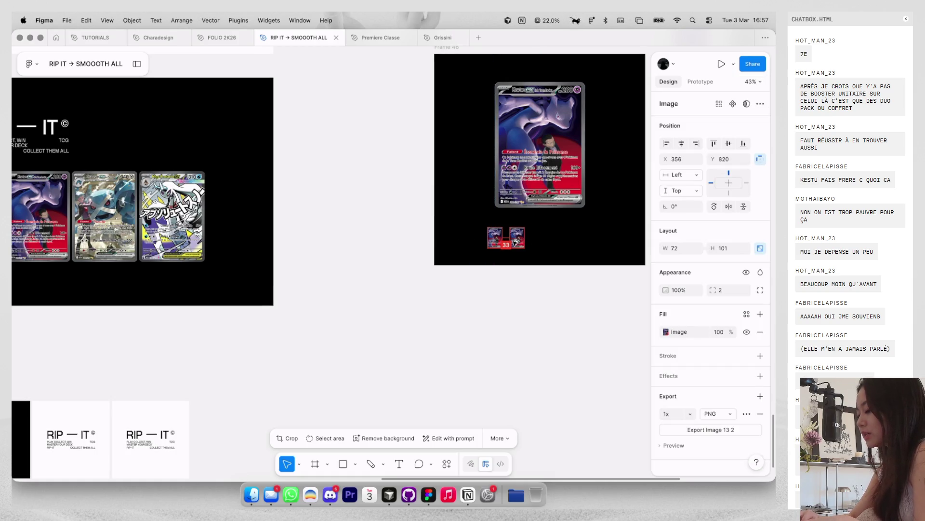
key(super+a)
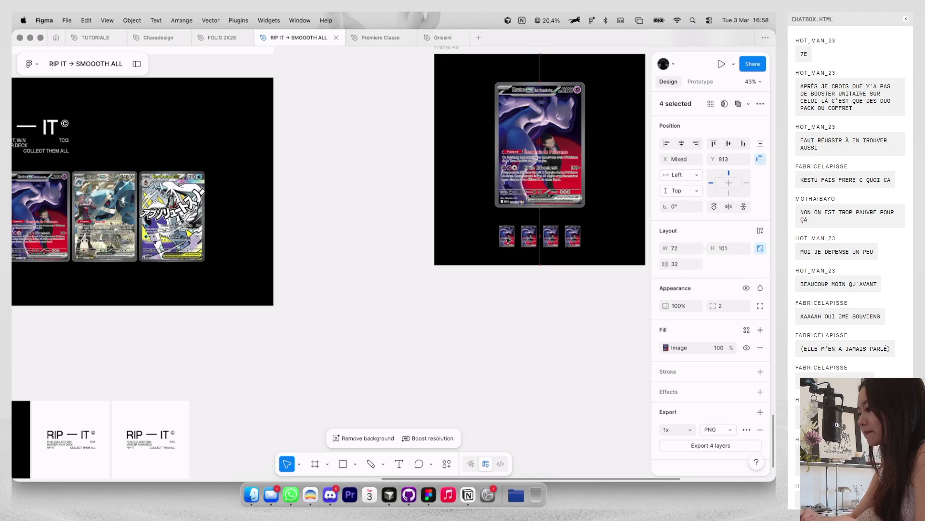
scroll(507, 236, down, 5)
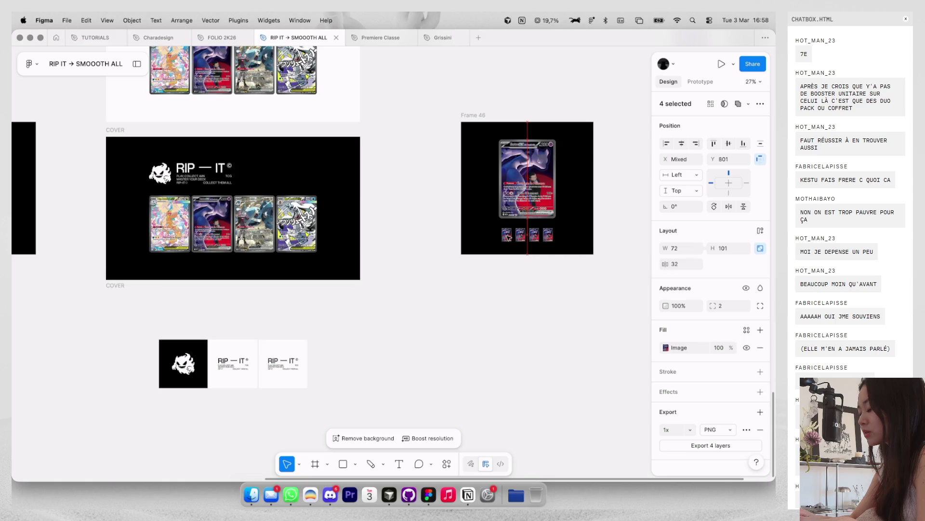
scroll(530, 207, up, 2)
scroll(546, 219, up, 4)
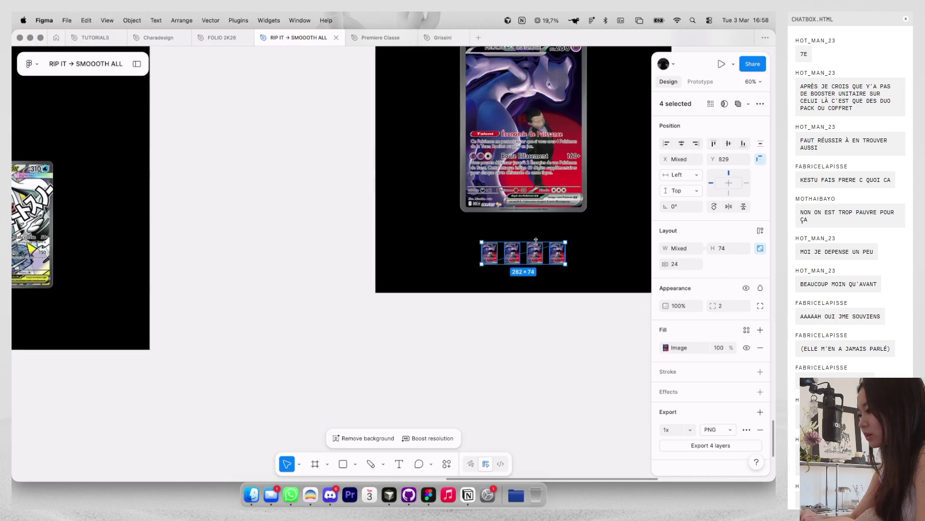
Step: Move the thumbnail row down and the large Mewtwo card slightly lower
drag(534, 263, 541, 287)
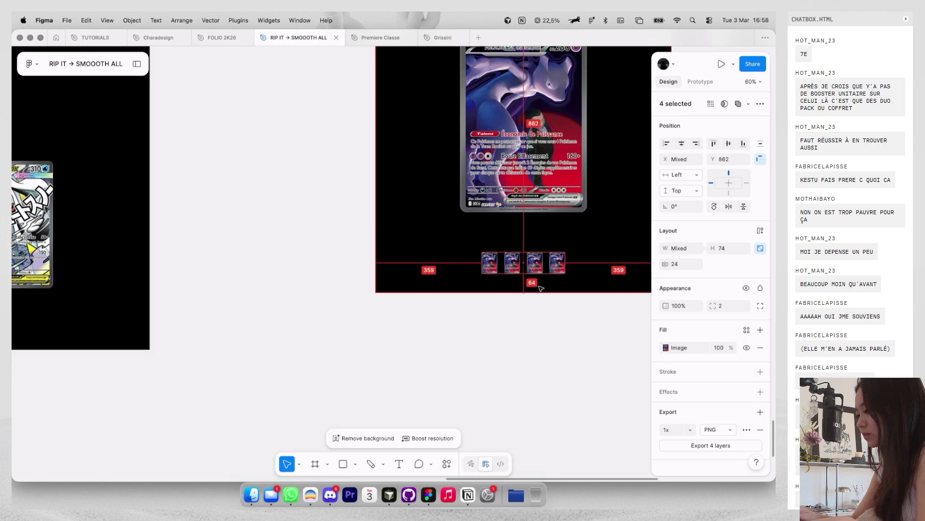
scroll(539, 286, down, 4)
click(545, 211)
drag(544, 210, 543, 213)
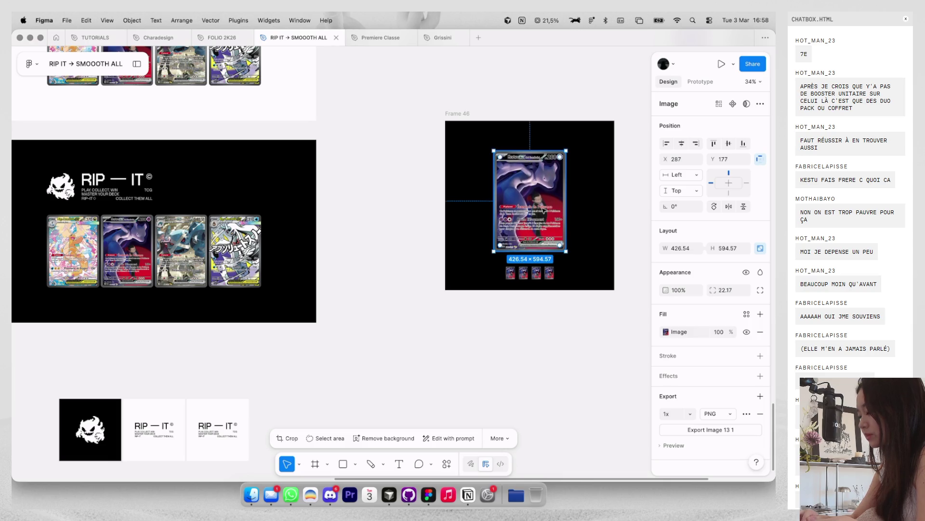
Step: Nudge the four thumbnails up, checking spacing against the large card's guides
scroll(525, 266, up, 3)
drag(492, 286, 568, 268)
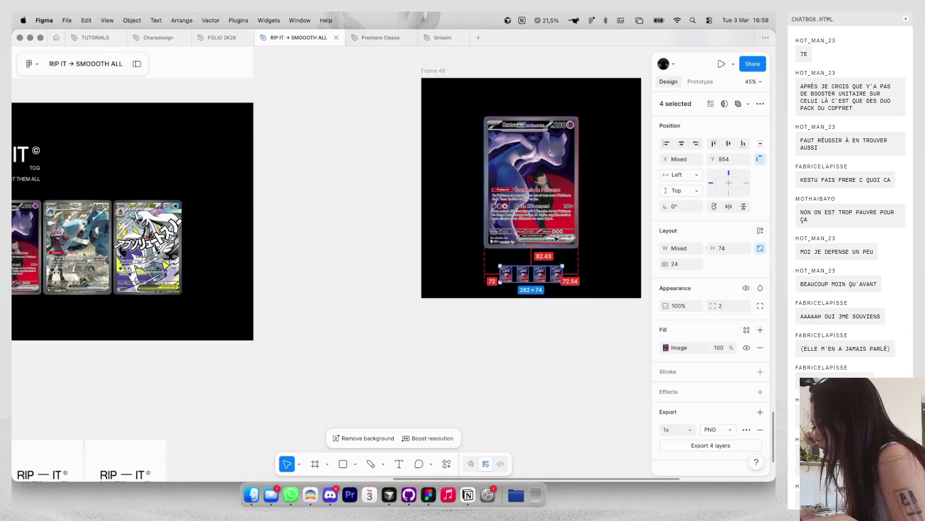
key(Up)
key(Up)
key(Up)
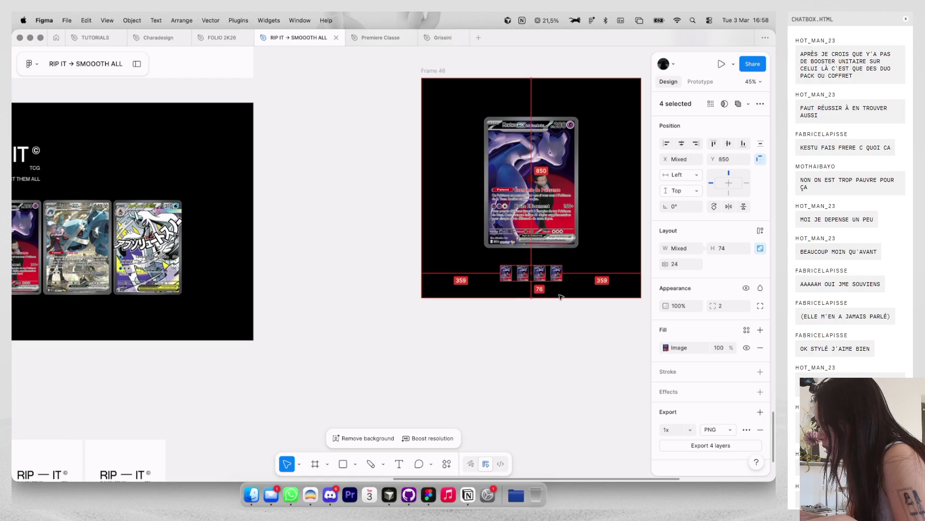
click(533, 232)
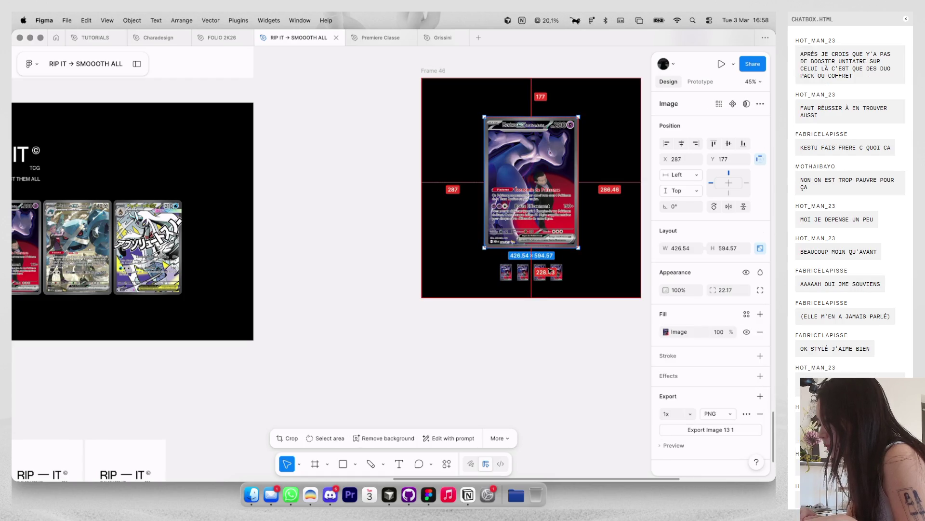
click(533, 301)
scroll(530, 302, down, 5)
scroll(385, 289, down, 2)
click(220, 255)
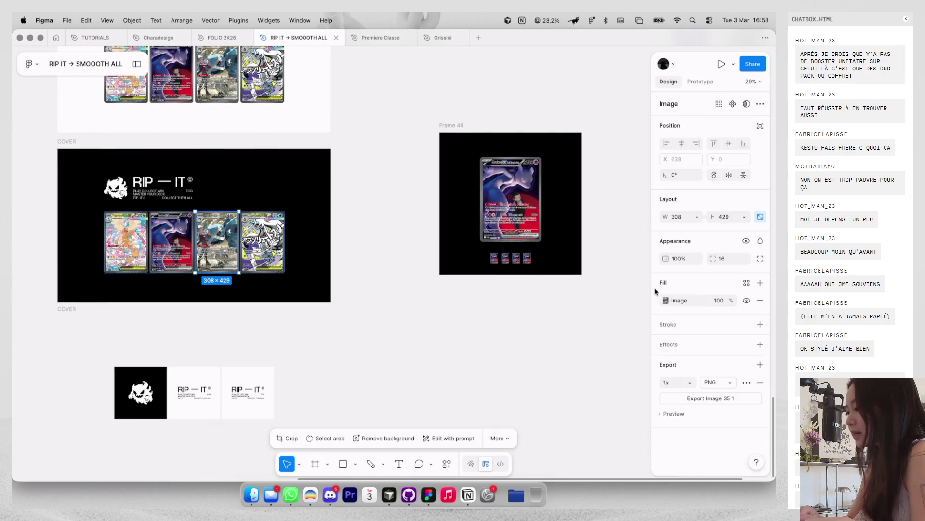
Step: Set the last three thumbnails in Frame 46 to 30% opacity
click(497, 259)
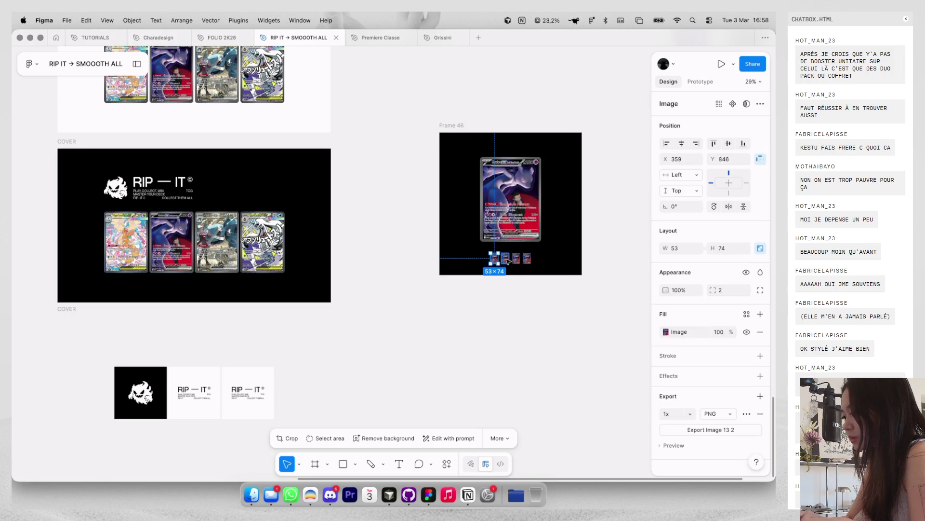
click(494, 290)
click(124, 241)
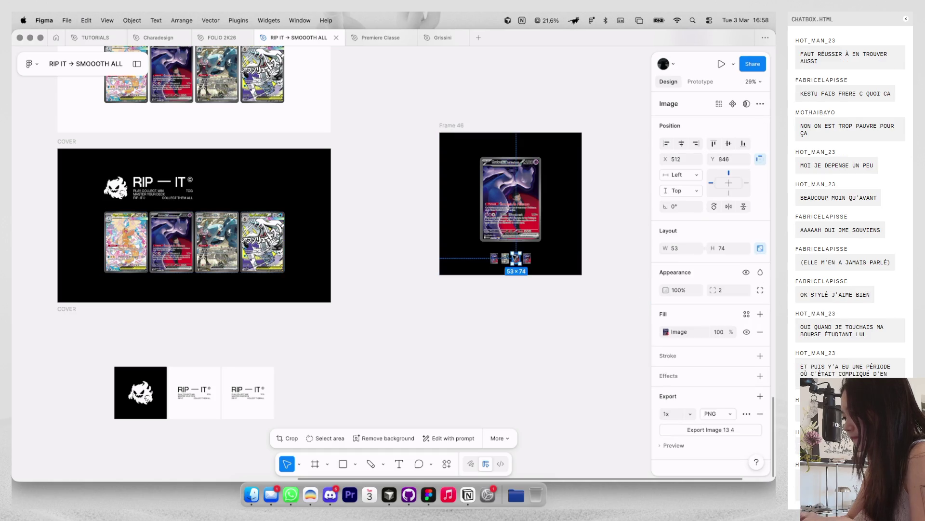
key(shift+Return)
click(263, 241)
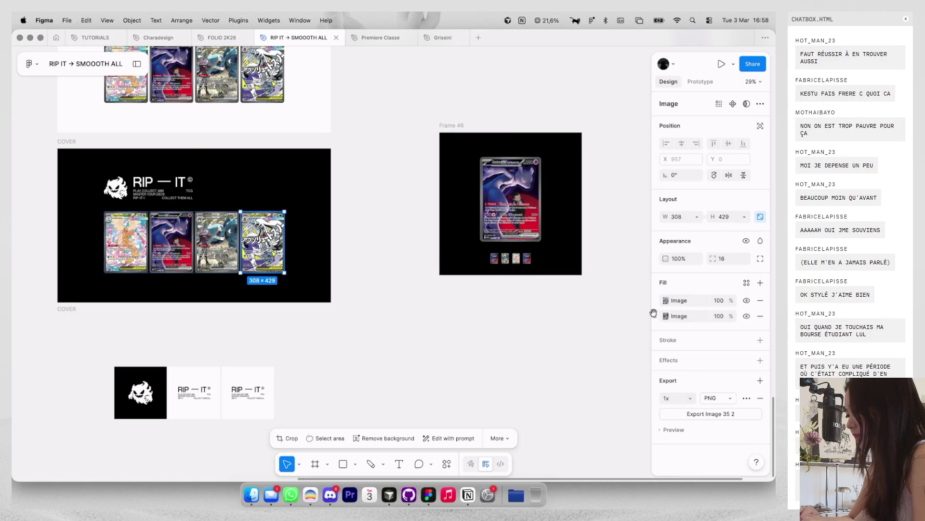
scroll(534, 262, up, 3)
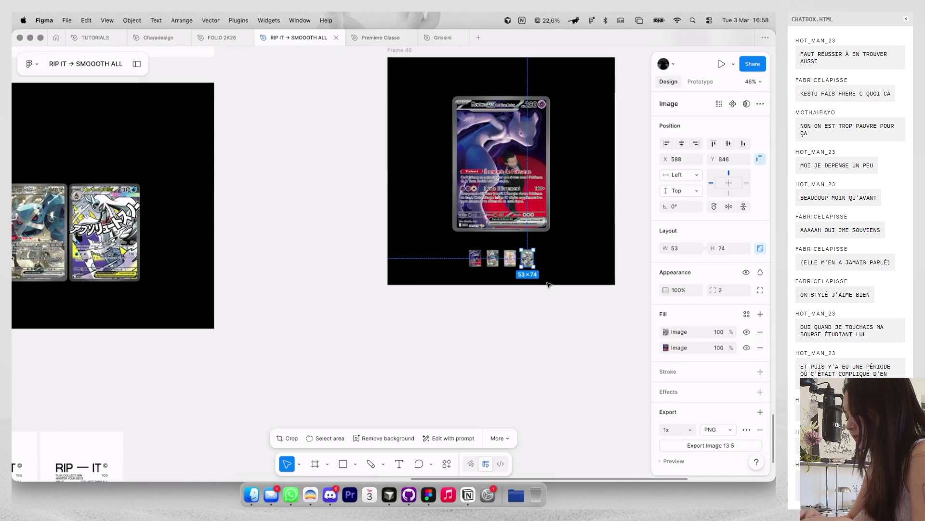
drag(552, 287, 508, 256)
key(3)
scroll(506, 299, down, 3)
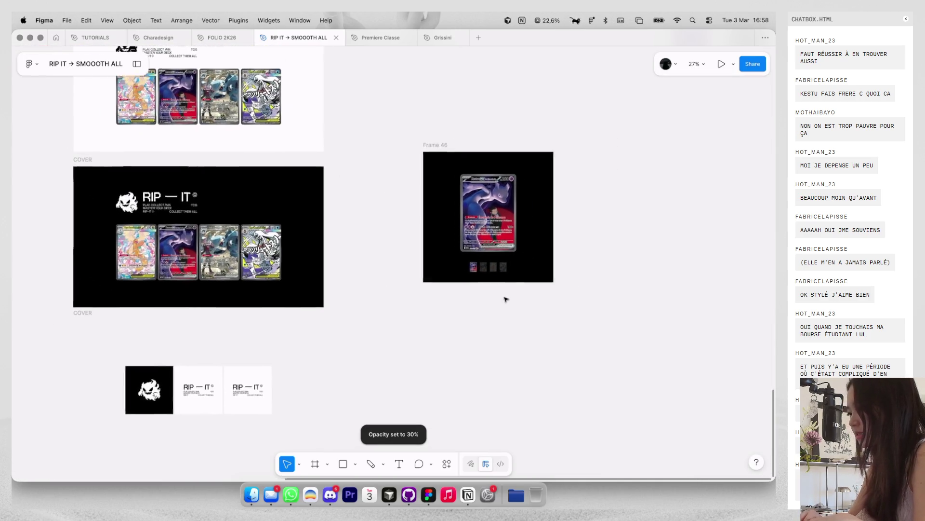
Step: Duplicate Frame 46 beside itself and rename the original to 01
drag(447, 135, 551, 135)
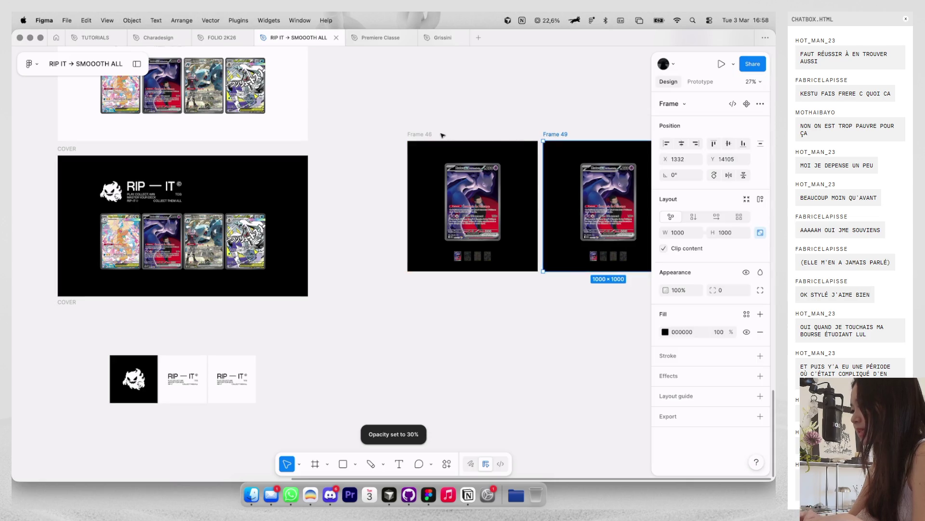
double_click(420, 134)
text(01)
double_click(559, 135)
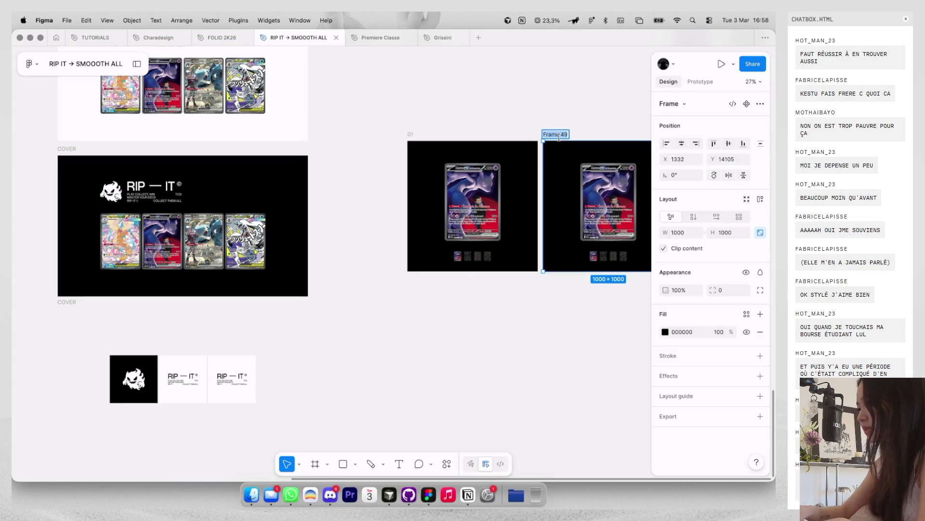
text(02)
Step: Try pasting the ghost logo into frame 01, then remove it again
scroll(258, 157, down, 2)
scroll(258, 157, left, 2)
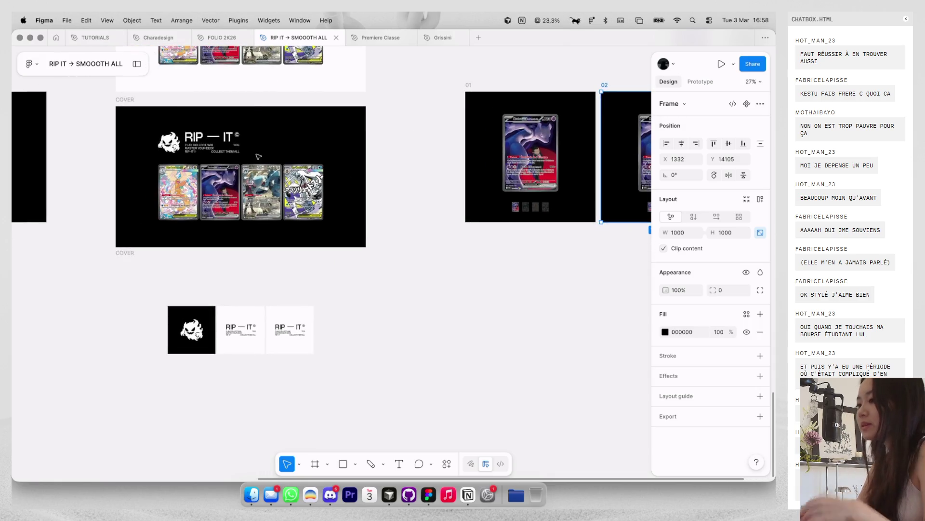
scroll(213, 143, up, 1)
click(163, 143)
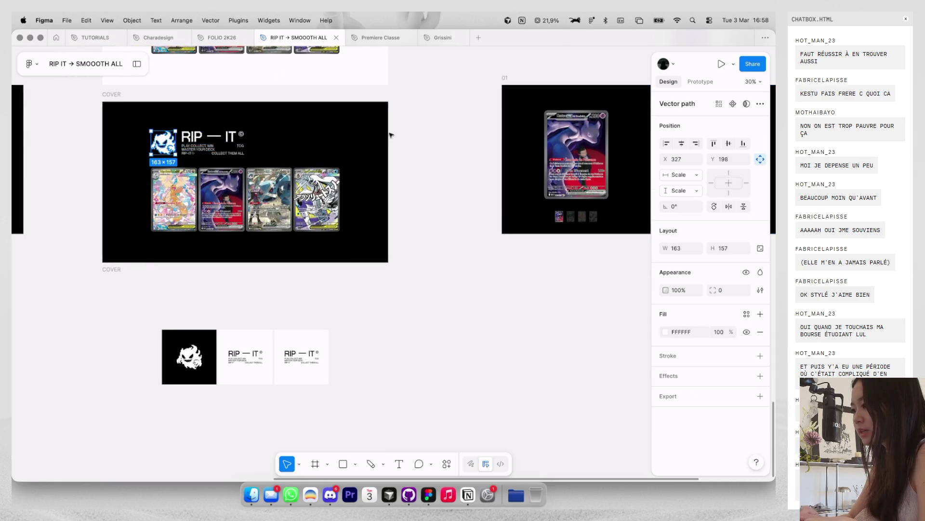
click(501, 79)
scroll(482, 144, right, 3)
key(ctrl+v)
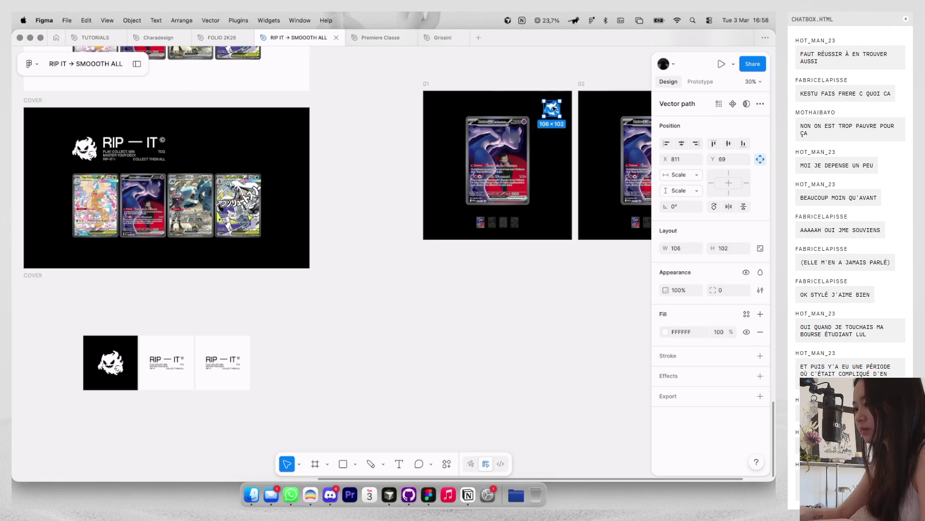
key(Escape)
scroll(87, 154, left, 5)
scroll(87, 154, up, 3)
scroll(87, 155, up, 2)
Step: Copy the RIP — IT logo group with tagline into frame 01, scaled into the top-left
drag(269, 228, 397, 245)
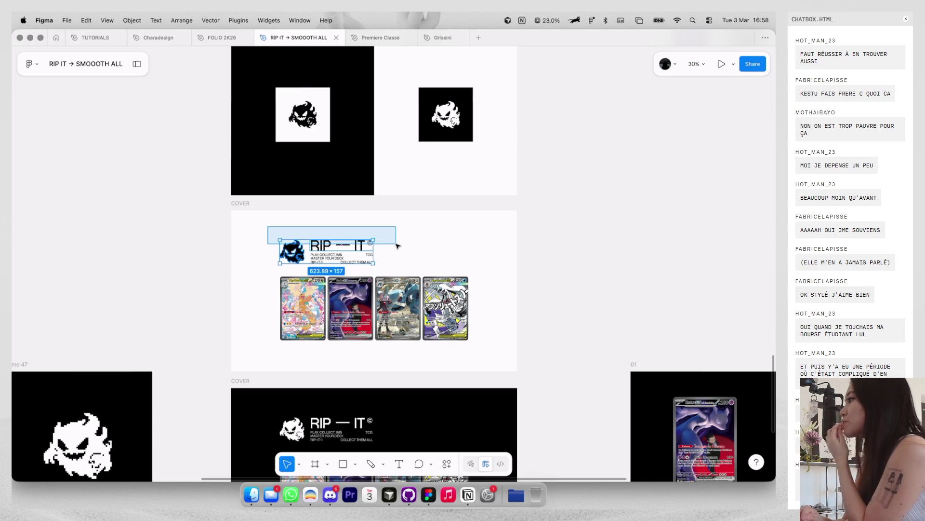
mouse_move(397, 246)
mouse_down()
mouse_move(393, 265)
mouse_move(310, 254)
mouse_move(269, 231)
mouse_up()
scroll(495, 263, down, 5)
scroll(495, 263, right, 5)
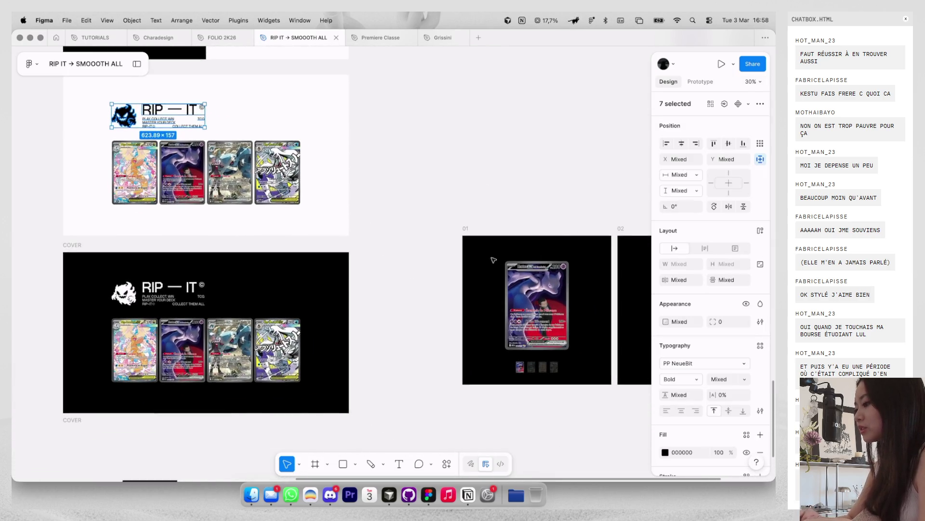
click(495, 263)
scroll(495, 264, up, 5)
key(super+v)
key(k)
drag(589, 267, 446, 215)
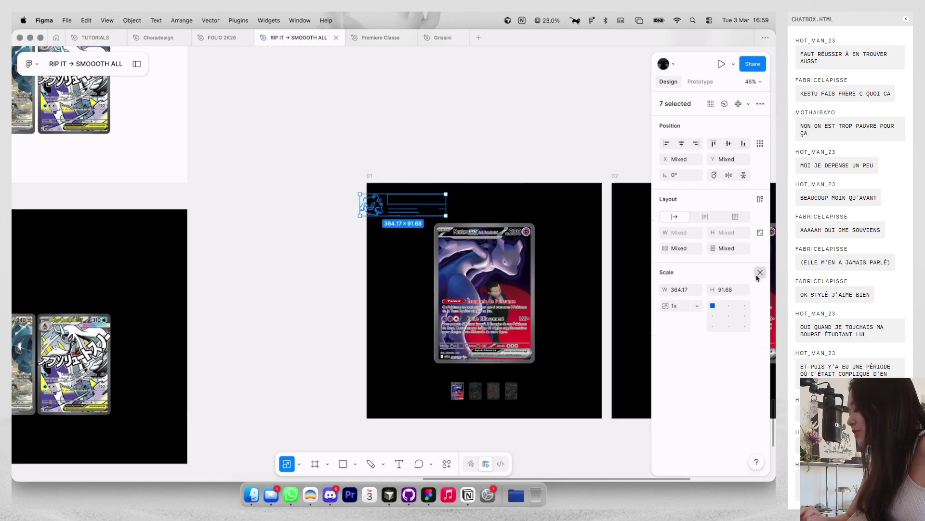
key(v)
scroll(684, 430, down, 2)
scroll(665, 404, down, 2)
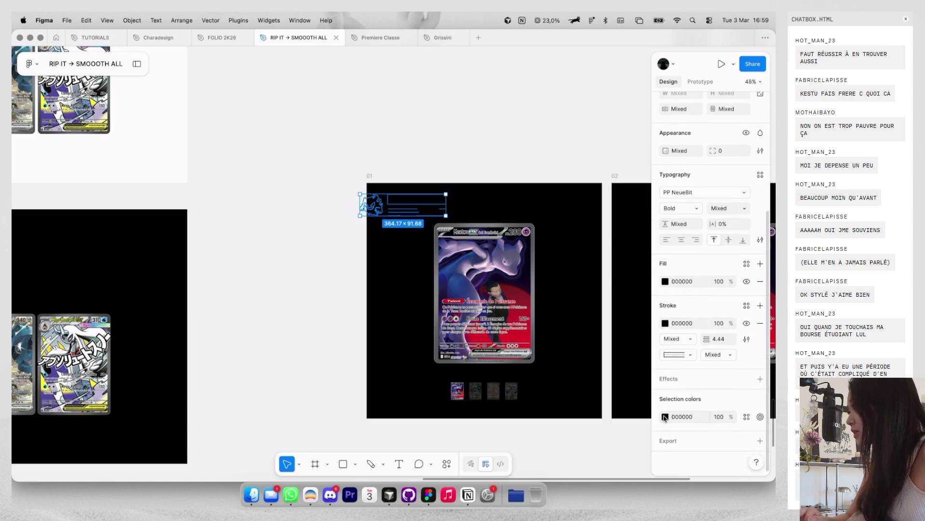
Step: Recolour the logo group white and nudge it to position 80, 78
click(665, 417)
drag(605, 337, 544, 260)
click(478, 175)
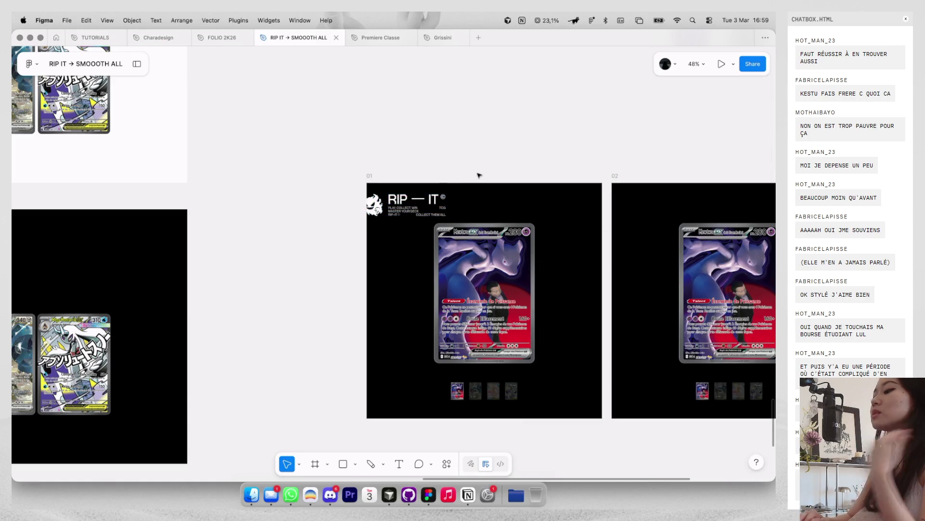
scroll(431, 201, down, 2)
scroll(432, 200, left, 1)
drag(423, 189, 449, 200)
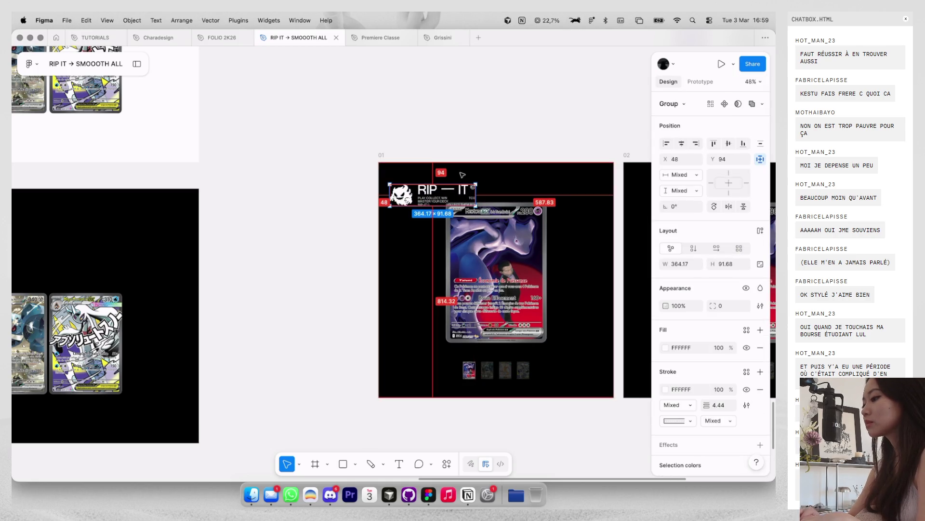
key(shift+Right)
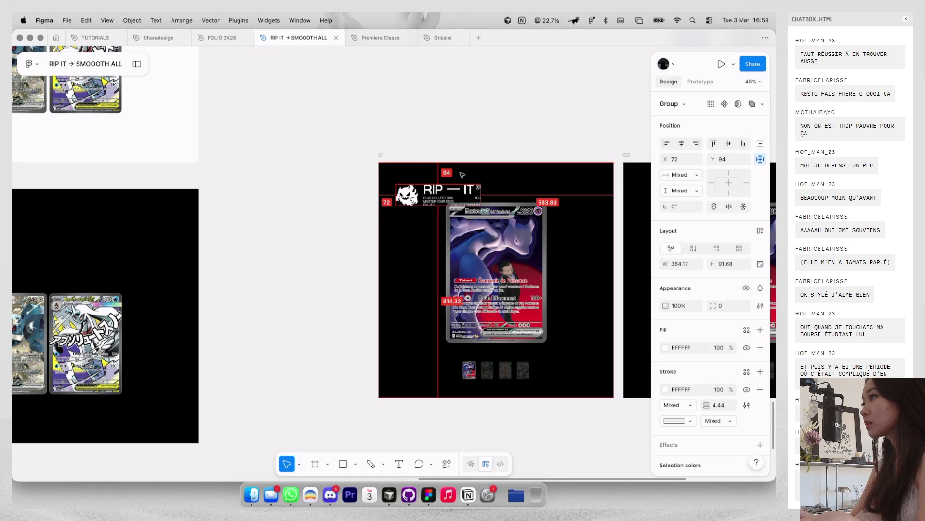
key(shift+Right)
key(shift+Up)
key(shift+Up)
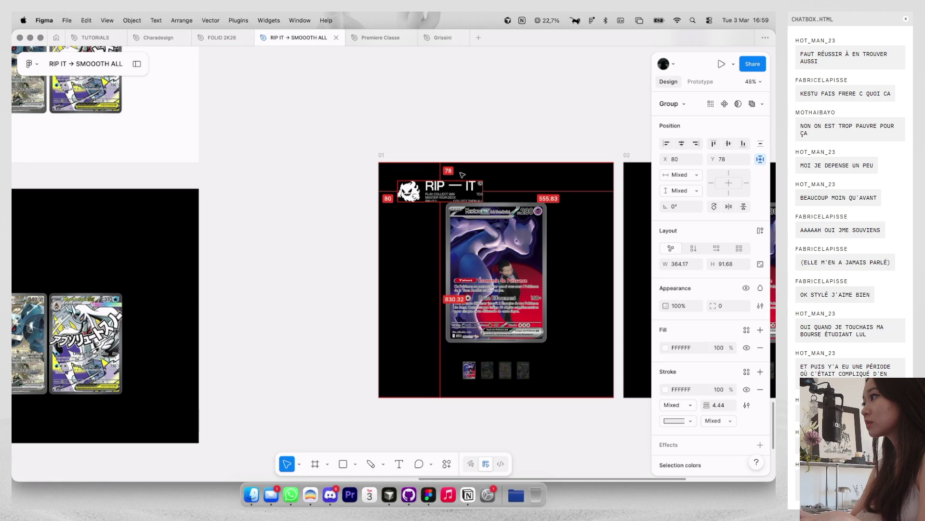
Step: Shrink the Mewtwo card to 362 × 505 and recentre it lower in frame 01
click(542, 232)
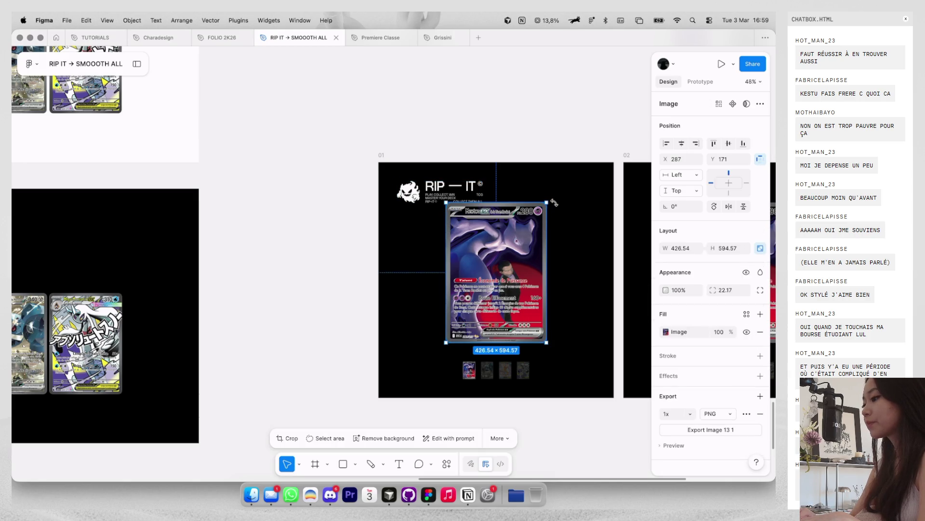
drag(546, 202, 539, 213)
drag(526, 246, 526, 254)
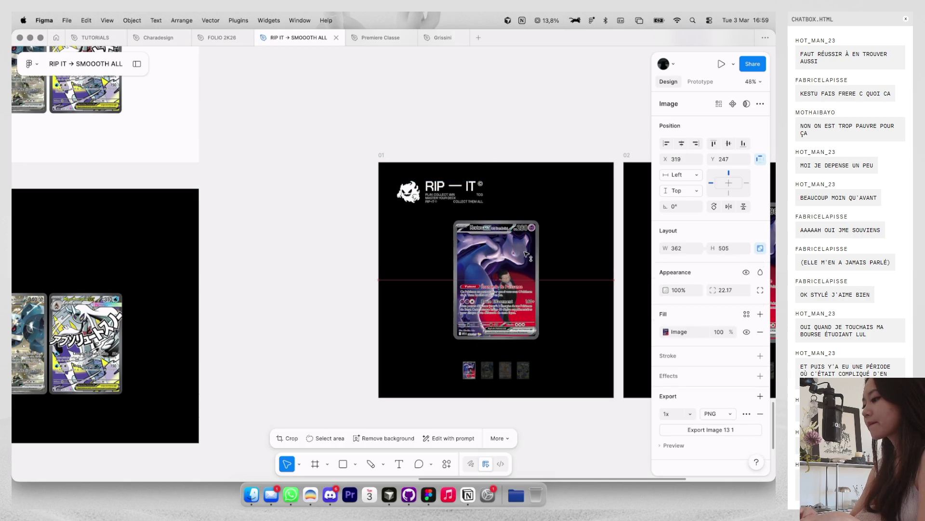
scroll(535, 169, down, 3)
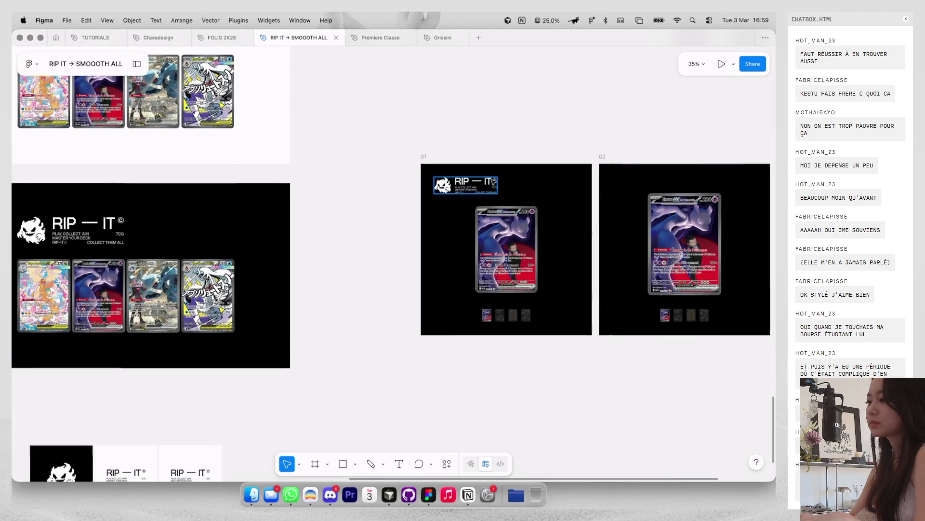
Step: Check the RIP — IT logo group and frame 01 selections, undoing an accidental change
click(465, 185)
click(523, 141)
scroll(523, 141, down, 2)
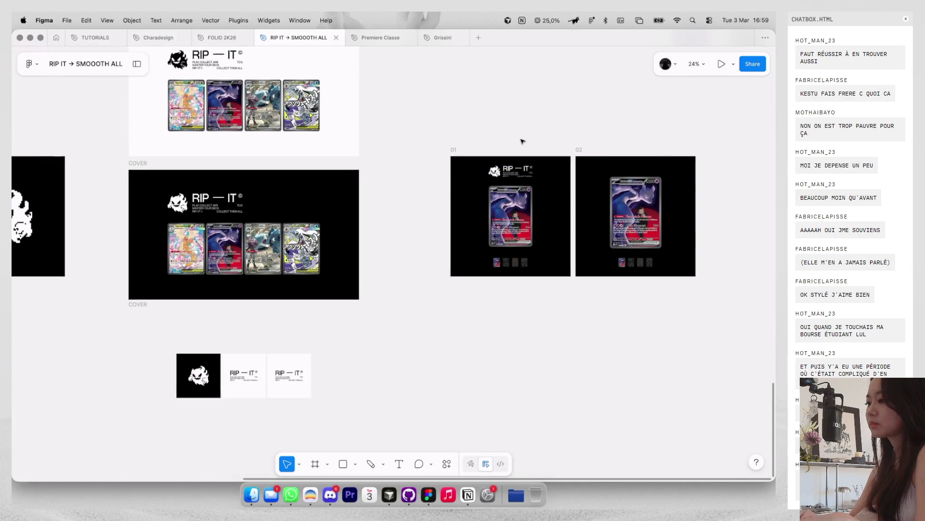
key(super+z)
click(523, 141)
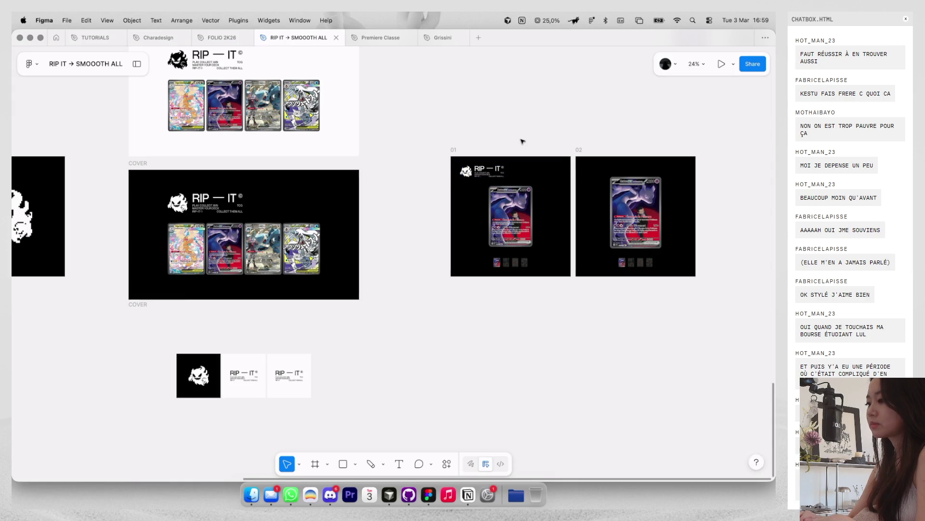
scroll(541, 173, up, 4)
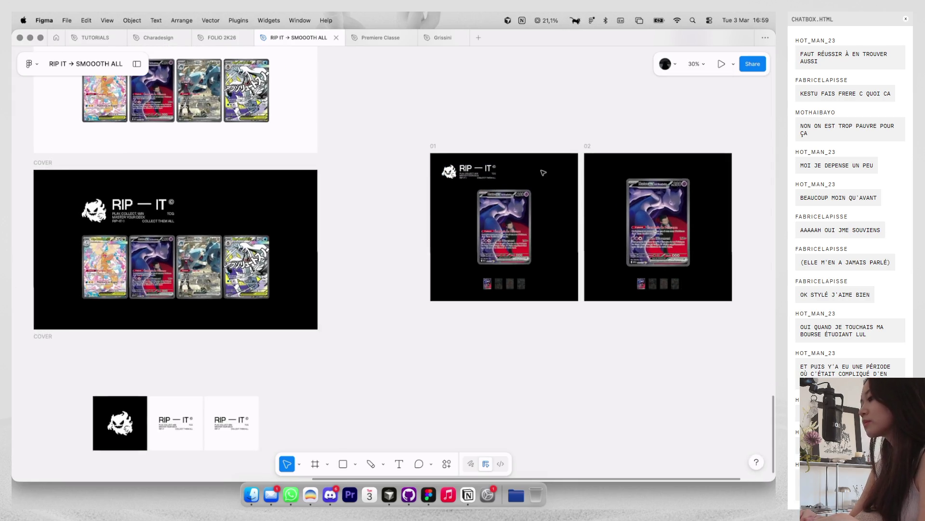
click(480, 173)
click(512, 151)
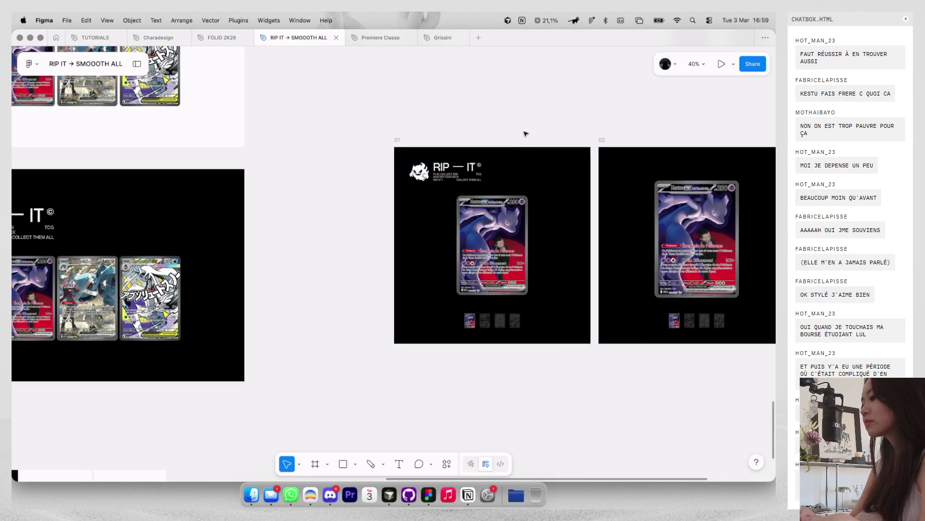
scroll(518, 144, down, 2)
scroll(526, 133, up, 5)
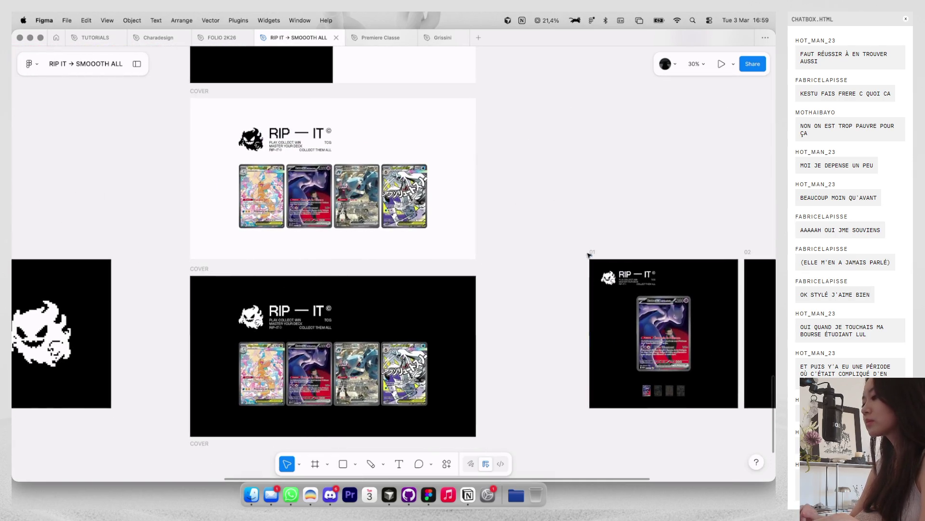
click(603, 272)
key(Escape)
scroll(605, 275, down, 3)
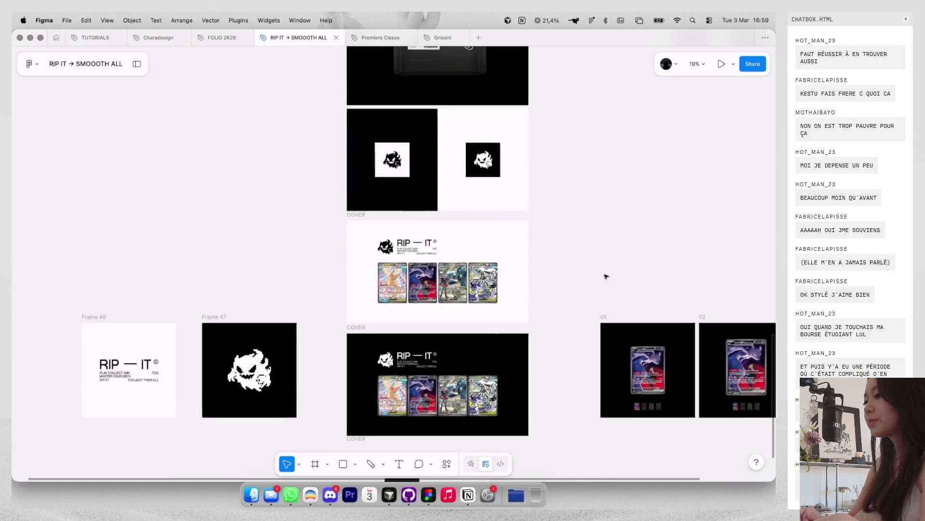
scroll(587, 234, up, 3)
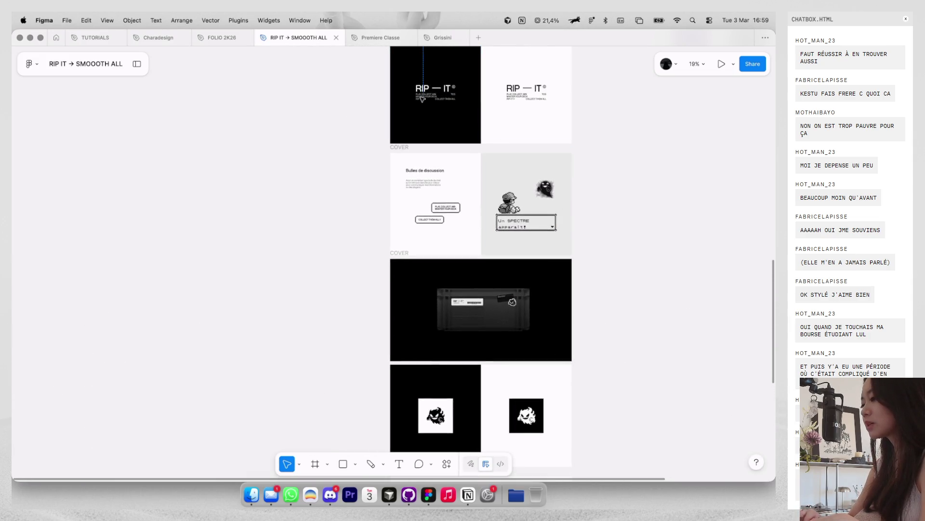
Step: Group the cover's RIP — IT title with its TCG and COLLECT THEM ALL taglines
ctrl+click(421, 99)
scroll(422, 99, up, 5)
shift+click(446, 90)
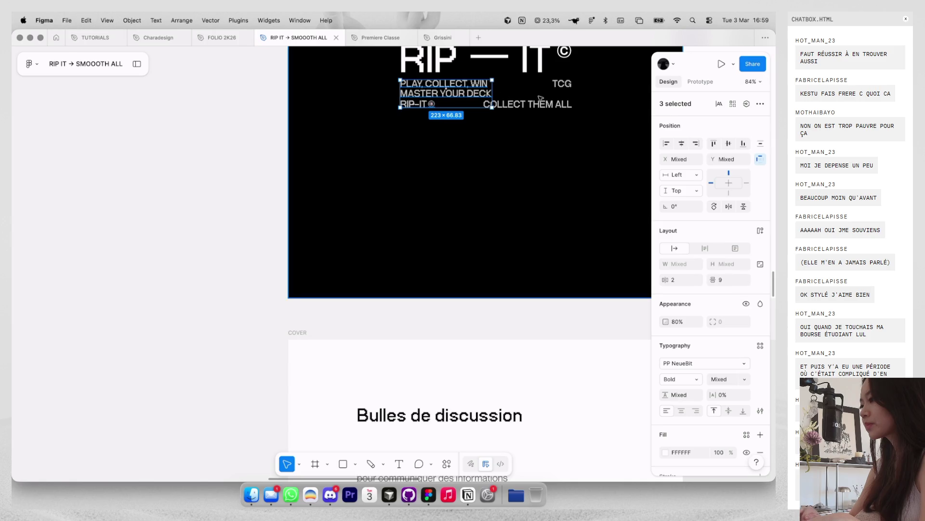
shift+click(559, 91)
shift+click(527, 57)
key(ctrl+g)
Step: Paste the RIP-IT title group into frame 01
scroll(526, 58, down, 6)
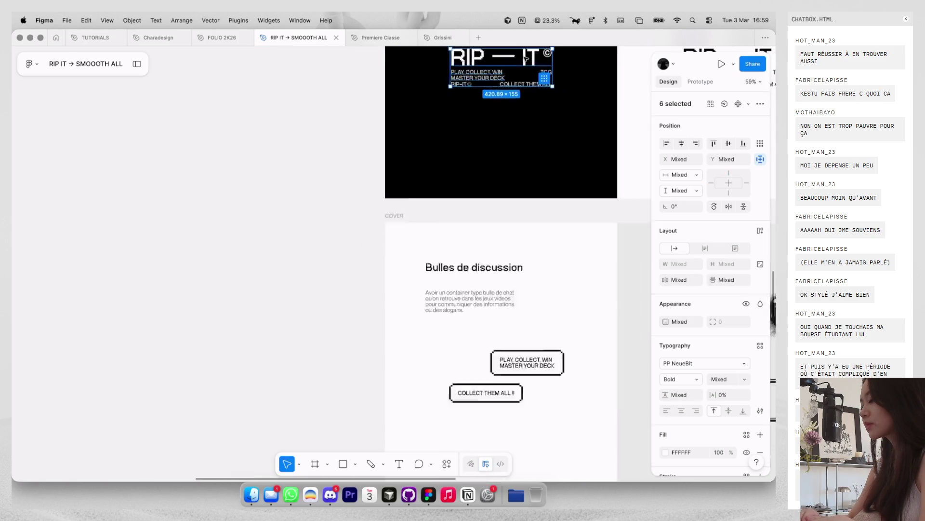
scroll(526, 58, down, 5)
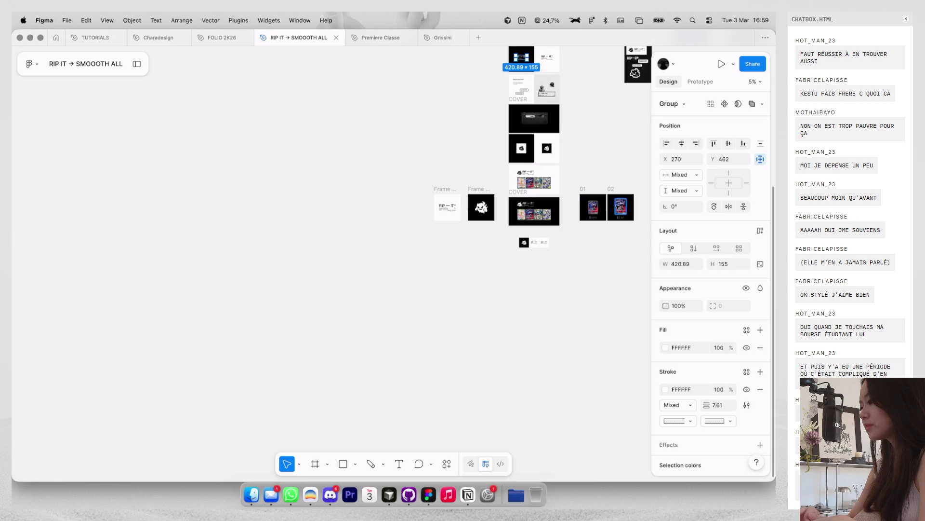
click(599, 209)
scroll(600, 209, up, 3)
click(400, 221)
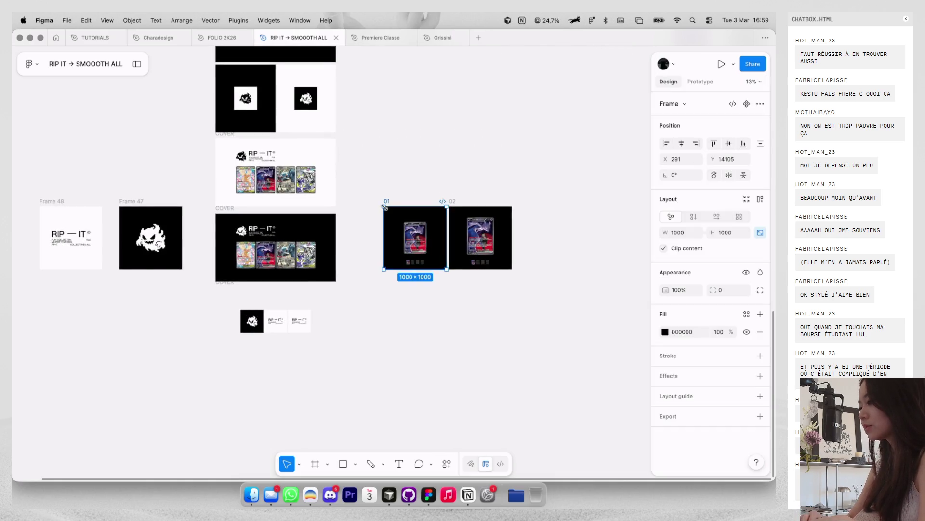
scroll(400, 220, up, 5)
key(ctrl+v)
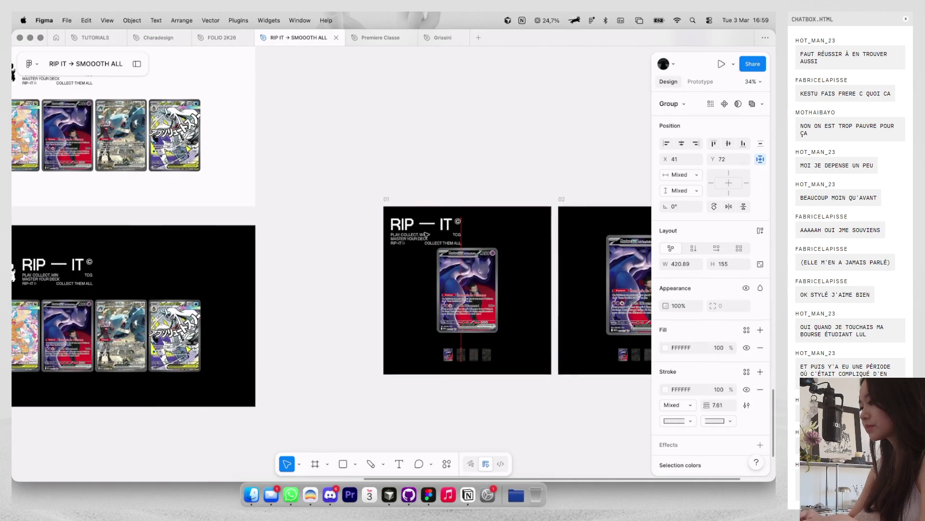
Step: Scale the pasted title block down to 336.31 × 124.4 and place it at X 67, Y 63
scroll(427, 234, up, 2)
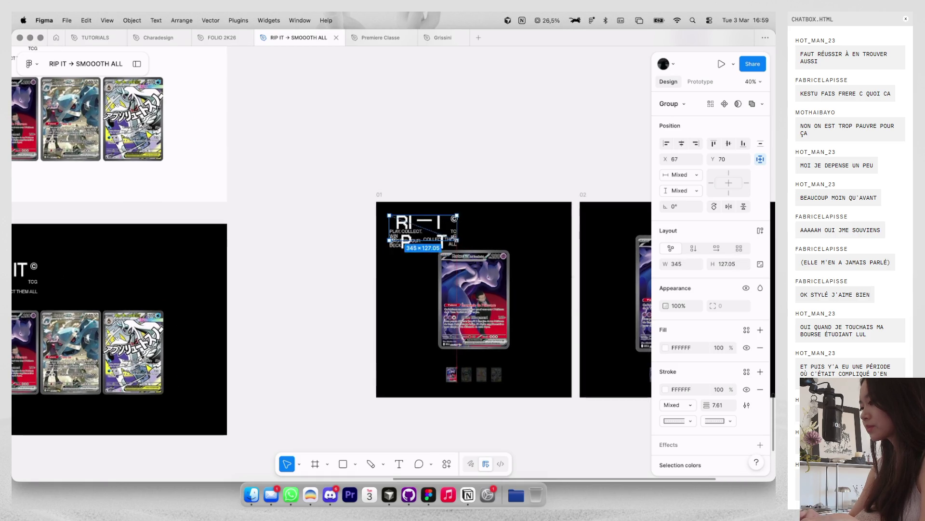
key(k)
drag(470, 246, 456, 240)
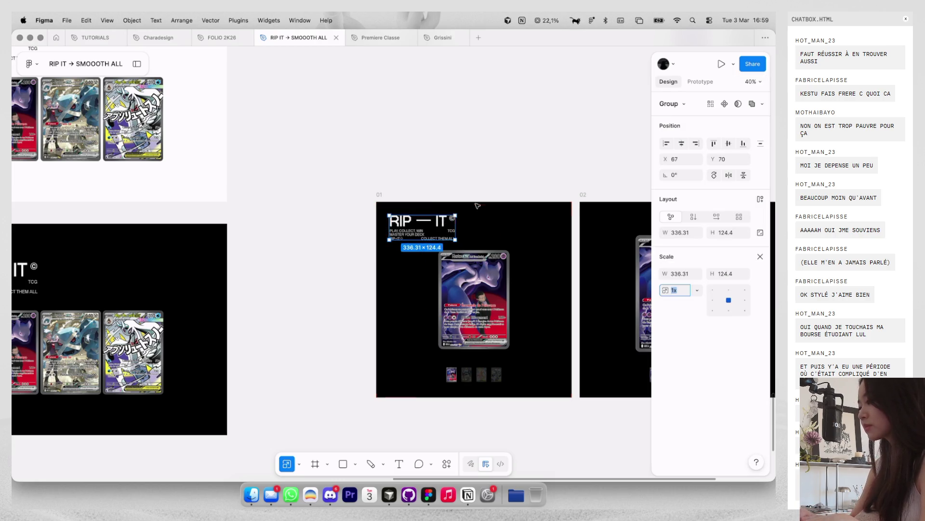
click(493, 215)
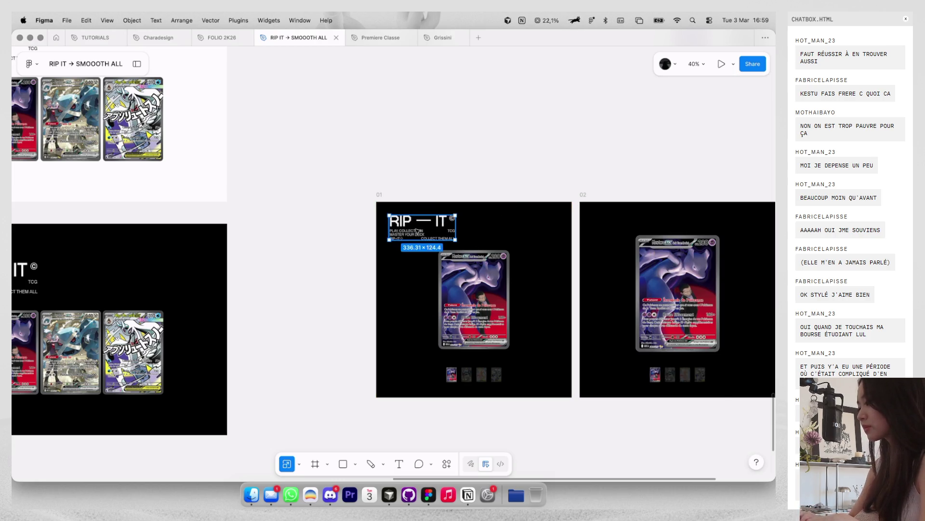
key(v)
click(530, 216)
mouse_move(442, 229)
mouse_down()
mouse_move(476, 294)
mouse_move(440, 228)
mouse_up()
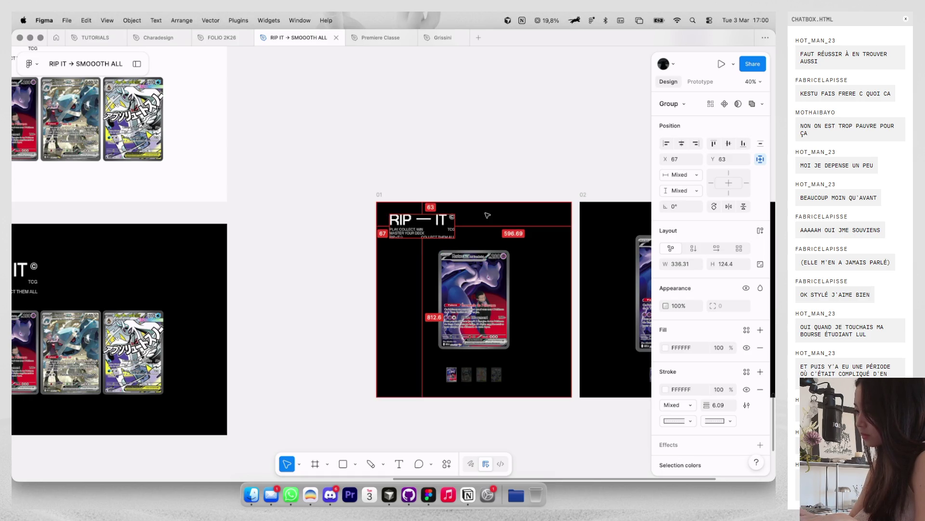
Step: Centre frame 01's card vertically and nudge it slightly lower
click(488, 216)
scroll(545, 147, down, 5)
click(480, 200)
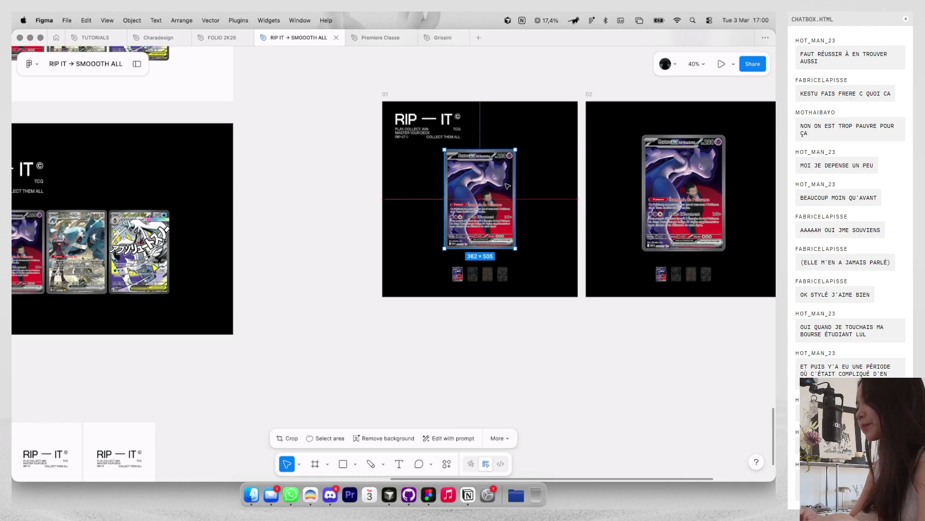
drag(480, 200, 479, 206)
click(729, 143)
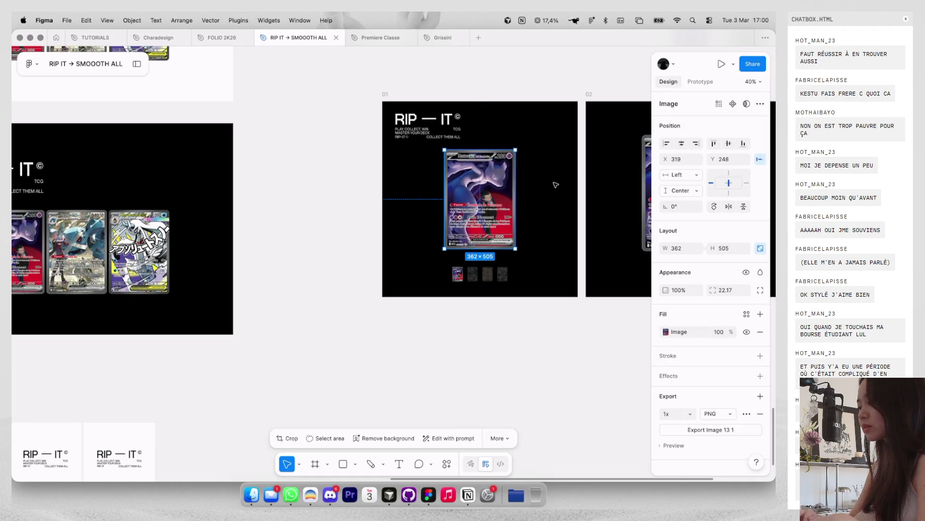
click(554, 184)
scroll(555, 184, down, 3)
scroll(555, 184, up, 2)
click(518, 163)
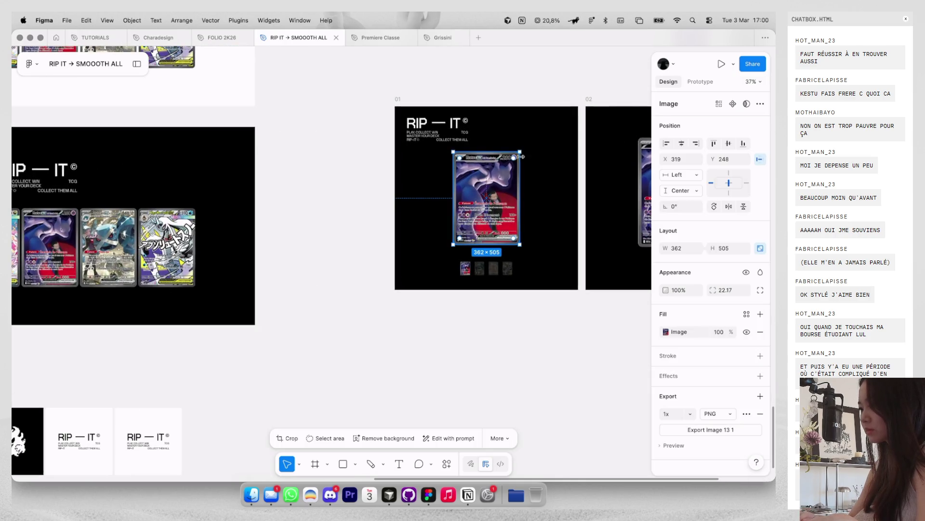
drag(518, 153, 519, 153)
key(shift+Down)
key(shift+Down)
key(shift+Down)
key(Down)
key(Down)
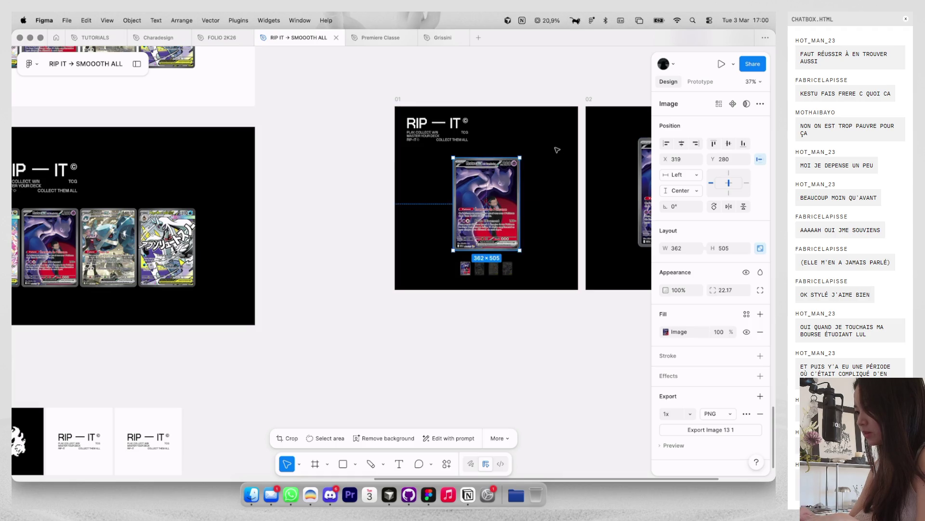
click(555, 147)
Step: Enlarge frame 01's card image to 388×541
key(shift+Down)
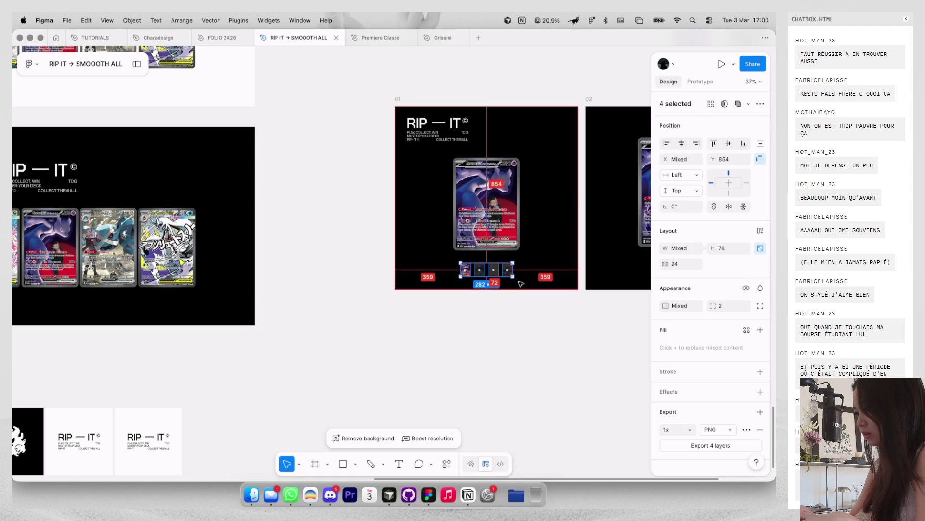
key(shift+Tab)
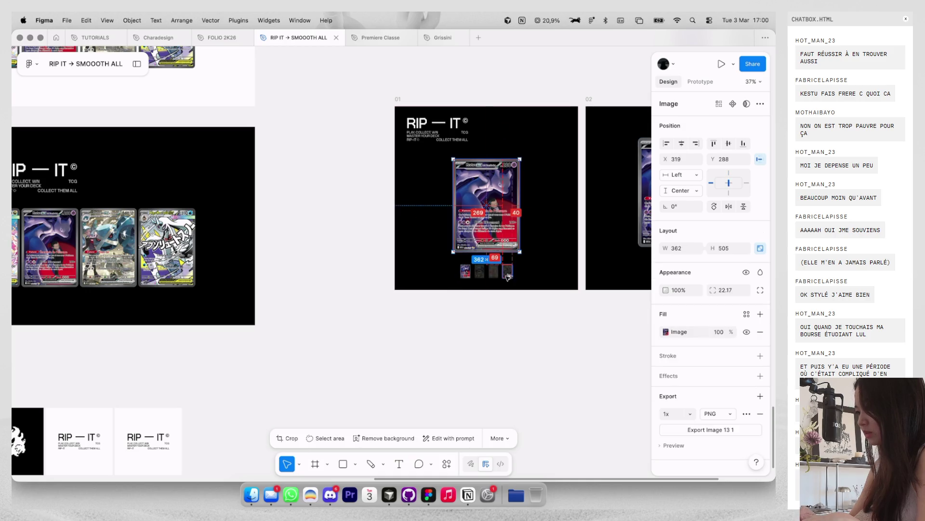
scroll(509, 269, down, 3)
scroll(515, 217, up, 5)
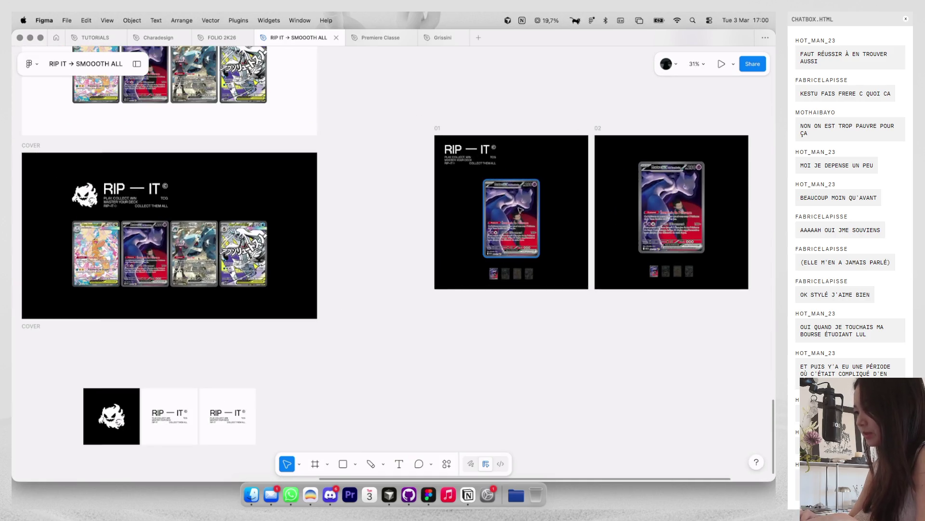
drag(519, 178, 520, 170)
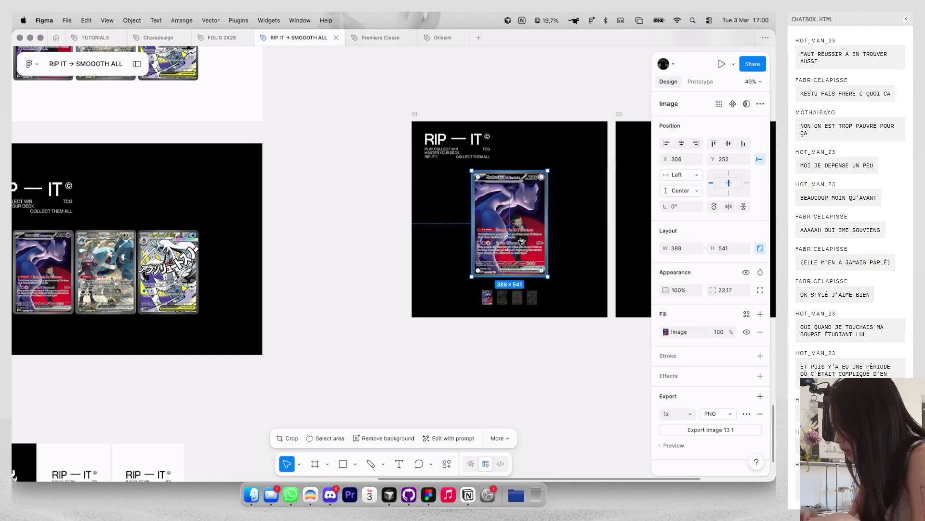
key(Down)
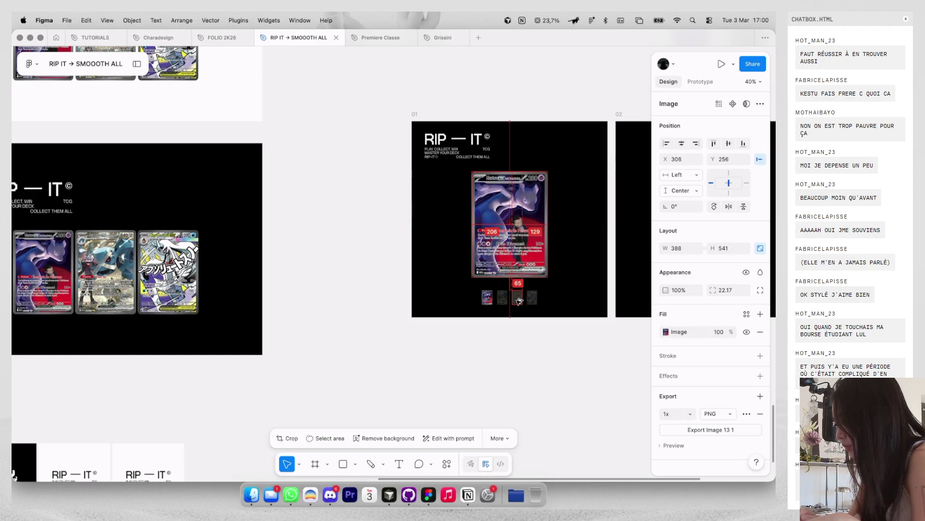
click(527, 324)
Step: Reposition the card and place the four-thumbnail row below it
scroll(528, 330, down, 4)
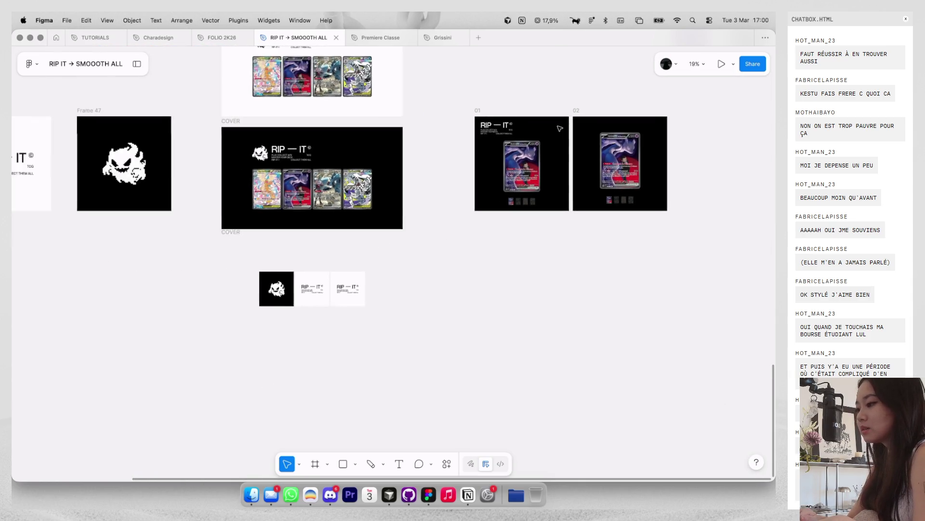
scroll(560, 128, down, 1)
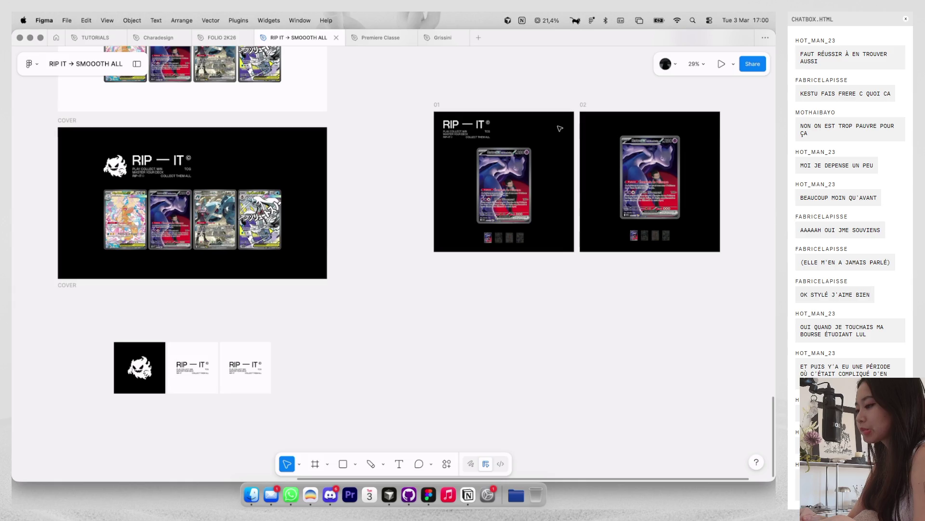
drag(512, 177, 538, 179)
drag(527, 247, 495, 241)
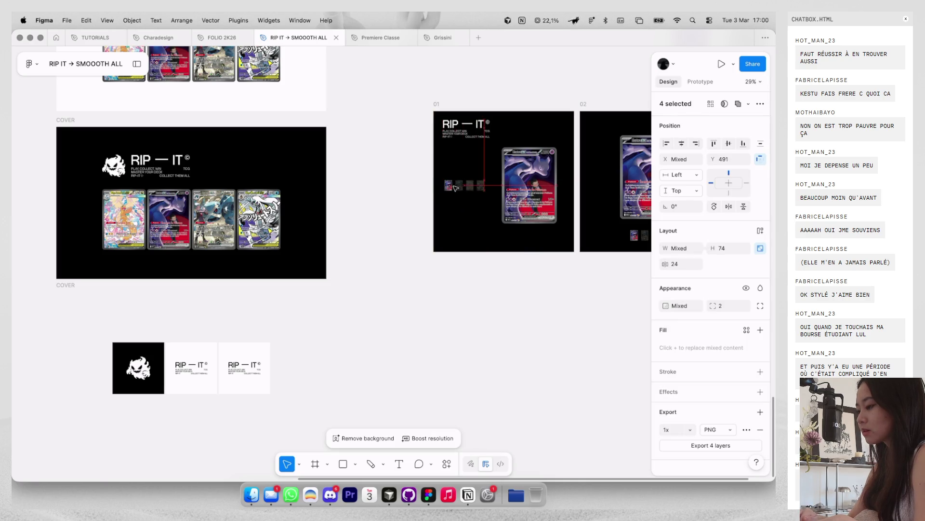
drag(455, 188, 496, 240)
scroll(457, 242, down, 2)
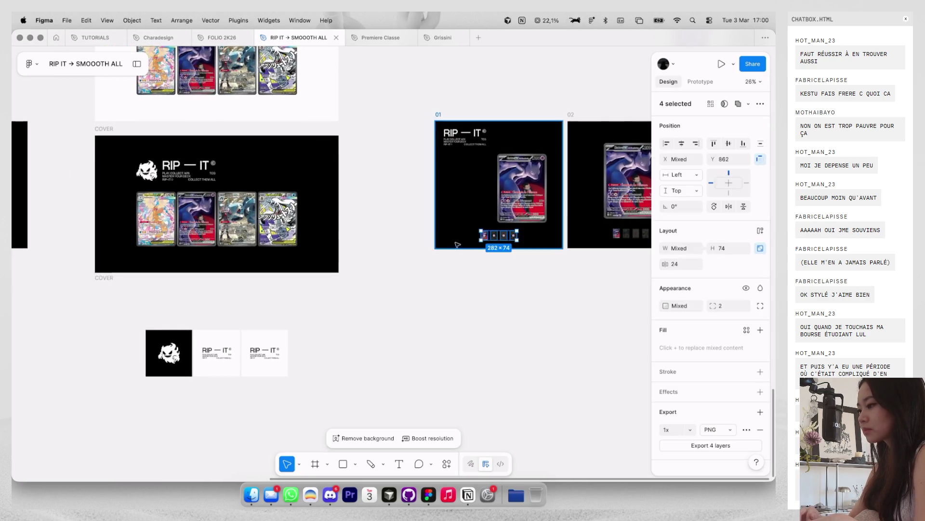
click(451, 282)
Step: Duplicate frame 01 upward as frame 3 and shift its Mewtwo card right to X 462
scroll(432, 200, up, 4)
scroll(431, 141, up, 1)
drag(432, 219, 444, 72)
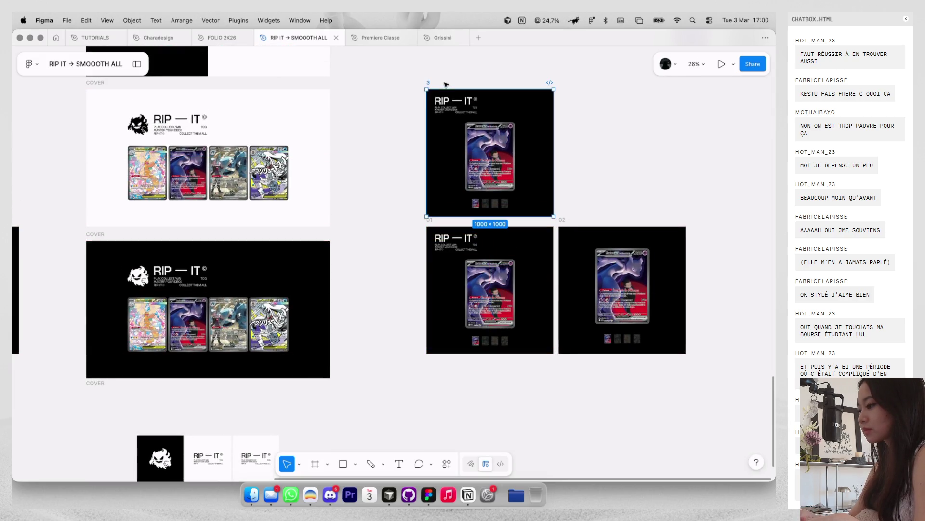
ctrl+scroll(482, 121, up, 3)
scroll(494, 151, up, 2)
scroll(472, 183, up, 1)
click(454, 214)
mouse_move(454, 214)
mouse_down()
mouse_move(499, 239)
mouse_move(490, 223)
mouse_up()
Step: Stack frame 3's four thumbnails in a vertical auto-layout column beside the card
drag(482, 263, 493, 263)
scroll(437, 322, up, 3)
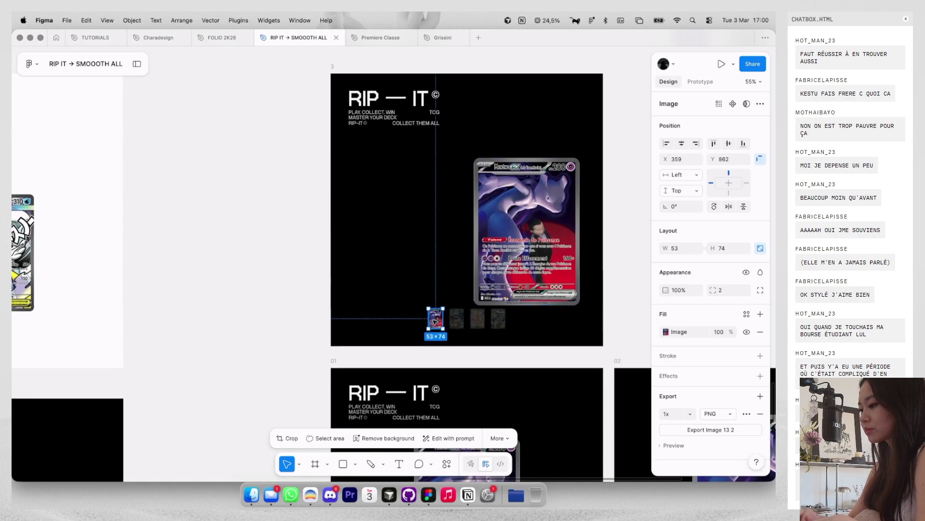
click(435, 319)
shift+click(456, 318)
key(shift+a)
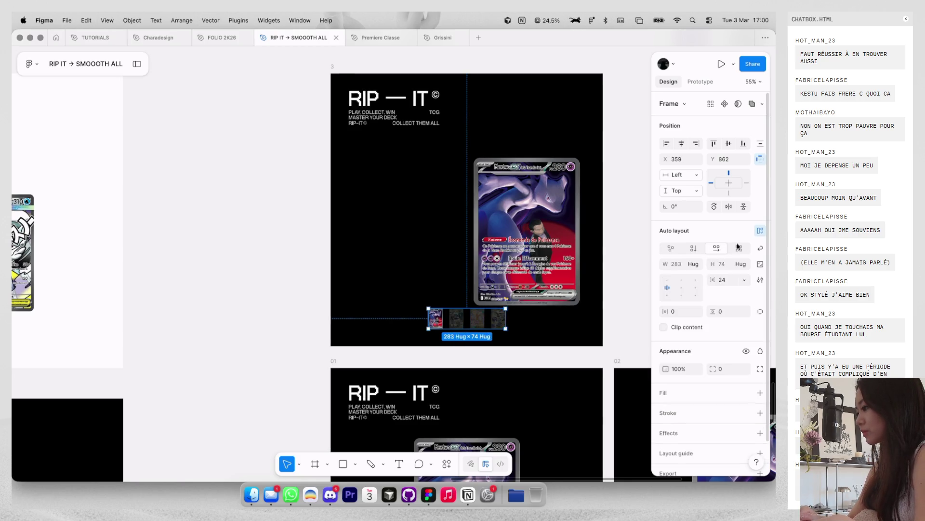
key(shift+v)
drag(433, 317, 443, 190)
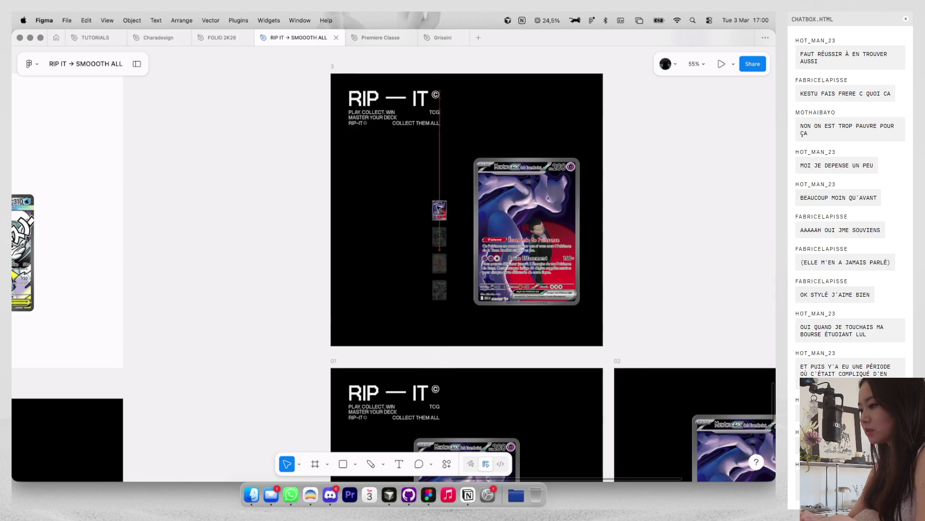
scroll(448, 191, down, 3)
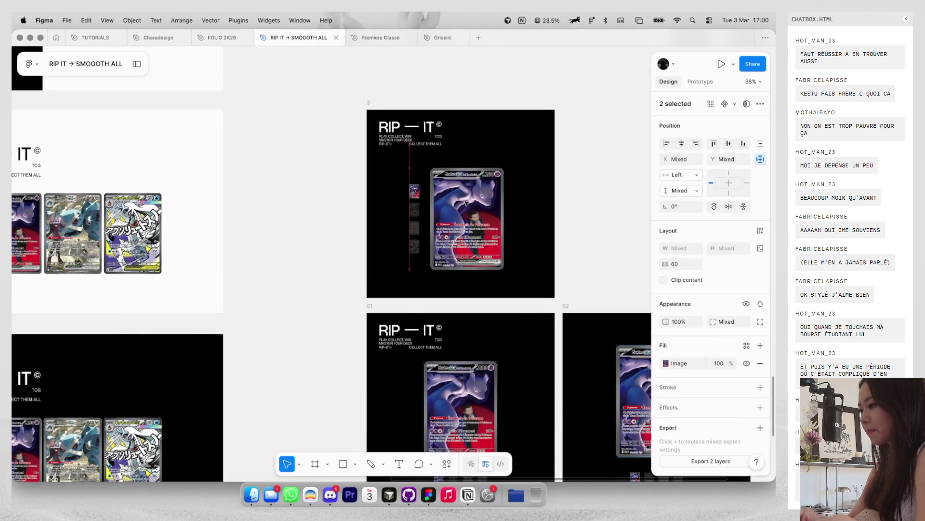
key(Escape)
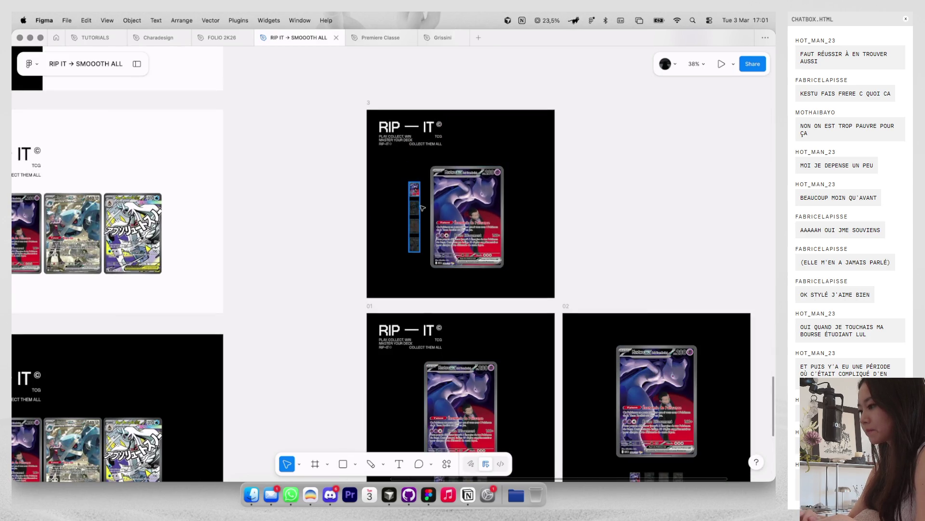
Step: Enlarge the Mewtwo card around its centre and move it right
click(413, 209)
click(482, 203)
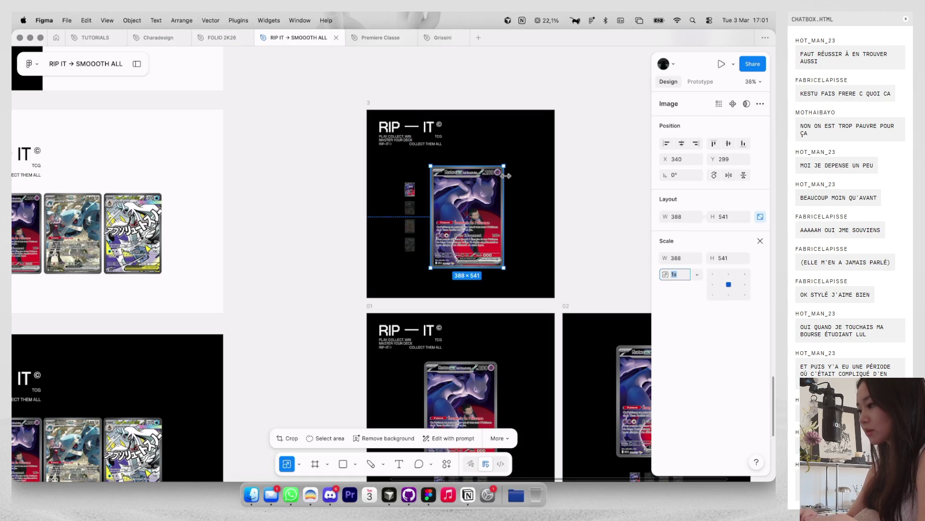
drag(505, 167, 510, 158)
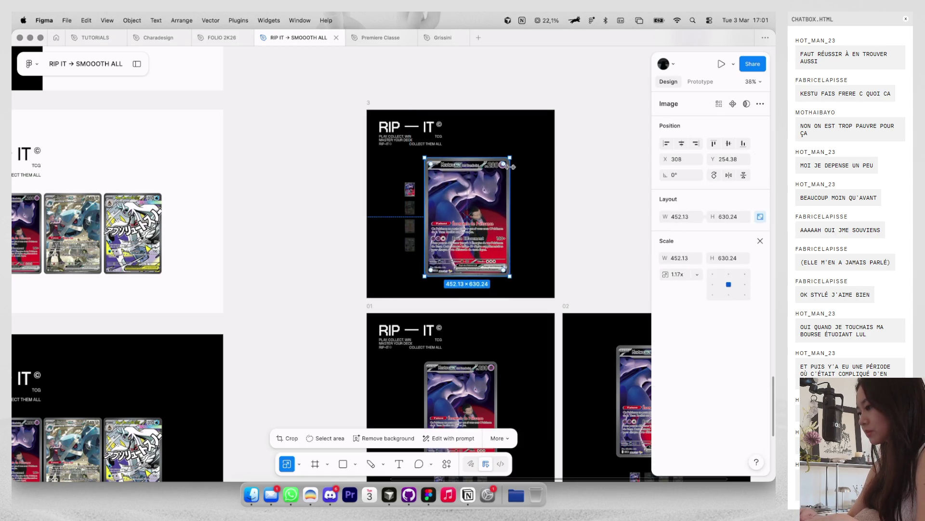
key(Escape)
drag(503, 198, 521, 200)
click(553, 202)
scroll(557, 203, down, 2)
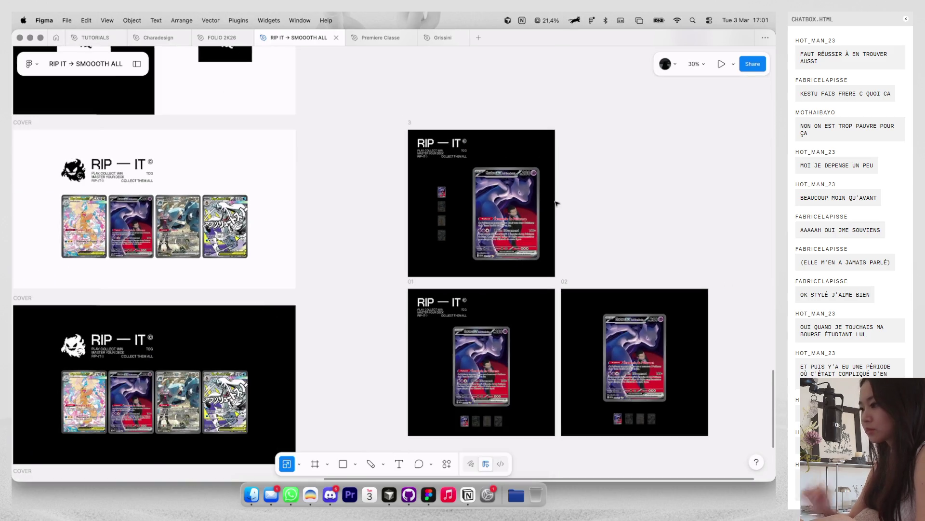
scroll(557, 204, down, 2)
scroll(557, 205, down, 1)
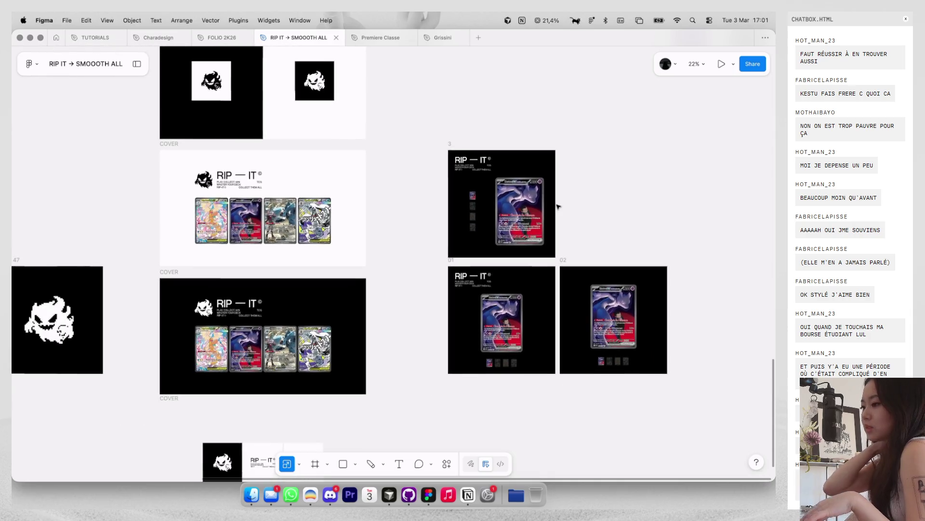
scroll(558, 207, up, 5)
Step: Resize the Mewtwo card to 421.28 × 587.24 and nudge it to X 478, Y 312
click(554, 207)
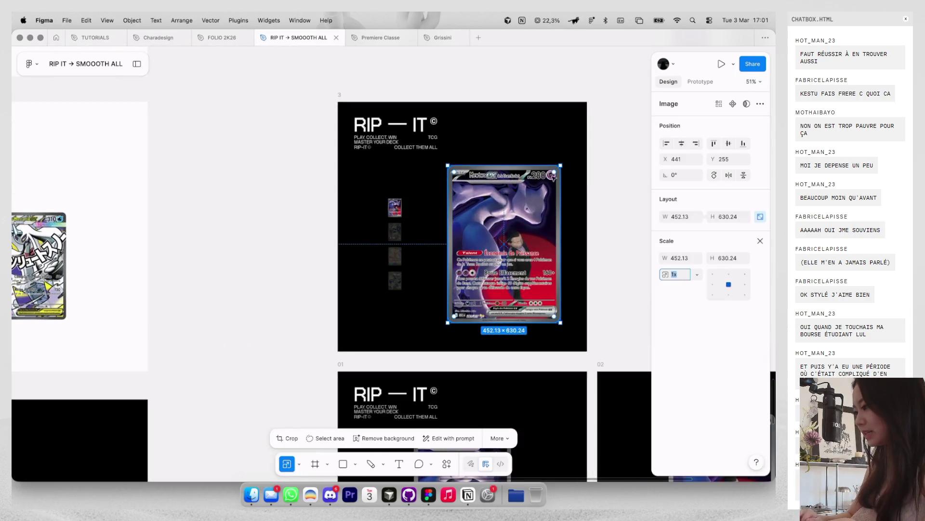
drag(560, 161, 567, 230)
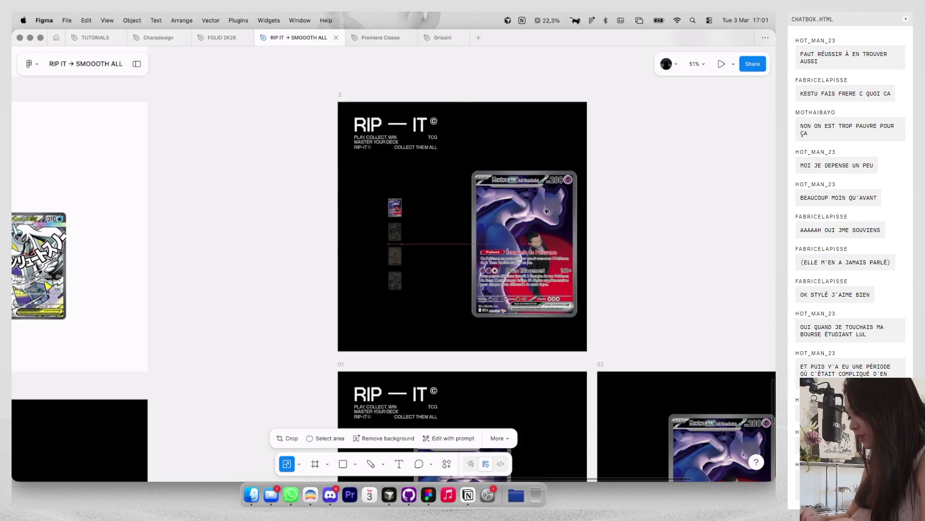
key(alt)
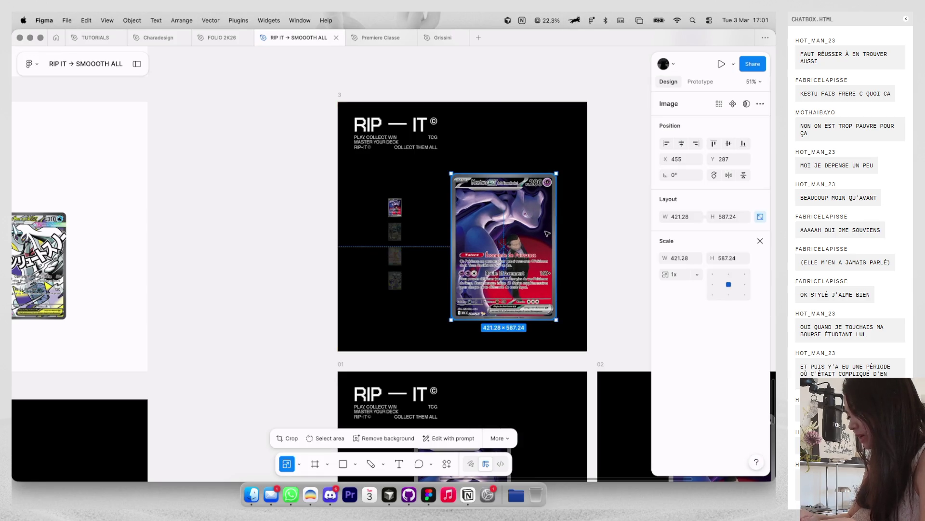
drag(548, 234, 554, 240)
click(760, 240)
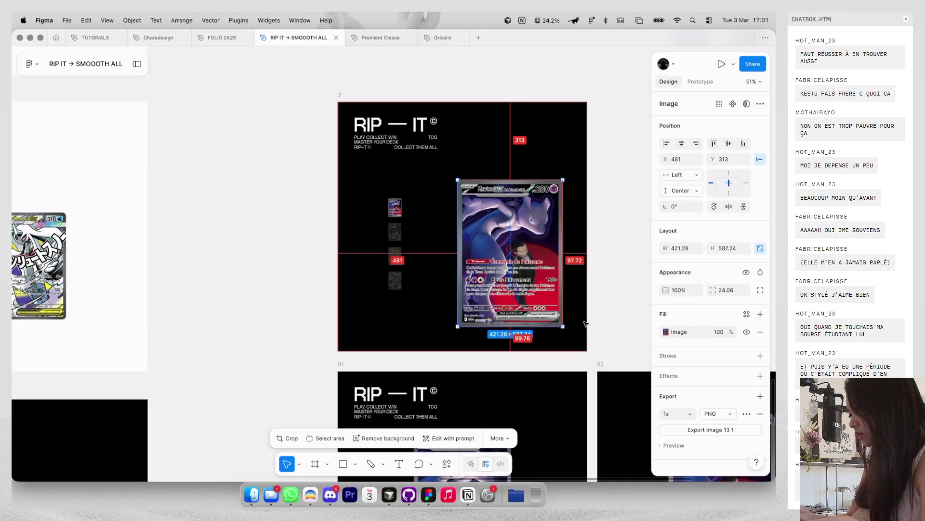
key(Left)
key(Up)
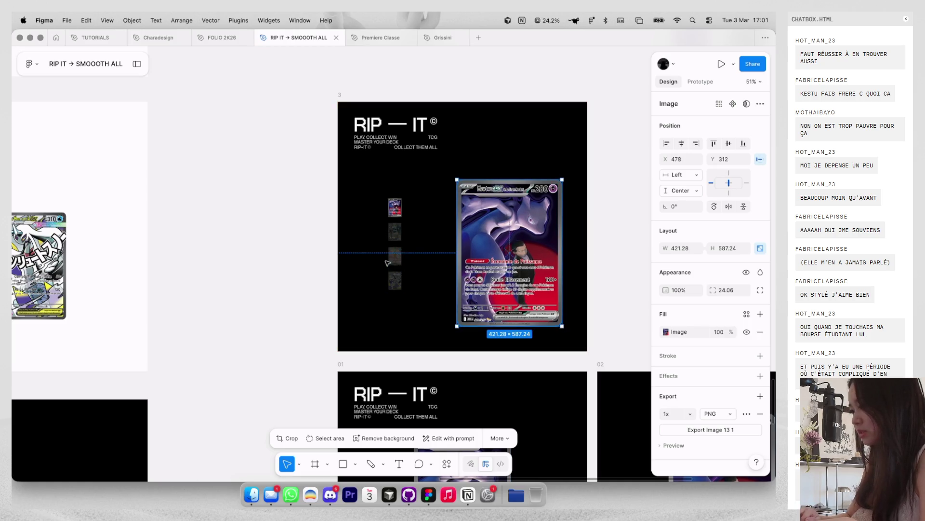
click(396, 261)
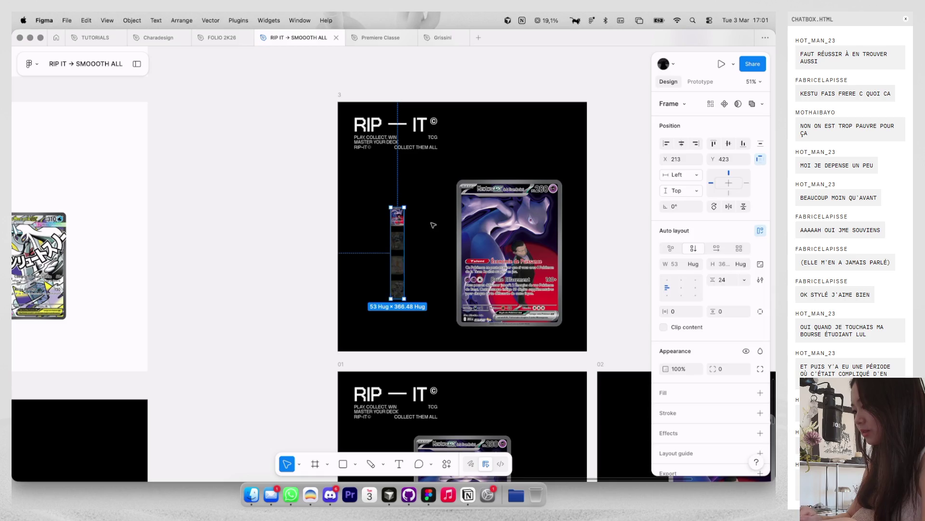
click(433, 225)
scroll(434, 225, down, 5)
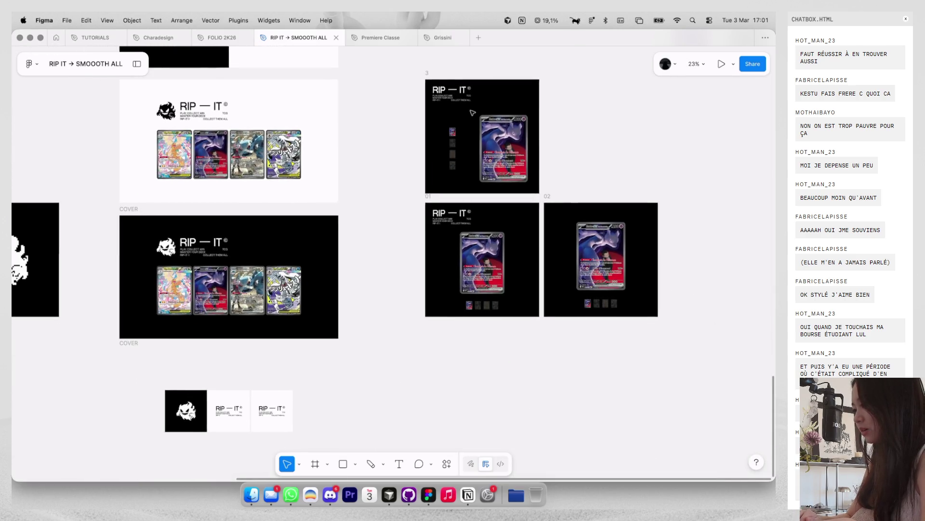
scroll(472, 112, right, 2)
scroll(468, 111, right, 3)
scroll(462, 112, right, 2)
scroll(433, 96, right, 1)
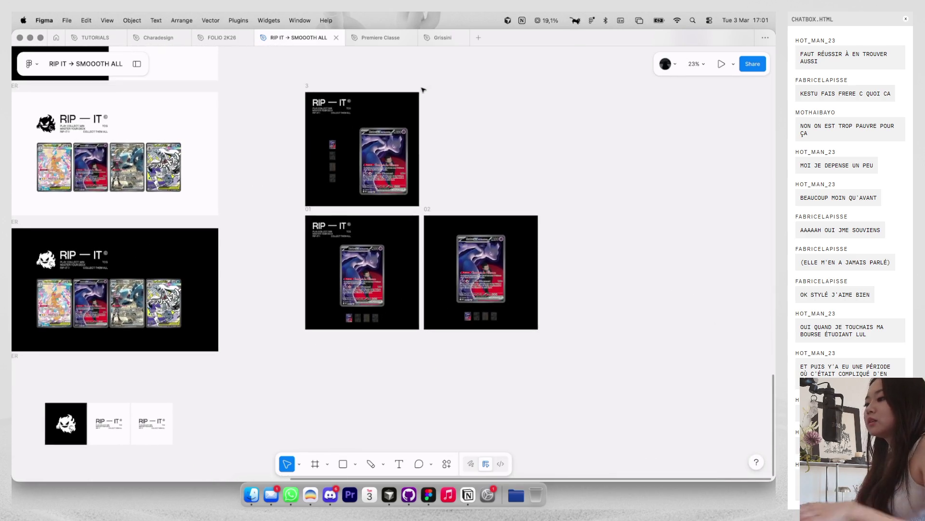
Step: Duplicate frame 01 below as frame 4 with a white FFFFFF background and dark text
drag(320, 211, 320, 334)
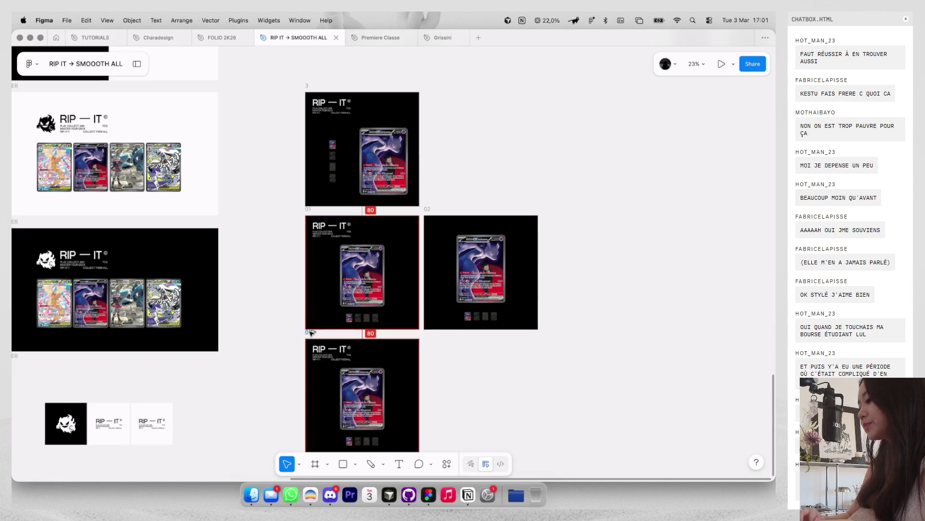
scroll(367, 338, down, 3)
scroll(665, 393, down, 1)
click(666, 381)
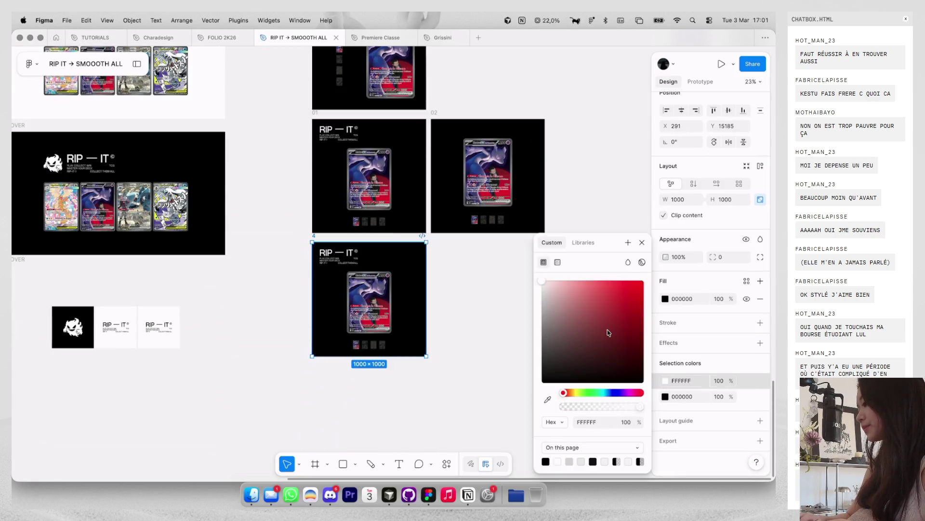
click(607, 325)
click(665, 396)
click(585, 329)
key(ctrl+z)
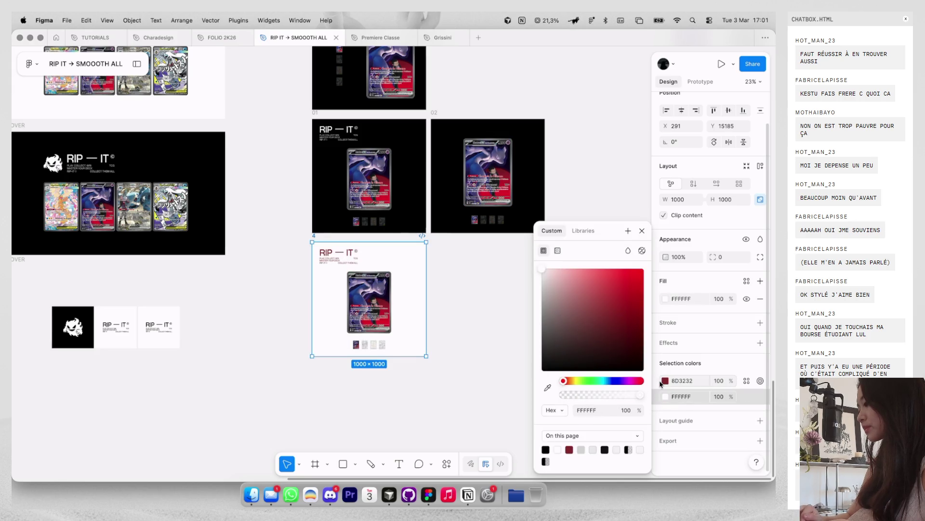
key(ctrl+z)
key(ctrl+z)
click(455, 324)
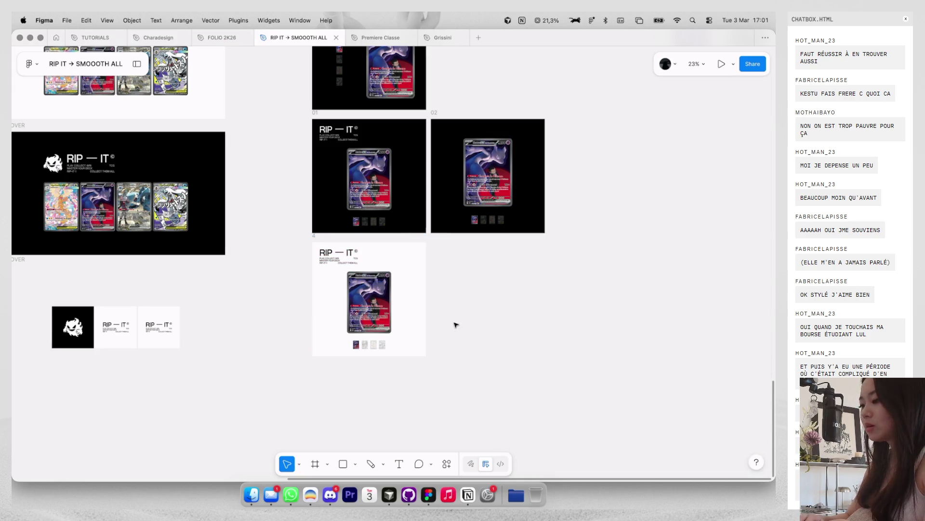
Step: Move frame 3 away to the upper right of the canvas
scroll(454, 324, up, 2)
scroll(454, 325, up, 2)
scroll(456, 324, up, 2)
scroll(456, 324, up, 2)
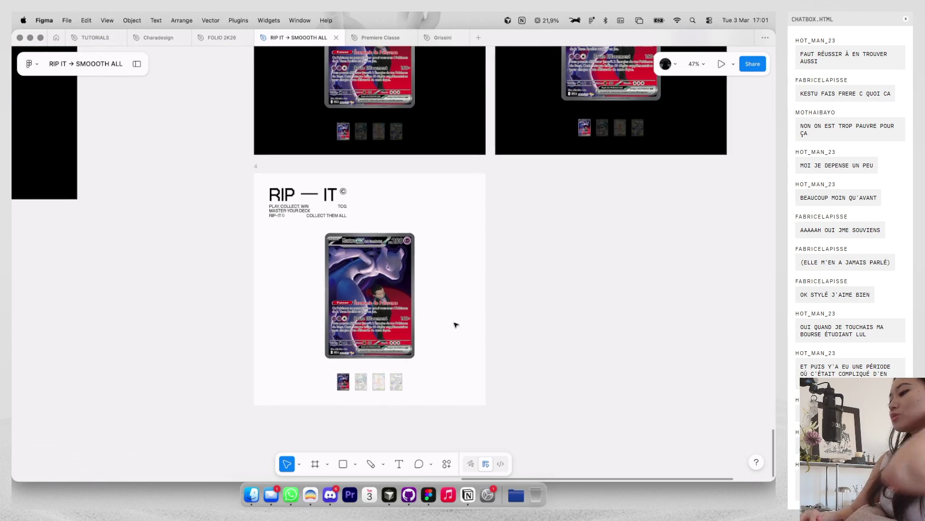
scroll(456, 325, down, 2)
scroll(456, 324, up, 3)
scroll(455, 324, down, 3)
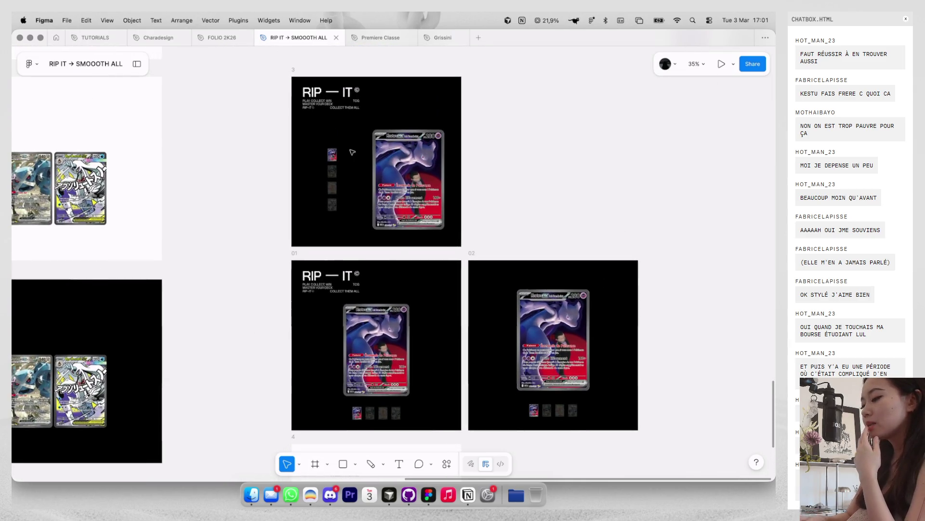
click(298, 77)
key(Delete)
scroll(331, 145, down, 2)
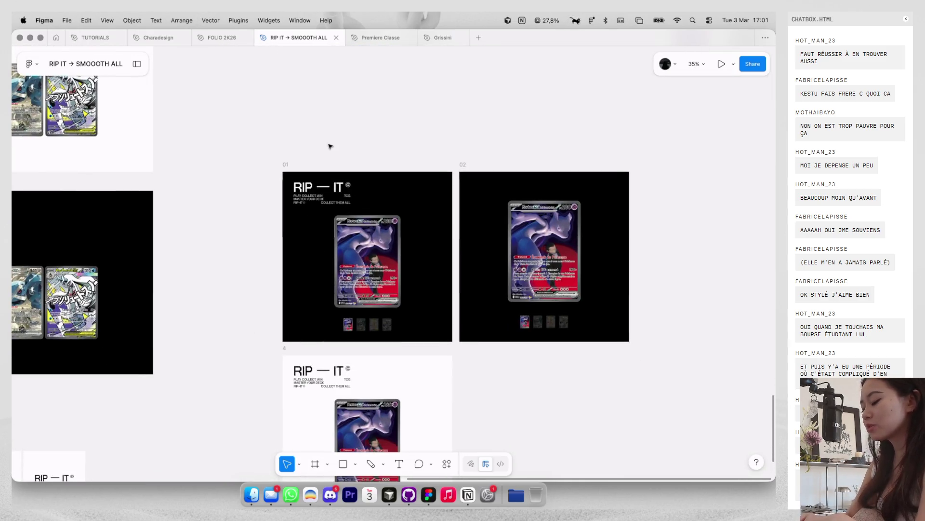
key(ctrl+z)
scroll(329, 148, down, 5)
drag(329, 149, 511, 99)
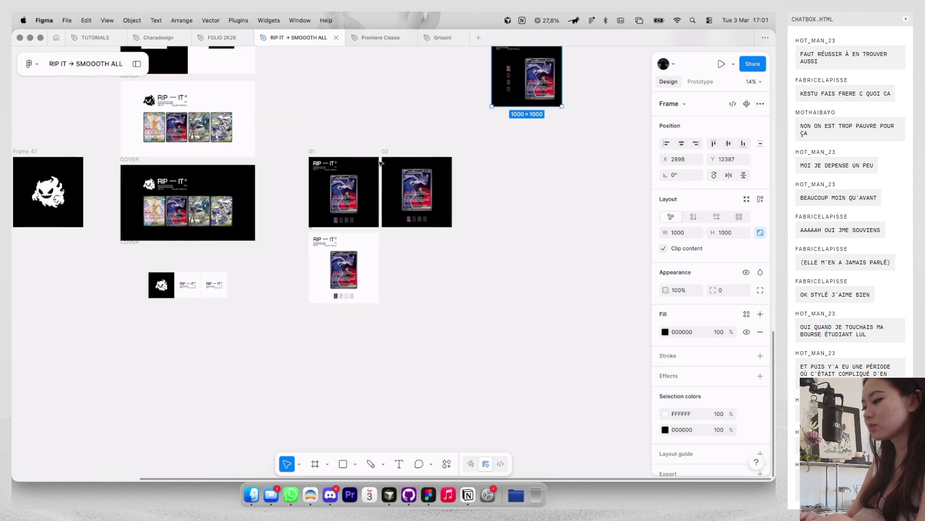
Step: Delete frame 02 and duplicate frame 01 to its right as frame 5
click(378, 143)
scroll(337, 176, up, 3)
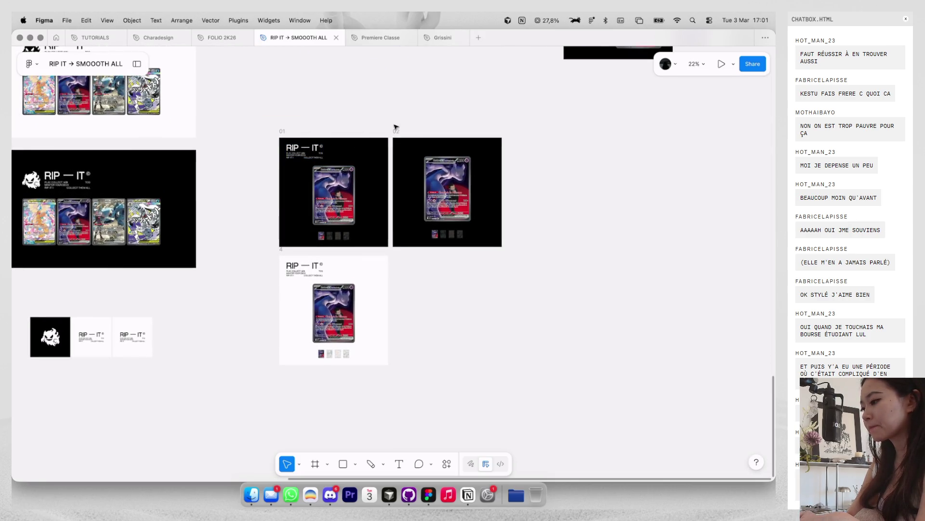
key(Delete)
drag(282, 132, 402, 132)
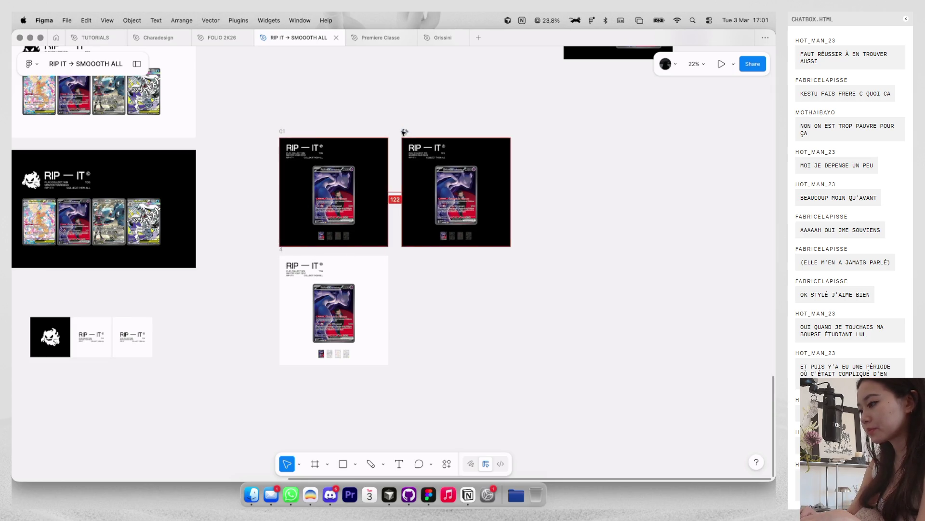
Step: Dim frame 5's first thumbnail to 30% and feature the second card at full opacity
scroll(443, 215, up, 3)
click(442, 215)
scroll(442, 215, up, 2)
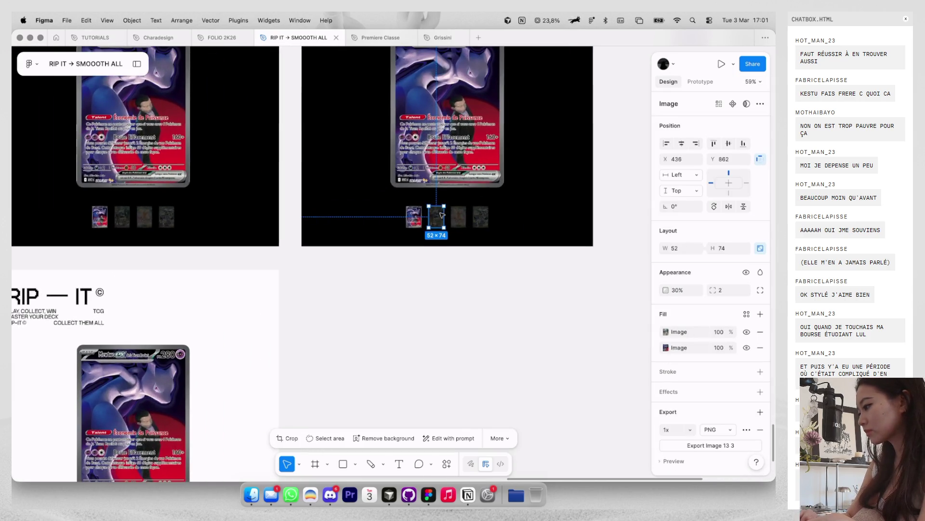
click(414, 218)
key(3)
scroll(427, 220, down, 2)
click(427, 219)
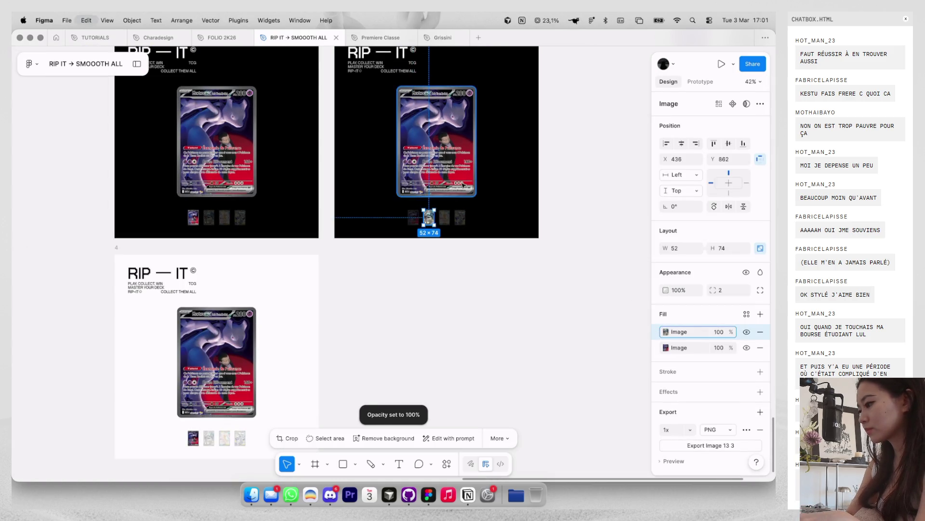
key(Escape)
scroll(529, 175, down, 3)
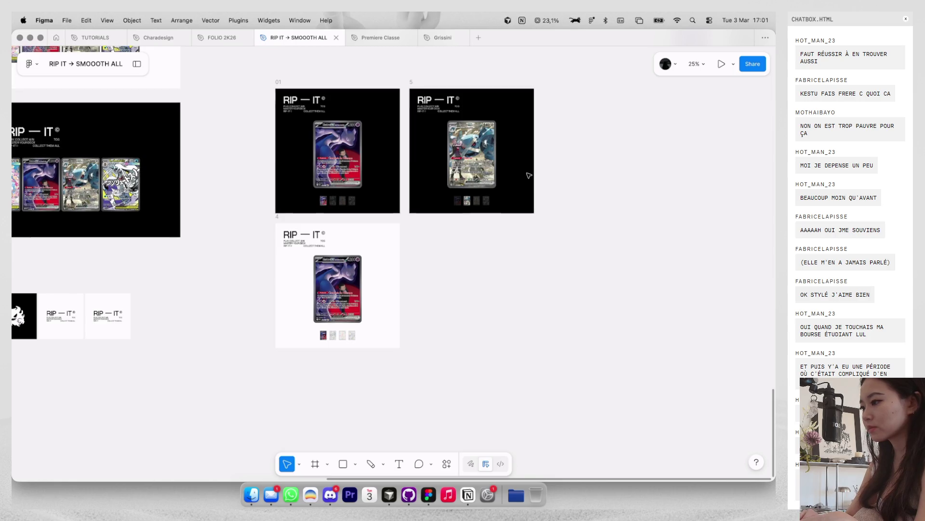
scroll(529, 175, left, 2)
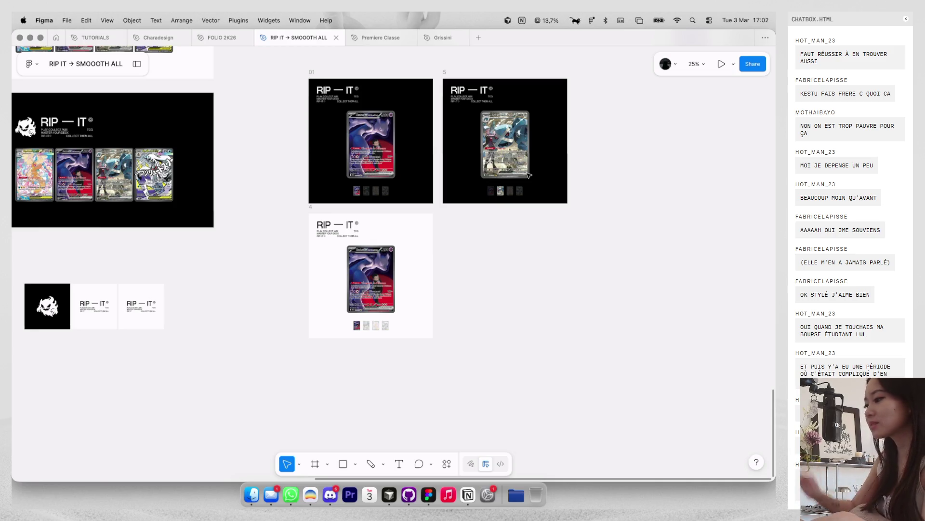
Step: Duplicate black post 5 twice to make posts 6 and 7, nudging post 01 slightly right
click(449, 76)
key(ctrl+d)
key(ctrl+d)
scroll(459, 92, right, 3)
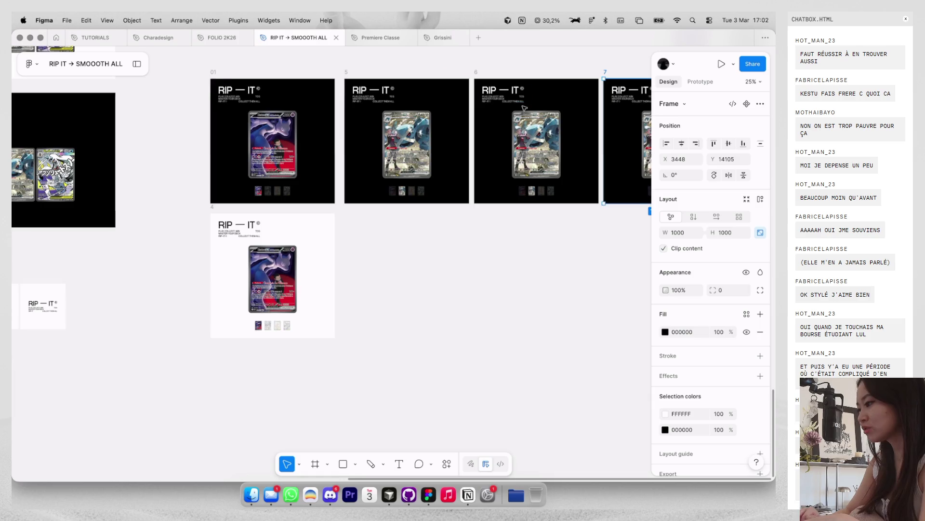
drag(187, 71, 192, 70)
scroll(537, 177, up, 3)
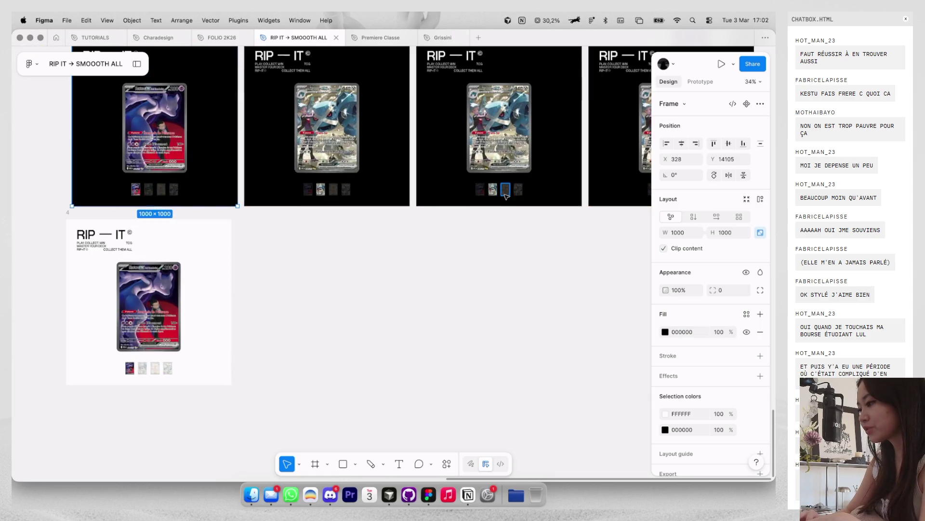
Step: In post 6's strip, dim one thumbnail to 30% and bring the third thumbnail to full opacity
click(493, 189)
key(3)
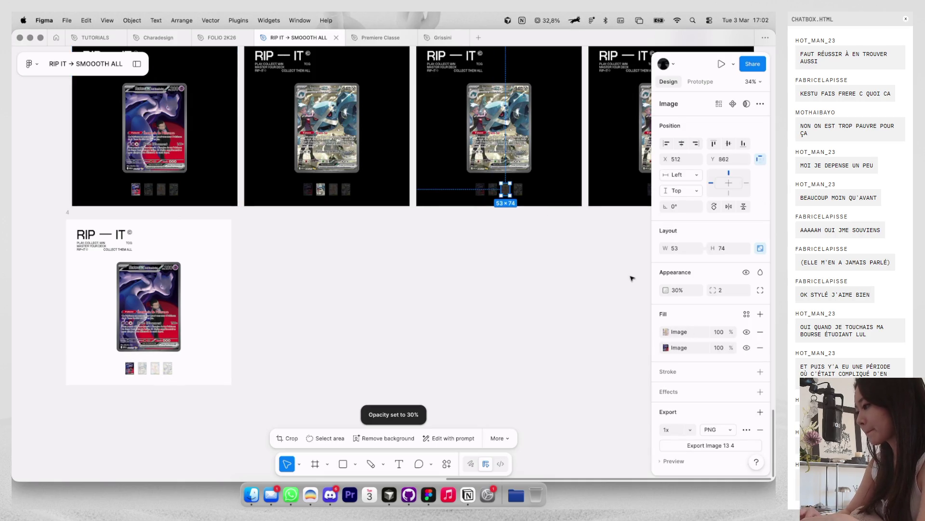
click(632, 278)
click(505, 189)
key(0)
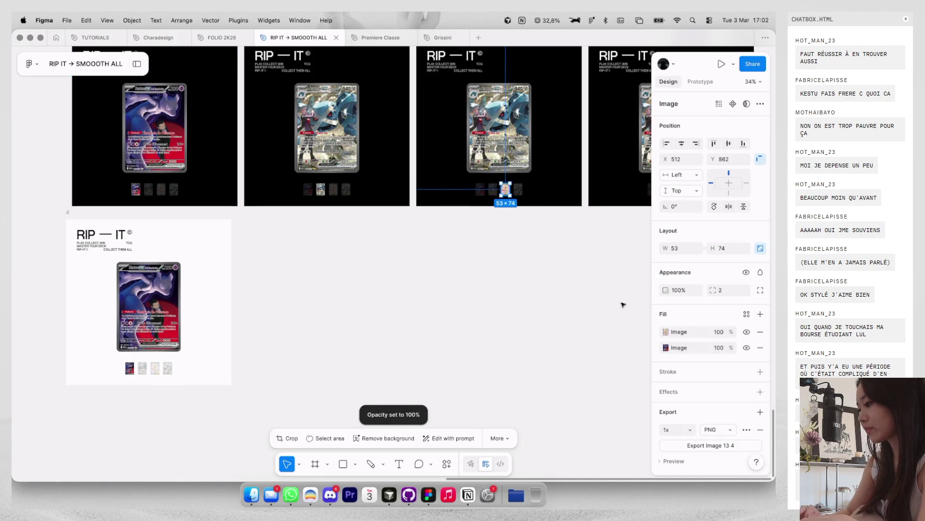
Step: In post 7, light the fourth thumbnail fully and paste its card artwork onto the main card
scroll(537, 212, right, 5)
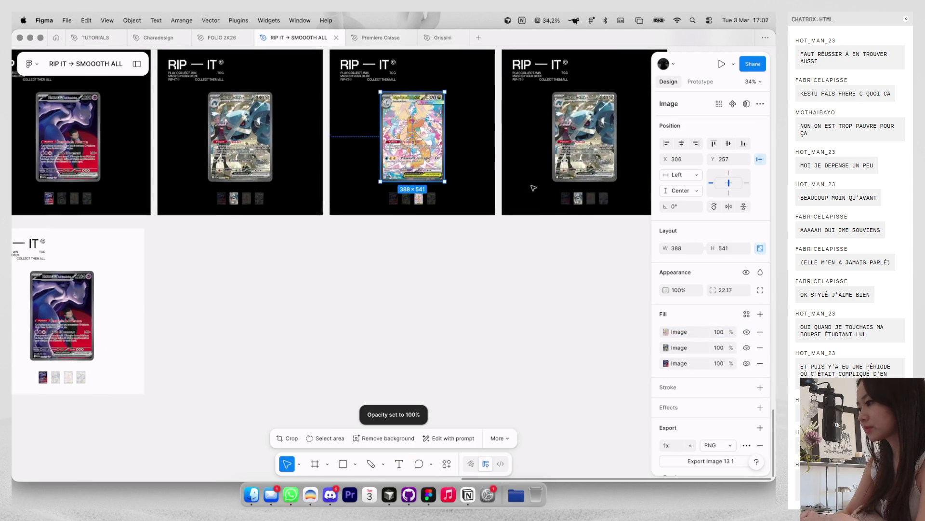
click(504, 273)
click(574, 206)
key(0)
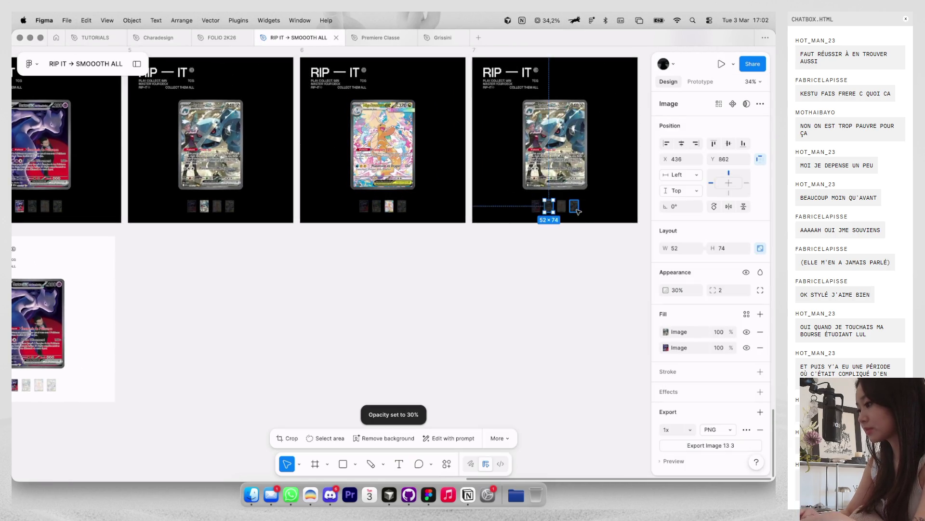
click(665, 332)
key(super+c)
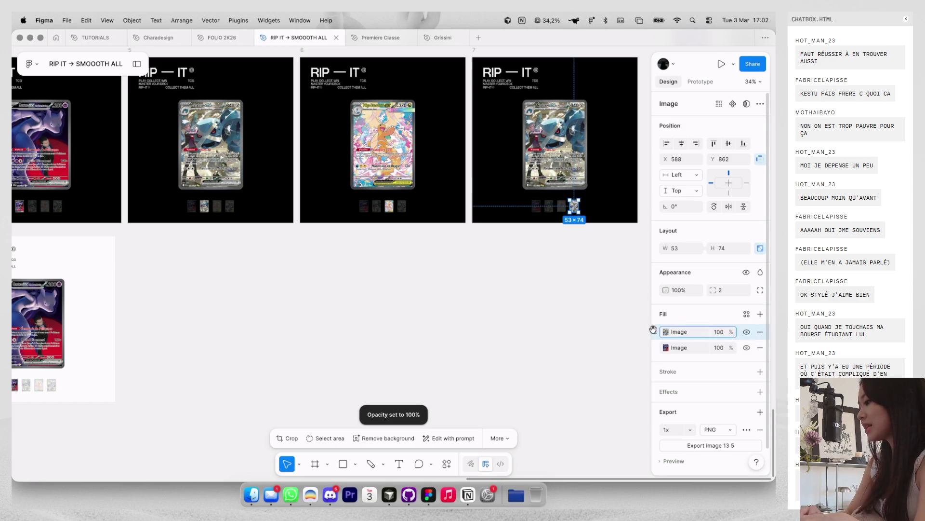
click(554, 144)
key(super+v)
Step: Nudge white post 4 slightly into position
click(557, 243)
scroll(557, 242, down, 3)
scroll(419, 245, down, 2)
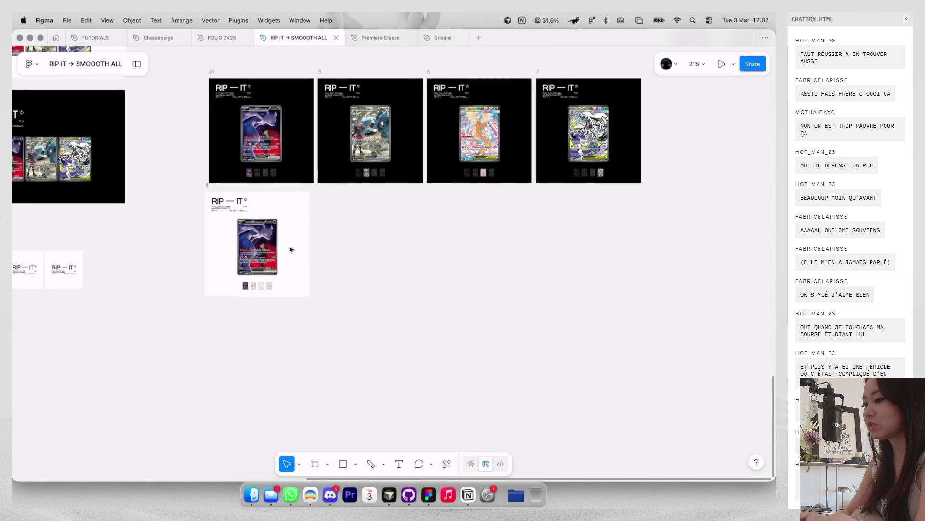
drag(219, 197, 223, 199)
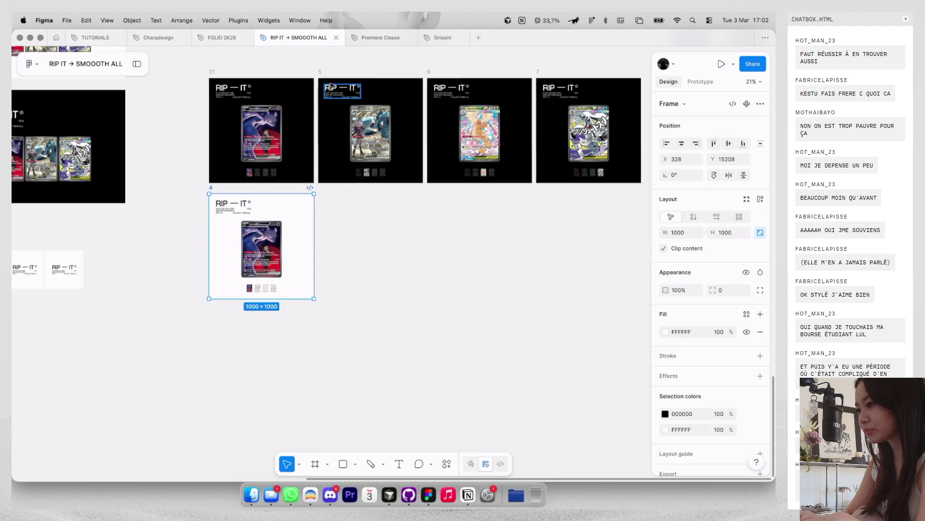
Step: Copy posts 5, 6 and 7 together into a new row below
scroll(596, 200, right, 3)
drag(612, 220, 267, 73)
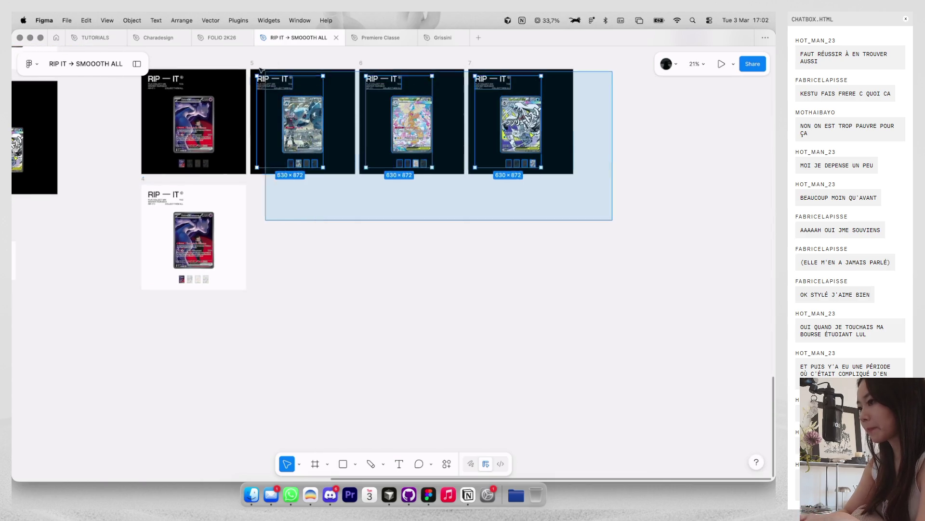
drag(412, 121, 412, 236)
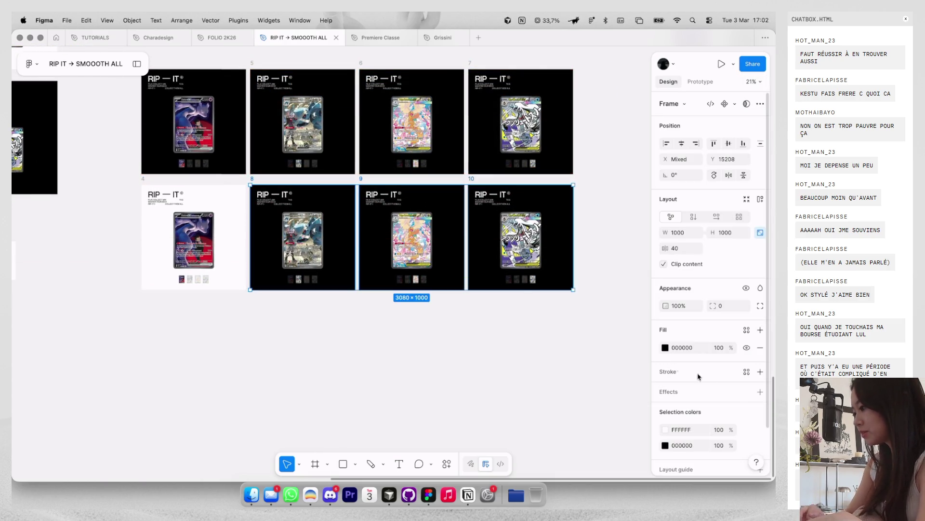
scroll(678, 368, down, 2)
Step: Recolour the copied posts with white FFFFFF backgrounds and black text
click(666, 380)
click(621, 313)
click(666, 396)
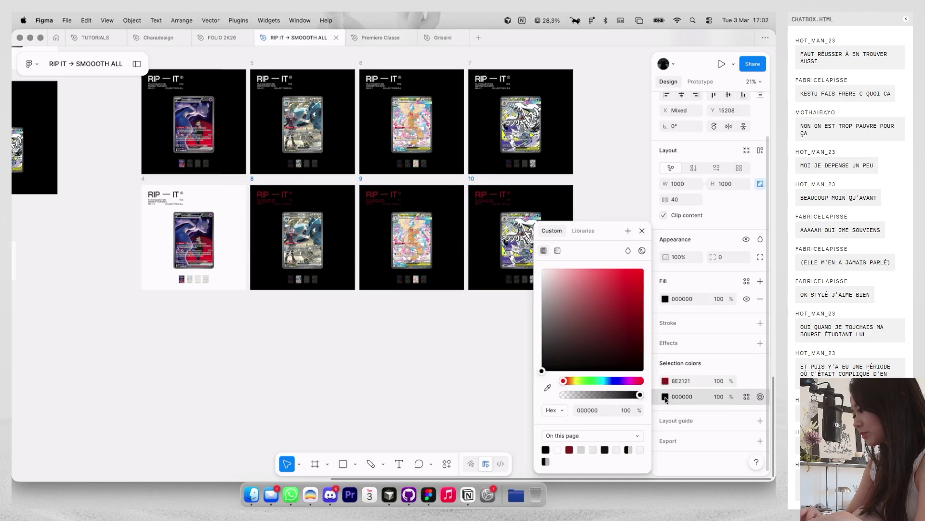
drag(593, 341, 542, 268)
click(666, 381)
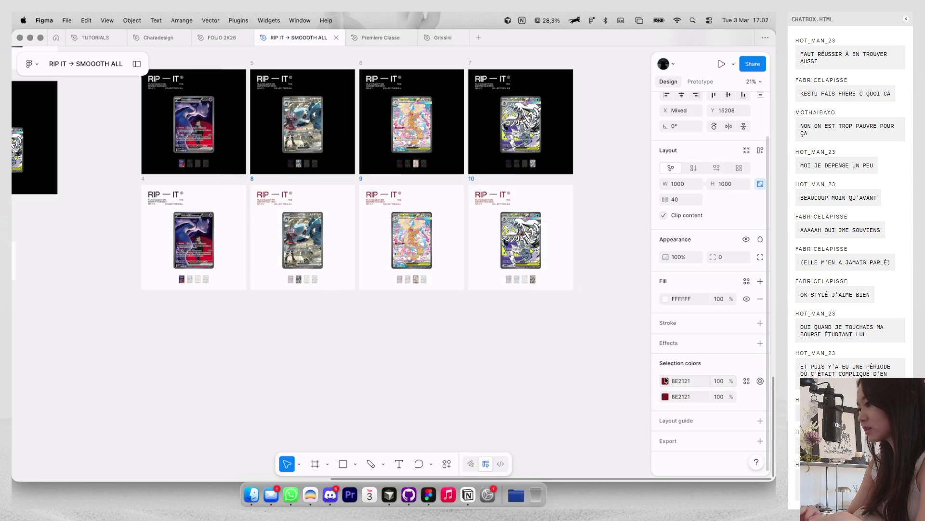
click(666, 381)
click(546, 449)
click(451, 358)
scroll(451, 359, left, 3)
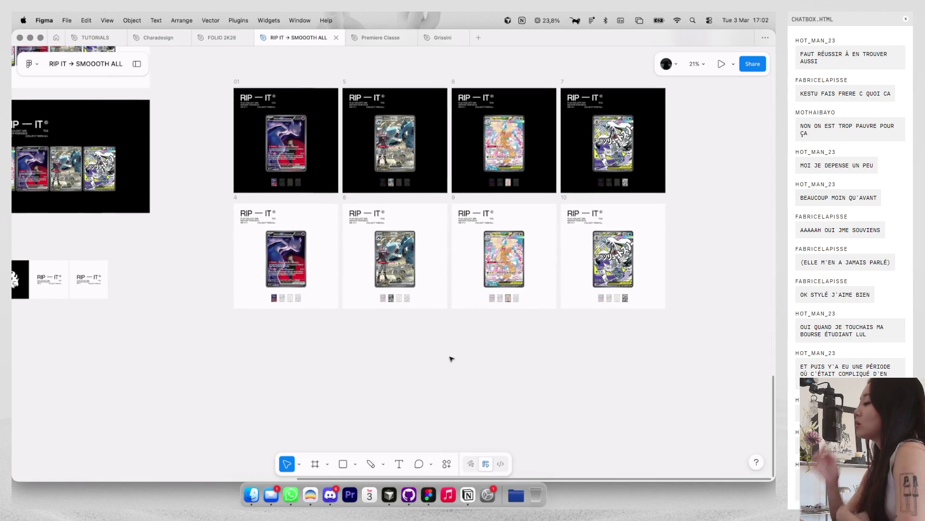
scroll(452, 358, down, 3)
scroll(452, 358, left, 3)
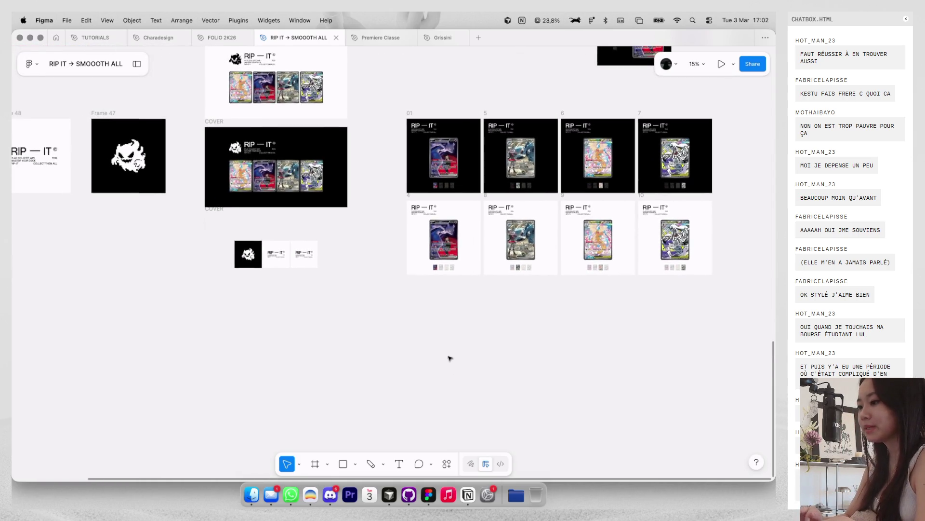
Step: Copy black post 01 as a PNG and paste it into the cover's tile row
scroll(447, 234, up, 2)
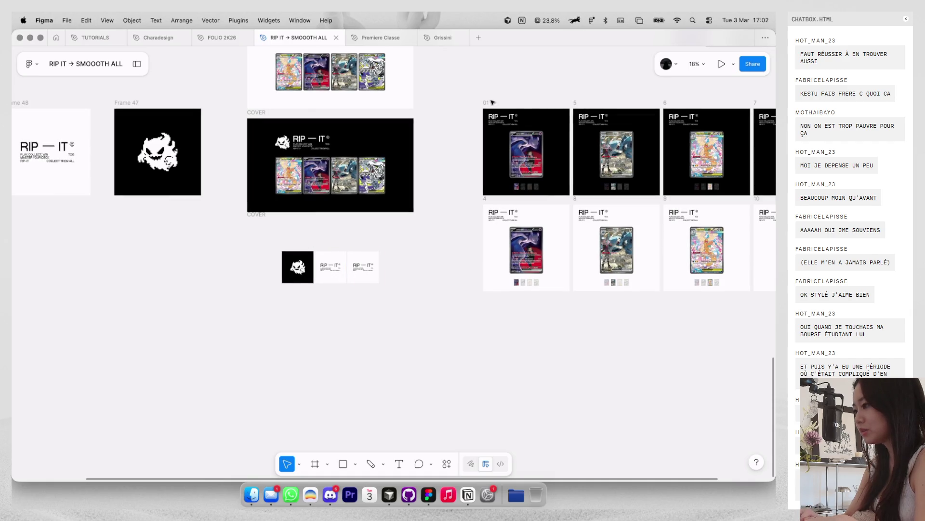
click(485, 103)
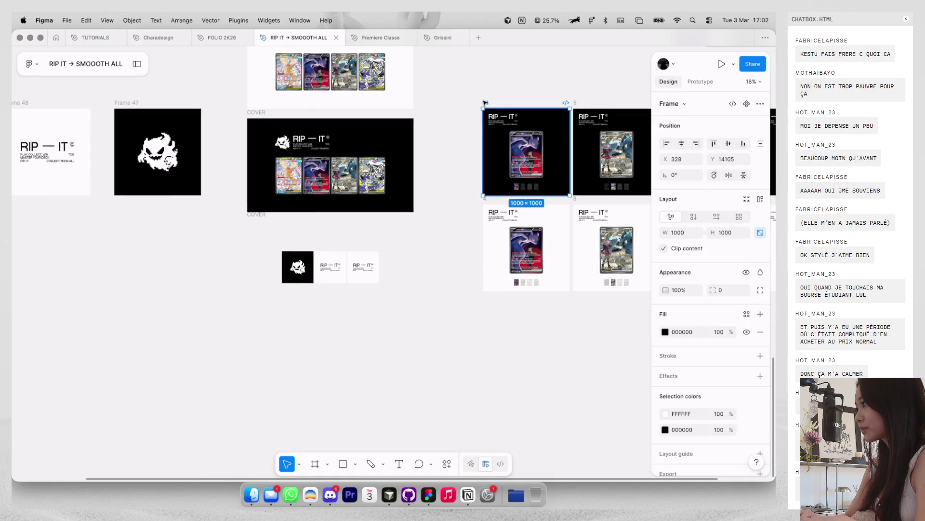
key(super+shift+c)
key(super+v)
click(440, 229)
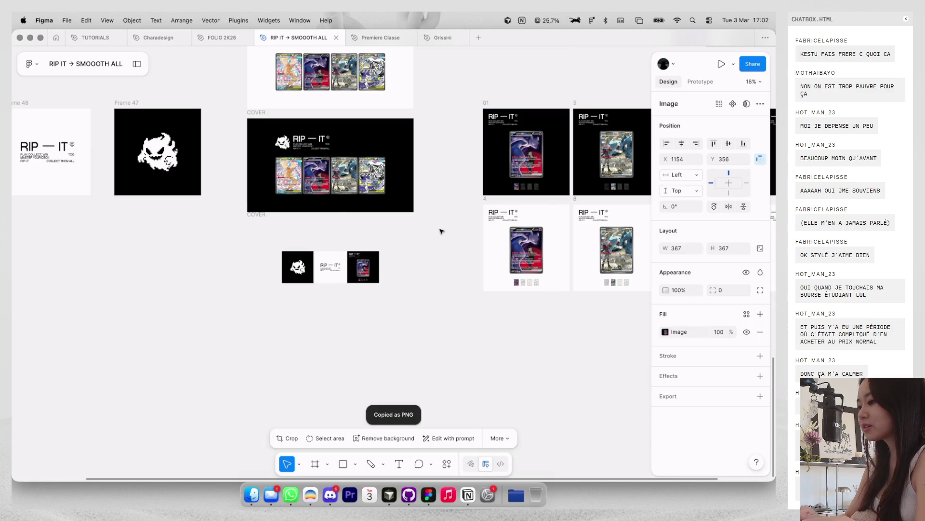
Step: Move the pasted post 01 image into the first slot of the cover's tile row
scroll(456, 204, up, 3)
scroll(456, 203, down, 2)
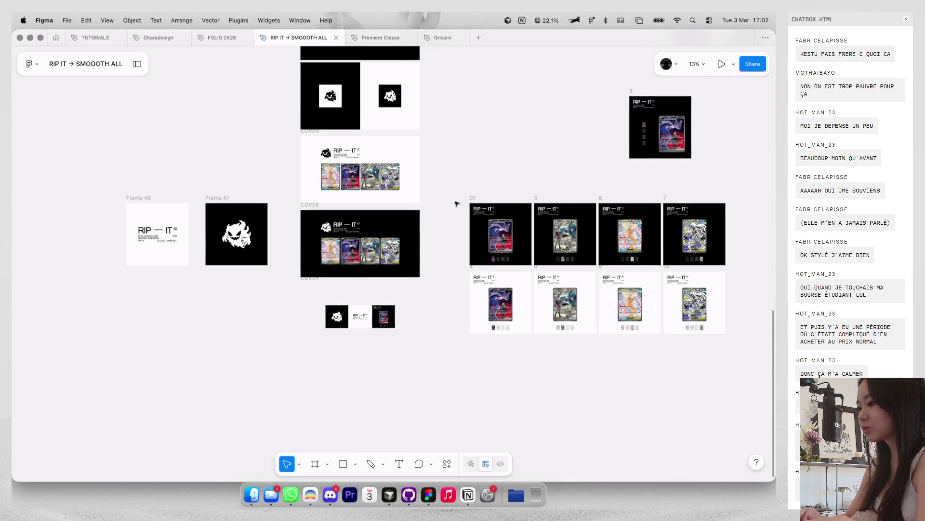
click(309, 283)
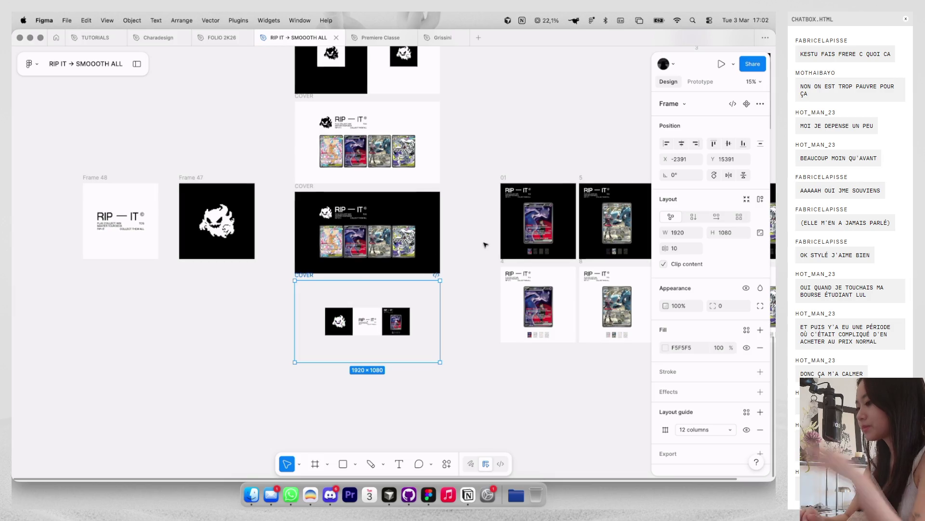
scroll(487, 243, up, 2)
scroll(458, 262, down, 1)
scroll(459, 262, left, 1)
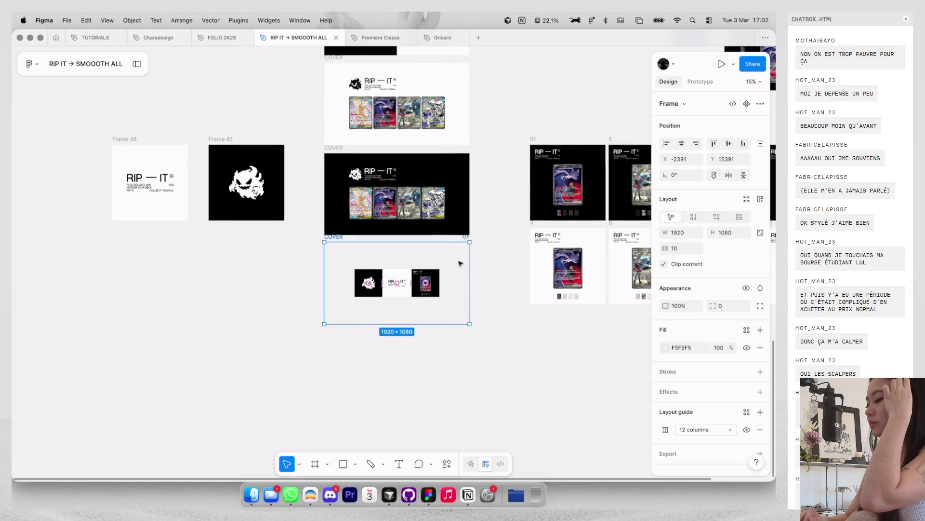
scroll(434, 277, up, 3)
scroll(434, 276, up, 3)
scroll(435, 280, up, 2)
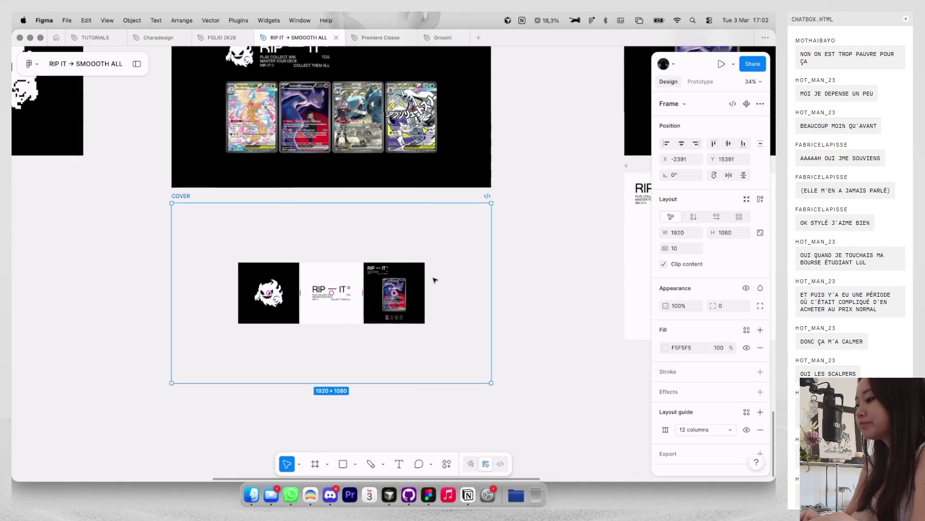
click(499, 261)
click(395, 292)
shift+click(332, 292)
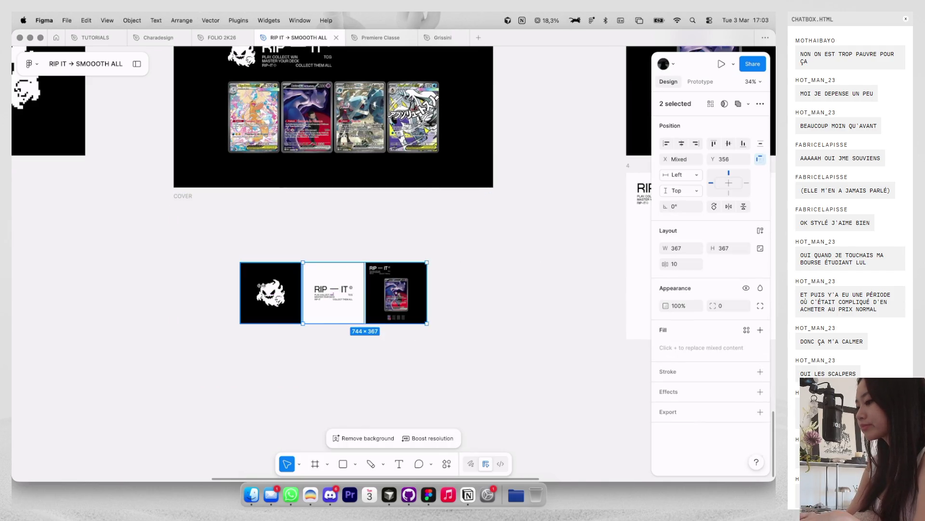
key(Escape)
click(394, 299)
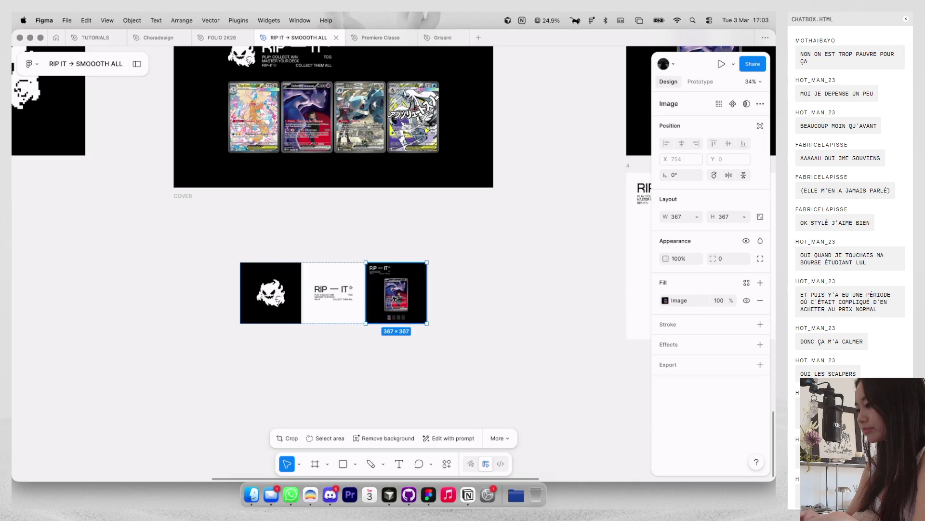
drag(396, 293, 270, 292)
click(528, 297)
Step: Duplicate the white COVER frame further down the canvas
scroll(529, 298, down, 2)
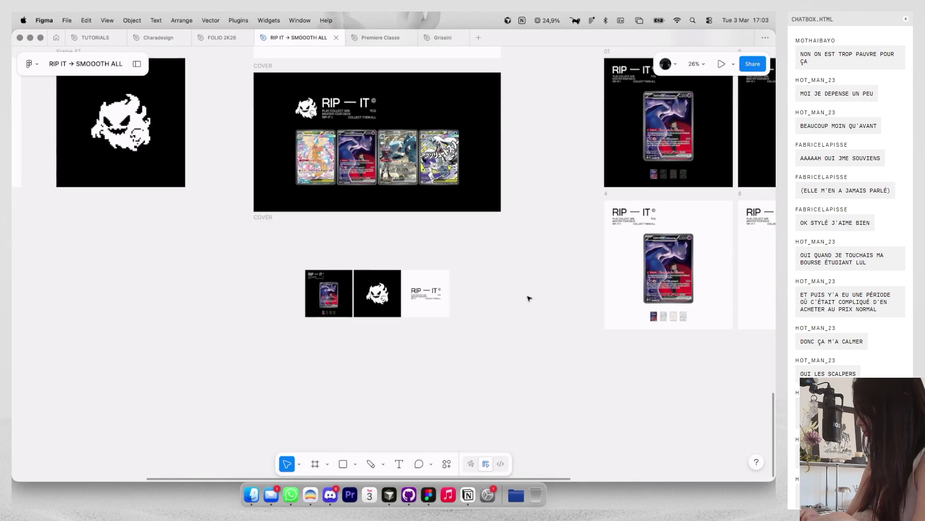
scroll(529, 298, right, 5)
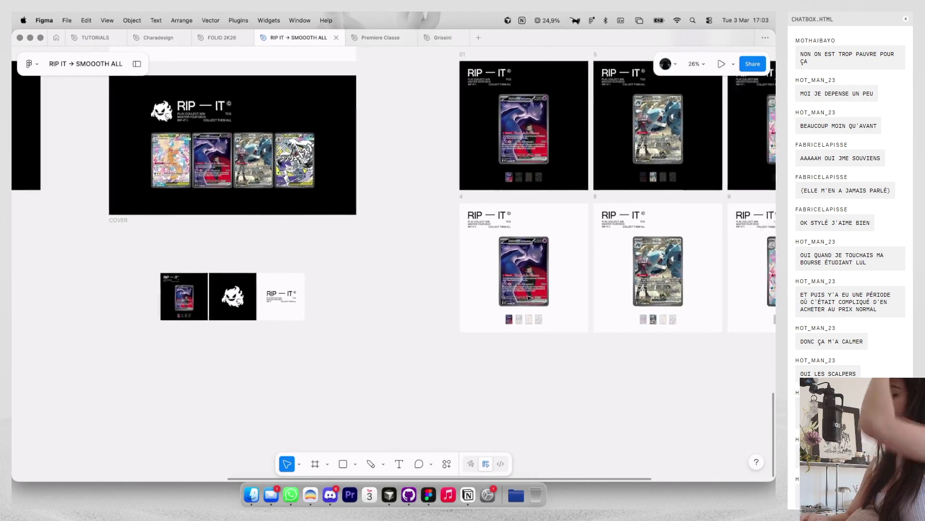
scroll(529, 297, down, 2)
scroll(529, 297, left, 1)
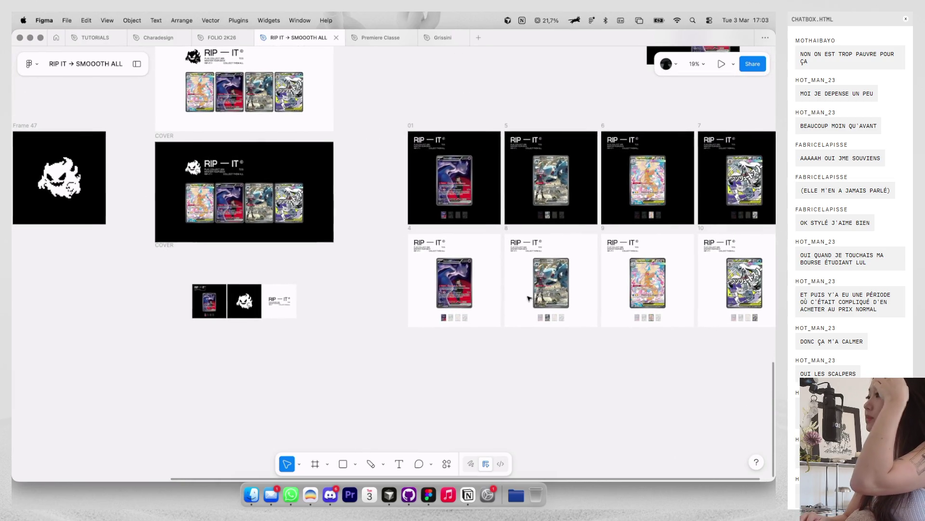
scroll(529, 297, down, 1)
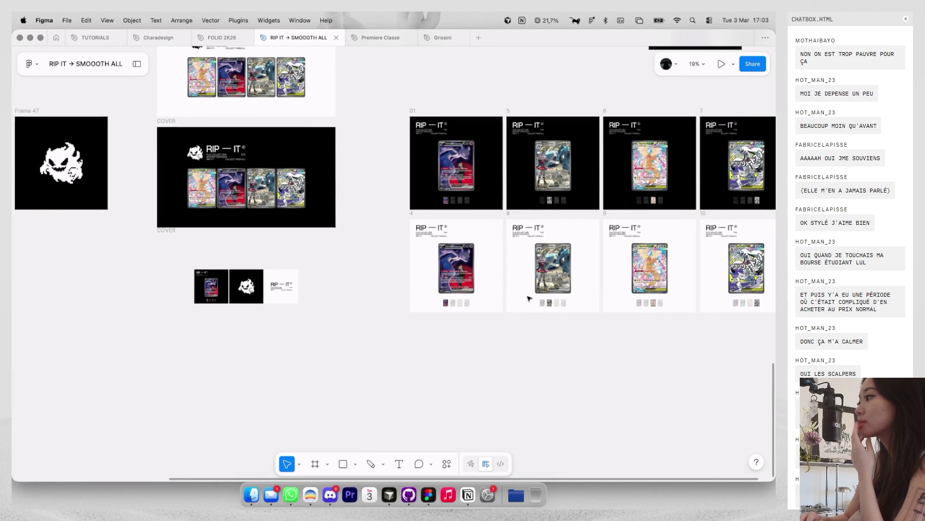
scroll(529, 297, down, 1)
scroll(356, 200, left, 3)
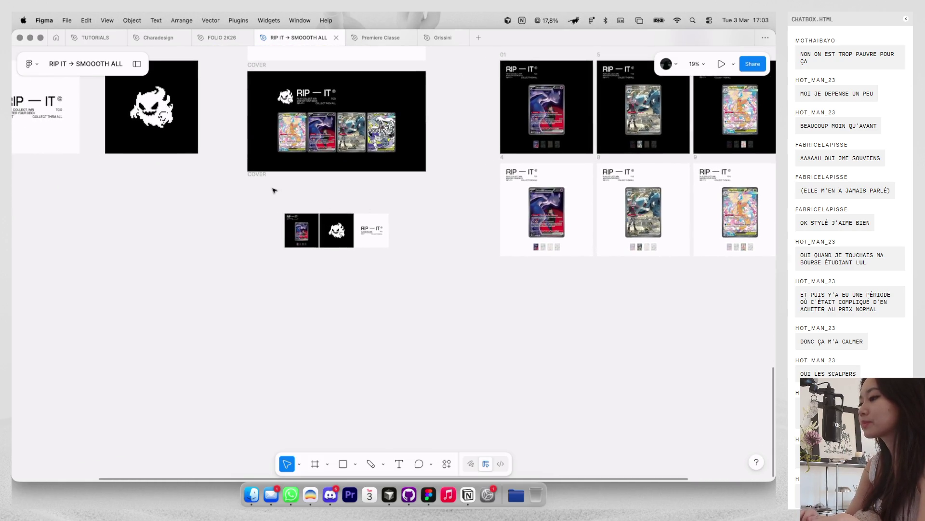
scroll(274, 190, down, 2)
scroll(274, 191, down, 1)
drag(319, 96, 319, 311)
Step: Copy black posts 01 and 5 together as a PNG image
key(Escape)
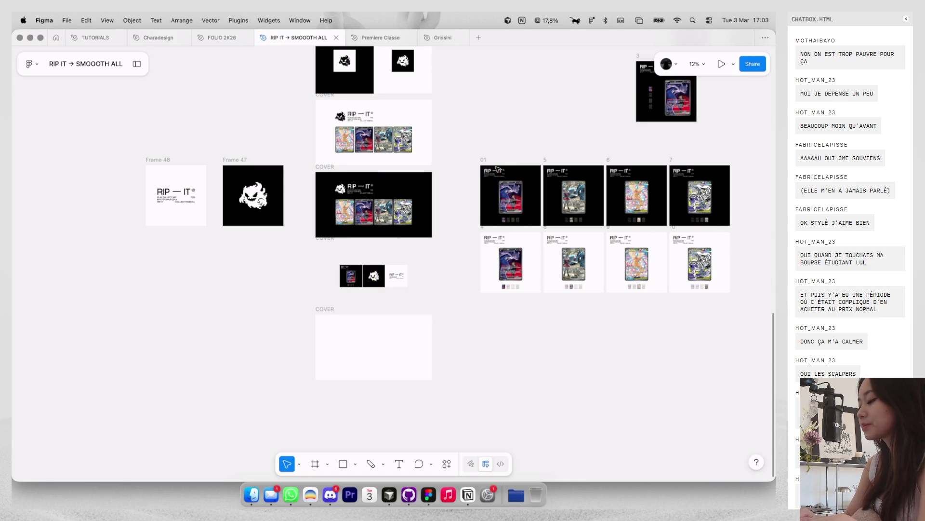
click(482, 160)
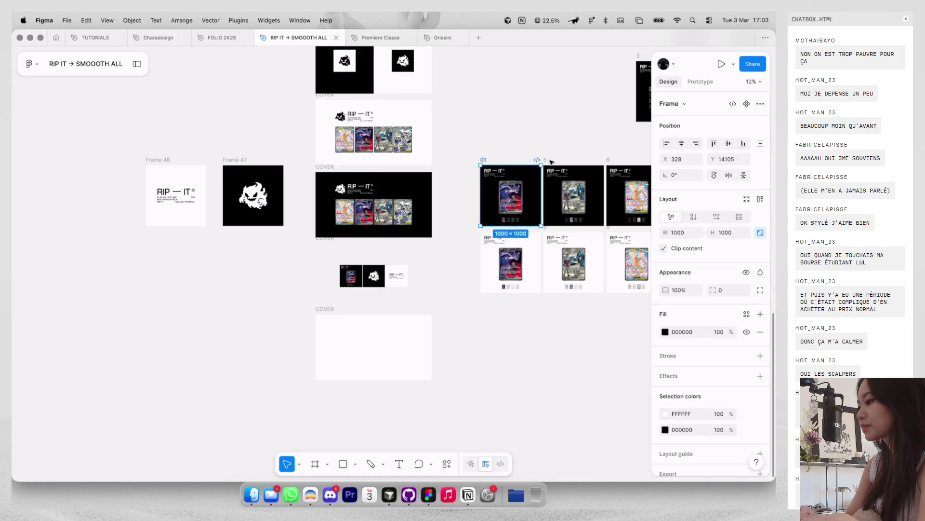
shift+click(550, 161)
key(shift+super+c)
Step: Draw a rectangle covering exactly the right half of the empty COVER frame
scroll(384, 299, down, 3)
click(356, 252)
scroll(354, 254, up, 2)
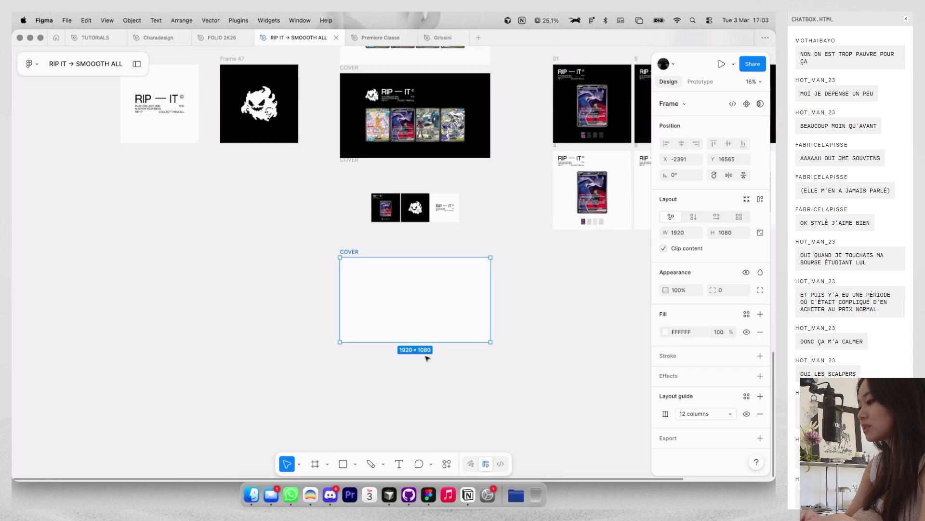
scroll(434, 338, up, 2)
key(r)
drag(477, 307, 443, 276)
click(665, 144)
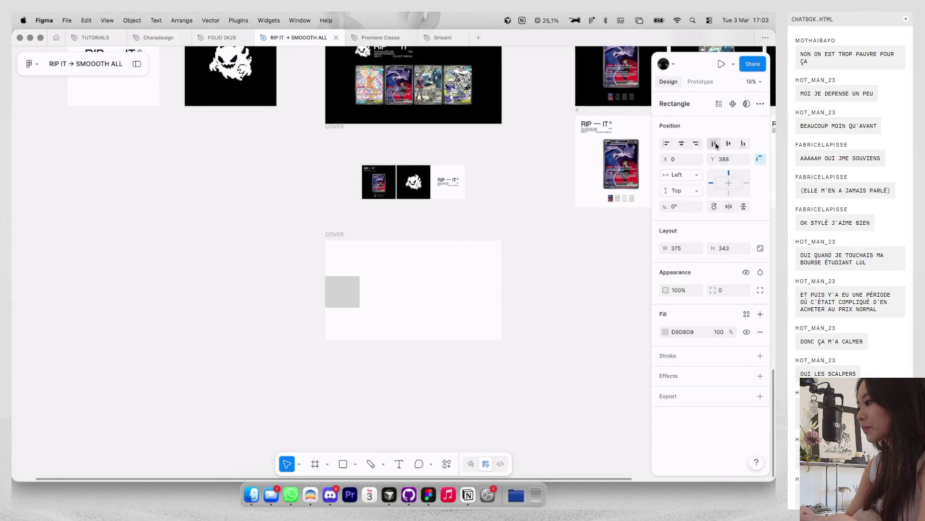
click(695, 144)
click(713, 144)
drag(467, 272, 413, 340)
scroll(411, 272, up, 3)
key(ctrl+g)
drag(417, 272, 417, 271)
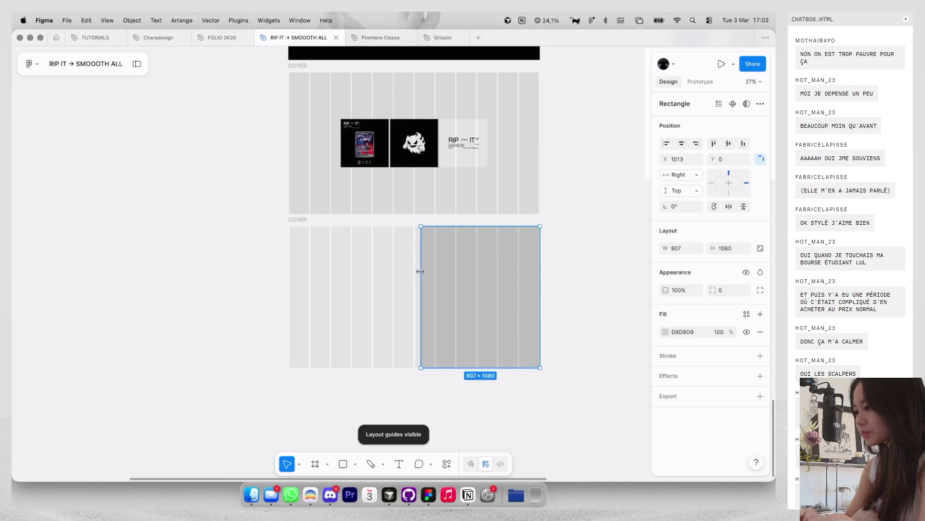
key(ctrl+g)
Step: Paste the posts 01 and 5 image into the cover and scale it onto the right half
click(382, 281)
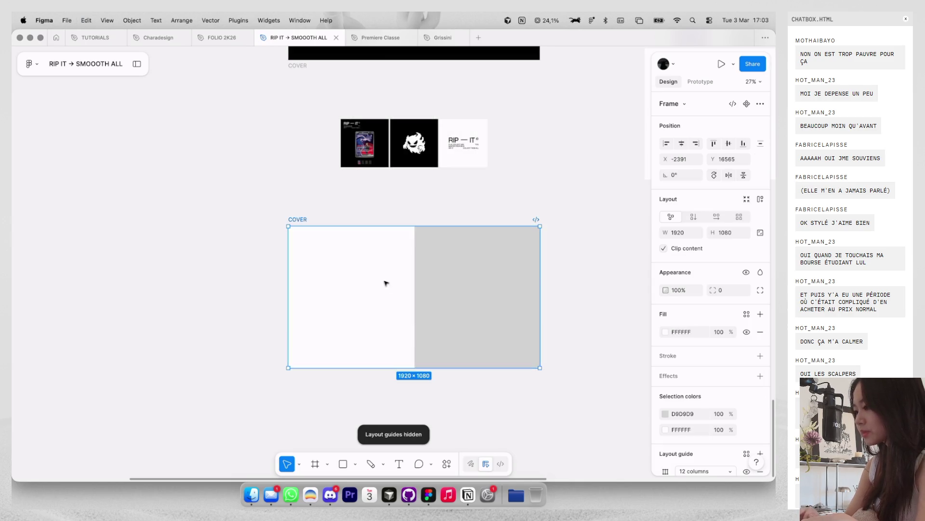
key(super+v)
mouse_move(525, 204)
mouse_down()
mouse_move(442, 242)
mouse_move(504, 263)
mouse_move(517, 251)
mouse_up()
scroll(505, 262, up, 3)
mouse_move(469, 276)
mouse_down()
mouse_move(484, 276)
mouse_move(498, 338)
mouse_up()
Step: Copy black posts 6 and 7 together as a PNG image
scroll(498, 338, down, 2)
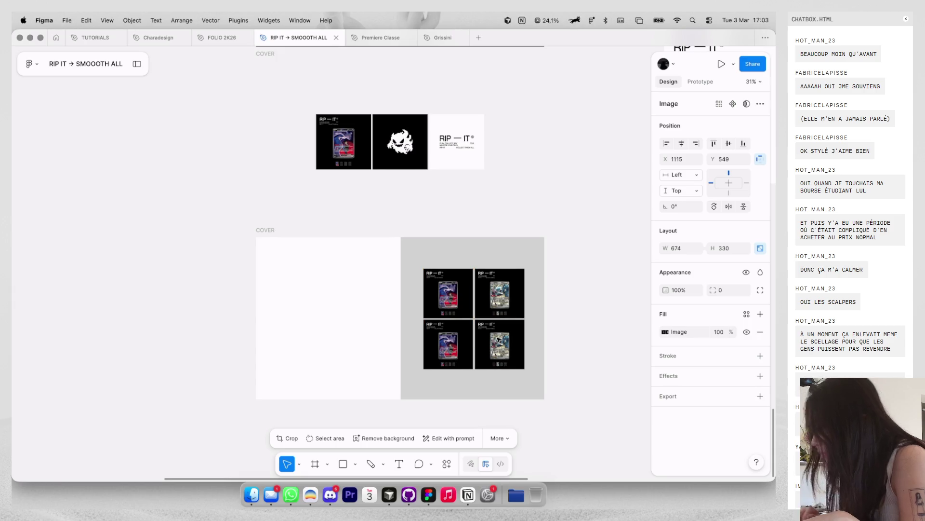
scroll(497, 339, right, 10)
scroll(502, 291, right, 5)
click(448, 60)
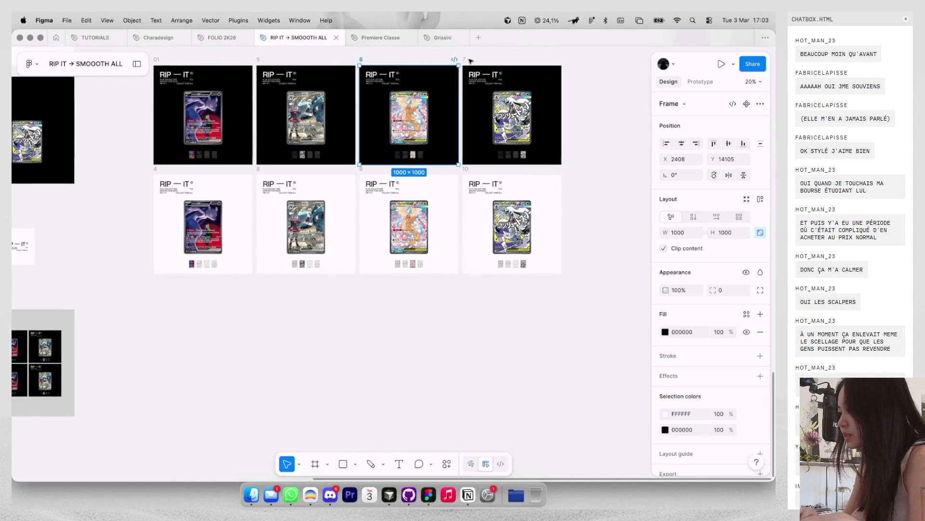
shift+click(466, 59)
key(shift+super+c)
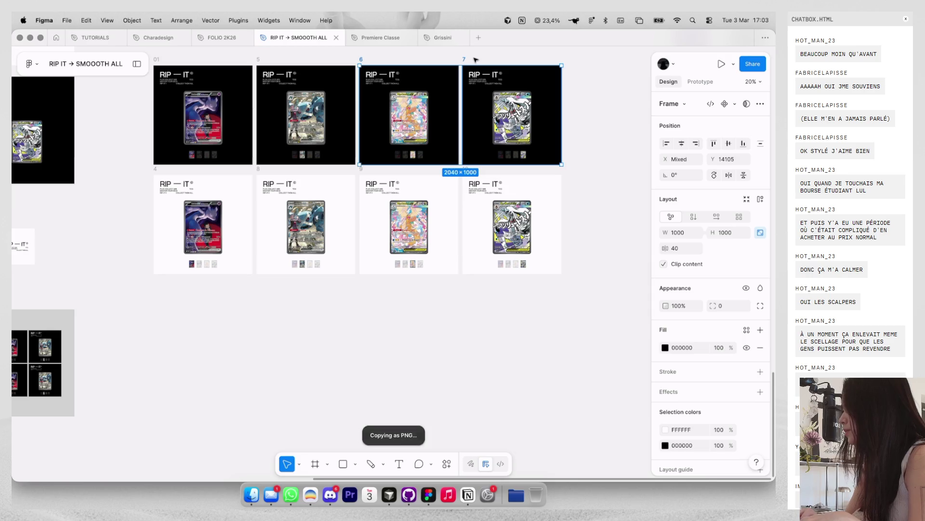
Step: Position both rows of card posts as a 2×2 grid on the right half
scroll(383, 204, left, 10)
scroll(383, 203, down, 5)
click(382, 204)
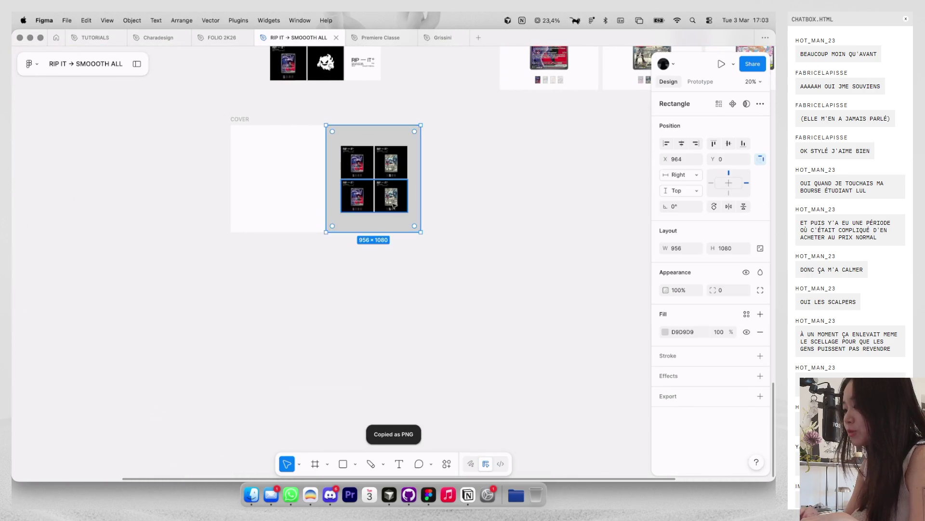
click(277, 182)
scroll(276, 181, up, 5)
click(362, 273)
scroll(361, 274, left, 3)
scroll(362, 274, up, 2)
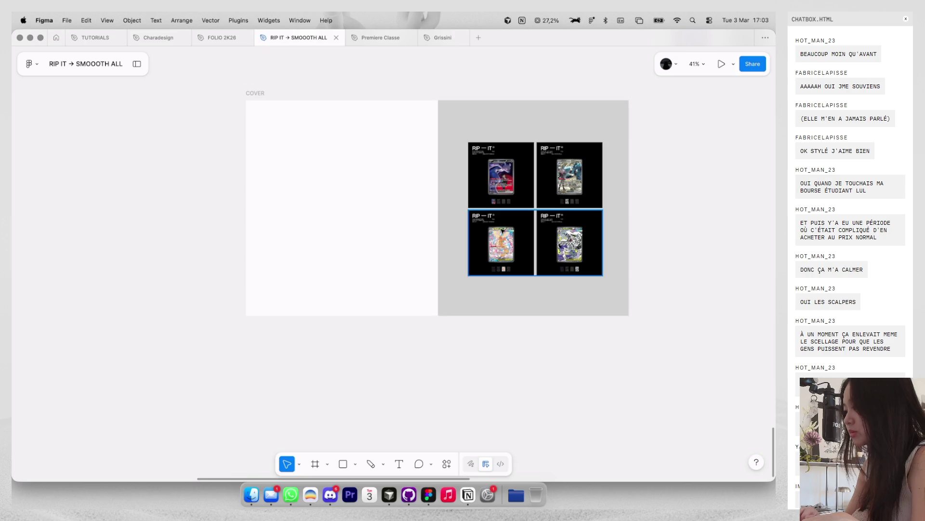
click(506, 190)
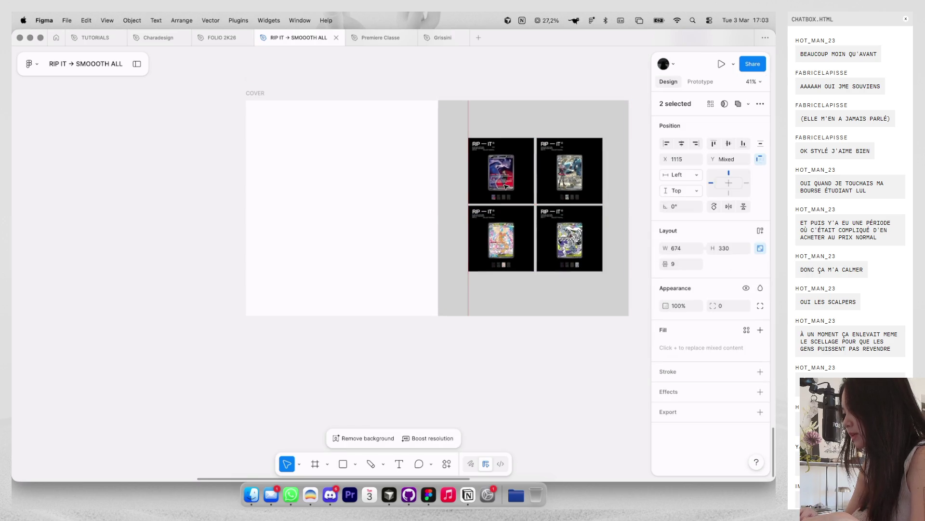
drag(506, 188, 502, 190)
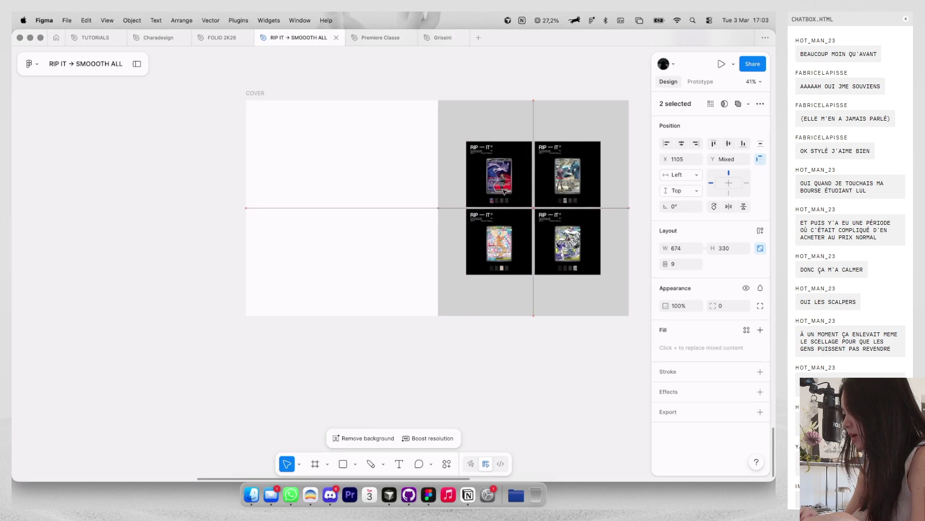
Step: Darken the right-half rectangle's fill to near-black 2E2E2E
click(458, 161)
click(665, 331)
drag(591, 337, 480, 250)
drag(481, 313, 480, 378)
click(480, 378)
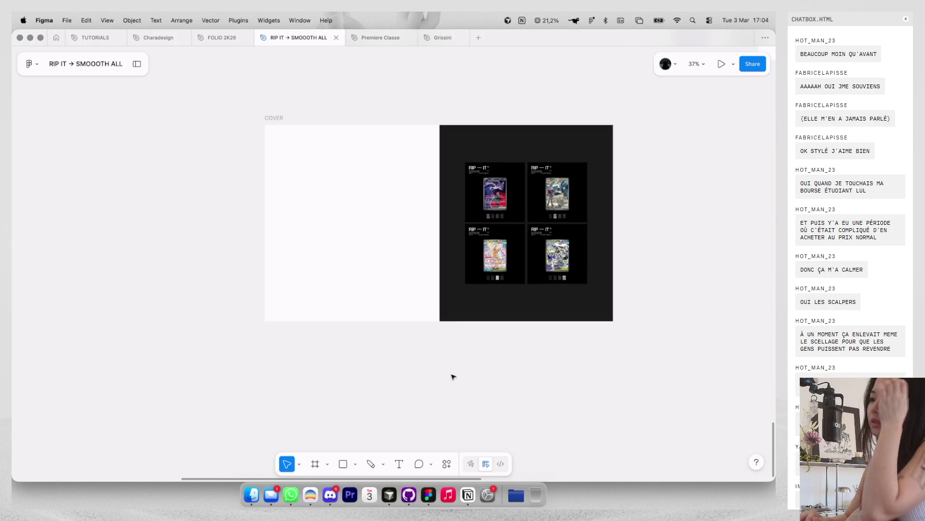
scroll(453, 376, up, 10)
scroll(453, 377, up, 5)
scroll(456, 309, up, 5)
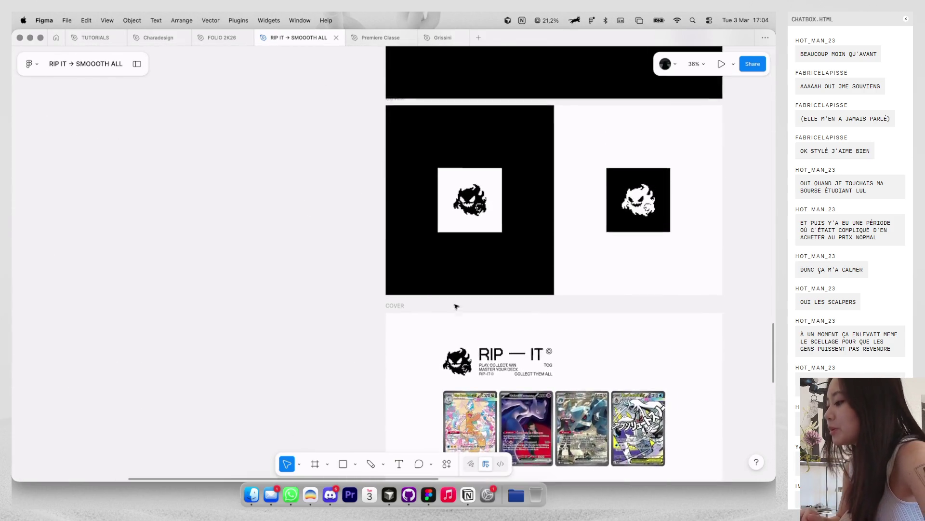
Step: Move the RIP-IT logo group to the cover's top-left, scaled down to about 0.73x
scroll(456, 306, up, 5)
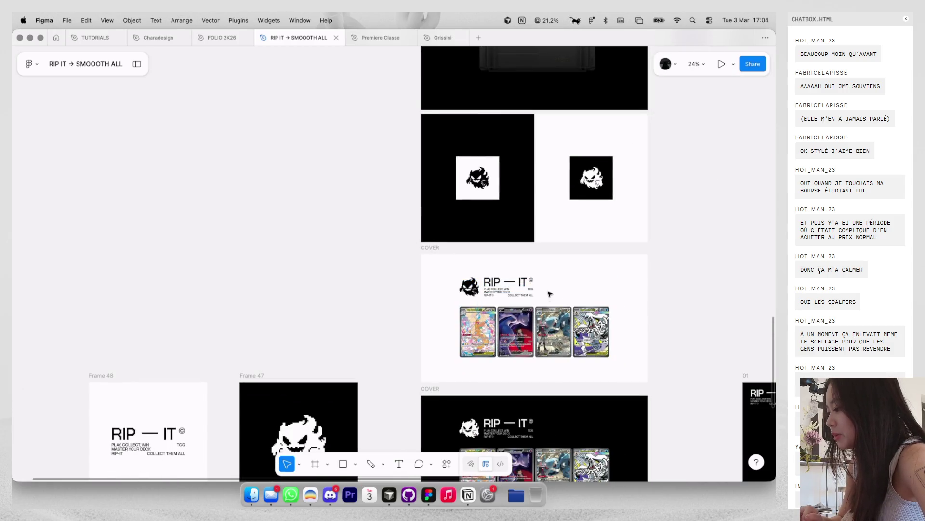
drag(462, 267, 549, 298)
scroll(463, 290, down, 5)
scroll(437, 293, down, 5)
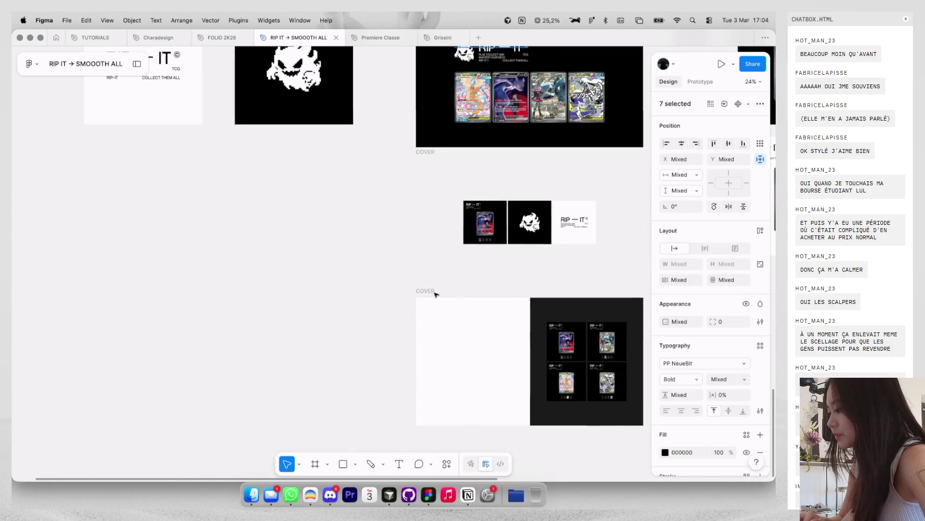
scroll(452, 349, up, 5)
scroll(453, 351, down, 2)
key(ctrl+g)
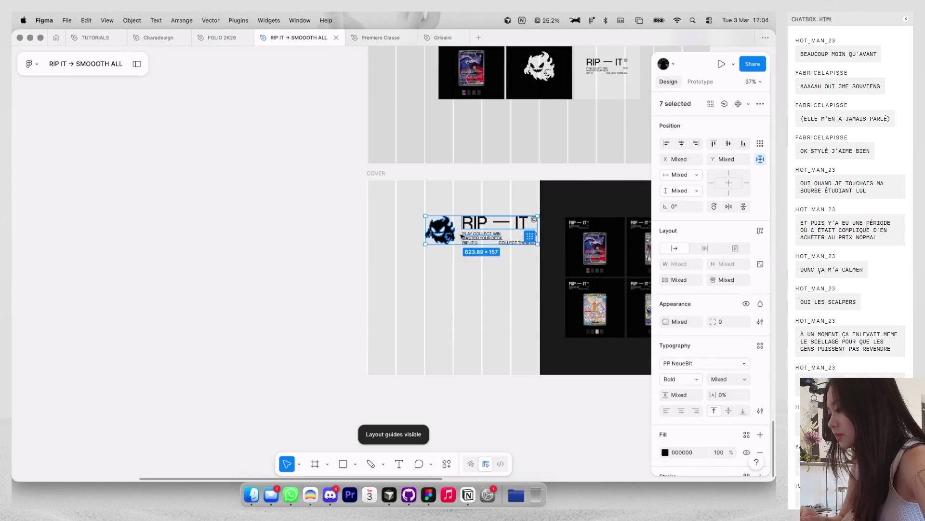
drag(460, 236, 418, 227)
key(k)
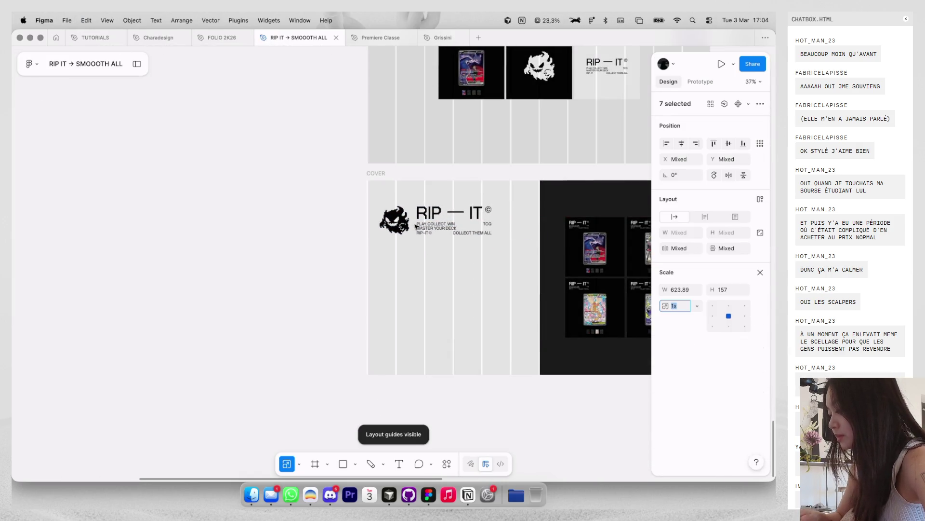
drag(482, 239, 453, 224)
key(alt)
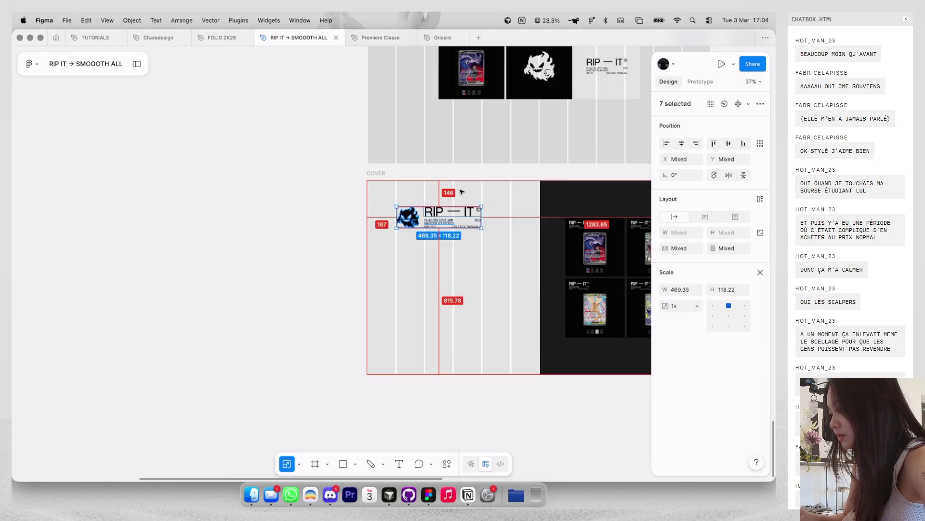
key(Down)
key(Down)
key(Down)
key(Down)
key(Down)
key(Down)
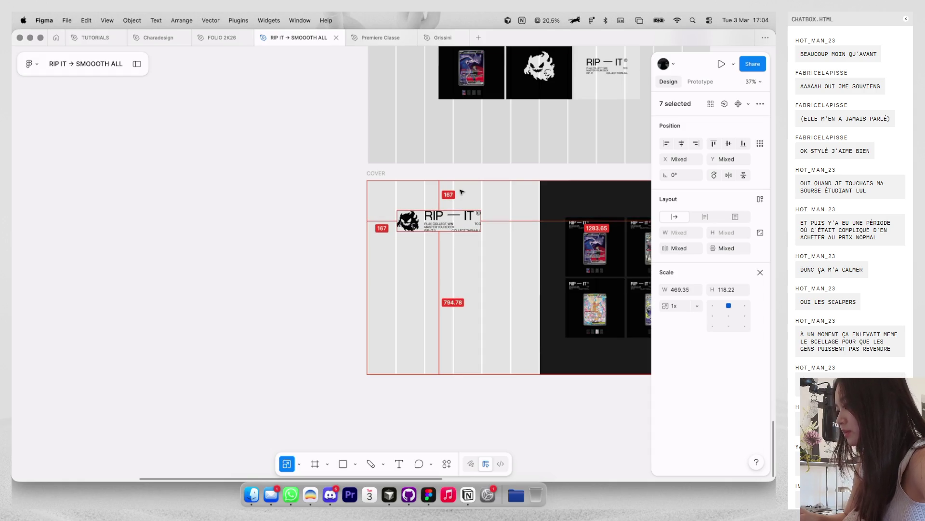
key(ctrl+g)
scroll(389, 259, down, 2)
click(335, 256)
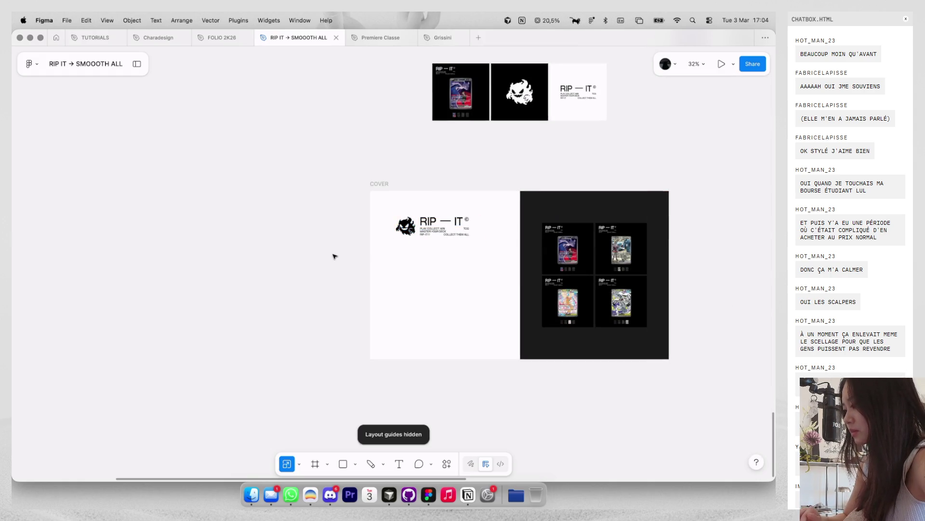
Step: Paste the Bulles de discussion text block into the cover's left half
scroll(335, 256, up, 5)
scroll(335, 256, up, 5)
scroll(335, 256, up, 5)
scroll(335, 256, up, 5)
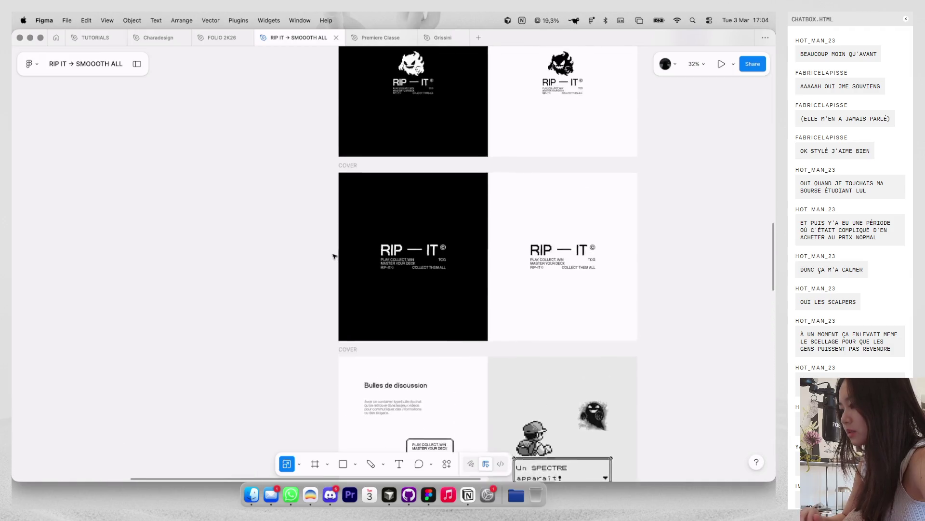
scroll(335, 256, down, 5)
click(418, 244)
scroll(433, 251, down, 2)
scroll(453, 258, down, 10)
scroll(470, 263, down, 5)
scroll(470, 263, down, 5)
click(400, 148)
key(cmd+v)
mouse_move(453, 200)
mouse_down()
mouse_move(457, 247)
mouse_move(406, 252)
mouse_up()
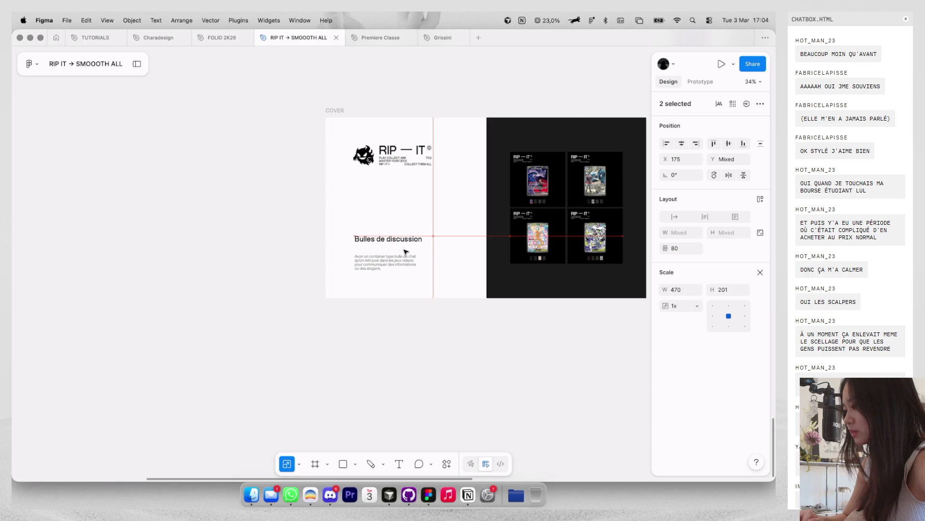
Step: Change the heading to 'Carousel IG' and start rewriting the description text
click(450, 219)
click(413, 237)
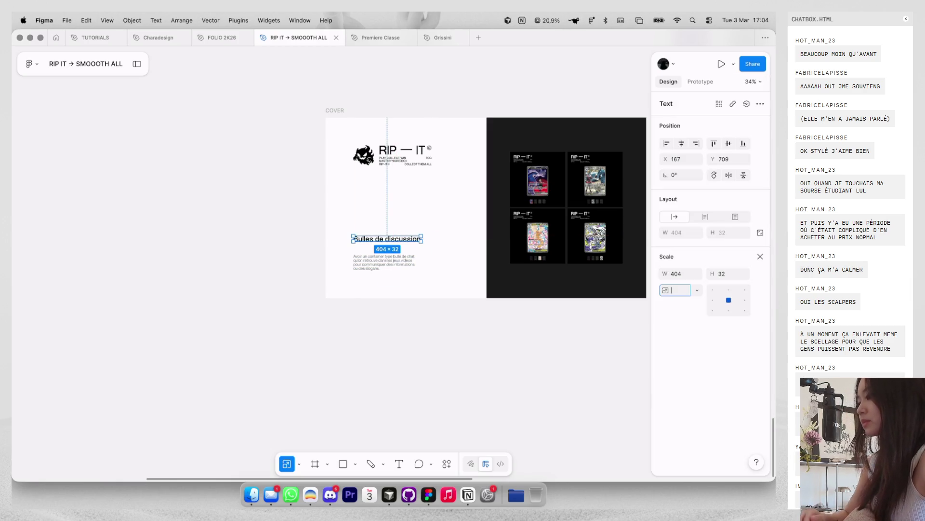
scroll(413, 236, up, 3)
key(Escape)
double_click(401, 240)
text(Carousel IG)
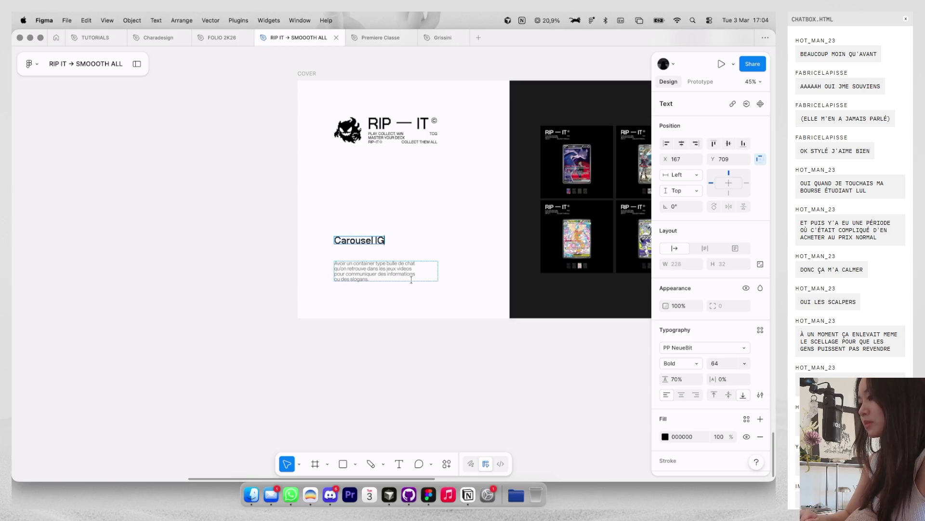
text(arousel IG)
double_click(412, 280)
text(Un carousel)
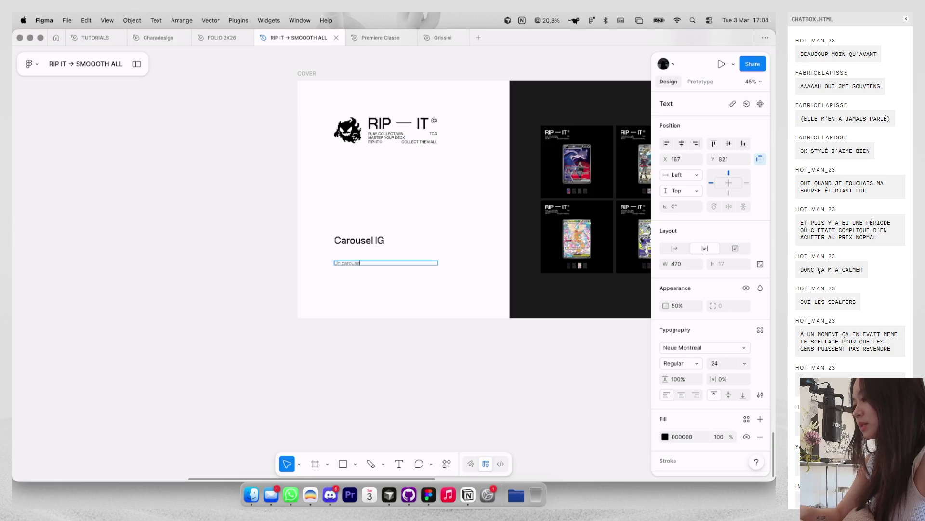
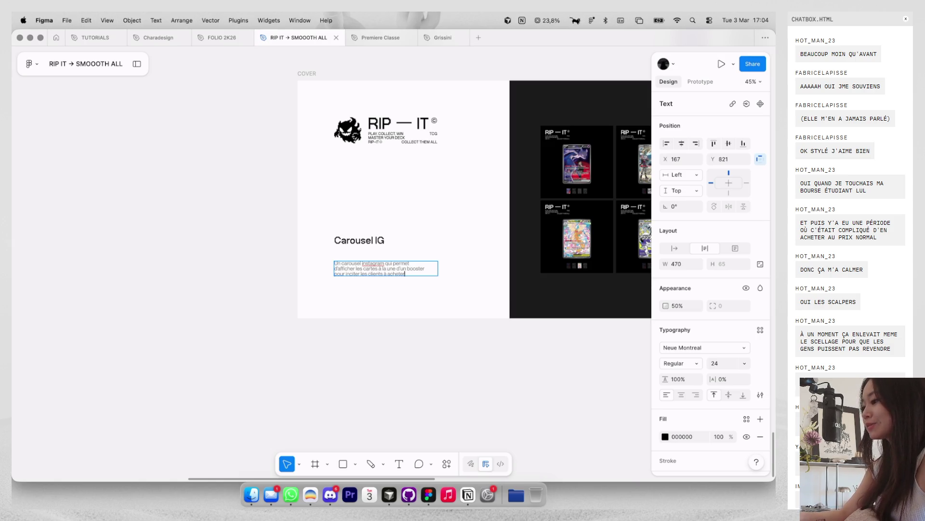
Step: Delete the Carousel IG heading from the cover's white half
key(Escape)
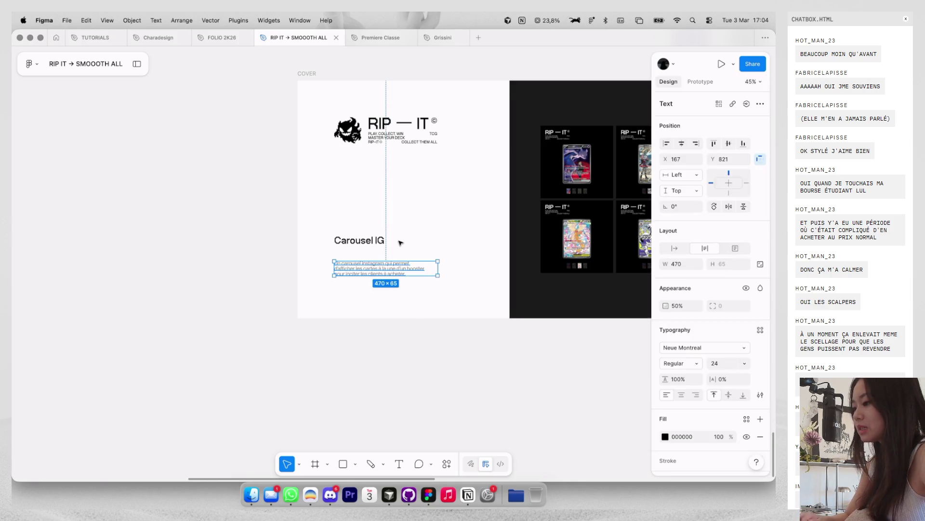
scroll(404, 231, down, 3)
click(320, 234)
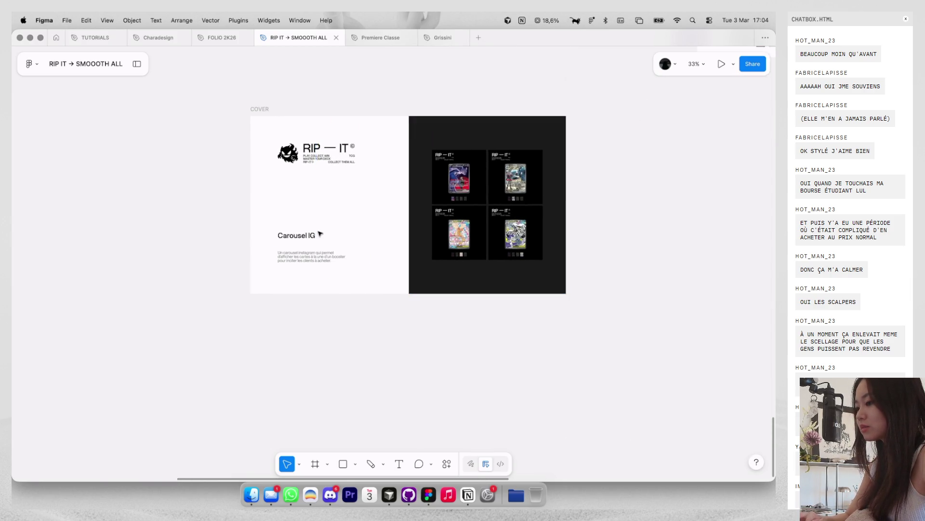
click(309, 236)
key(Delete)
Step: Move the paragraph up the cover toward the RIP — IT title
mouse_move(316, 257)
mouse_down()
mouse_move(318, 198)
mouse_move(342, 188)
mouse_up()
scroll(318, 197, up, 3)
key(ctrl+g)
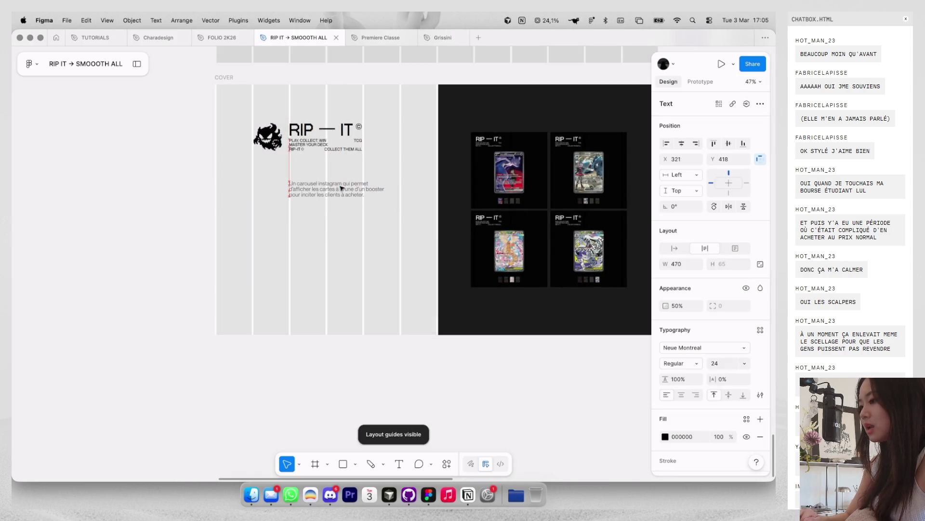
Step: Delete the creature logo beside the RIP — IT title
click(381, 166)
scroll(384, 165, down, 3)
key(ctrl+g)
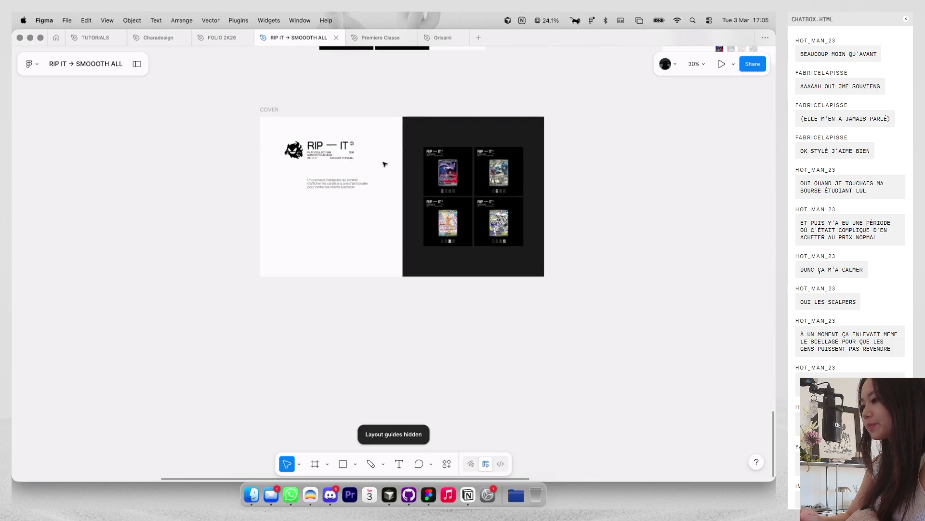
click(295, 153)
key(Delete)
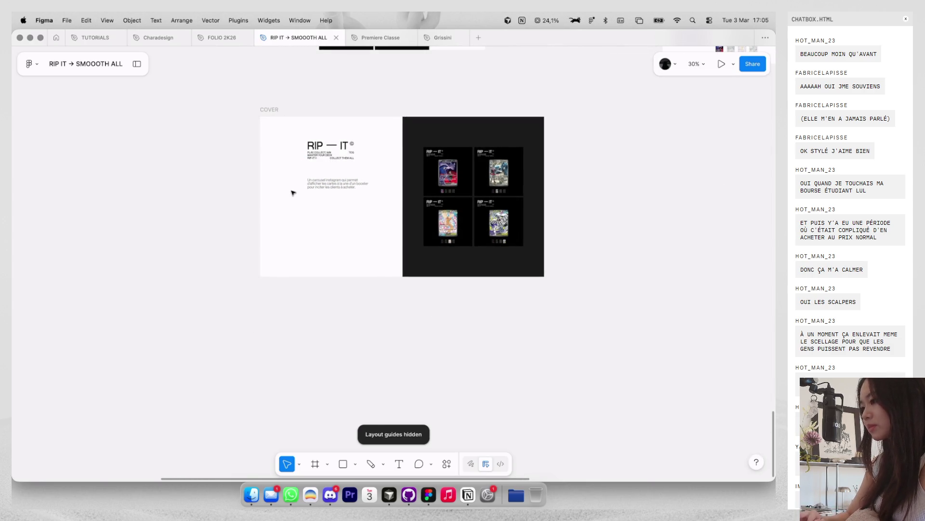
Step: Tuck the paragraph directly under the RIP — IT title using the layout guides
key(ctrl+g)
scroll(305, 167, up, 3)
drag(292, 123, 410, 212)
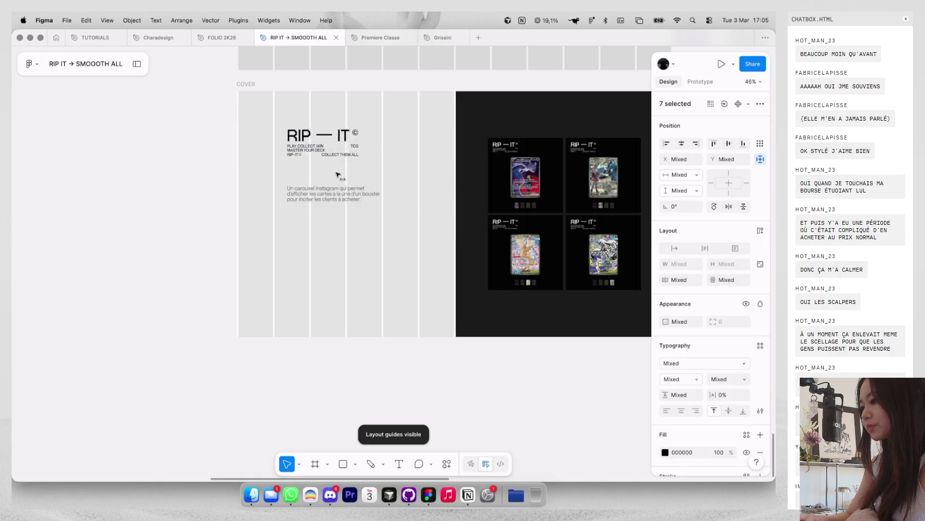
drag(330, 176, 329, 171)
key(Escape)
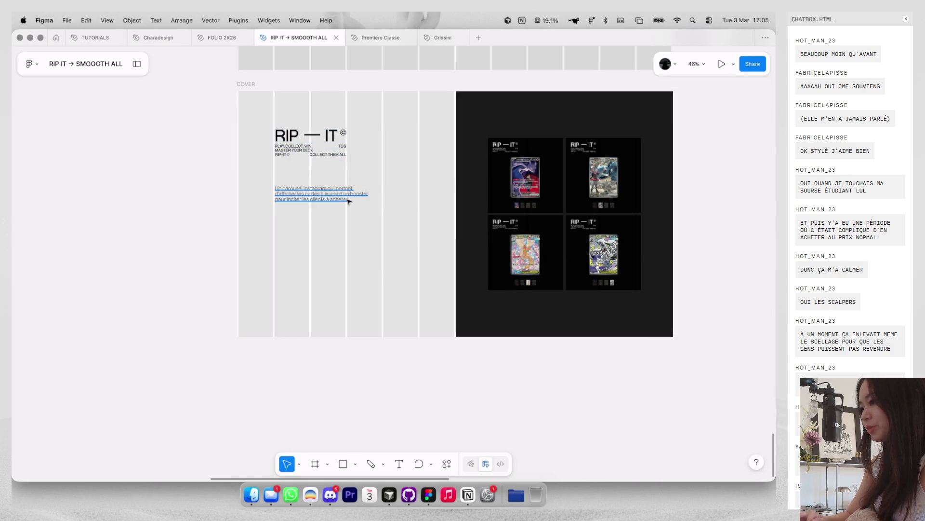
click(348, 195)
Step: Move the title and paragraph together lower, near the light panel's vertical centre
key(ctrl+g)
scroll(361, 217, down, 3)
key(Escape)
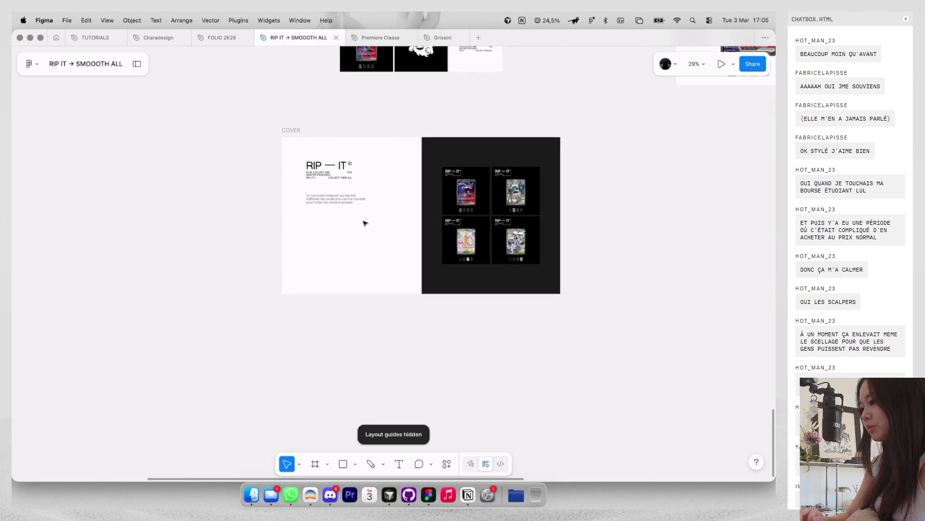
click(343, 195)
shift+click(321, 165)
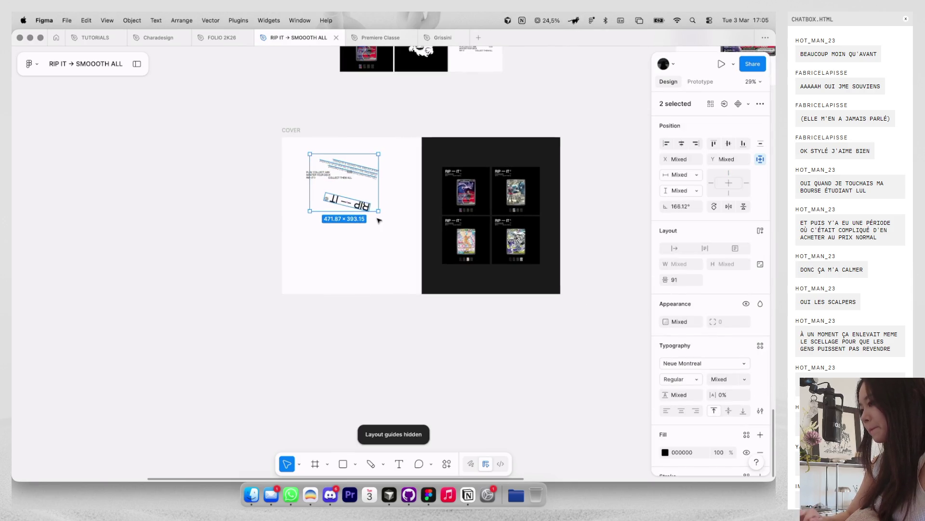
mouse_move(300, 155)
mouse_down()
mouse_move(376, 207)
mouse_move(370, 288)
mouse_up()
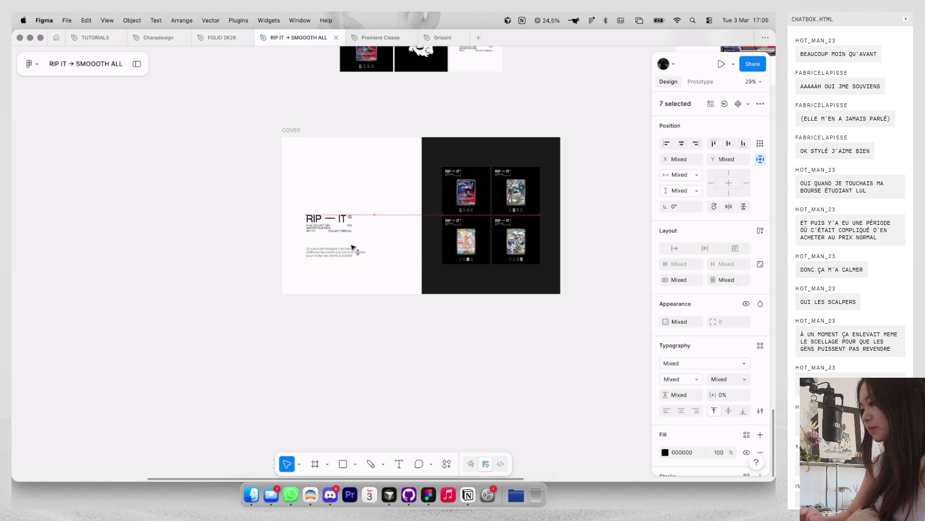
key(shift+Down)
key(shift+Down)
key(shift+Down)
key(Down)
key(Down)
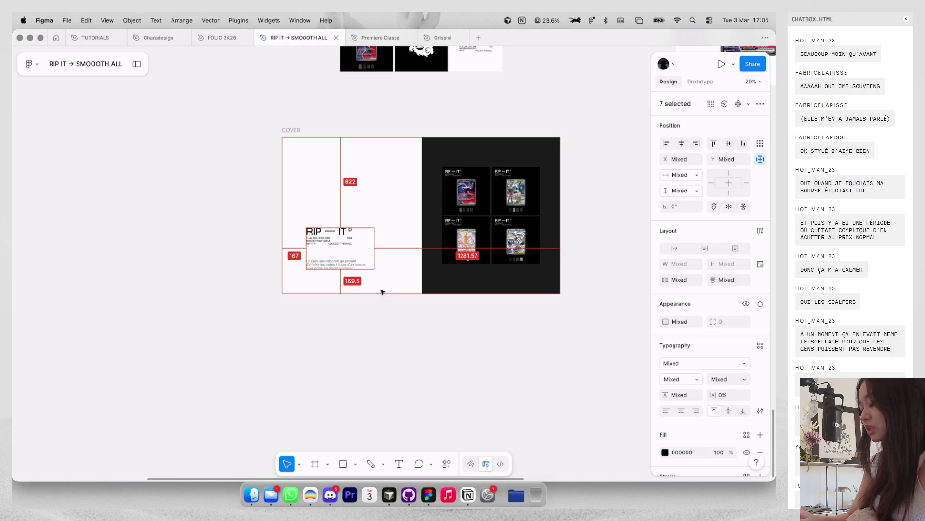
click(389, 306)
scroll(389, 305, down, 2)
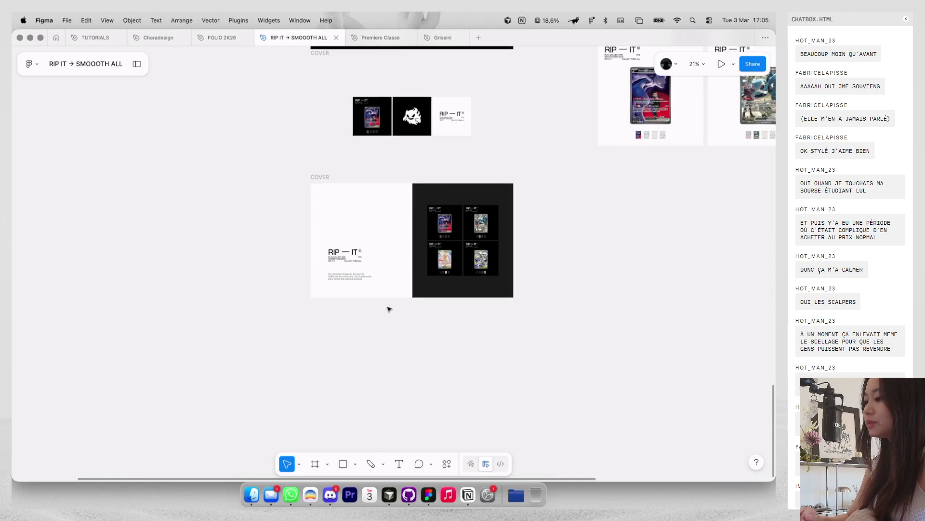
Step: Browse the other frames and inspect the small caption in one of them
scroll(389, 306, up, 10)
scroll(388, 305, up, 5)
scroll(365, 256, up, 3)
scroll(365, 256, up, 2)
click(372, 80)
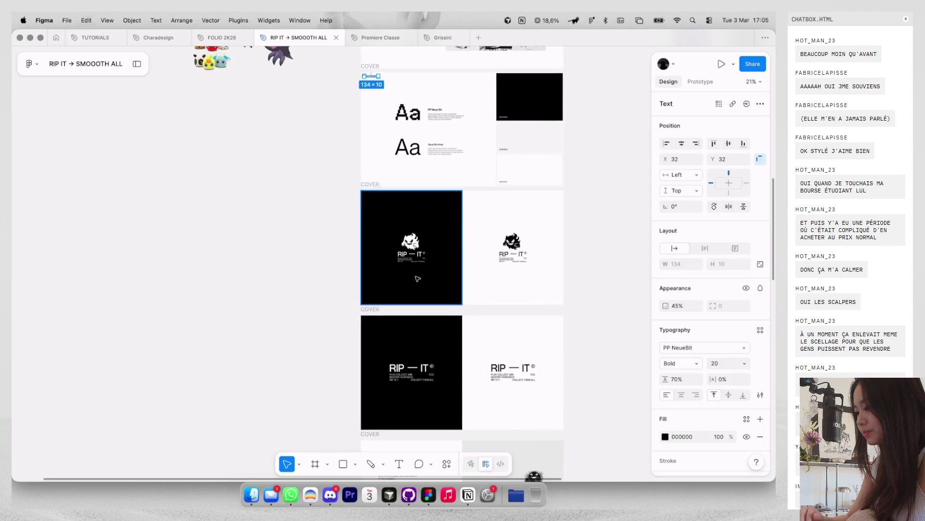
scroll(376, 145, down, 5)
scroll(379, 202, up, 3)
scroll(379, 202, up, 3)
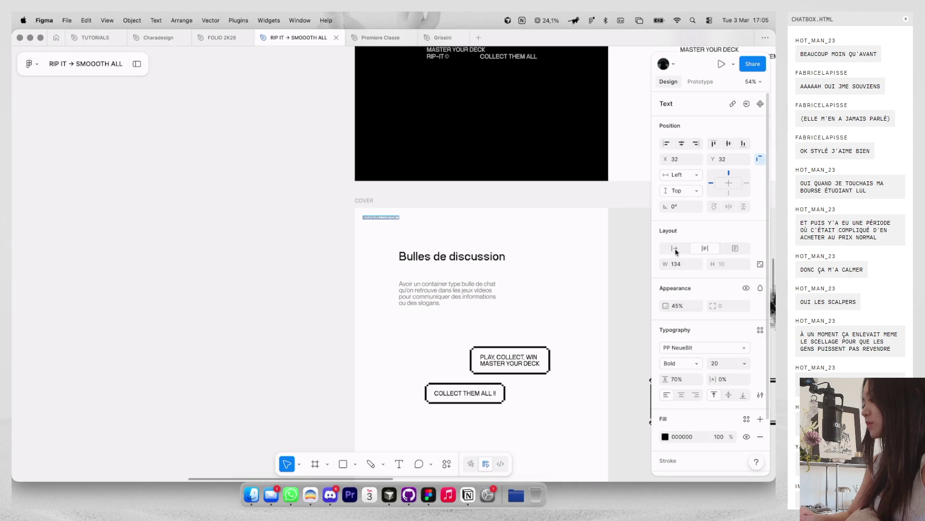
scroll(502, 243, down, 2)
scroll(533, 183, down, 3)
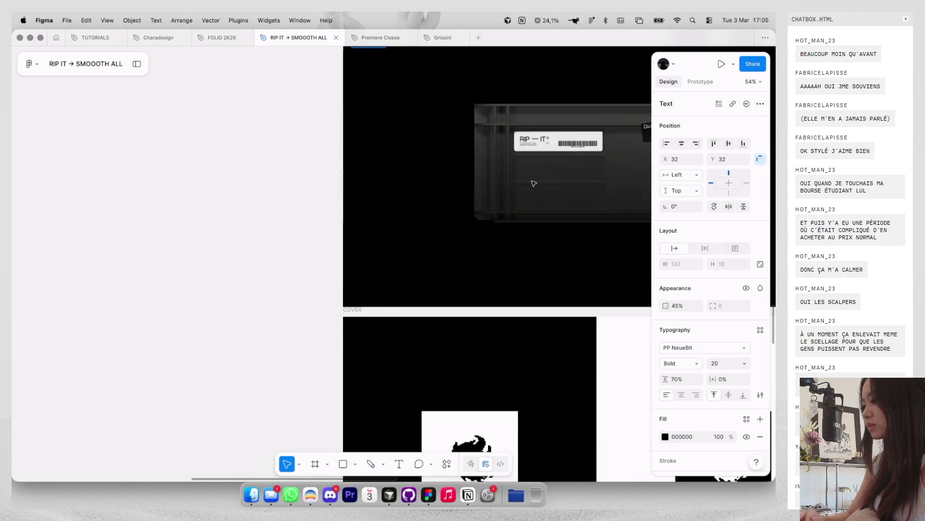
scroll(534, 183, up, 5)
scroll(533, 183, down, 5)
scroll(482, 180, down, 3)
scroll(433, 178, down, 4)
scroll(395, 177, down, 5)
Step: Alt-drag the COVER frame to place a 1920×1080 copy directly beneath it
click(324, 278)
key(Escape)
scroll(331, 301, down, 2)
scroll(330, 297, down, 2)
scroll(332, 291, down, 1)
click(355, 248)
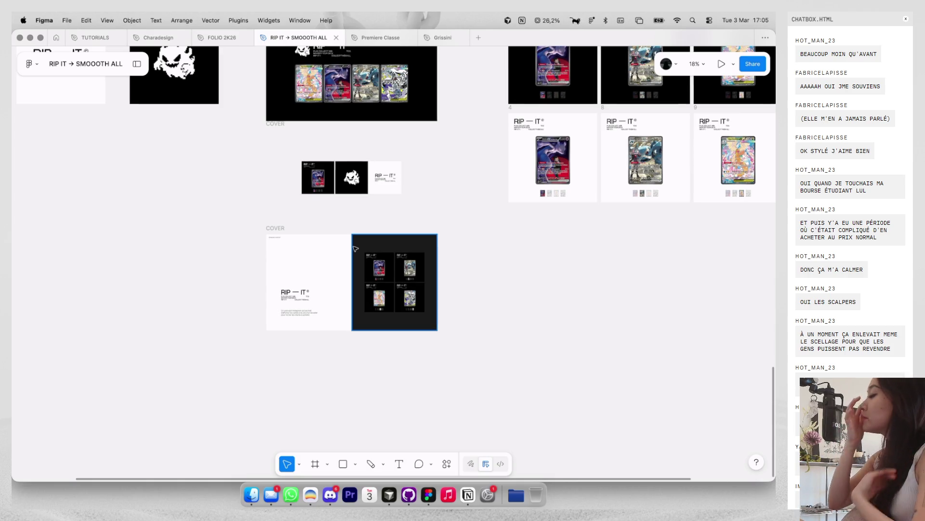
scroll(355, 248, down, 1)
scroll(355, 248, left, 1)
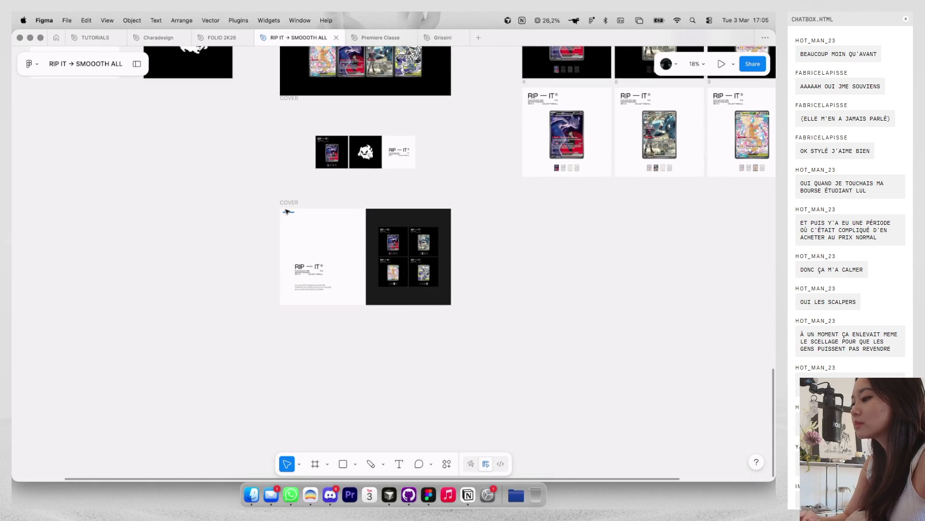
drag(290, 206, 289, 311)
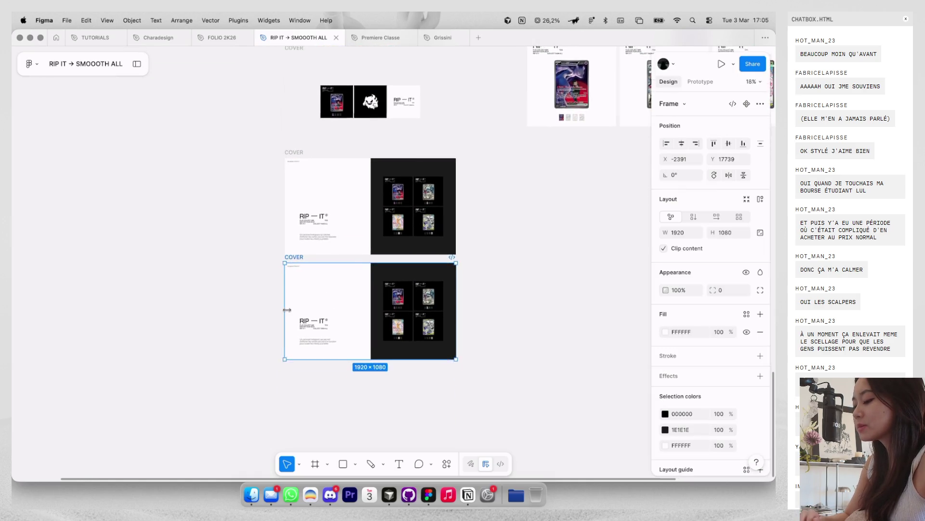
Step: Delete the dark card panel from the lower cover copy
scroll(340, 300, up, 1)
key(Escape)
drag(386, 275, 482, 350)
key(ctrl+z)
drag(505, 410, 379, 254)
key(Delete)
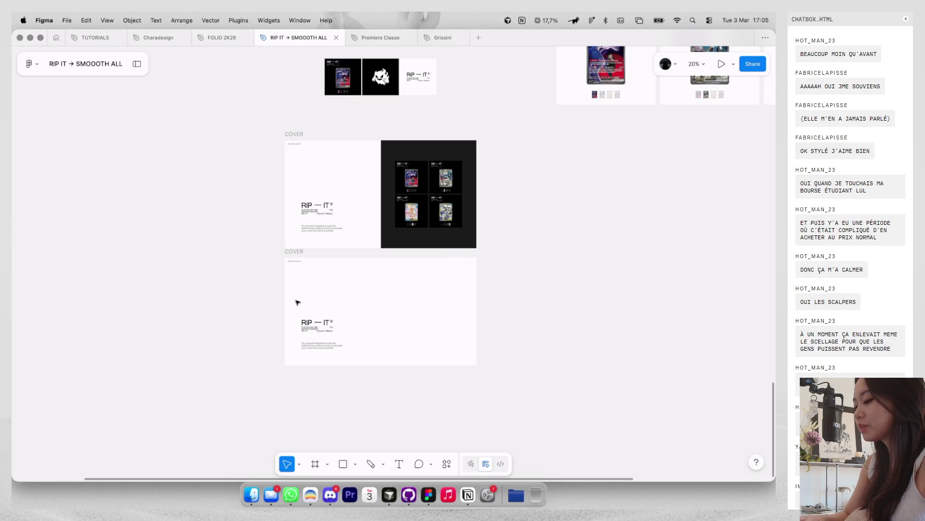
Step: Move the RIP — IT title up toward the top left, with the paragraph just beneath
click(322, 333)
scroll(342, 344, up, 3)
key(ctrl+g)
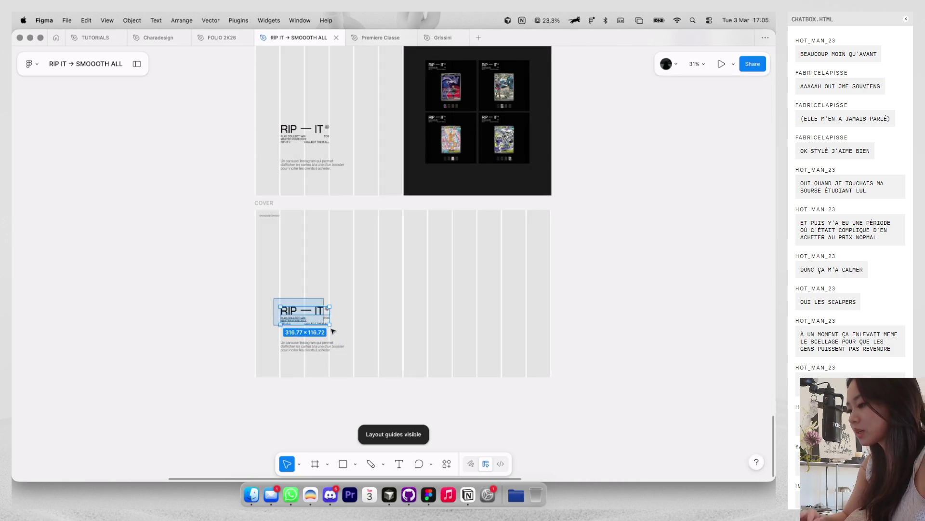
drag(310, 316, 310, 247)
drag(304, 345, 404, 256)
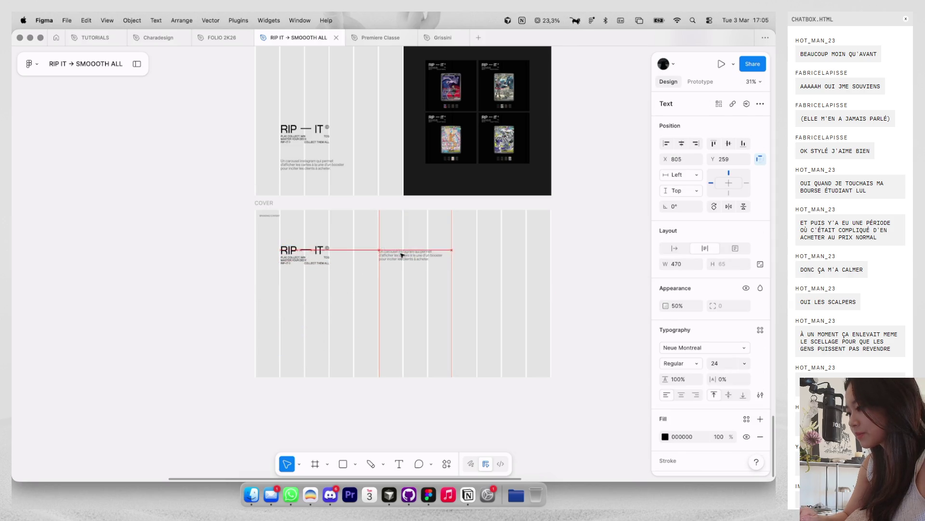
mouse_move(402, 251)
mouse_down()
mouse_move(305, 283)
mouse_move(346, 299)
mouse_move(309, 346)
mouse_up()
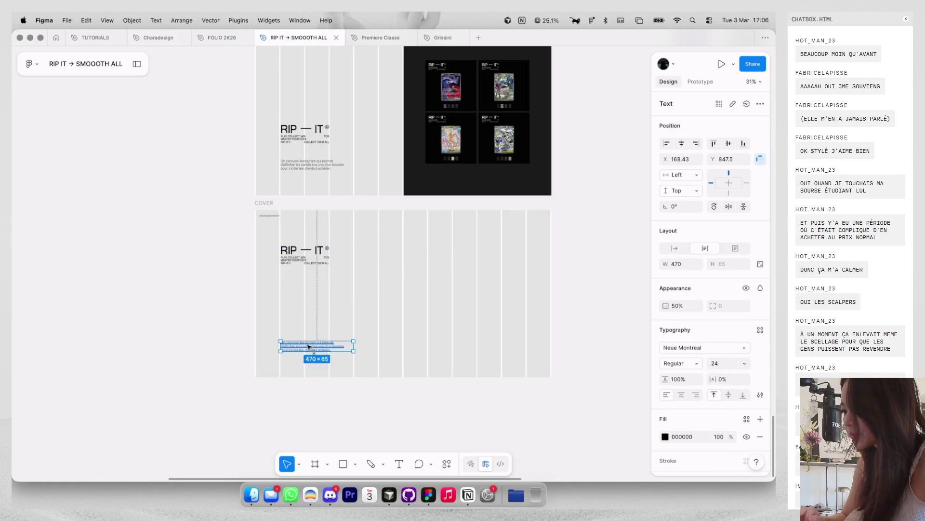
drag(309, 284, 309, 284)
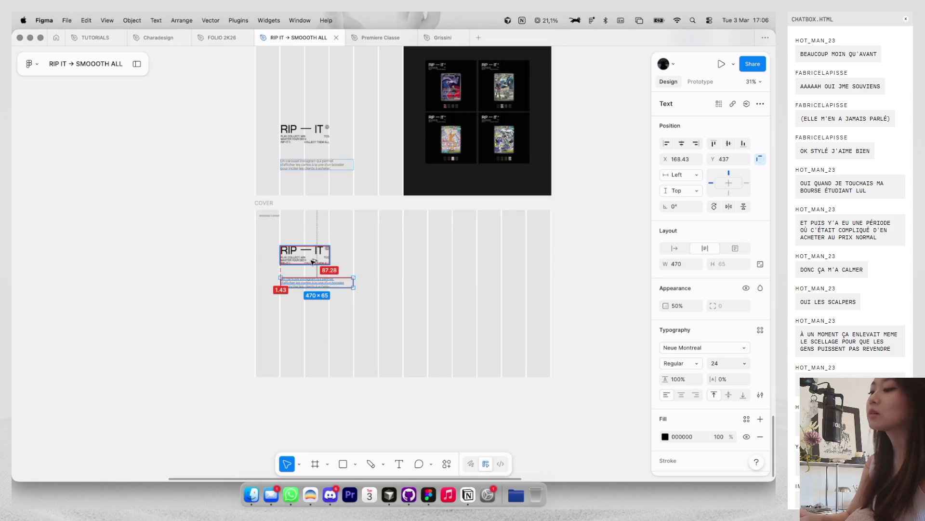
drag(357, 311, 276, 242)
ctrl+scroll(306, 258, down, 3)
scroll(383, 166, up, 5)
scroll(383, 167, right, 5)
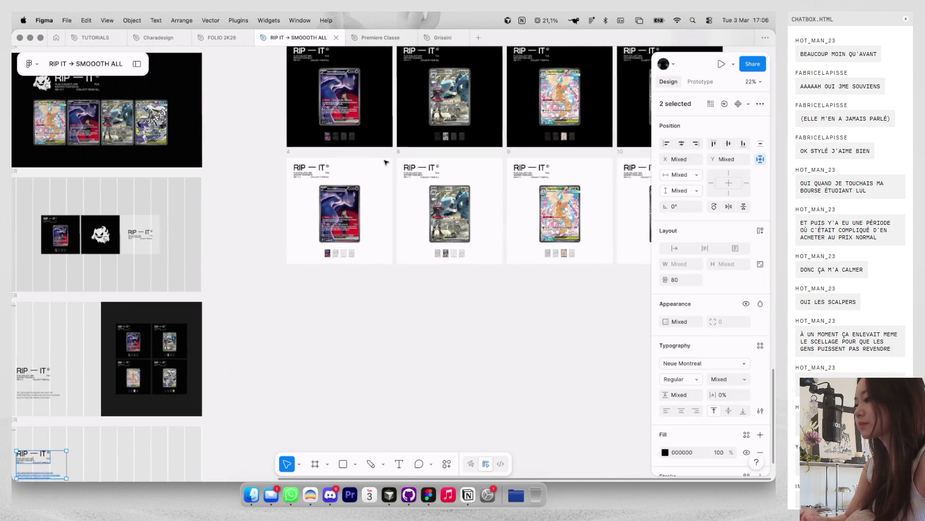
Step: Copy the four black card frames, 01 through 5, as a PNG image
ctrl+scroll(384, 167, down, 3)
scroll(564, 225, up, 2)
drag(562, 224, 199, 120)
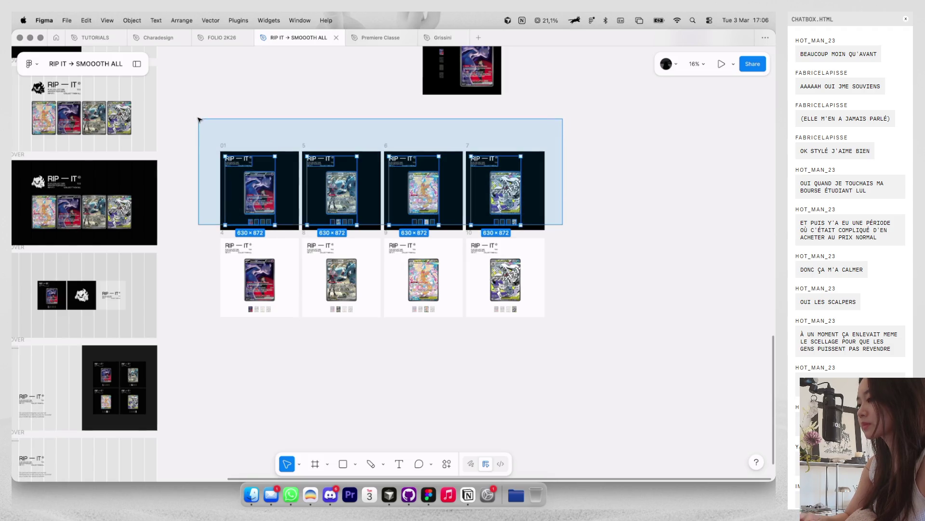
click(223, 145)
shift+click(304, 146)
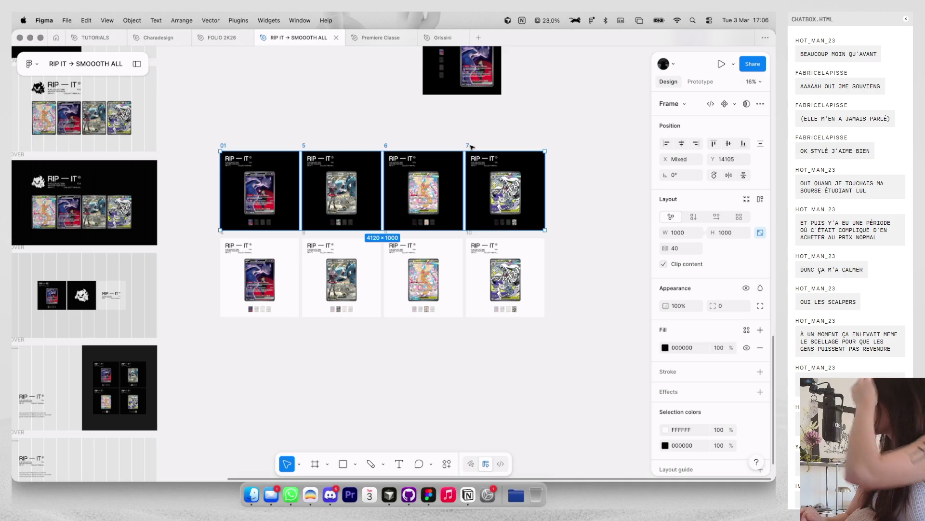
key(shift+super+c)
Step: Paste the card image into the white cover copy as a 2048×497 strip
scroll(434, 169, down, 10)
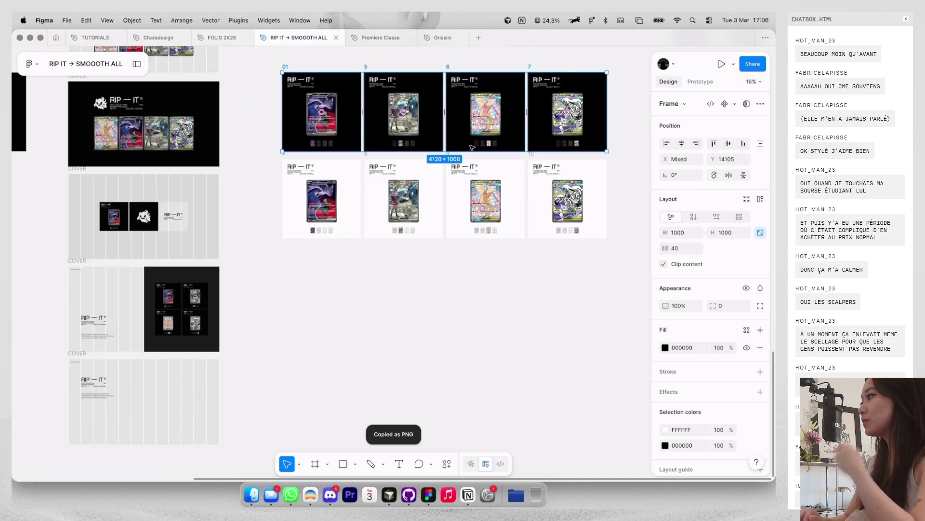
scroll(338, 217, left, 10)
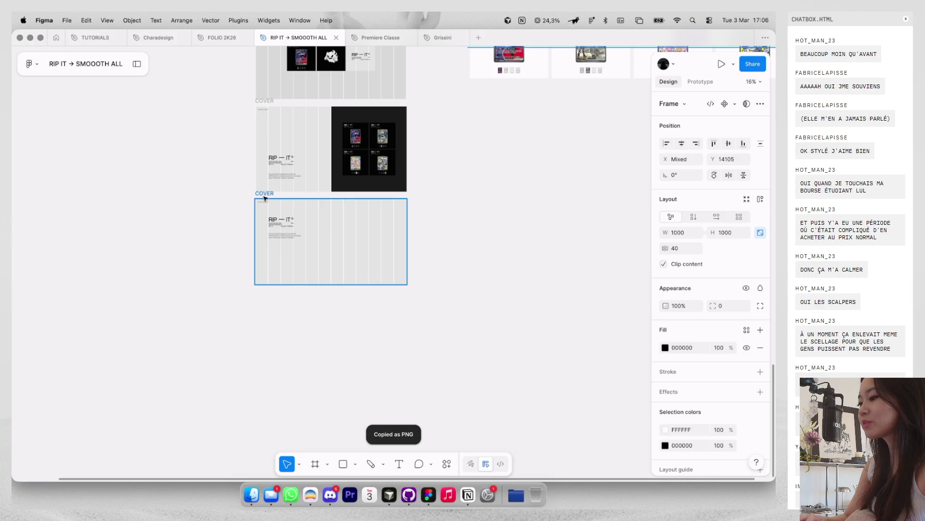
click(264, 198)
scroll(275, 271, up, 5)
key(ctrl+g)
key(super+v)
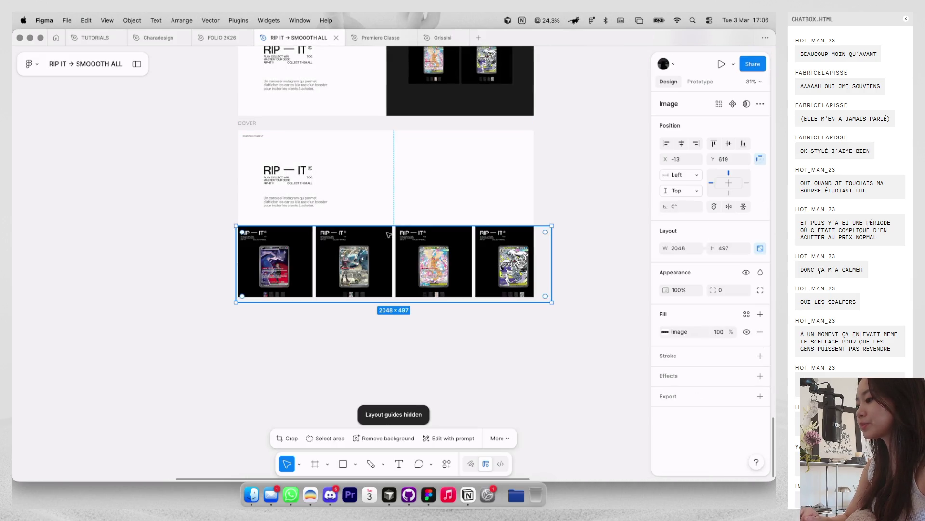
Step: Move the card image right, resize it to fit the columns, and nudge it down
drag(380, 241, 508, 234)
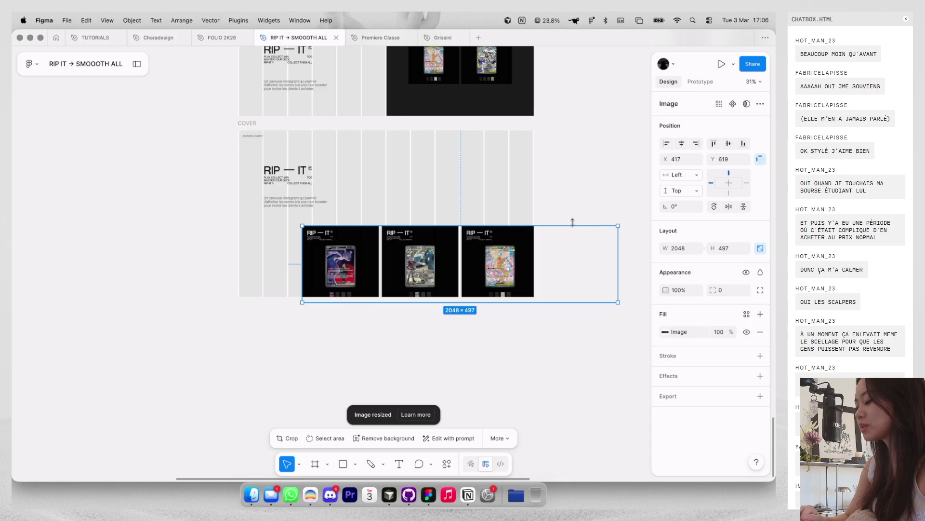
mouse_move(573, 222)
mouse_down()
mouse_move(490, 256)
mouse_move(461, 235)
mouse_move(579, 189)
mouse_move(565, 197)
mouse_up()
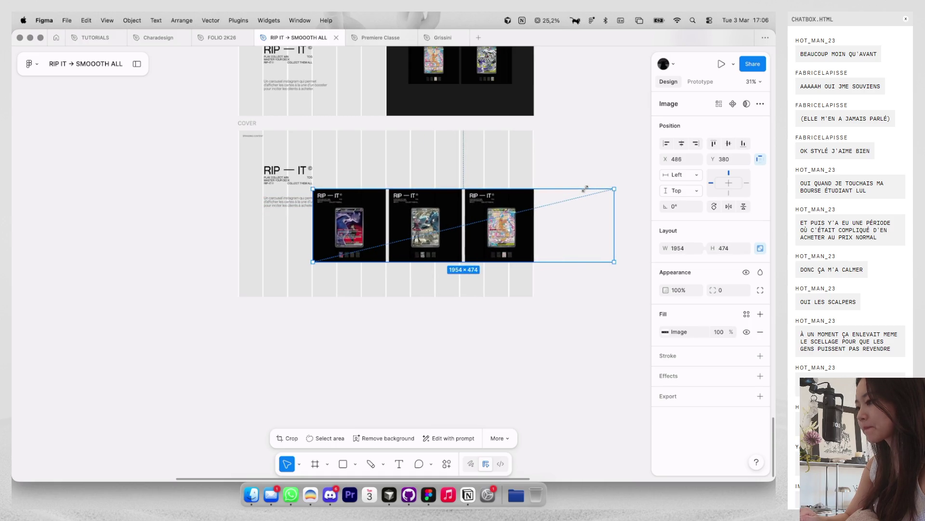
drag(565, 197, 582, 189)
click(577, 165)
key(shift+g)
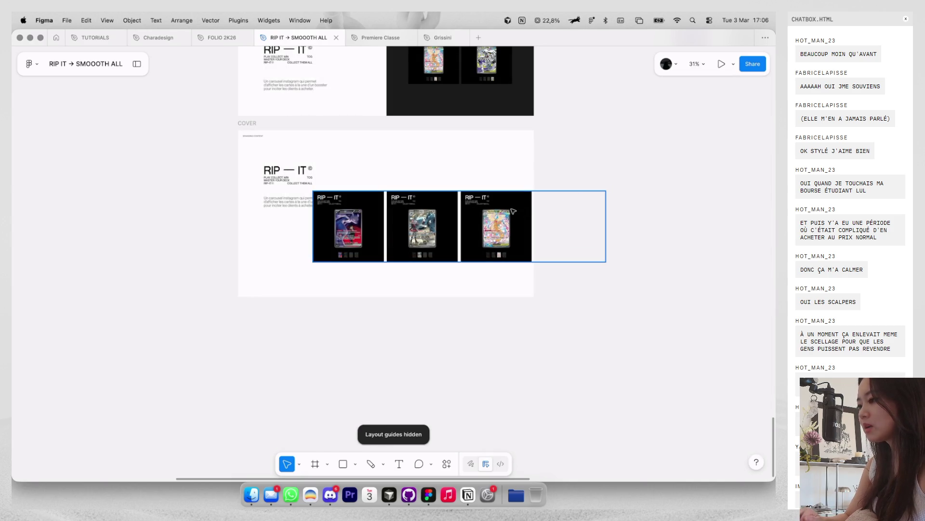
drag(513, 211, 513, 217)
click(514, 166)
key(shift+g)
key(shift+g)
Step: Move the title and description texts slightly up
scroll(444, 168, up, 2)
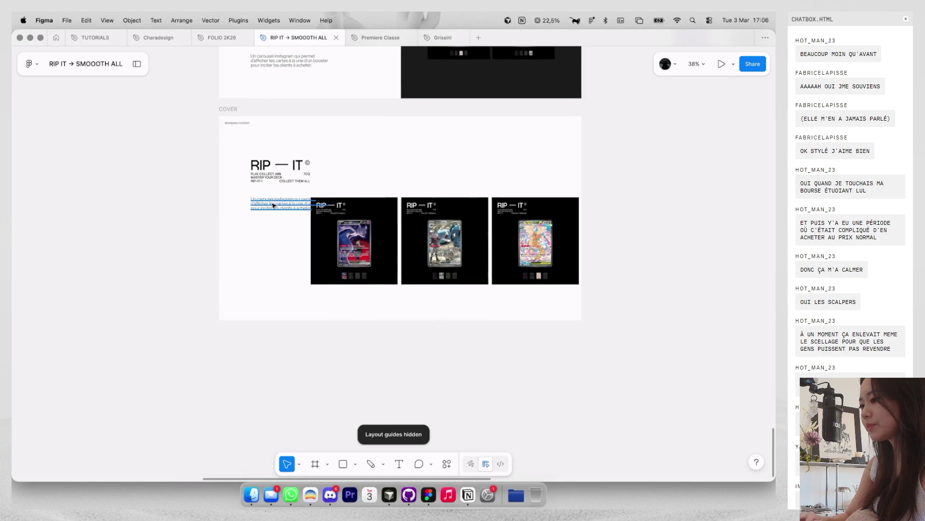
drag(368, 175, 369, 164)
click(422, 132)
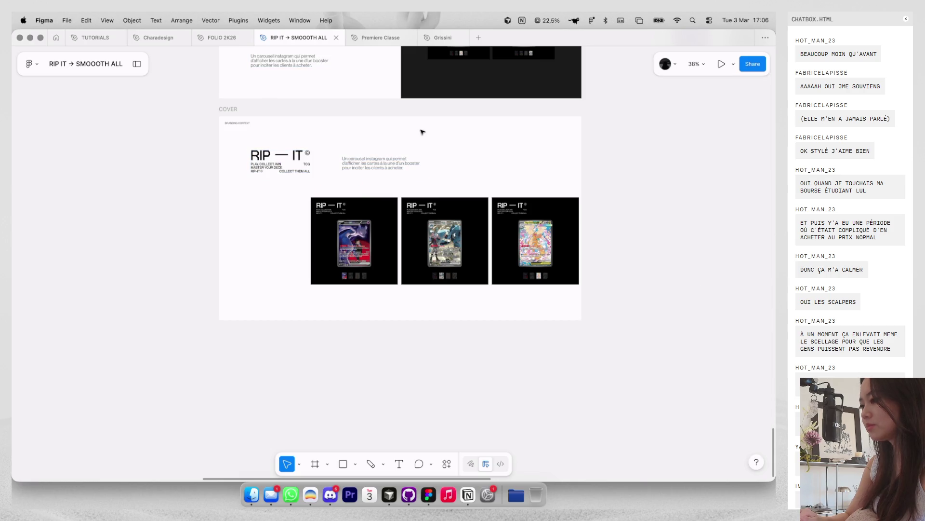
Step: Shift the card carousel left along the column guides
scroll(336, 184, up, 1)
key(shift+g)
key(shift+g)
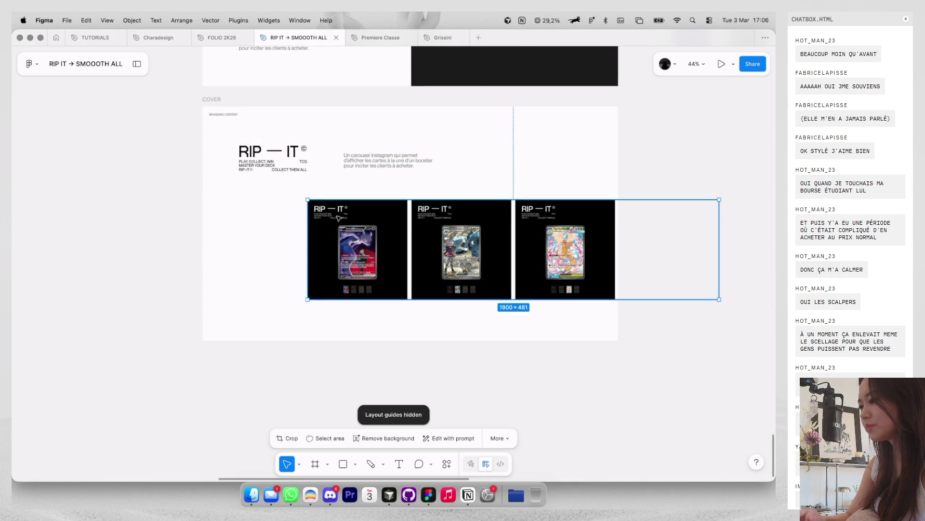
drag(339, 218, 276, 219)
click(482, 165)
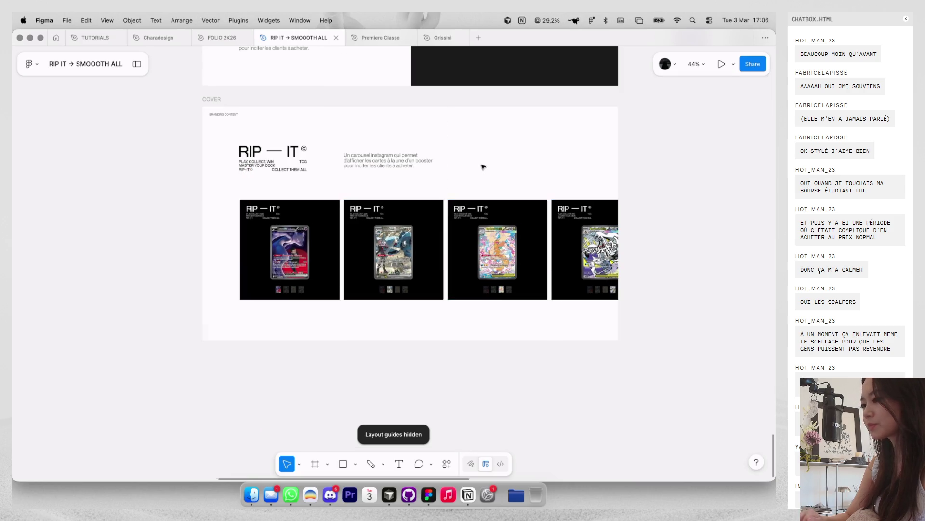
scroll(482, 166, down, 3)
key(ctrl+z)
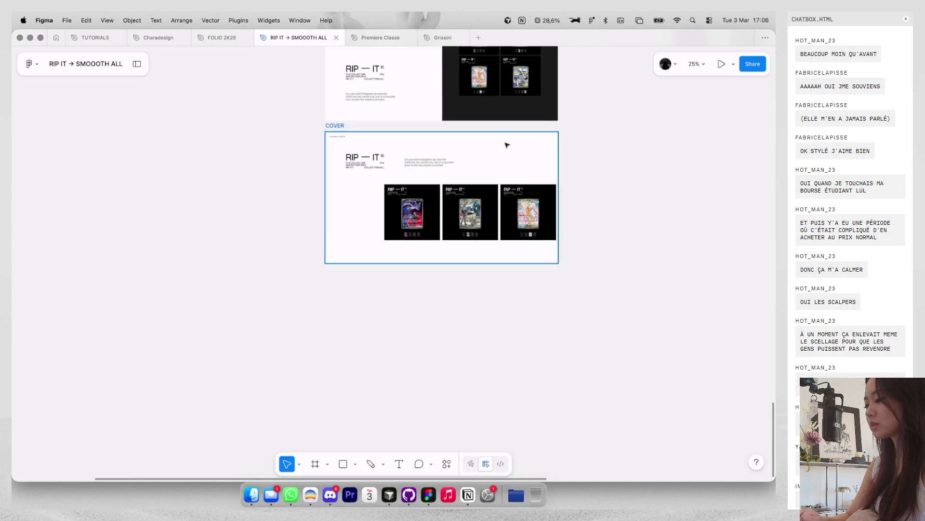
key(shift+g)
scroll(509, 149, up, 2)
drag(434, 213, 407, 213)
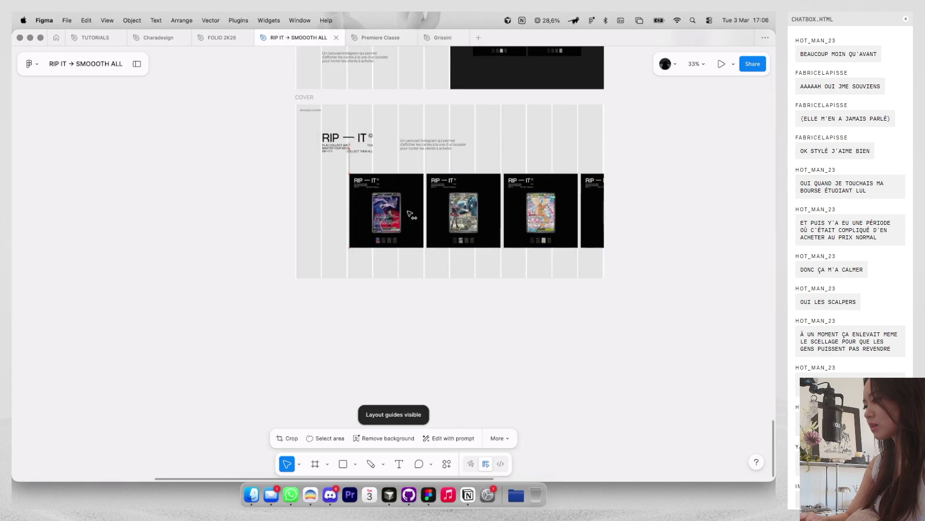
click(550, 120)
key(shift+g)
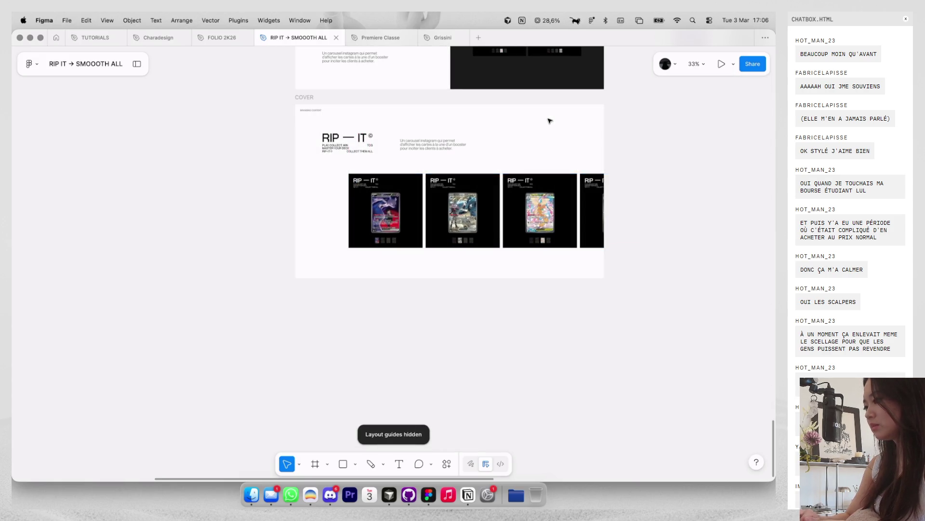
key(shift+g)
scroll(549, 121, up, 2)
Step: Move the description text right so it sits beside the RIP — IT title
click(417, 151)
drag(417, 151, 446, 156)
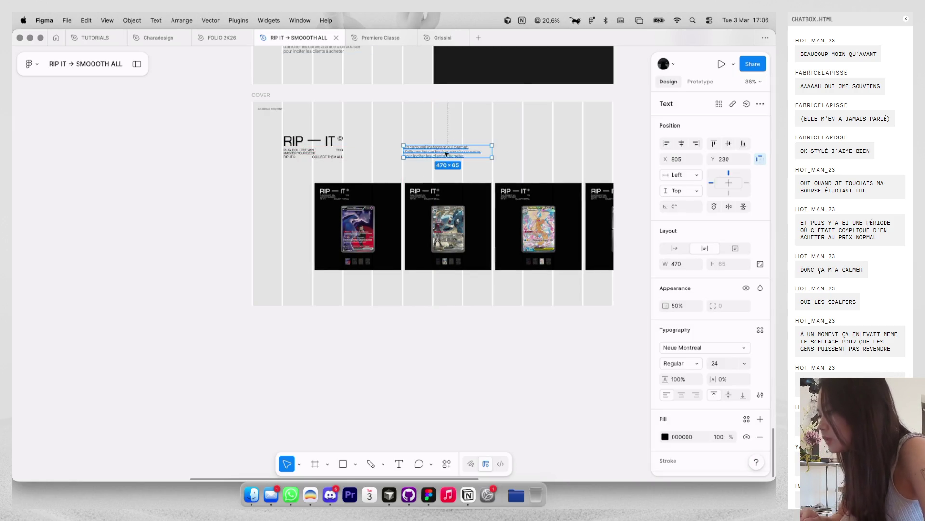
key(Escape)
key(shift+g)
scroll(426, 128, down, 5)
scroll(391, 144, up, 3)
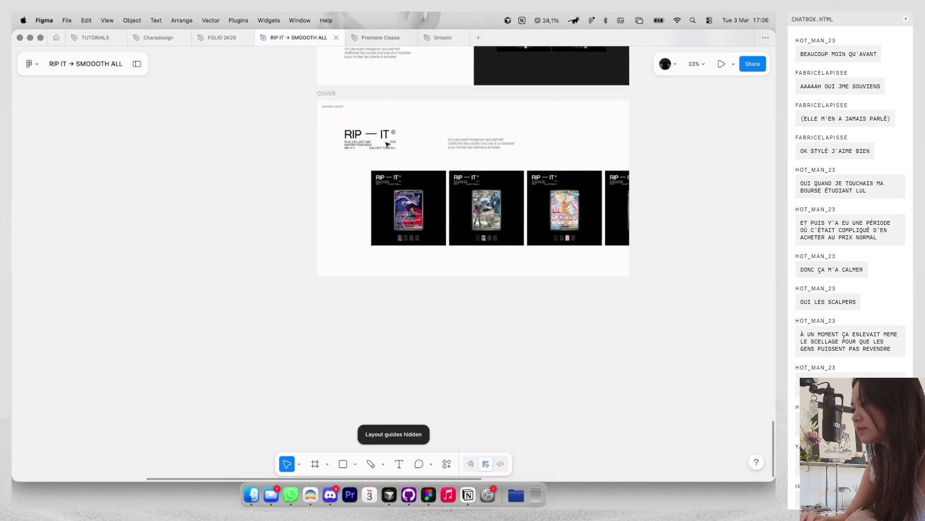
scroll(381, 143, up, 2)
click(337, 145)
scroll(334, 152, up, 3)
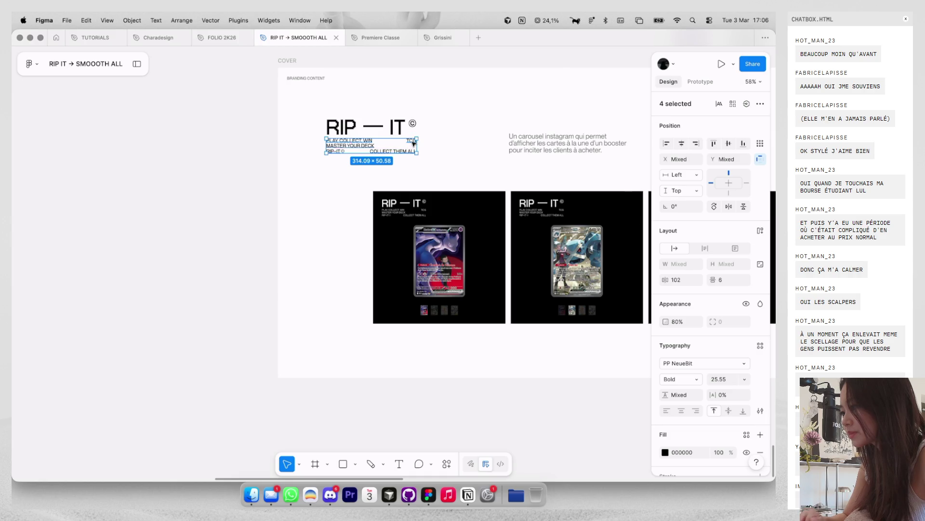
Step: Group the three tagline texts under RIP — IT, including the TCG text
scroll(413, 143, down, 2)
click(477, 144)
click(365, 145)
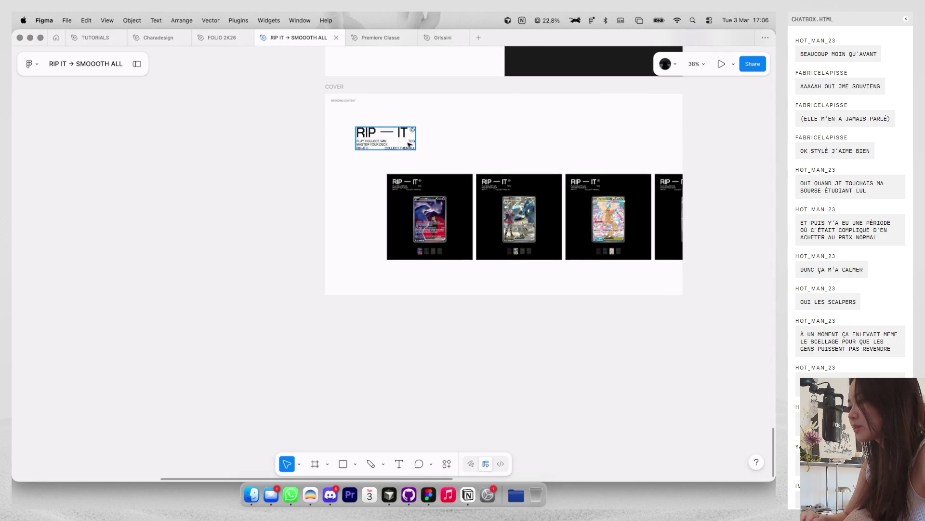
scroll(366, 146, up, 2)
scroll(366, 145, up, 2)
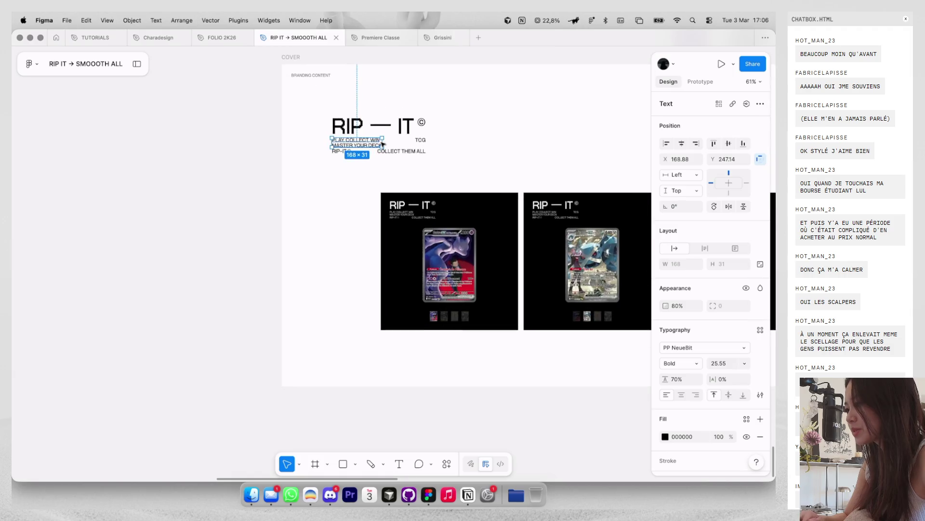
shift+click(417, 149)
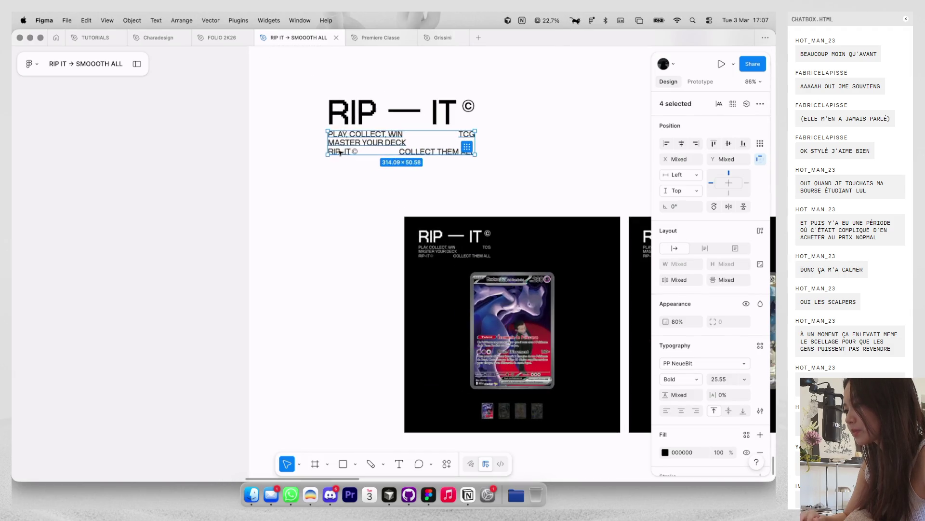
key(super+g)
scroll(353, 153, down, 2)
Step: Place the tagline group on the title's line, just right of RIP — IT
drag(360, 151, 512, 138)
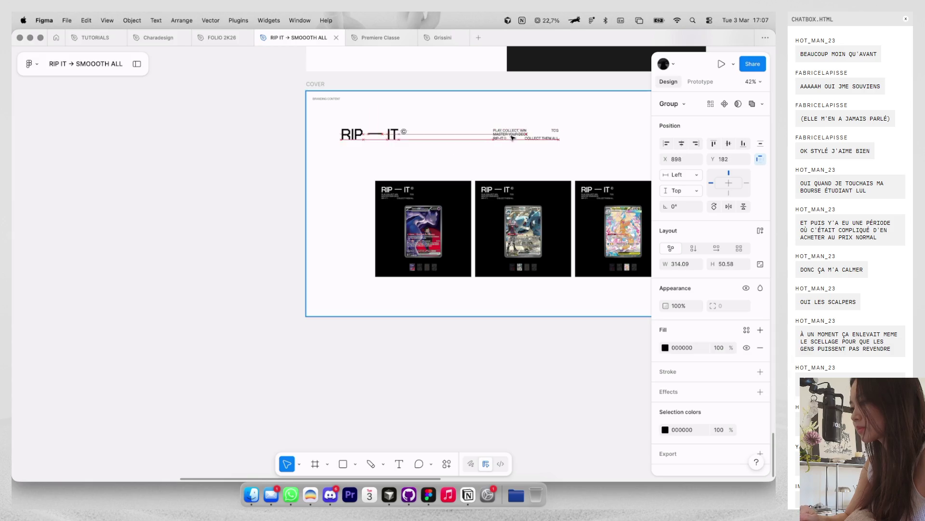
scroll(487, 144, up, 1)
click(511, 136)
key(ctrl+g)
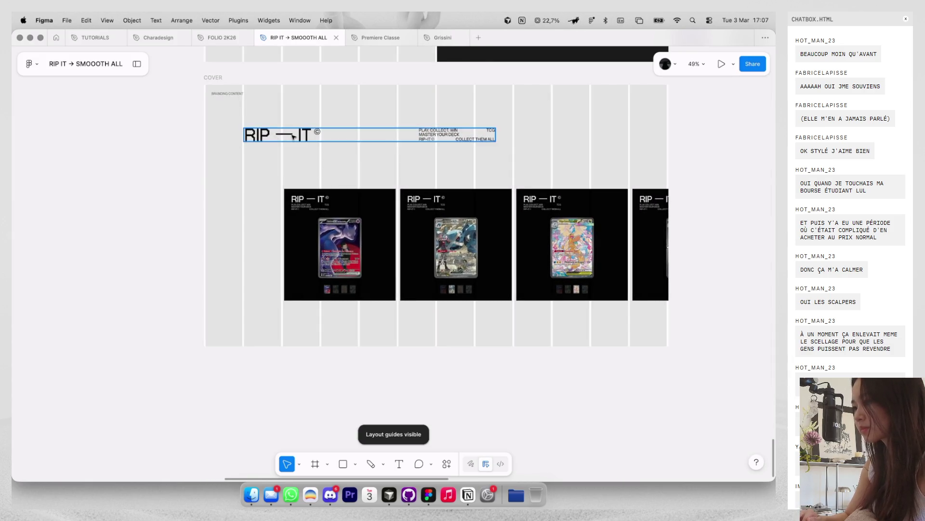
click(442, 148)
scroll(442, 148, up, 3)
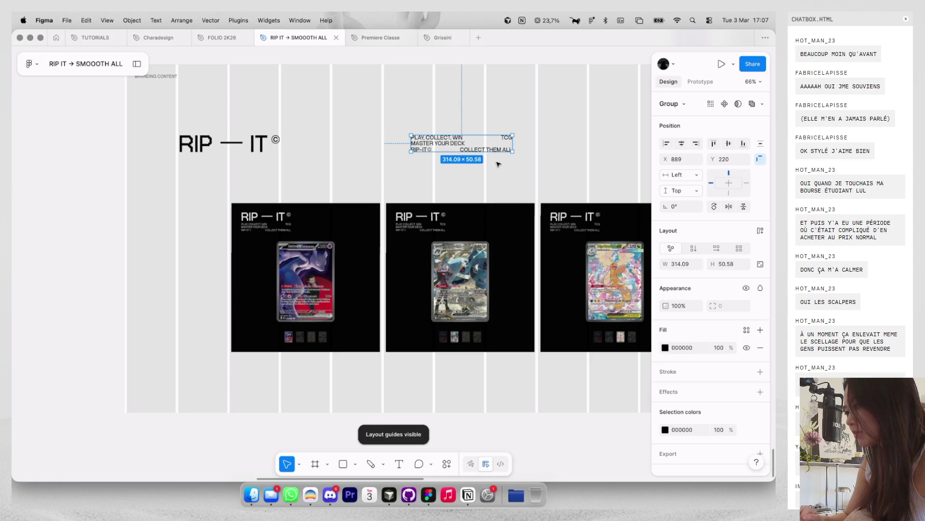
drag(477, 148, 451, 147)
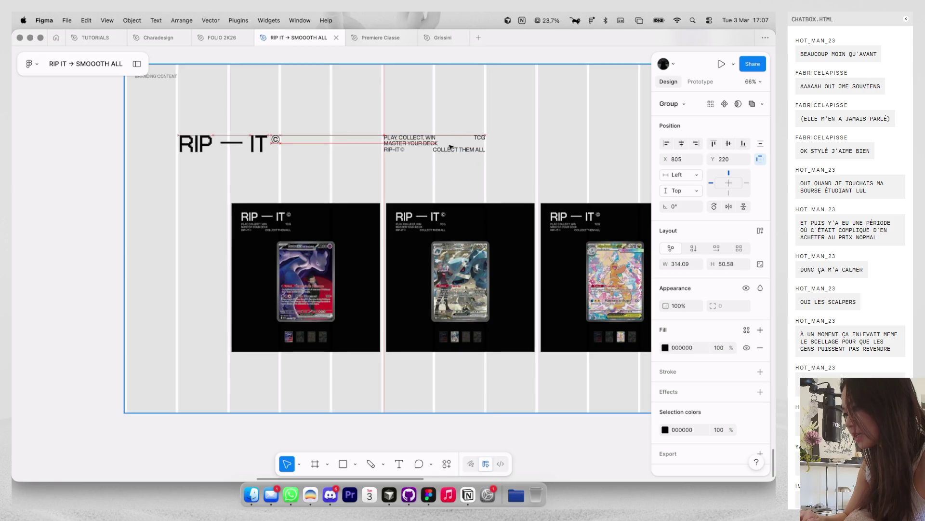
click(465, 115)
key(ctrl+g)
scroll(465, 115, down, 4)
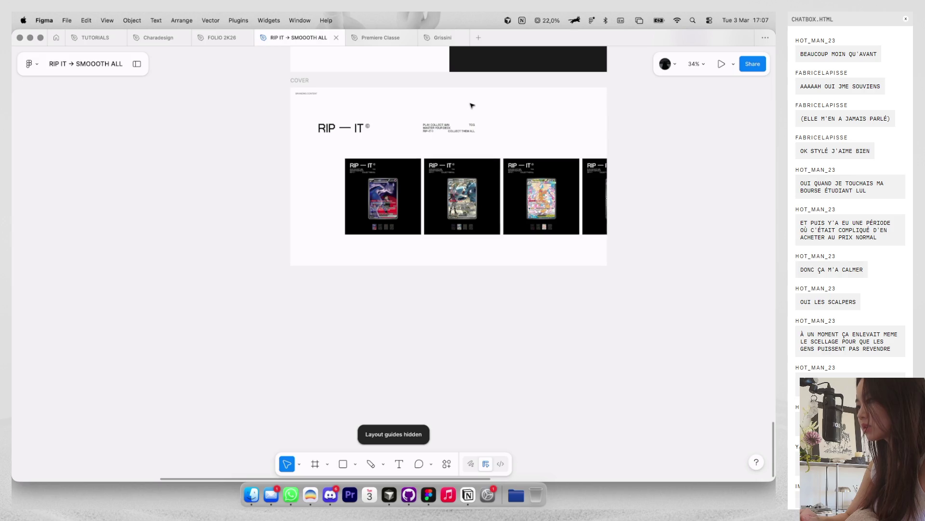
scroll(471, 106, down, 2)
Step: Nudge the card carousel image slightly up in the lower cover
click(384, 194)
drag(384, 193, 384, 191)
click(330, 147)
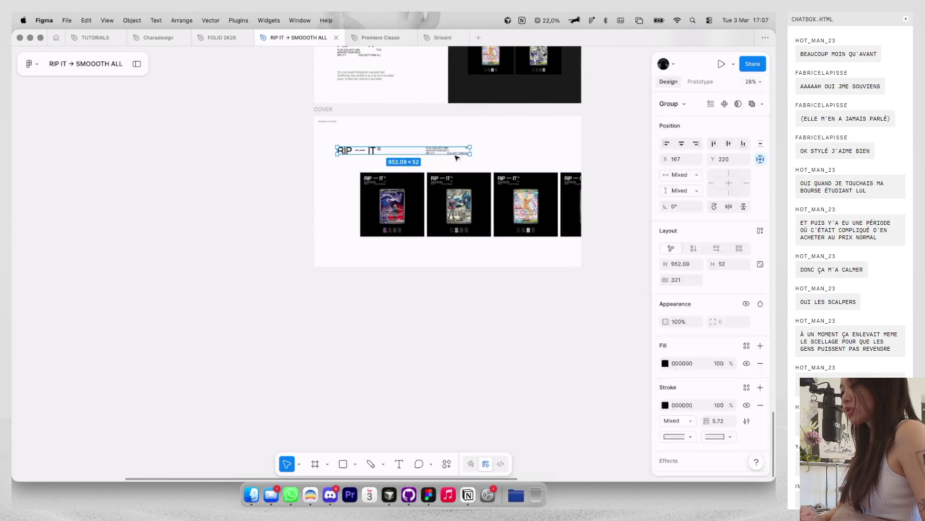
scroll(462, 125, up, 3)
click(486, 127)
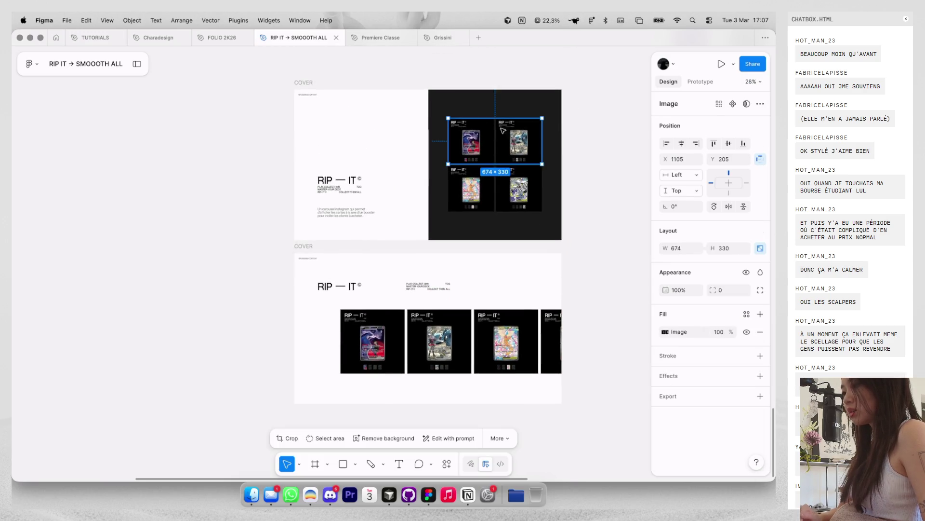
Step: Check the lower card carousel's distances to the frame edges and toggle the column layout guides
click(586, 193)
click(511, 359)
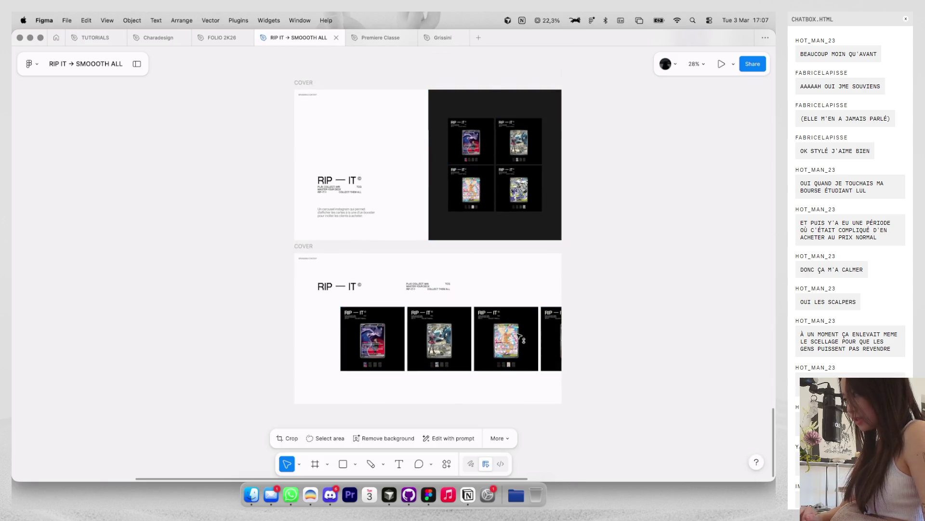
scroll(511, 359, up, 3)
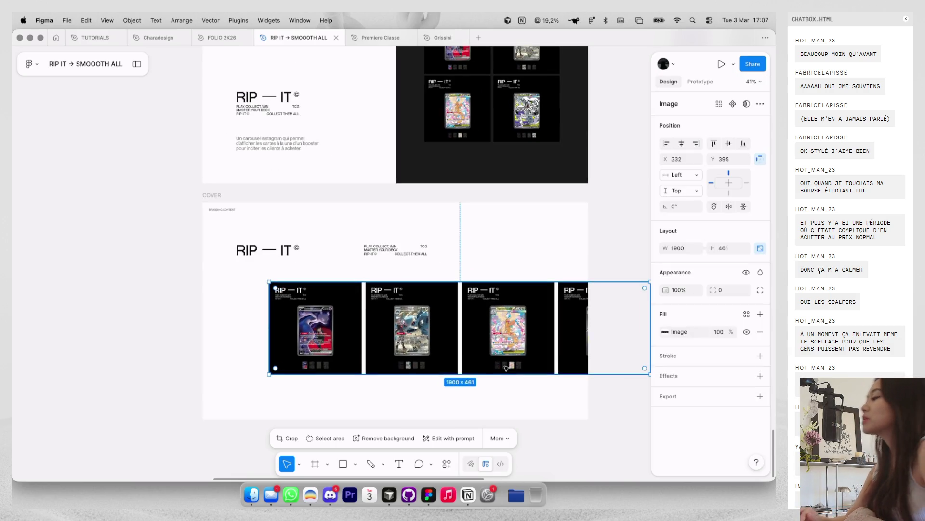
key(alt)
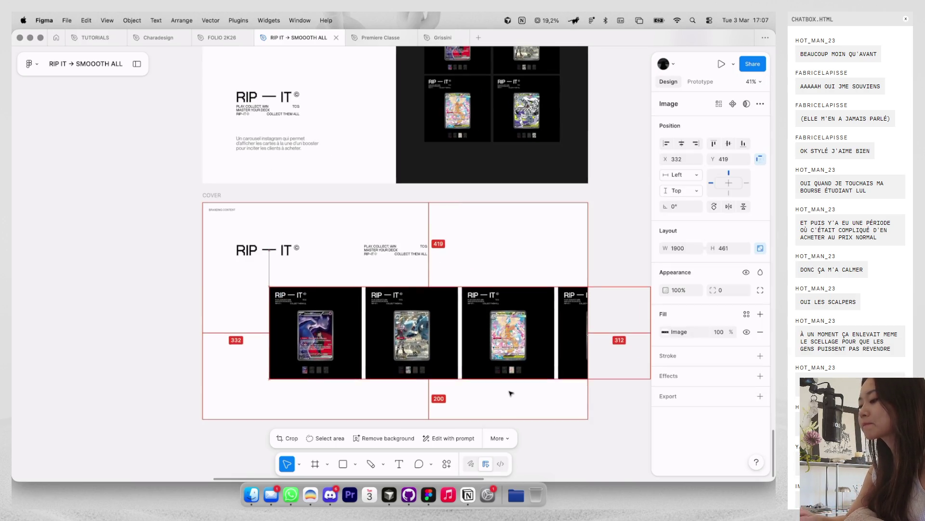
scroll(488, 287, down, 3)
click(505, 265)
key(ctrl+g)
key(ctrl+g)
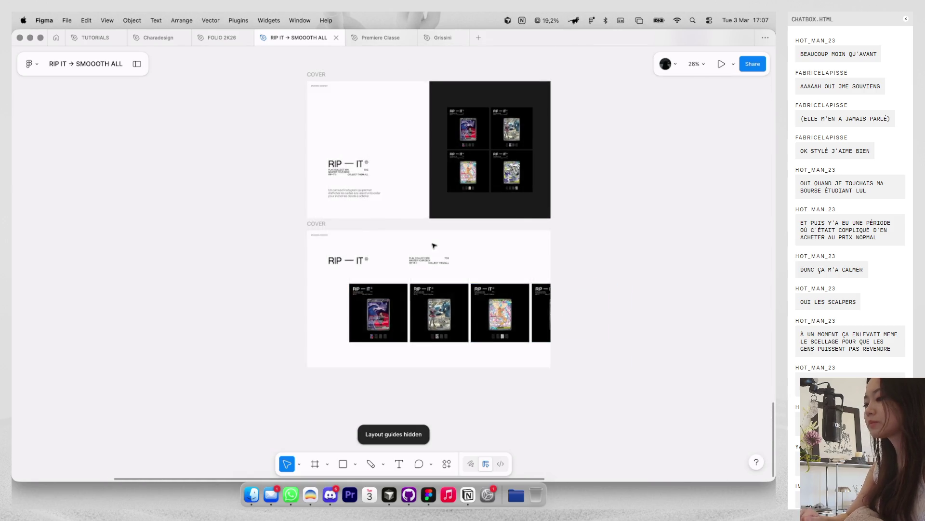
scroll(396, 245, down, 2)
Step: Duplicate the COVER frame to the right and copy the four white card post frames as PNG
drag(280, 234, 459, 234)
scroll(466, 233, down, 2)
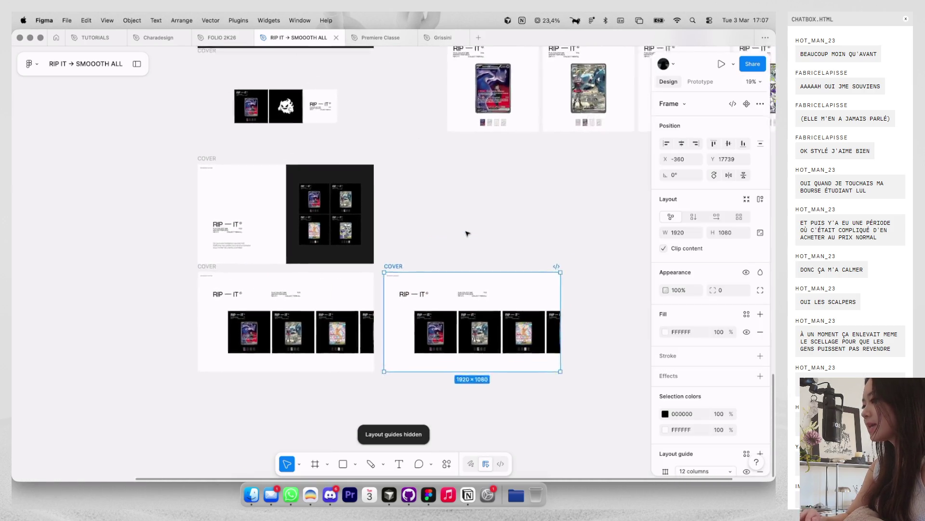
scroll(466, 233, right, 3)
click(556, 245)
drag(555, 245, 223, 94)
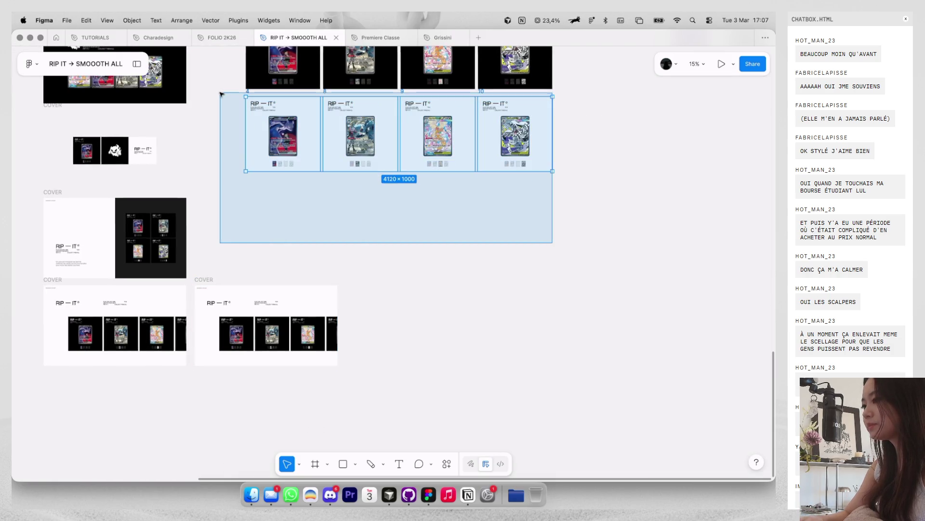
key(shift+super+c)
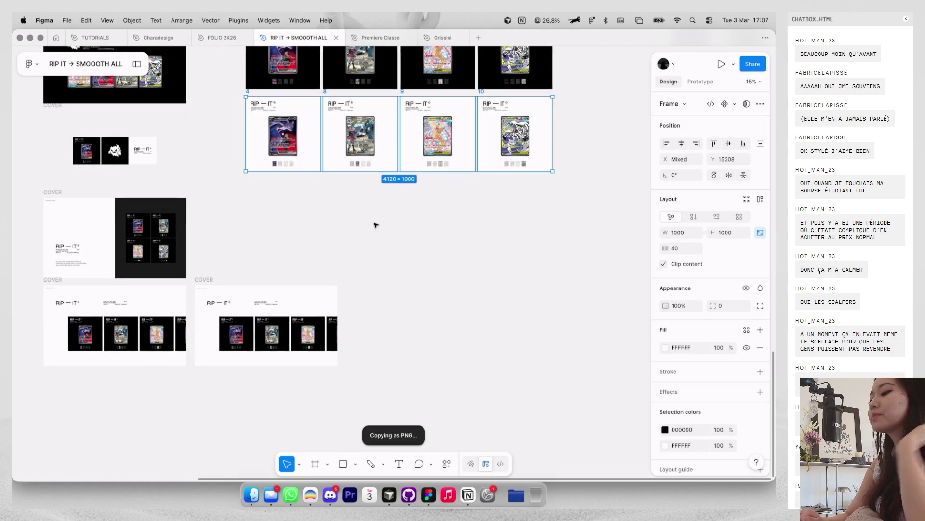
scroll(322, 321, left, 3)
scroll(322, 322, left, 3)
Step: Replace the copy's carousel image with the white card posts and tint its background light grey
click(456, 299)
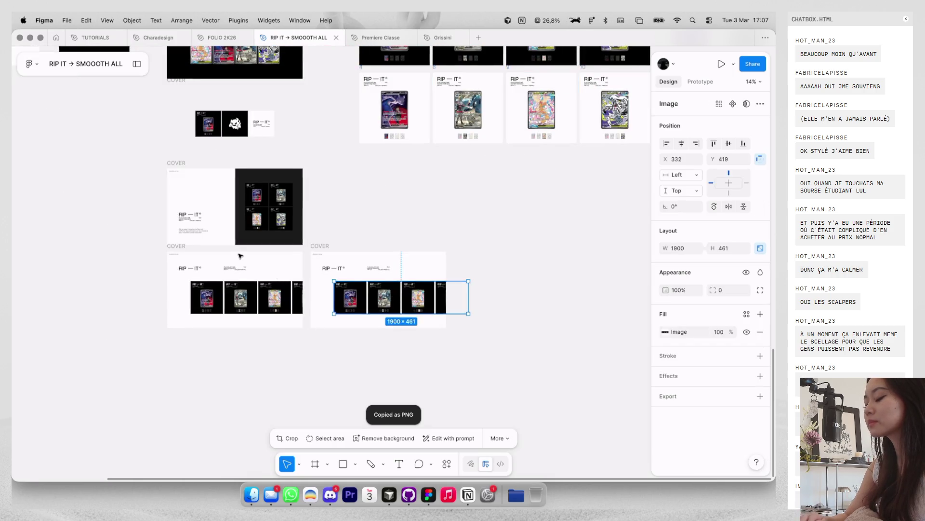
scroll(246, 258, up, 3)
key(super+v)
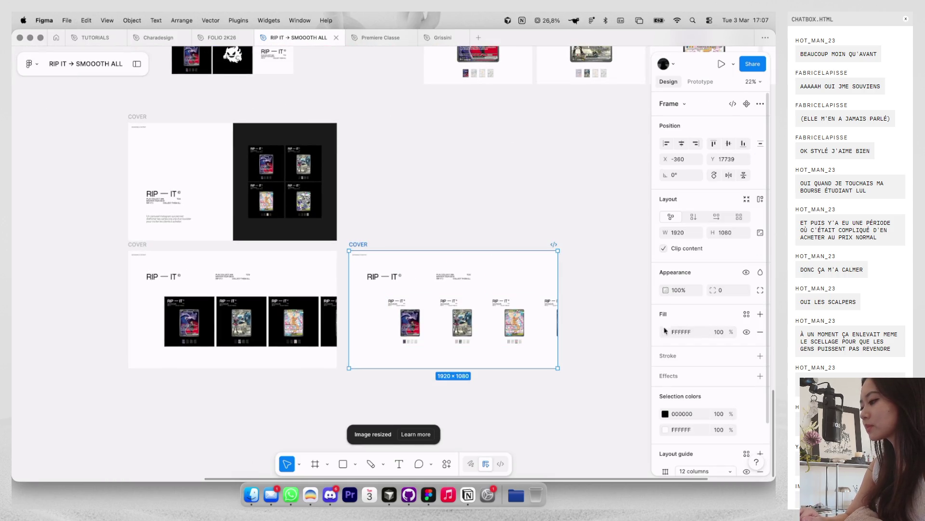
click(666, 331)
drag(546, 274, 529, 278)
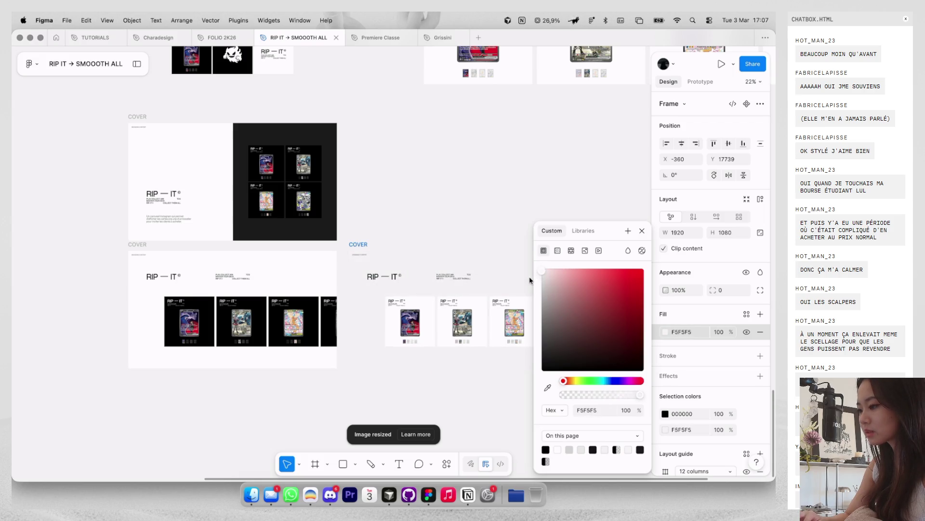
click(391, 218)
scroll(391, 218, down, 1)
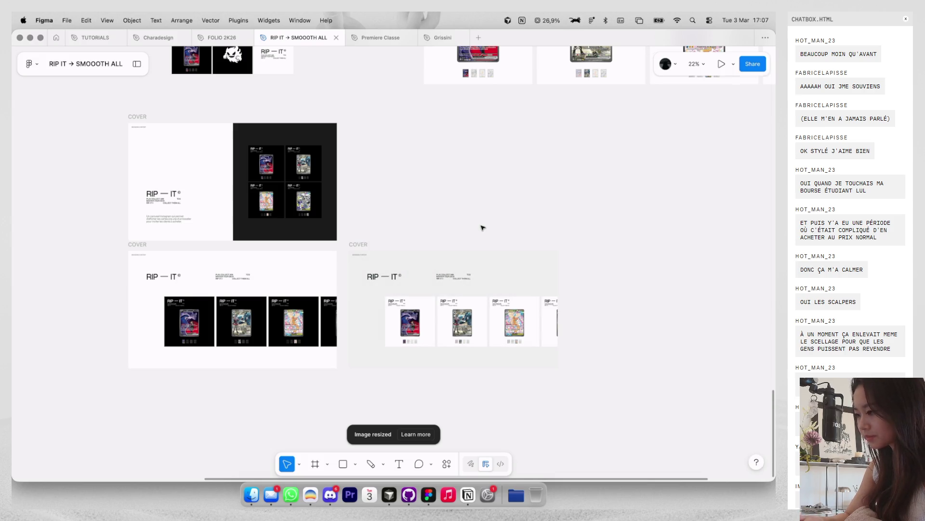
Step: Duplicate the light grey cover and change the copy's background to black 000000
click(378, 215)
key(super+d)
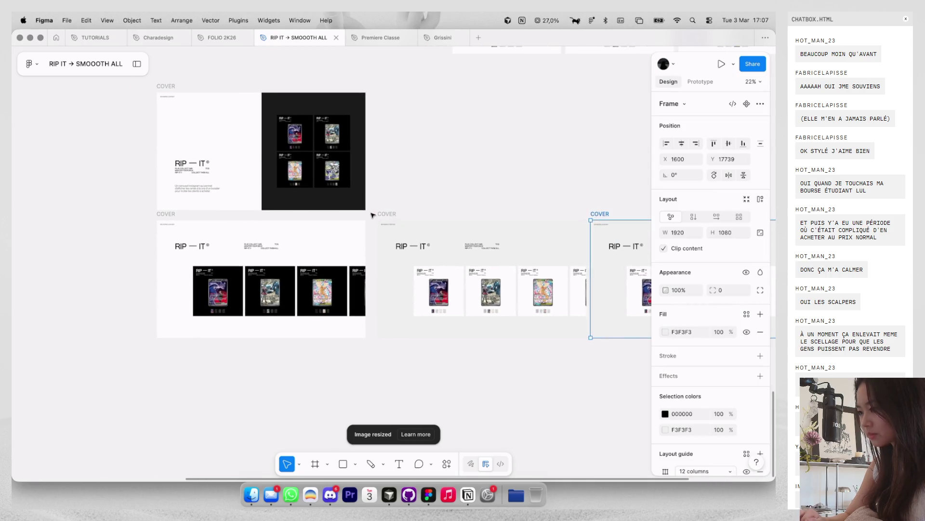
scroll(662, 401, down, 2)
click(666, 375)
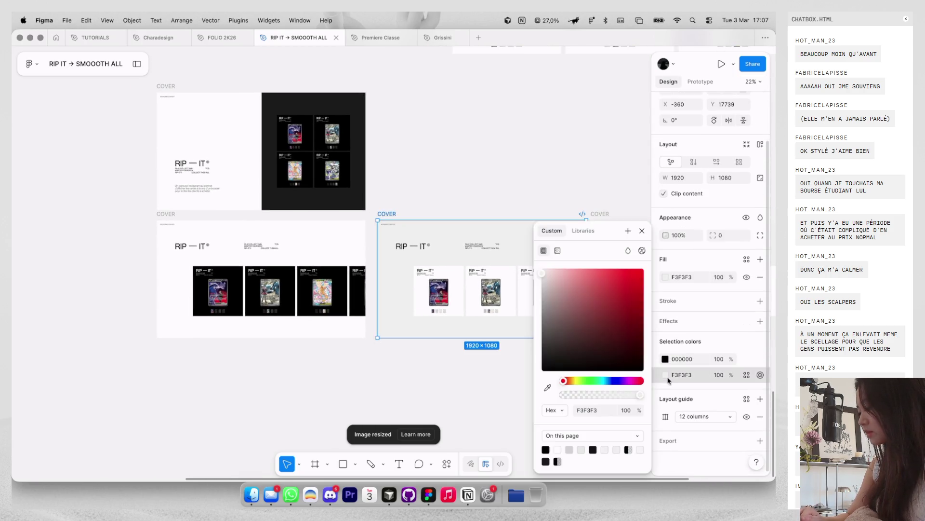
click(625, 329)
click(665, 358)
drag(603, 331, 480, 217)
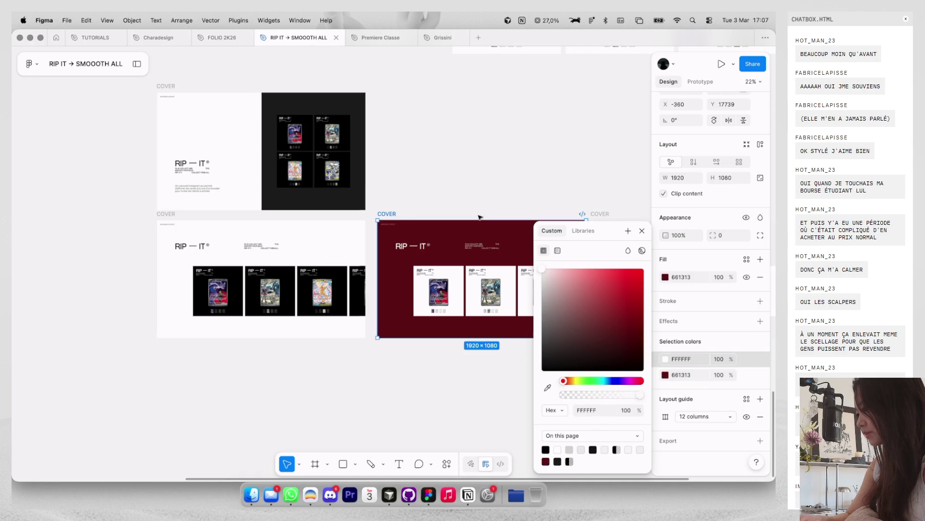
click(666, 375)
click(666, 375)
drag(619, 337, 621, 369)
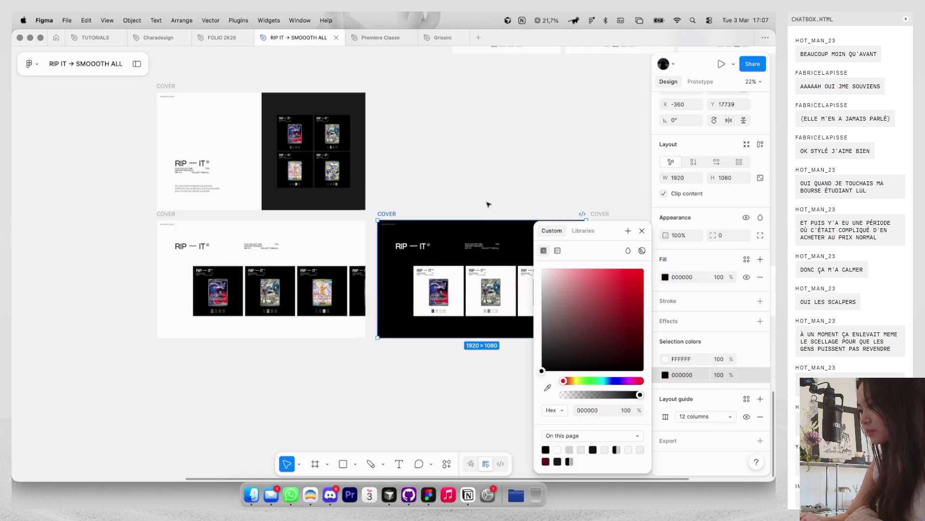
click(501, 171)
scroll(501, 171, down, 2)
scroll(501, 170, right, 2)
scroll(501, 171, up, 1)
scroll(501, 170, left, 1)
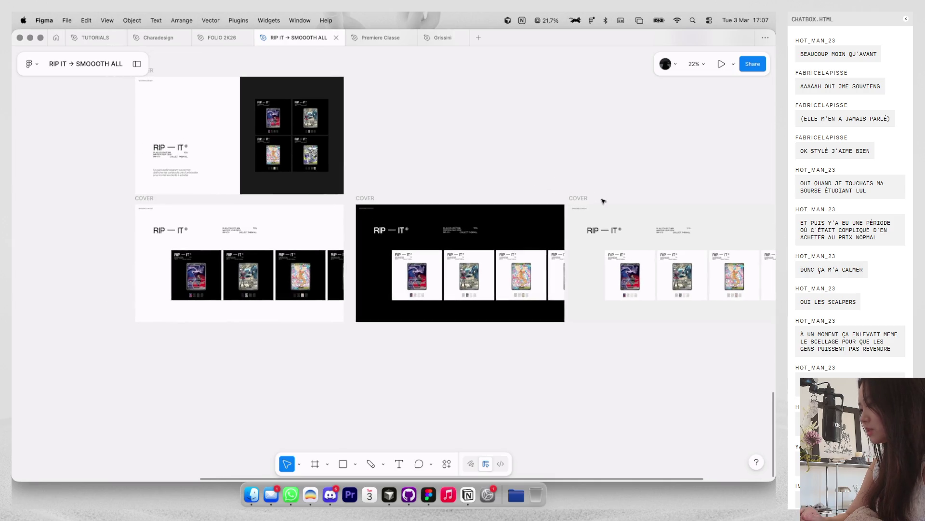
Step: Delete the card grid image from the dark half of the split COVER frame
scroll(547, 177, up, 1)
ctrl+scroll(547, 178, down, 3)
scroll(547, 178, up, 3)
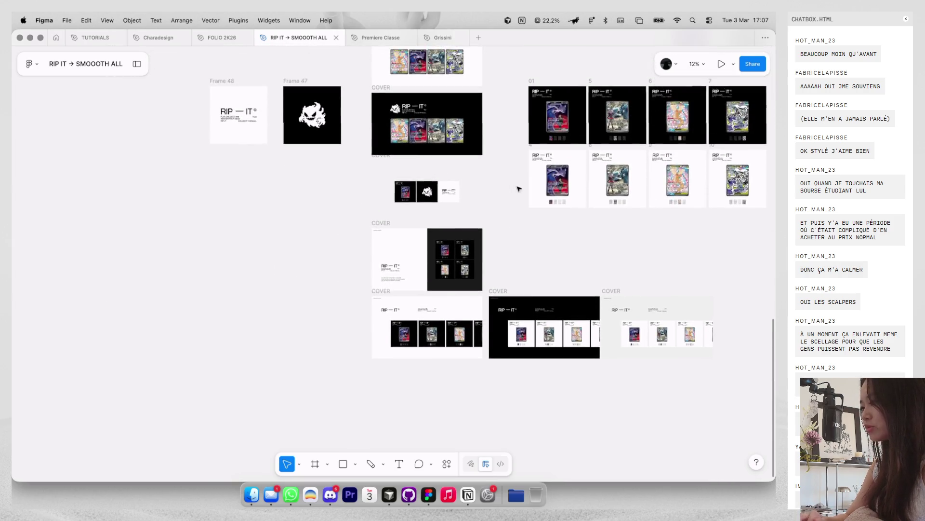
scroll(547, 177, left, 3)
click(330, 236)
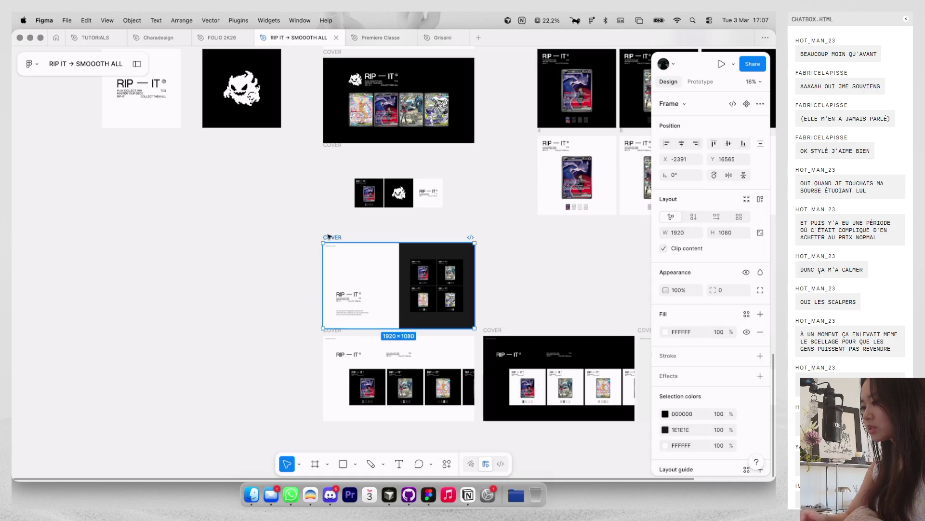
ctrl+scroll(329, 235, down, 3)
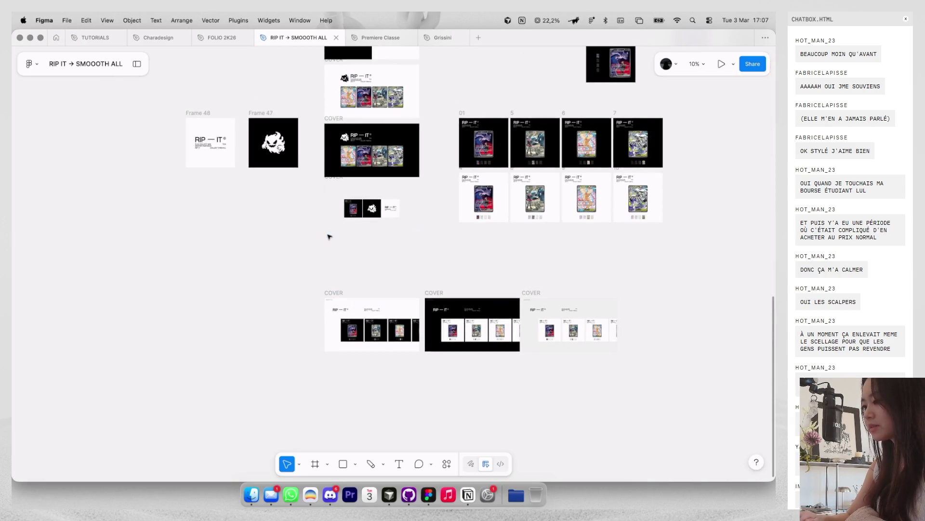
ctrl+scroll(359, 271, up, 3)
click(391, 253)
ctrl+scroll(406, 274, up, 1)
click(405, 274)
key(Delete)
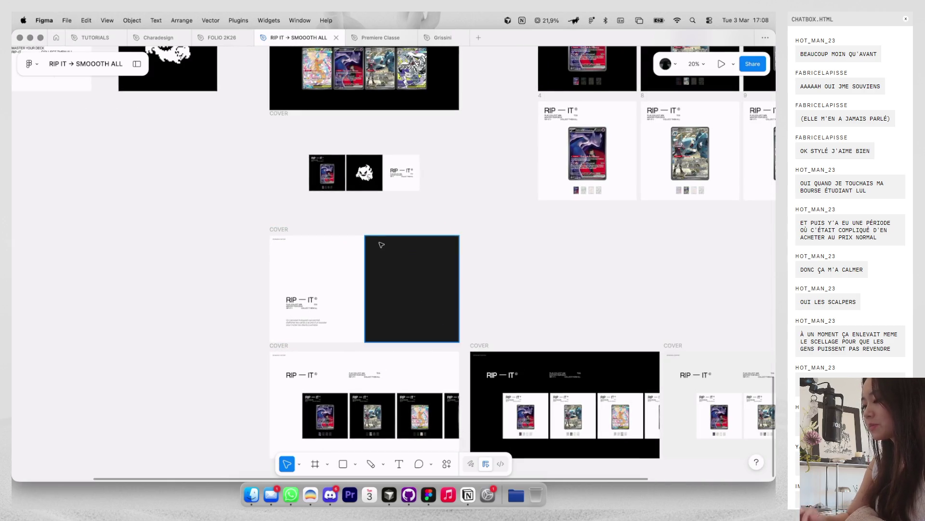
Step: Fill the dark rectangle with light grey F5F5F5 using the eyedropper
click(381, 245)
key(i)
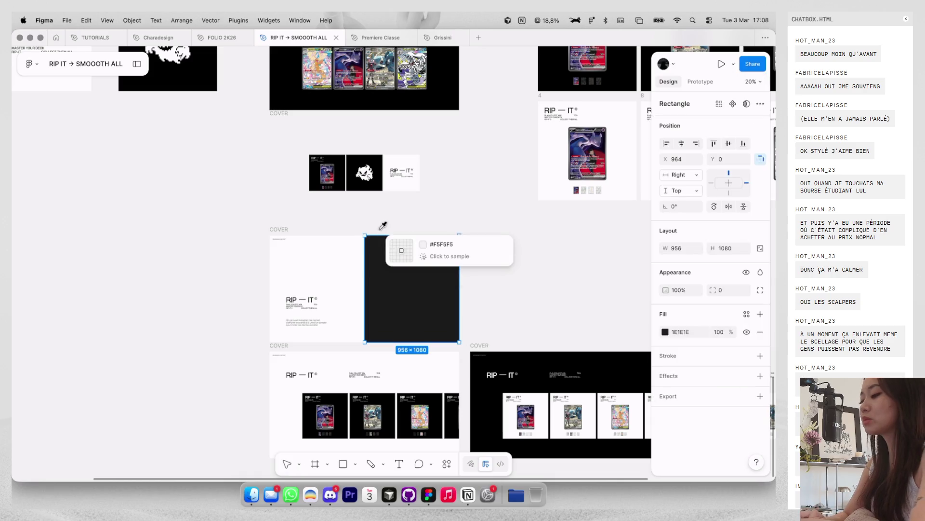
click(382, 232)
ctrl+scroll(319, 168, up, 2)
Step: Paste the card and ghost carousel onto the cover's right half and narrow it to wrap into two rows
click(262, 251)
key(ctrl+v)
drag(392, 332, 480, 309)
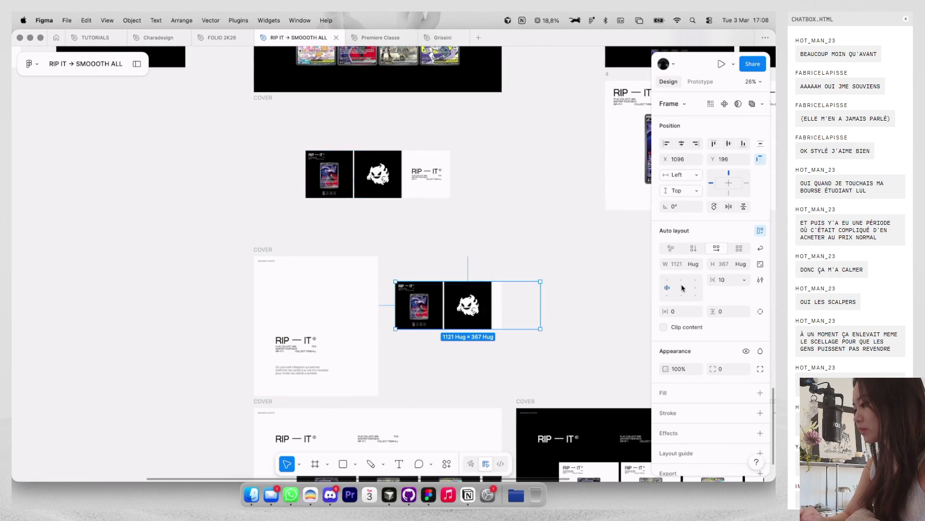
ctrl+scroll(482, 306, up, 2)
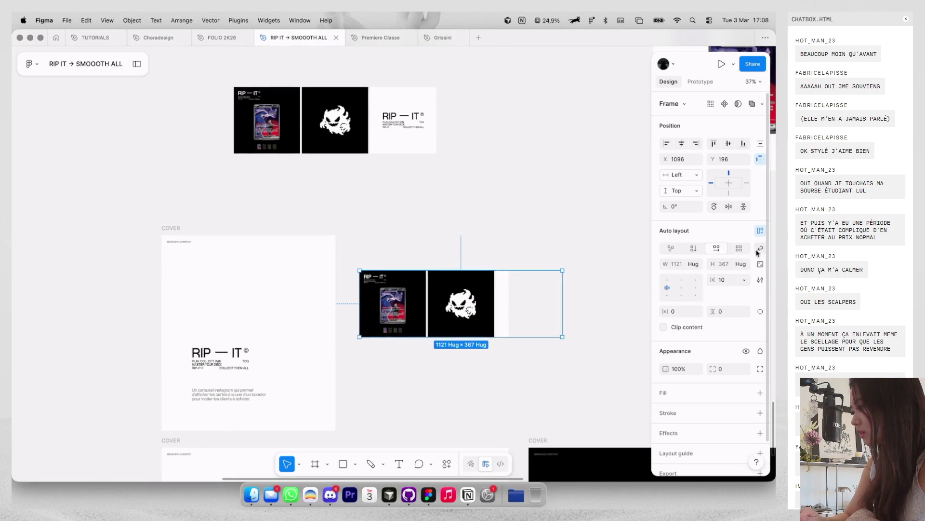
drag(563, 311, 497, 304)
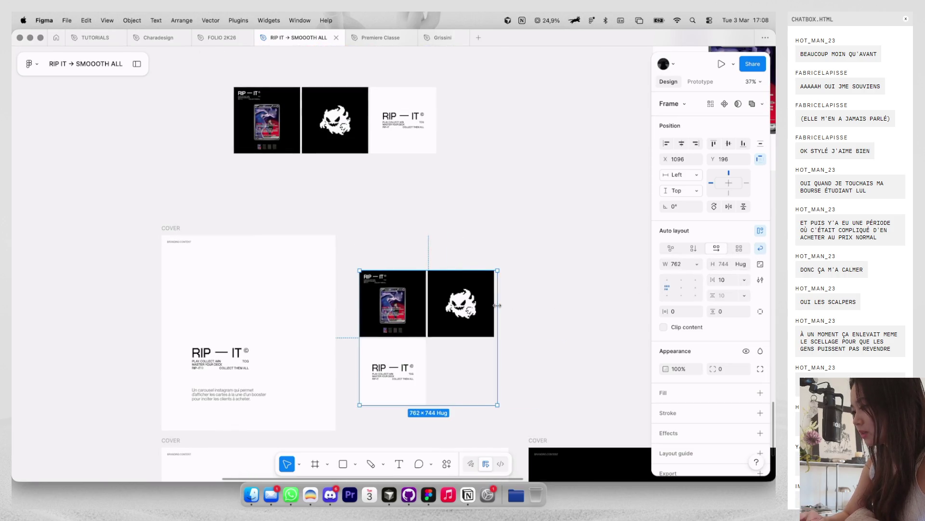
ctrl+scroll(495, 306, down, 3)
ctrl+scroll(537, 294, up, 3)
Step: Scale the wrapped carousel group down proportionally with the K scale tool
key(k)
mouse_move(537, 238)
mouse_down()
mouse_move(522, 217)
mouse_move(515, 226)
mouse_move(515, 214)
mouse_up()
click(556, 223)
scroll(566, 217, down, 3)
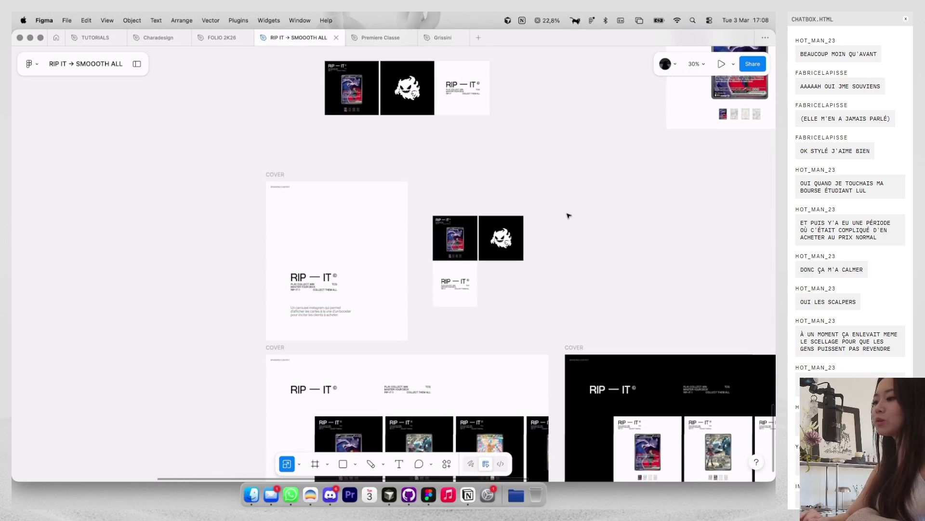
scroll(570, 213, down, 2)
scroll(570, 213, right, 2)
scroll(570, 212, right, 4)
scroll(570, 213, right, 3)
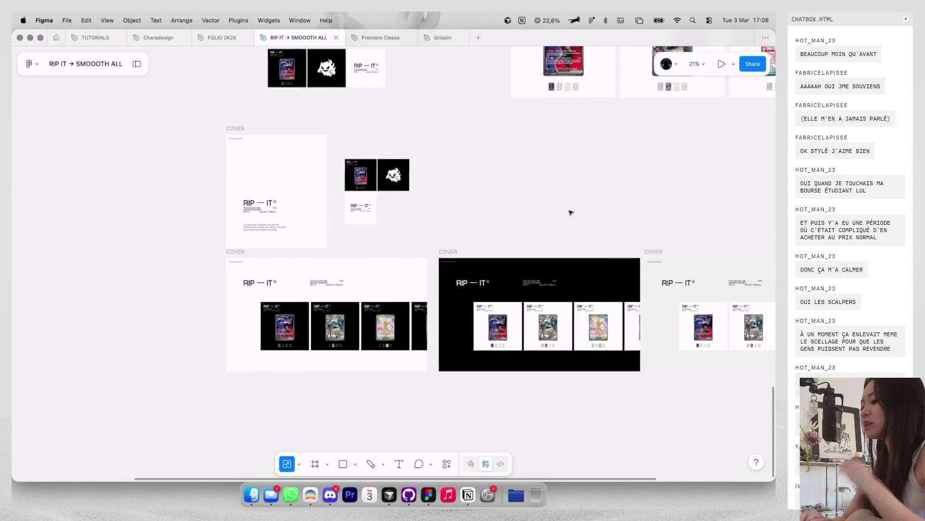
scroll(570, 212, down, 2)
scroll(571, 213, up, 3)
scroll(571, 213, right, 3)
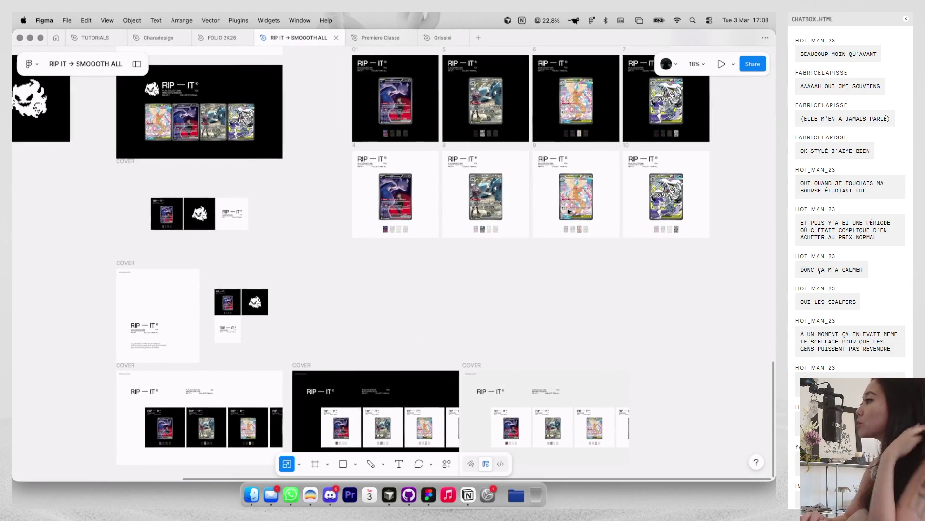
scroll(570, 213, down, 1)
click(137, 65)
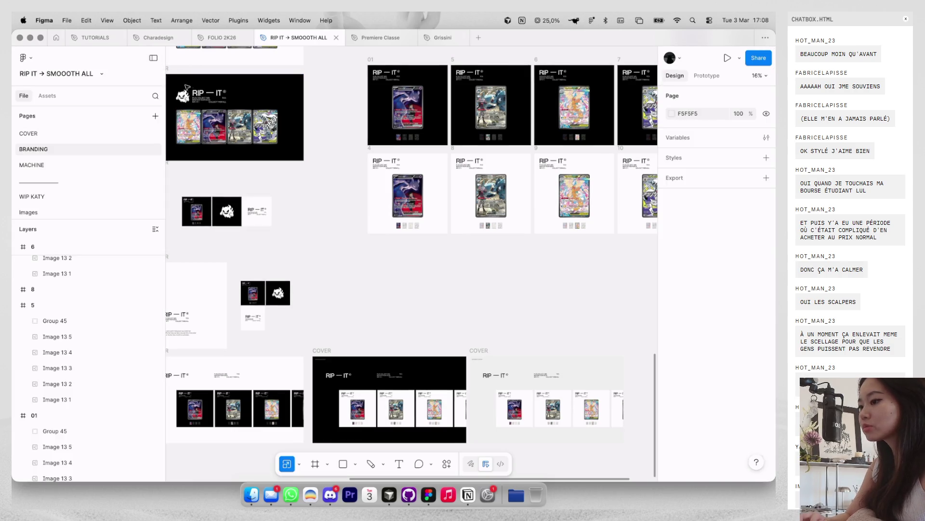
Step: Create a SOCIALS MEDIA page, then cut the numbered card post frames from the BRANDING page
scroll(185, 95, left, 3)
click(154, 116)
text(SOCIALS MEDIA)
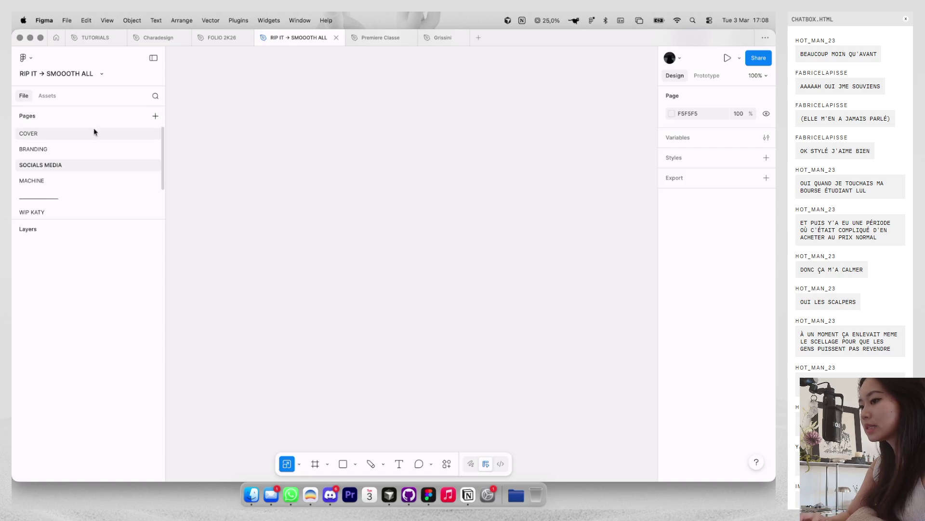
click(93, 149)
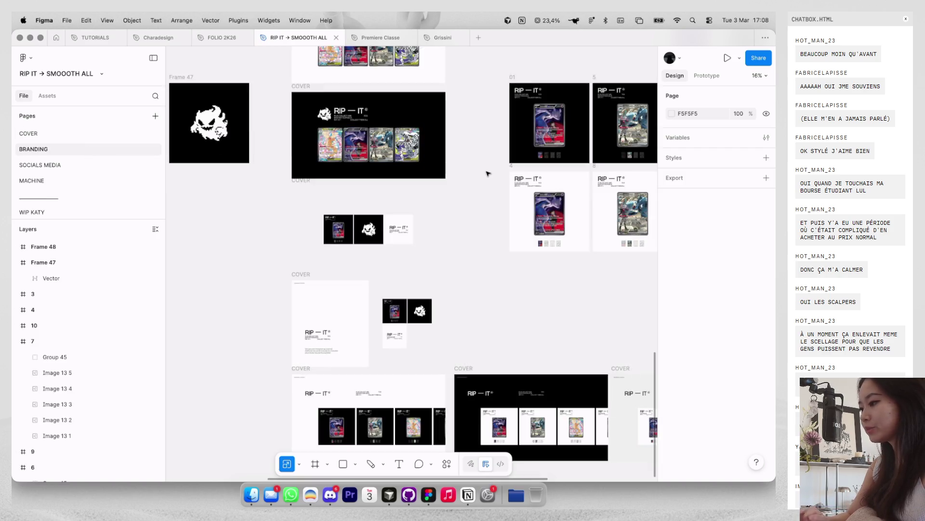
drag(574, 261, 358, 80)
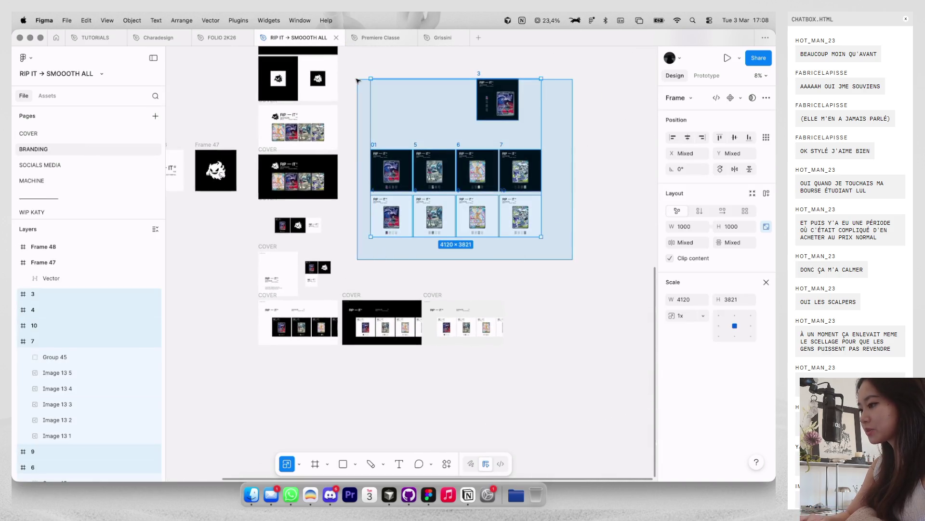
key(ctrl+x)
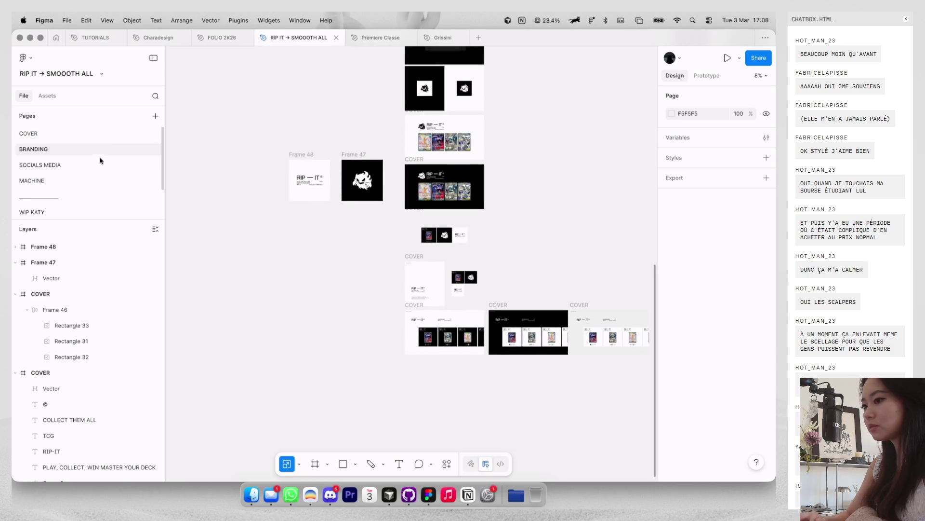
Step: Paste the card frames onto SOCIALS MEDIA and place logo Frame 48 and ghost Frame 47 beside frame 3
click(101, 165)
key(ctrl+v)
click(296, 187)
shift+click(362, 180)
key(Delete)
click(98, 164)
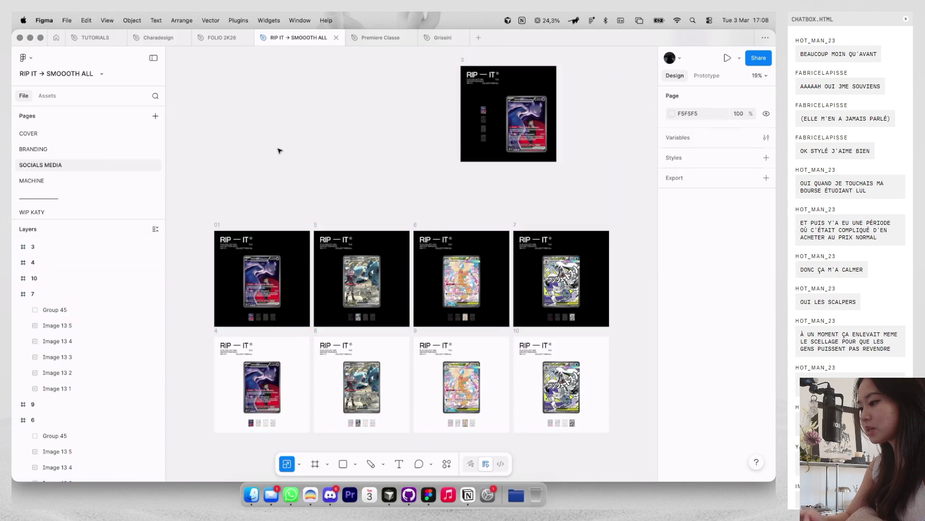
drag(314, 139, 307, 135)
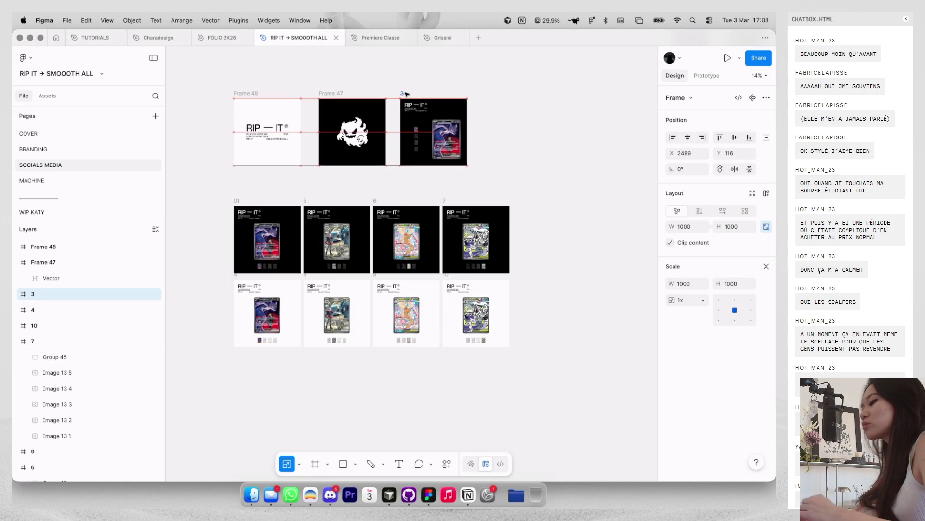
key(ctrl+Left)
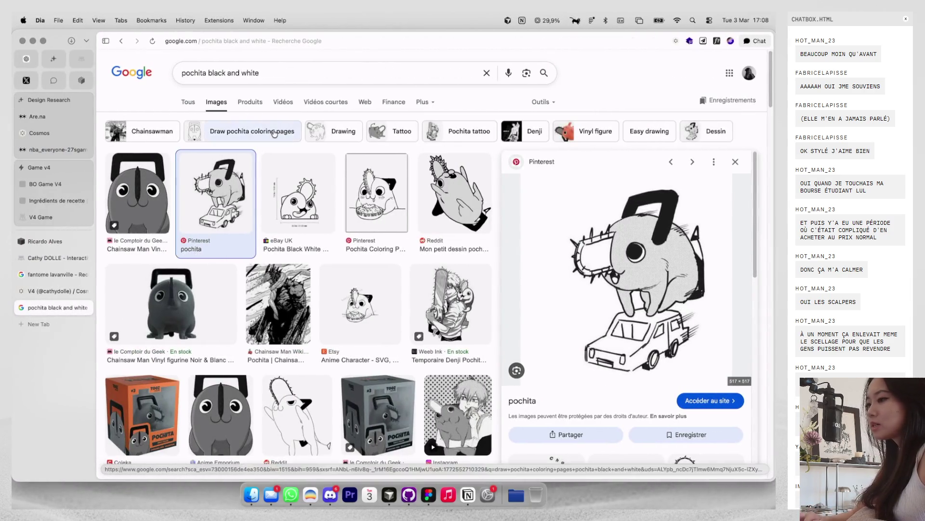
Step: Search Google for 'tcg' and open the Maxi Rêves 'Jeux de cartes TCG' result
triple_click(284, 73)
text(tcg ca)
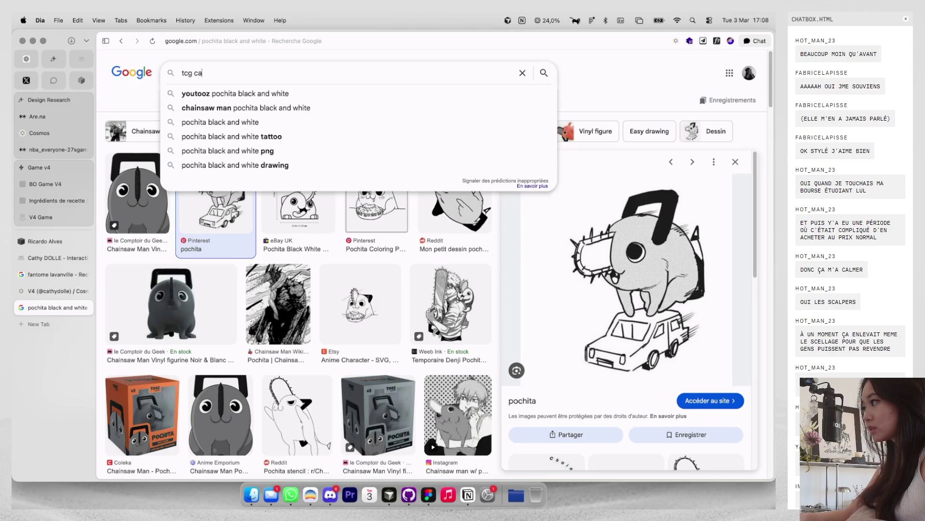
key(Return)
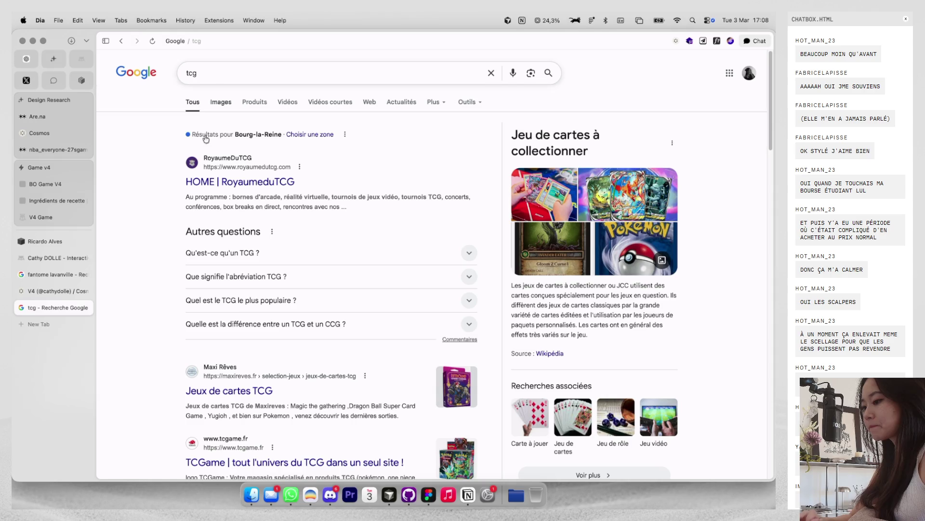
scroll(179, 247, down, 4)
click(203, 289)
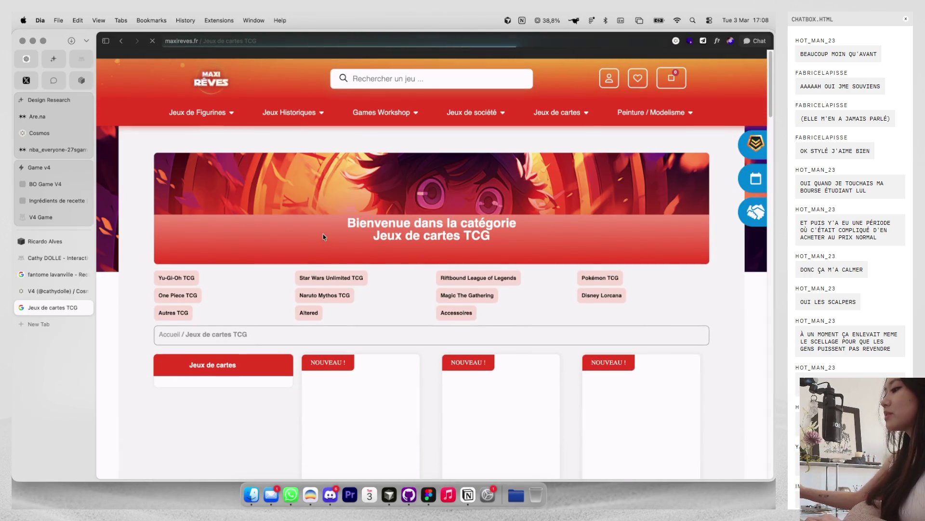
Step: Scroll to the shop page's footer and open its Instagram profile
scroll(323, 236, down, 3)
scroll(323, 236, down, 1)
scroll(322, 237, down, 2)
scroll(322, 236, down, 4)
scroll(323, 236, down, 5)
scroll(323, 236, down, 5)
scroll(323, 236, down, 5)
scroll(323, 235, down, 5)
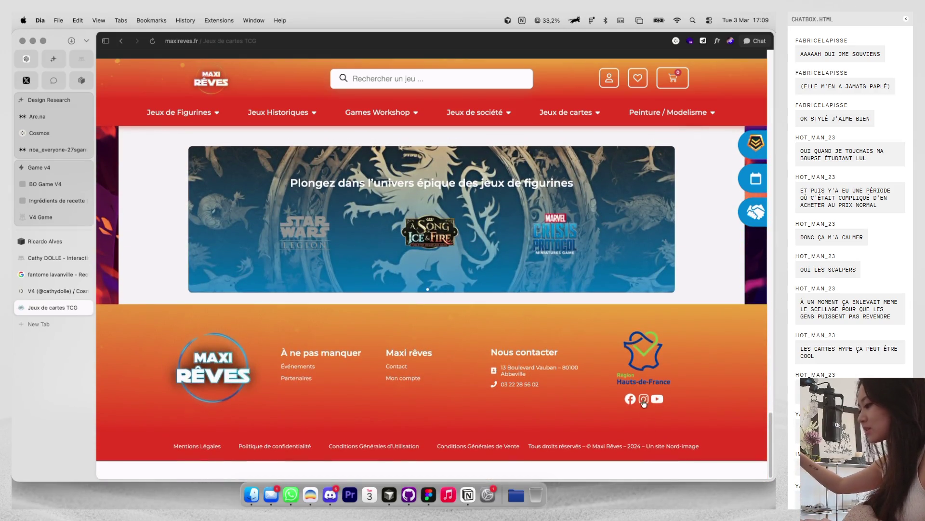
click(644, 399)
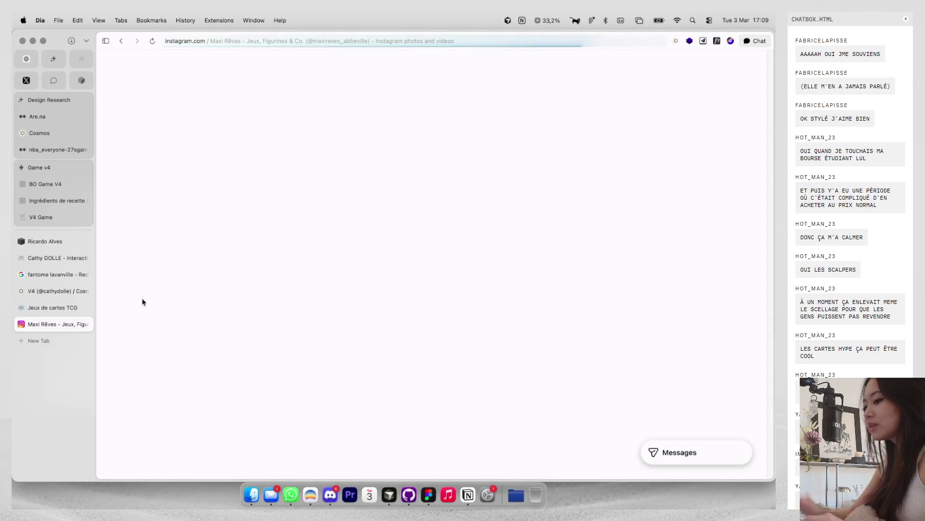
Step: Browse the shop's Instagram profile, view its February events schedule post, then return to Figma
click(87, 307)
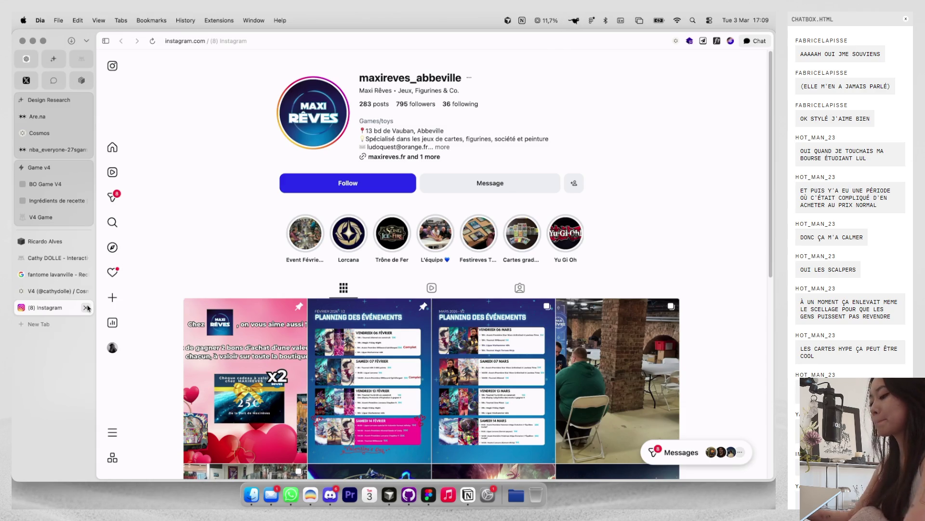
mouse_move(245, 381)
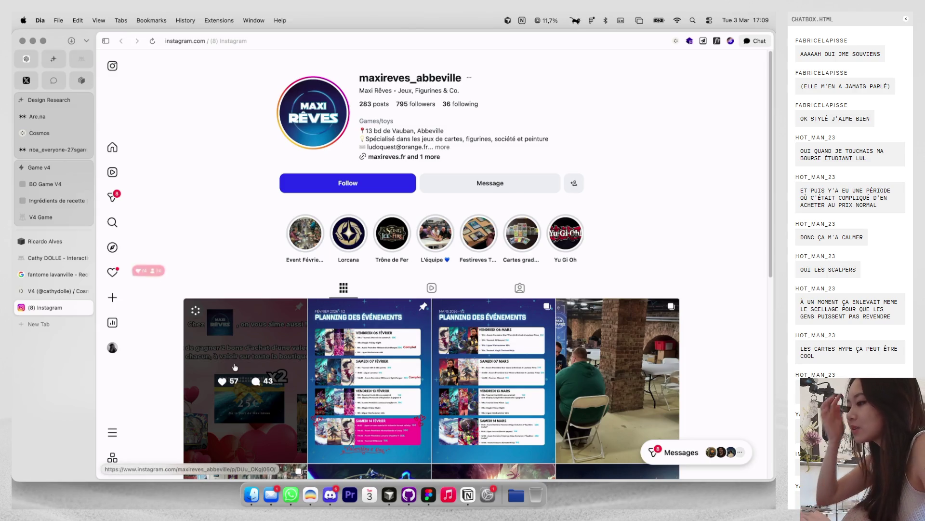
scroll(279, 296, down, 2)
scroll(289, 296, down, 3)
scroll(298, 296, down, 3)
scroll(307, 295, down, 1)
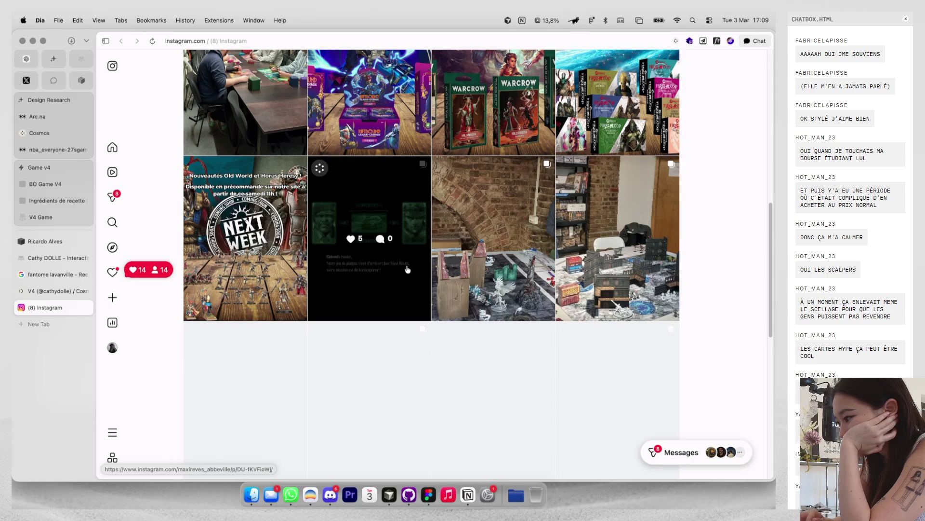
scroll(408, 269, down, 4)
scroll(386, 289, down, 2)
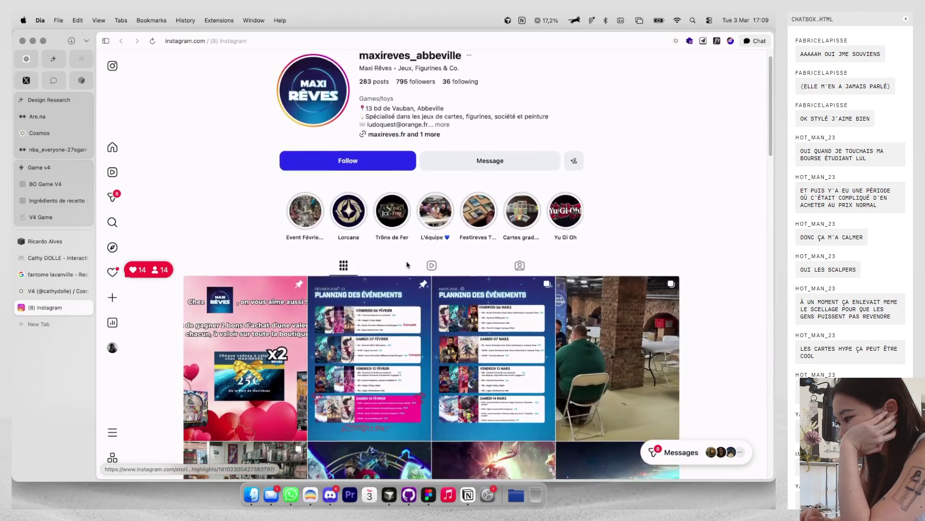
click(371, 311)
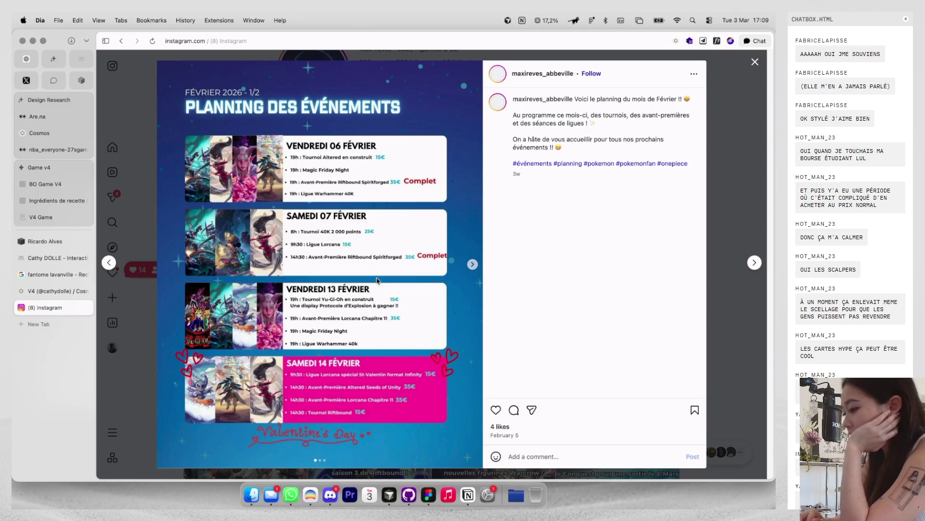
click(738, 126)
key(super+Tab)
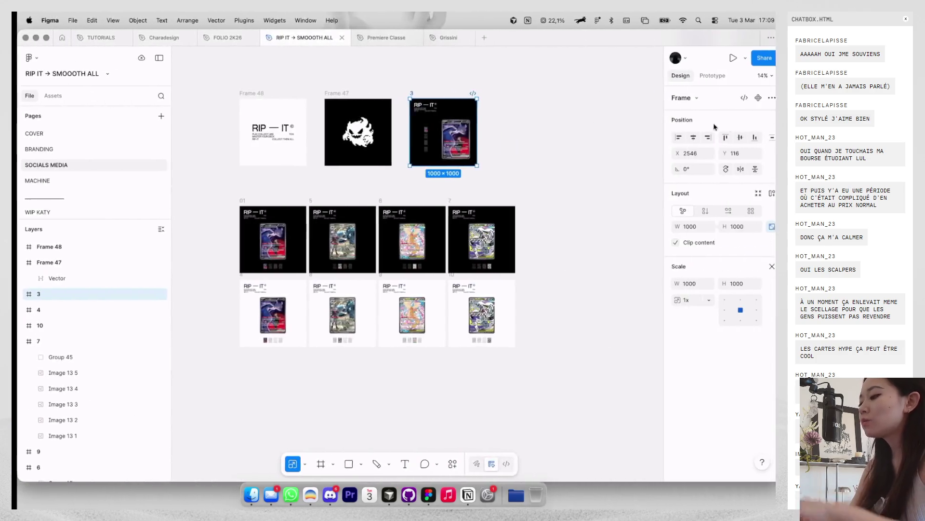
Step: Duplicate frame 3 as frame 11 and delete its card image and thumbnail strip
click(519, 127)
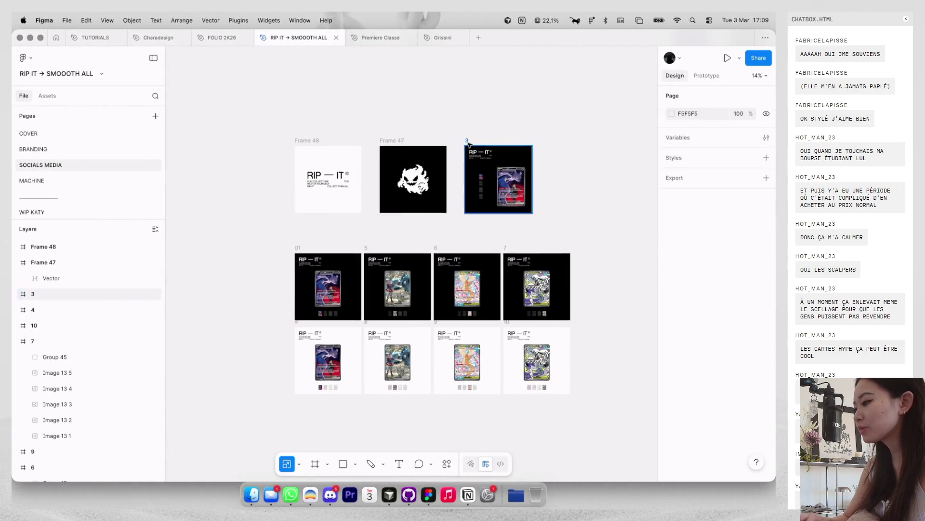
drag(467, 144, 563, 141)
scroll(553, 142, up, 3)
scroll(553, 142, right, 4)
click(534, 233)
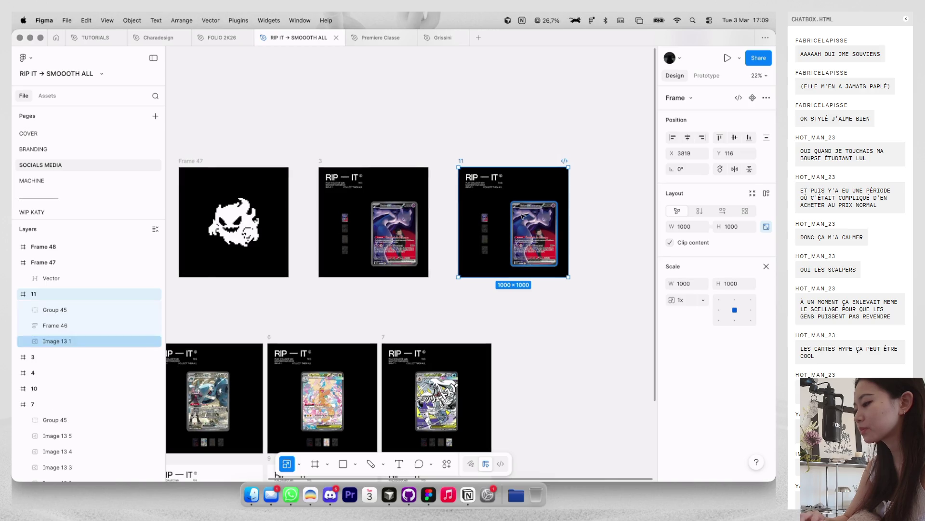
drag(593, 299, 474, 213)
key(Delete)
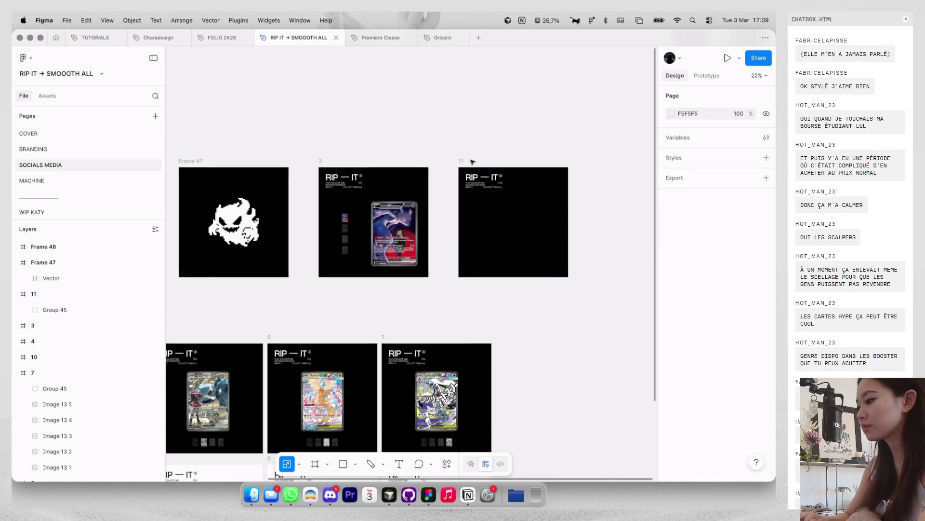
Step: Give frame 11 a white background and recolour its RIP — IT text group black
click(462, 161)
scroll(310, 190, left, 4)
key(v)
scroll(433, 183, right, 3)
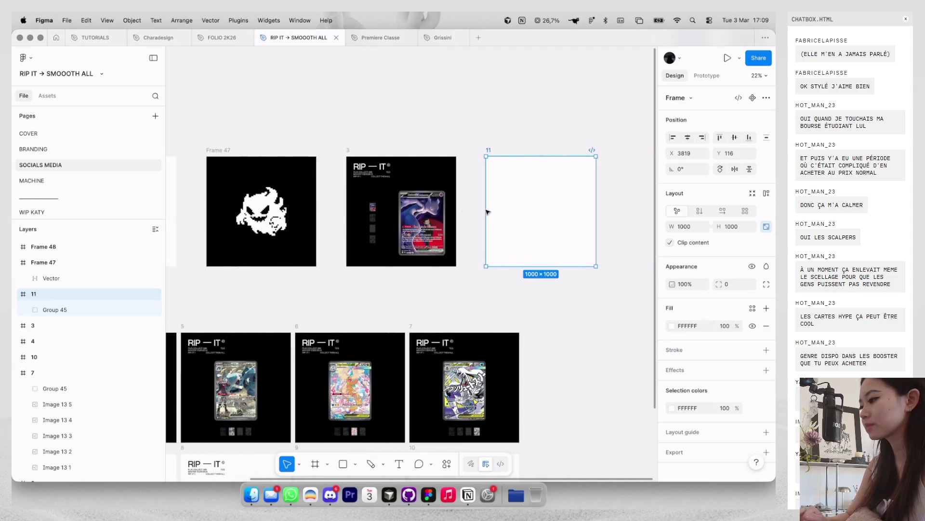
click(475, 130)
drag(457, 131, 603, 204)
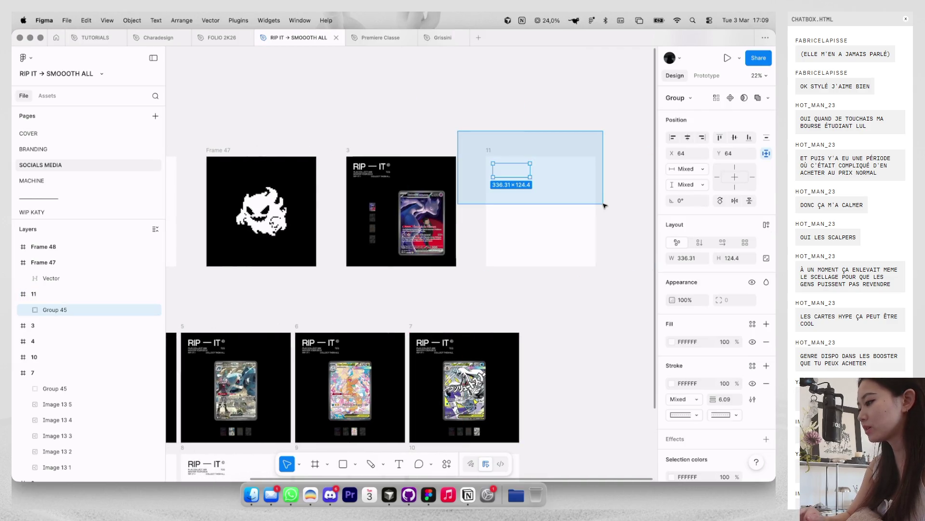
click(671, 422)
click(549, 383)
click(570, 203)
scroll(571, 204, left, 4)
scroll(571, 205, left, 3)
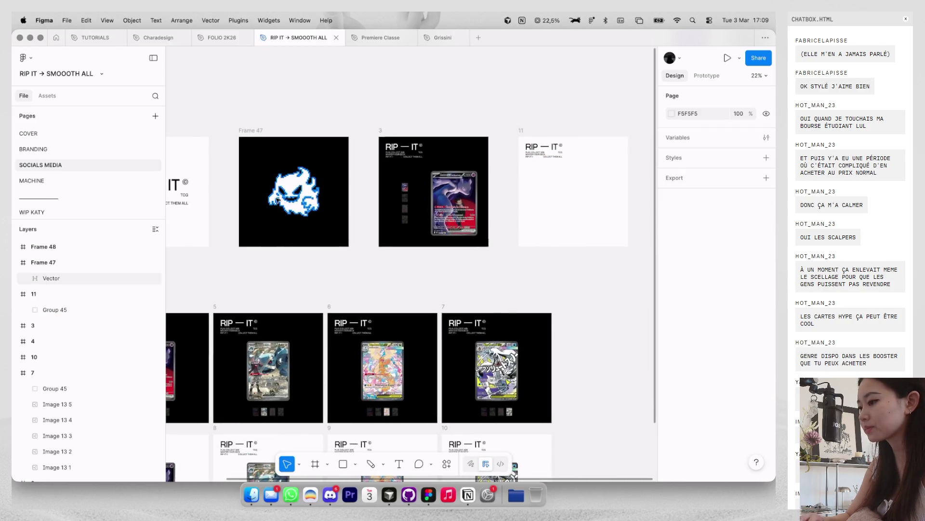
click(434, 180)
Step: On the BRANDING page, select the seven RIP — IT ghost-logo layers on the white cover
click(99, 149)
scroll(401, 209, up, 2)
scroll(424, 168, up, 5)
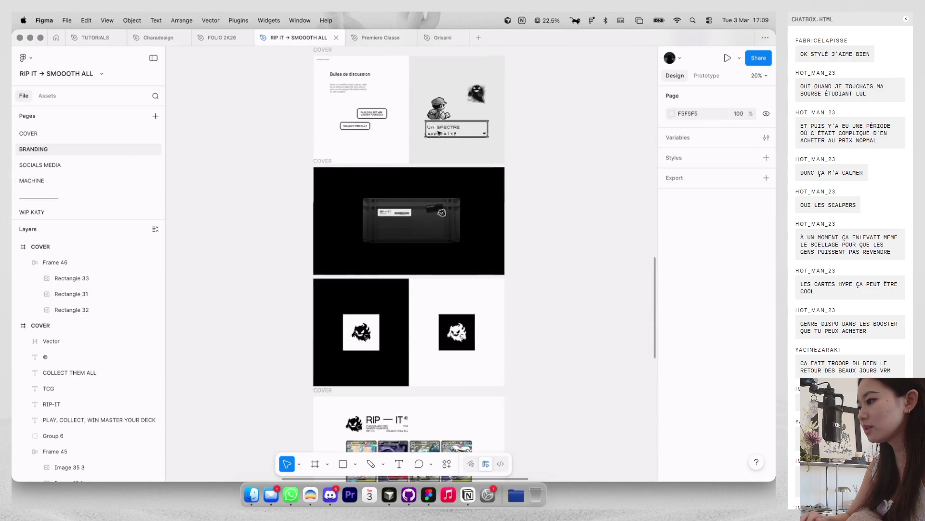
scroll(444, 133, up, 3)
scroll(444, 133, up, 4)
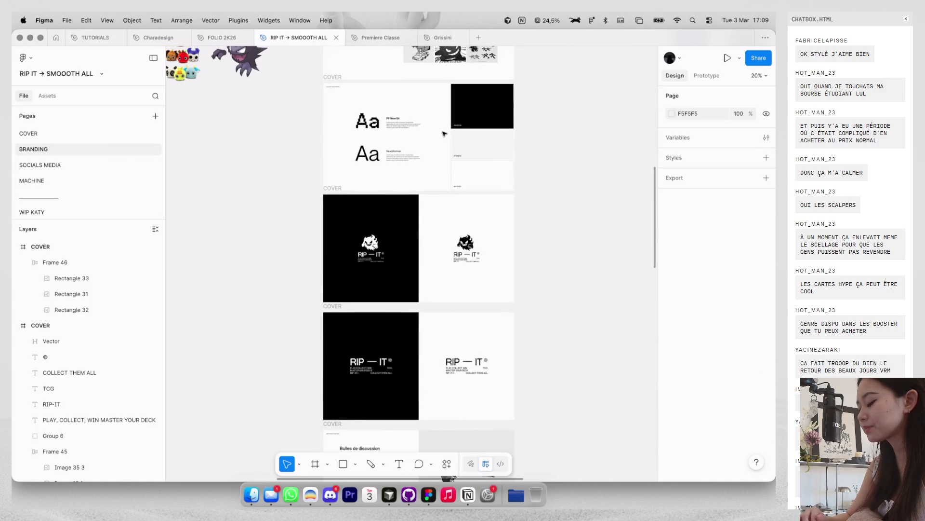
scroll(446, 145, down, 3)
scroll(453, 173, down, 5)
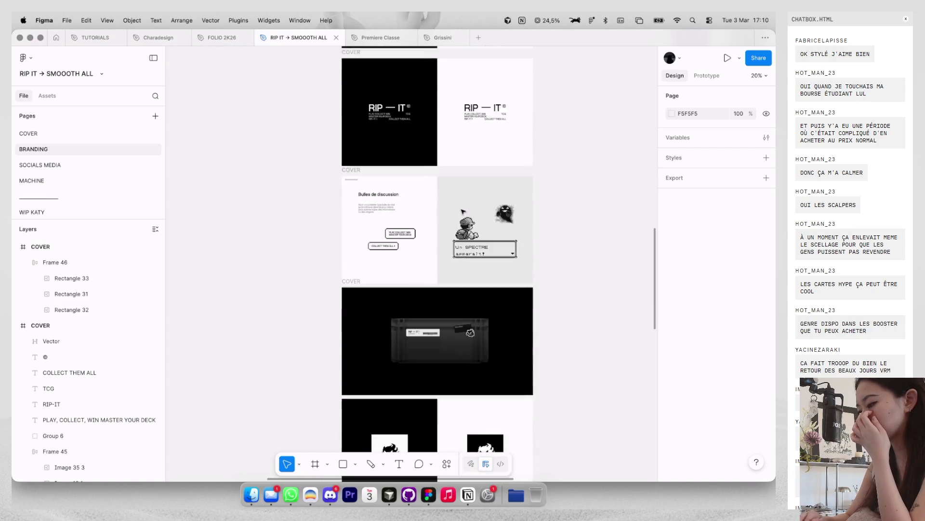
scroll(460, 202, down, 5)
scroll(463, 211, left, 3)
scroll(463, 211, down, 3)
scroll(463, 211, up, 6)
scroll(463, 211, up, 3)
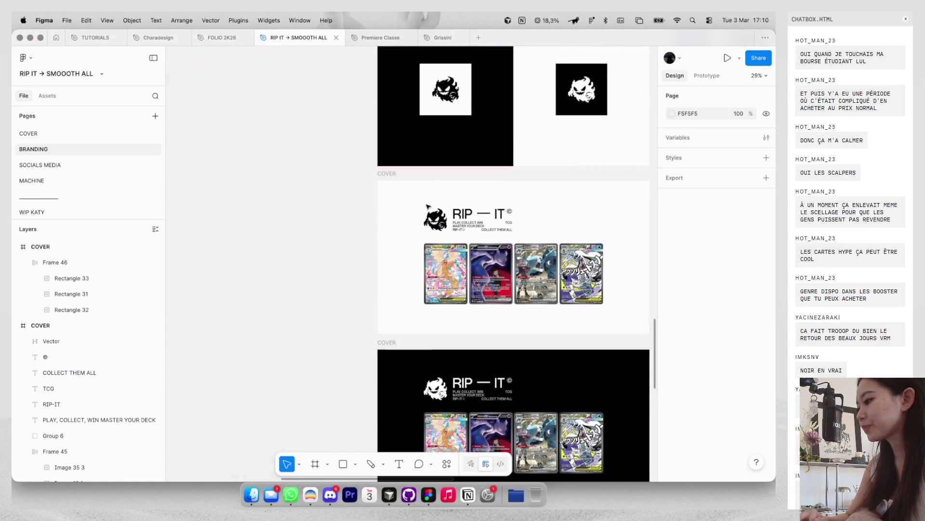
drag(417, 198, 518, 235)
Step: Replace frame 11's old RIP — IT text group with the ghost logo, centred in the frame
click(118, 165)
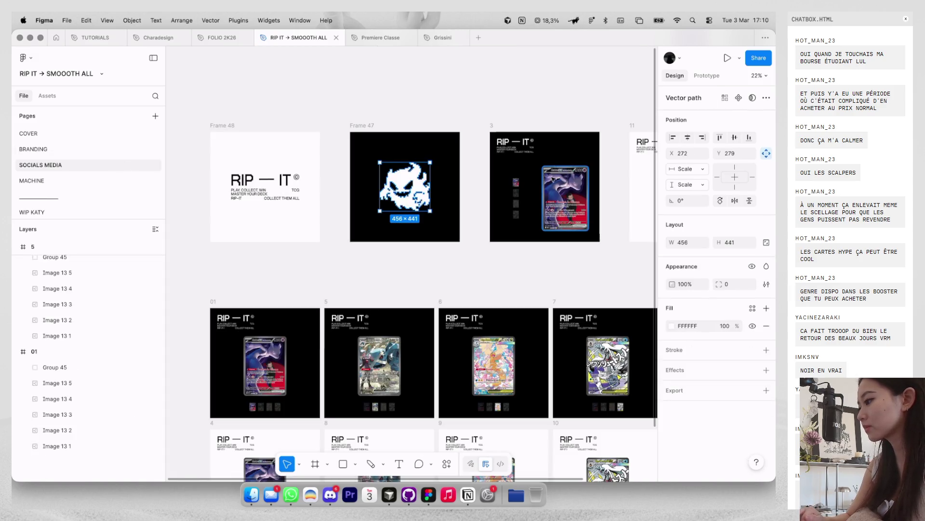
scroll(557, 176, right, 3)
scroll(556, 176, up, 3)
drag(451, 195, 329, 137)
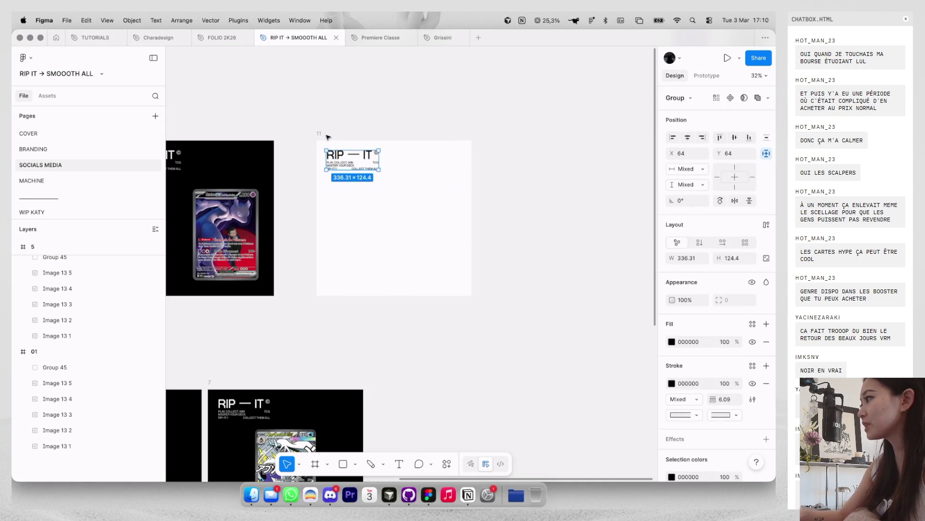
key(Delete)
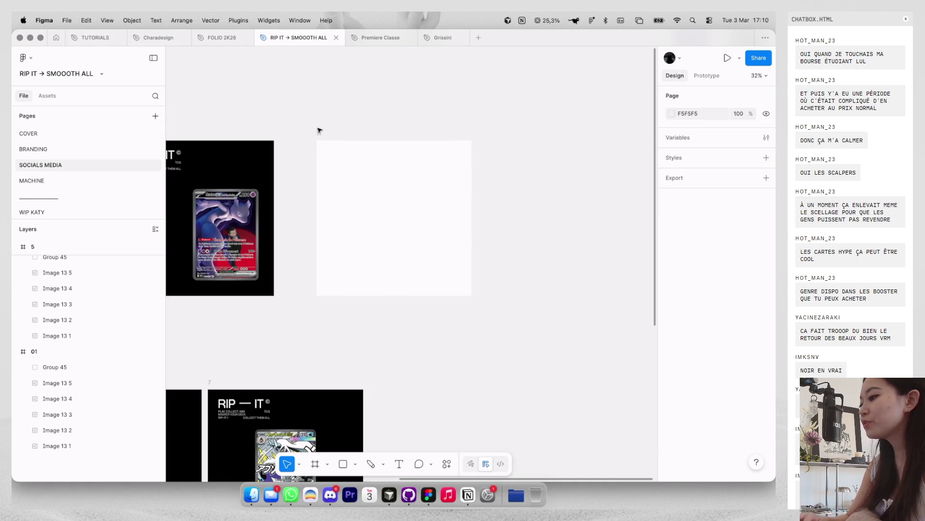
key(super+z)
scroll(394, 217, up, 3)
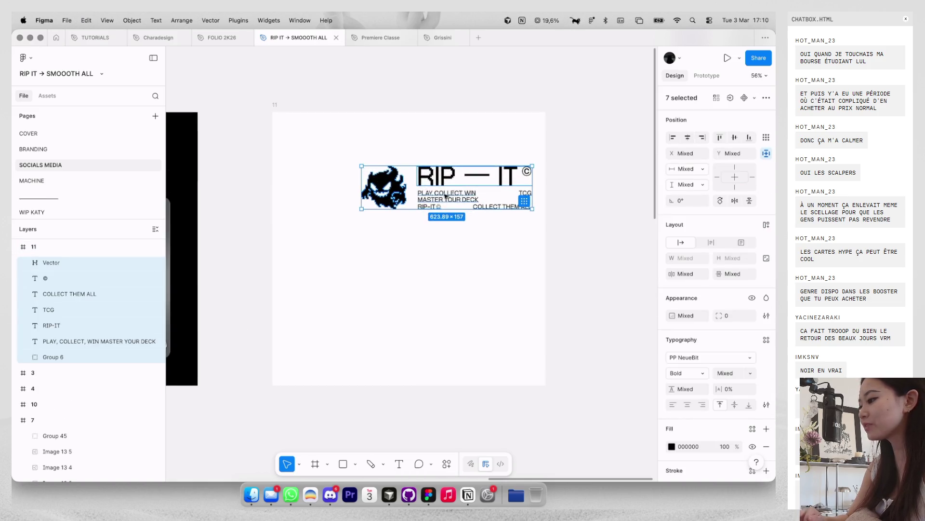
drag(450, 191, 408, 192)
key(ctrl+Left)
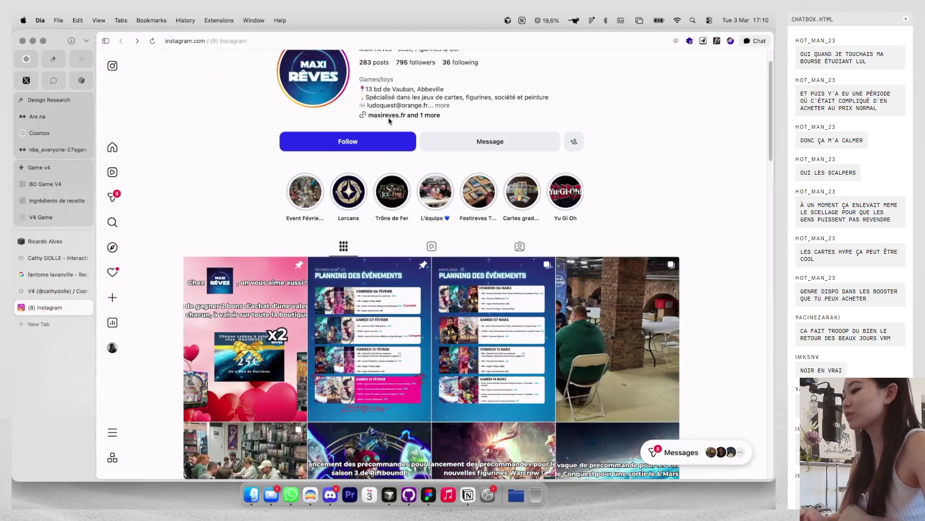
Step: Search Google Images for 'minecraft coordonnées' and preview the Minecraft.fr and Reddit coordinate screenshots
key(super+t)
text(minecraft coordonnées)
key(Return)
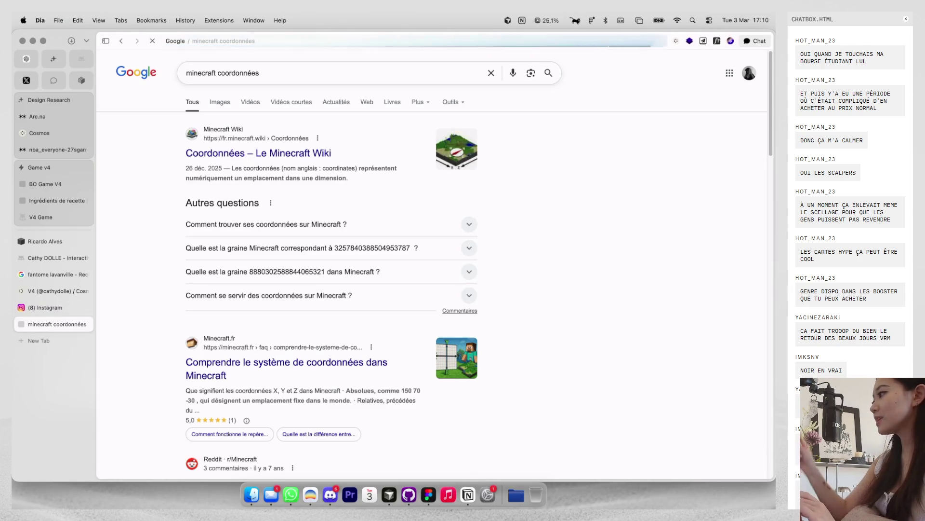
click(221, 102)
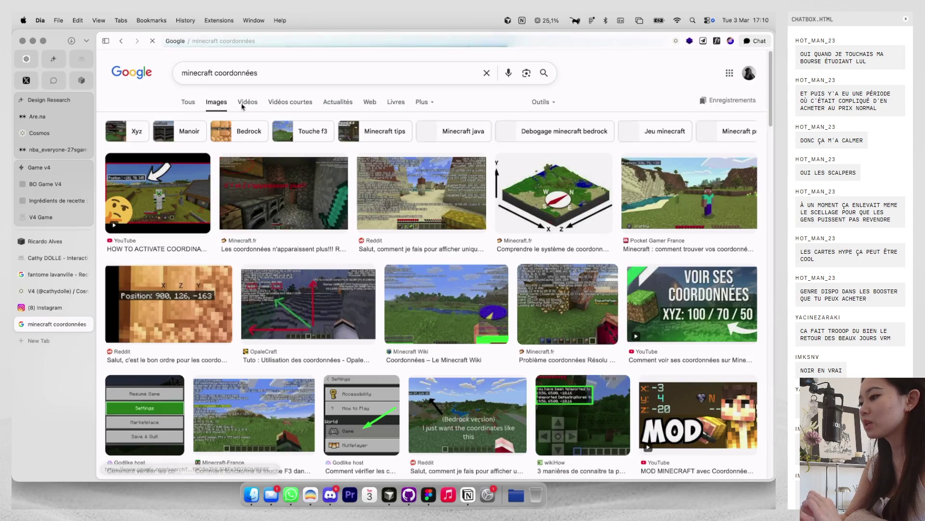
click(300, 188)
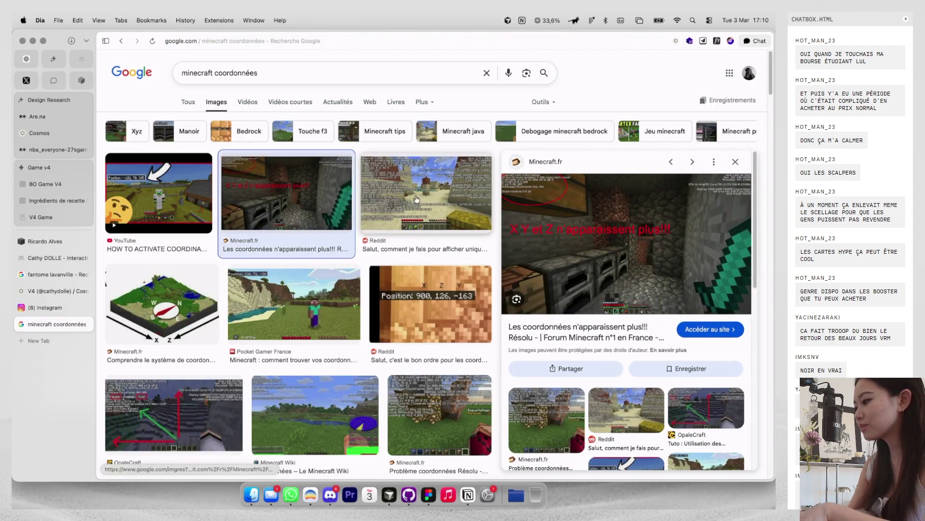
click(392, 199)
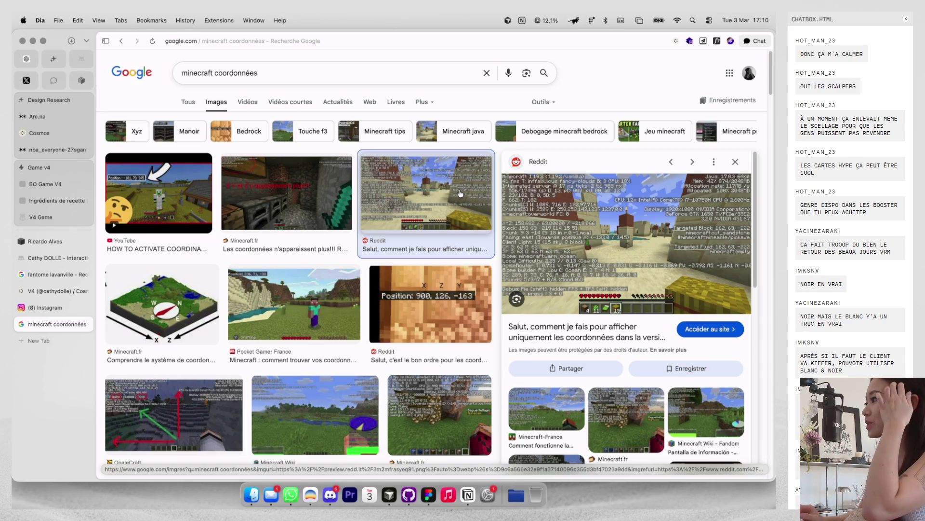
key(ctrl+Right)
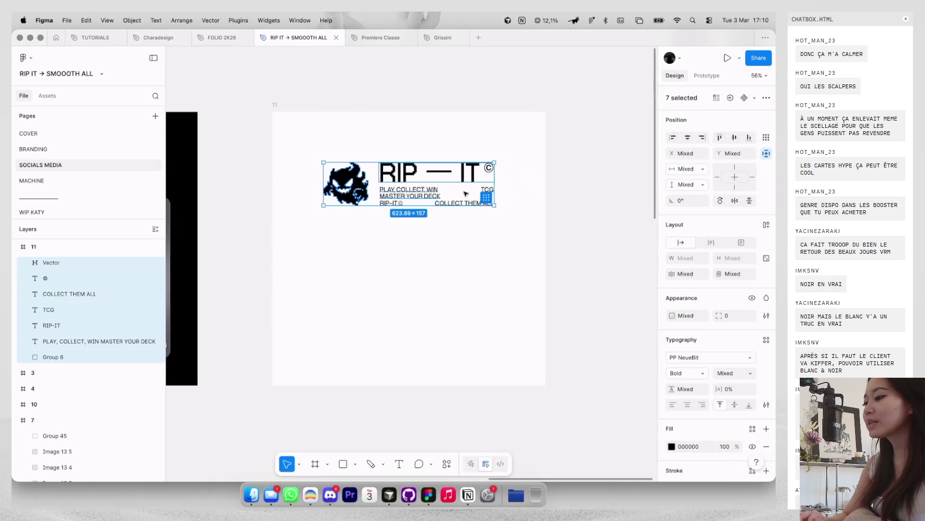
Step: Scale all of frame 11's logo elements down proportionally to about 0.79x
click(452, 229)
scroll(452, 228, left, 3)
scroll(452, 228, down, 3)
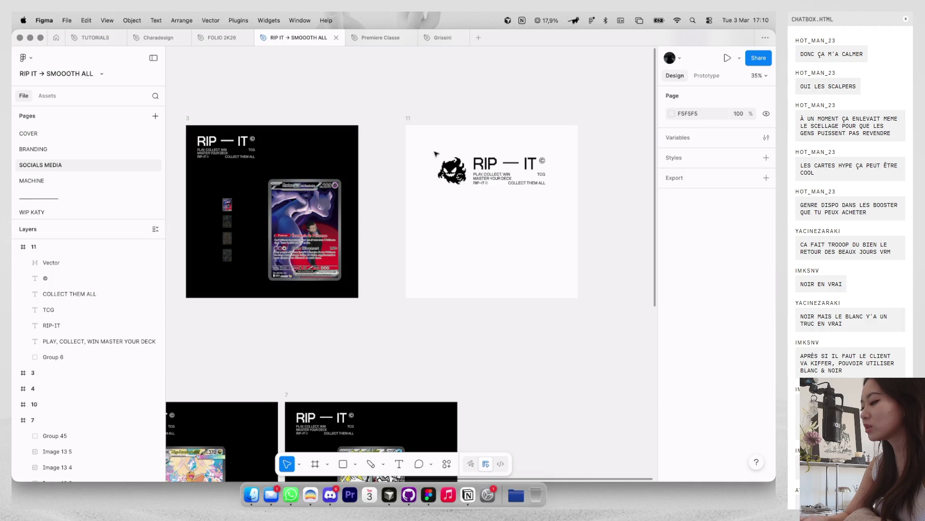
drag(436, 154, 598, 185)
key(k)
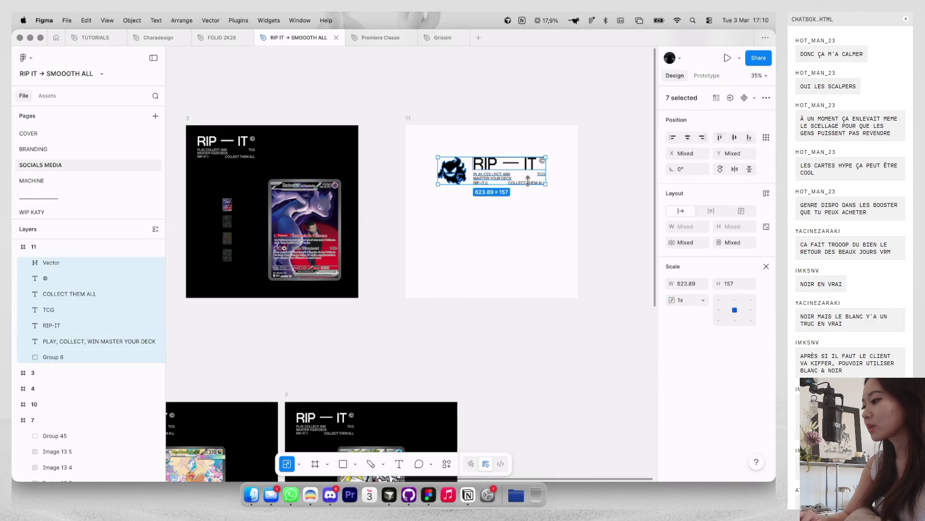
drag(527, 181, 523, 170)
click(515, 206)
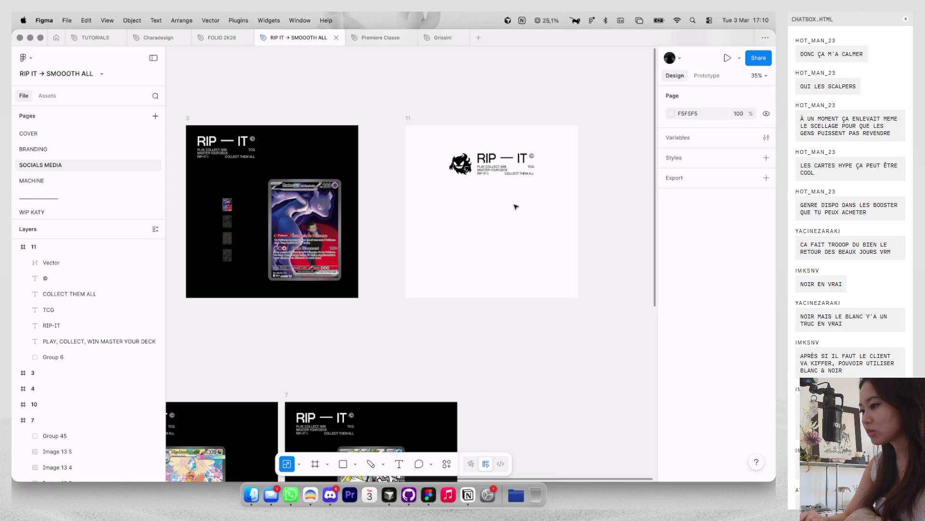
scroll(516, 206, down, 3)
scroll(516, 206, up, 4)
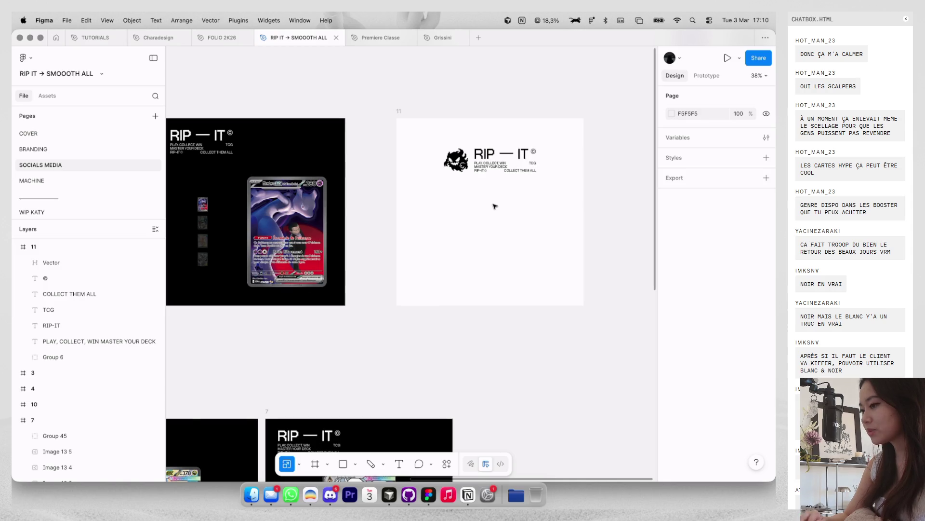
Step: Preview the 'Position: 900, 126, -163' Minecraft image and bring up its save/copy options
key(ctrl+Left)
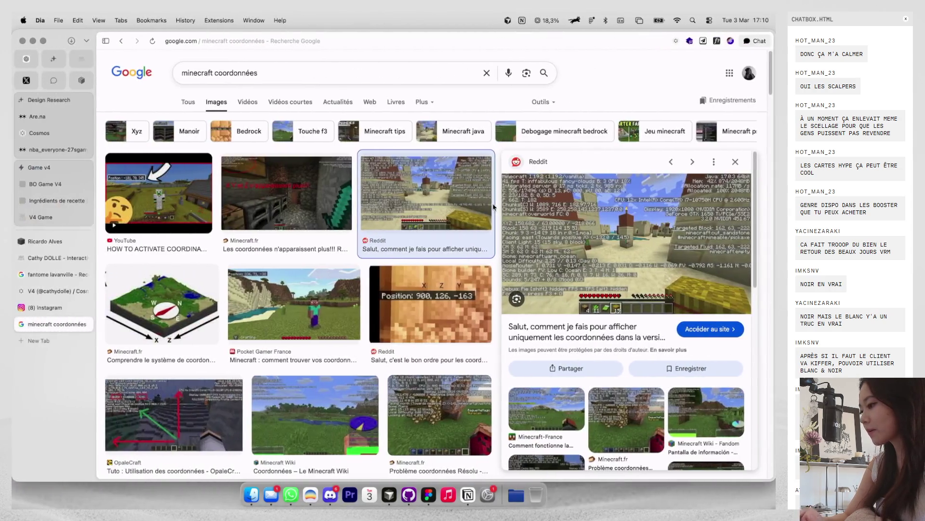
click(439, 285)
right_click(621, 232)
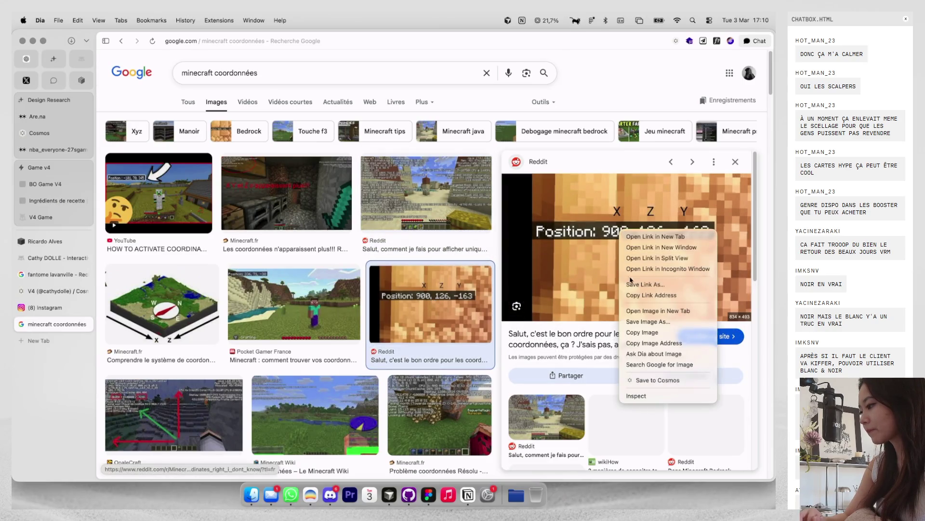
Step: Back in Figma, look over the SOCIALS MEDIA page and open the MACHINE page
key(ctrl+Right)
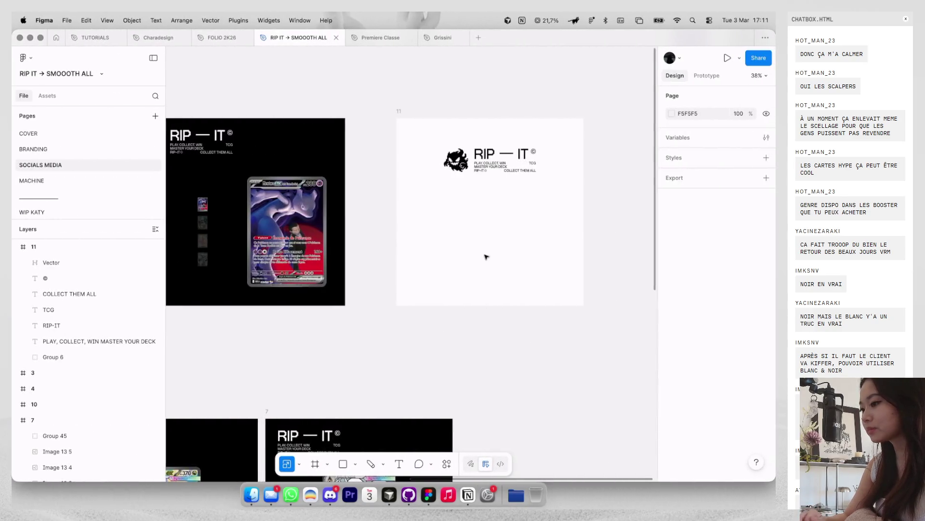
scroll(486, 256, down, 5)
scroll(486, 256, down, 5)
scroll(485, 256, right, 5)
scroll(486, 257, up, 2)
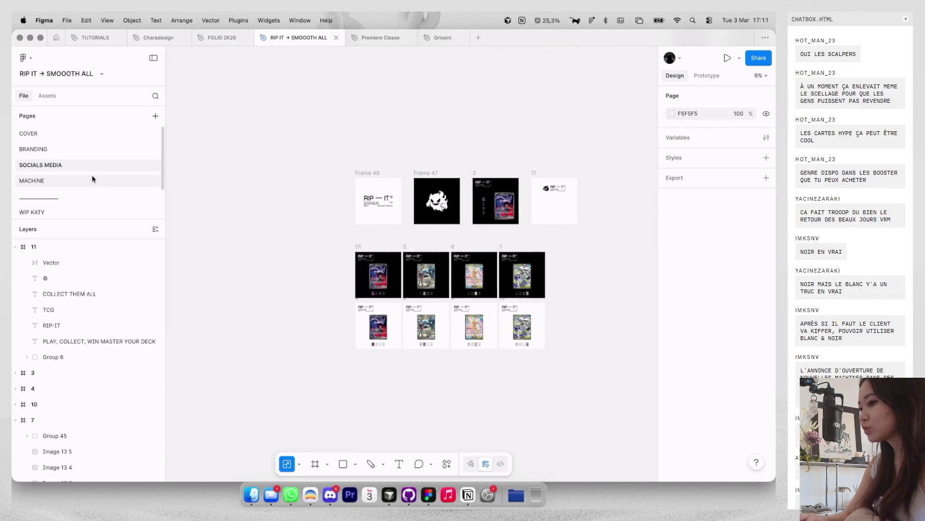
click(93, 179)
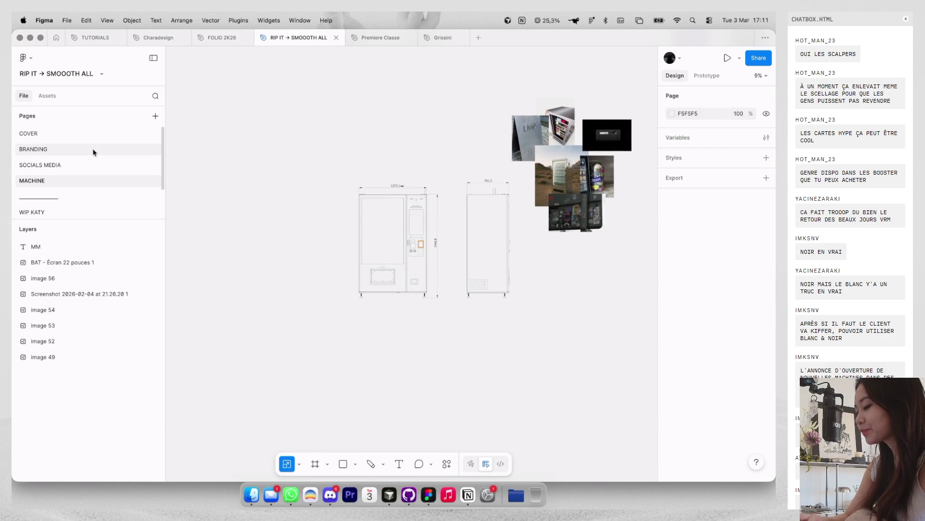
Step: On BRANDING, place the black cover beside the white cover and the small COVER frame beneath it
click(94, 151)
scroll(366, 212, down, 3)
scroll(342, 220, down, 2)
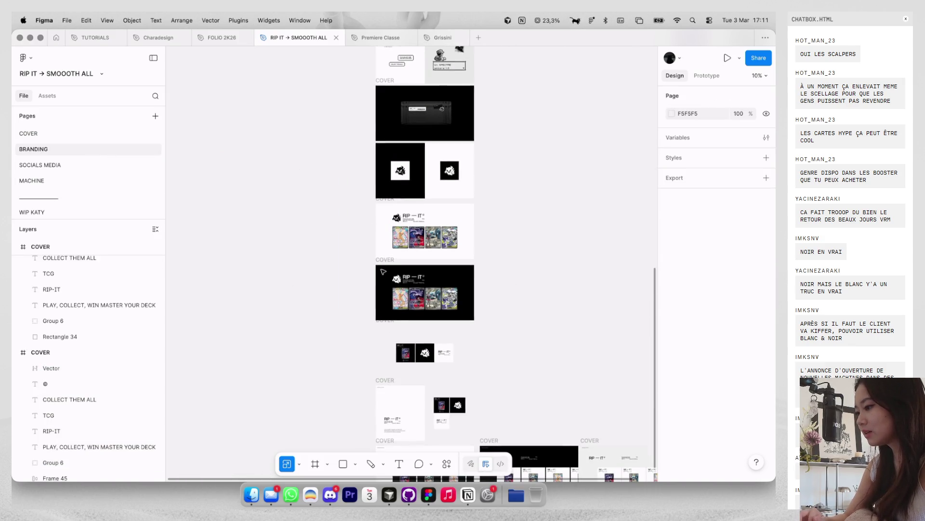
drag(384, 273, 487, 202)
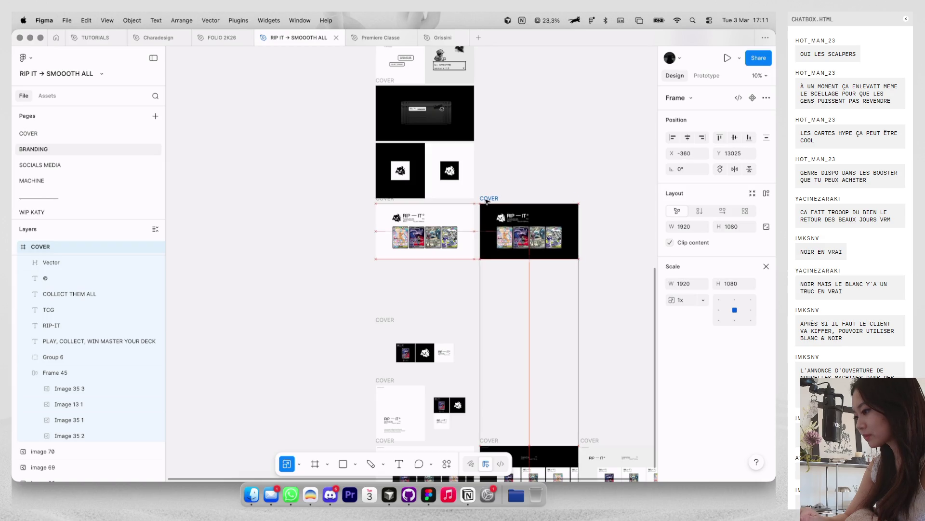
click(391, 314)
scroll(391, 302, down, 2)
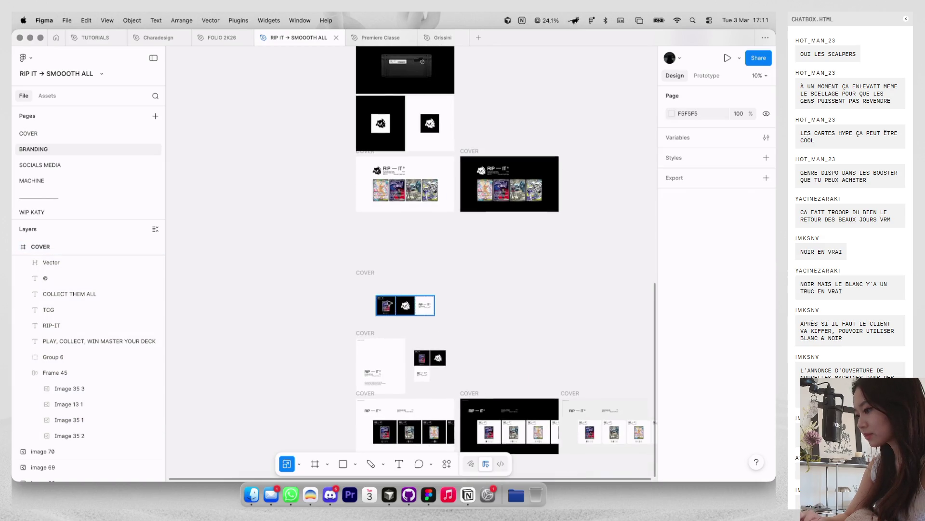
drag(365, 284, 467, 341)
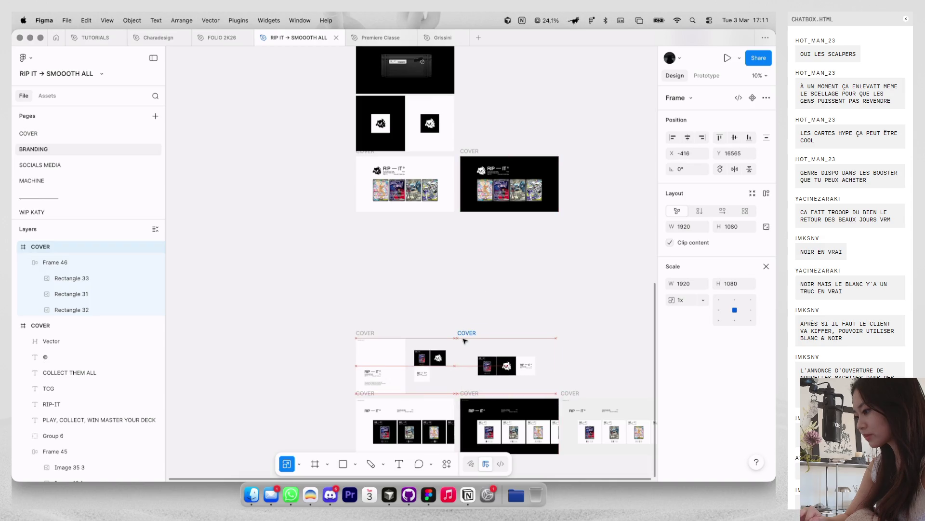
Step: Move the six lower COVER frames up together, tight under the upper covers
scroll(482, 342, down, 5)
drag(580, 355, 383, 227)
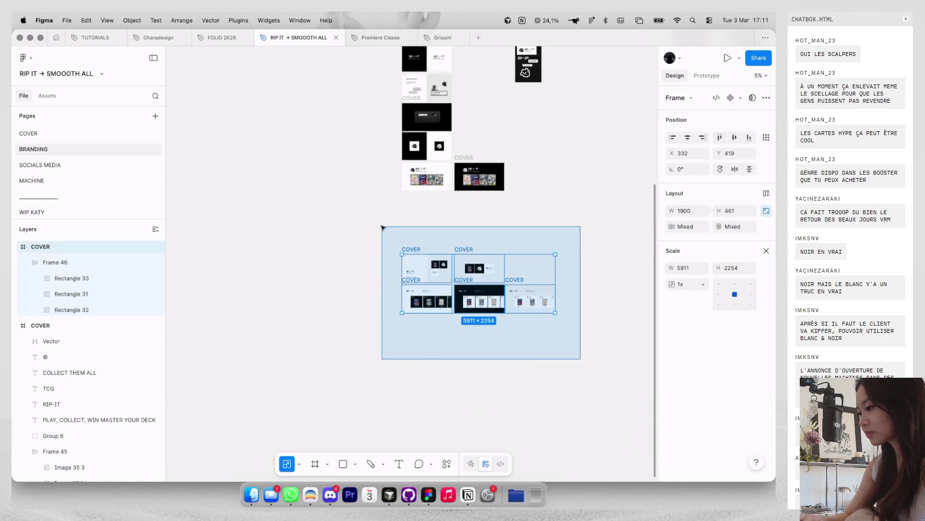
drag(418, 274, 417, 212)
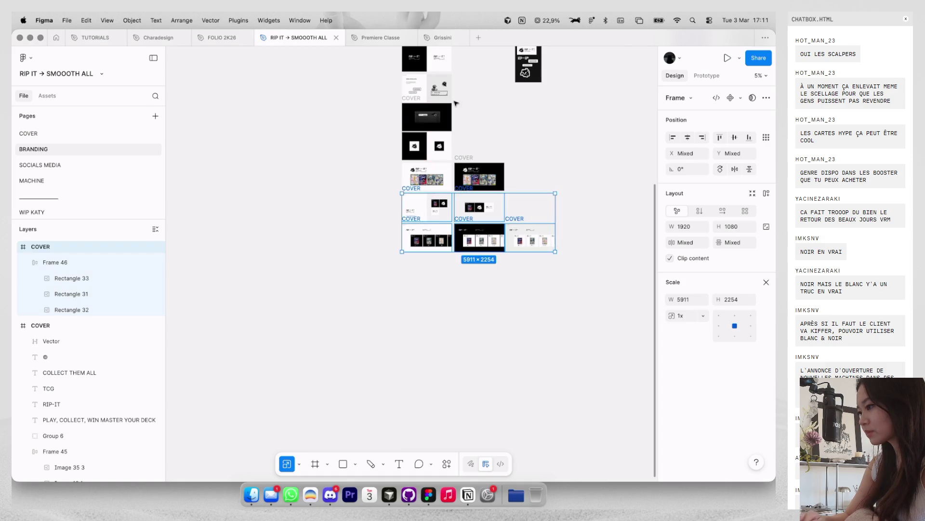
scroll(454, 104, up, 3)
scroll(454, 104, up, 3)
click(462, 103)
Step: Look over the rearranged BRANDING page, then open the MACHINE page
scroll(482, 102, up, 5)
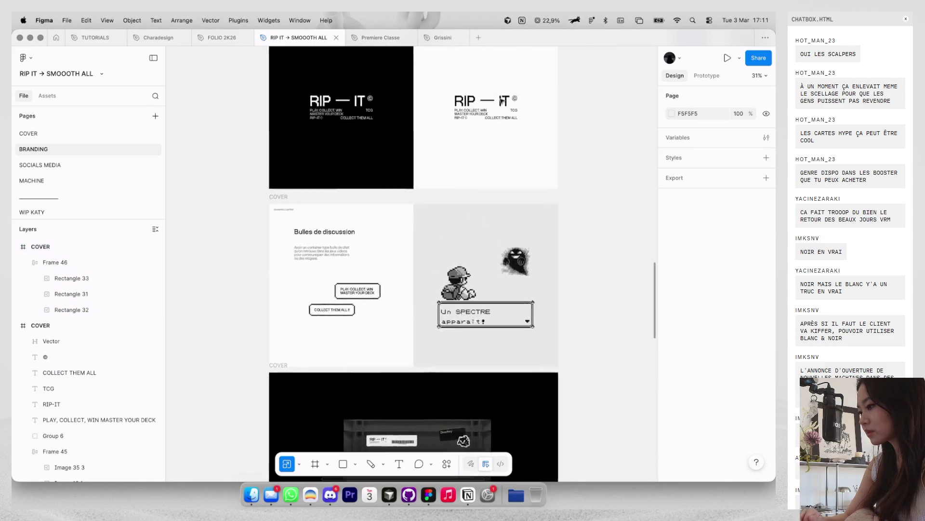
scroll(502, 101, up, 5)
scroll(501, 101, up, 5)
scroll(502, 100, up, 3)
scroll(501, 100, up, 3)
scroll(501, 101, down, 10)
scroll(502, 100, down, 5)
scroll(501, 101, down, 5)
scroll(501, 100, up, 3)
scroll(501, 100, left, 5)
scroll(502, 102, left, 5)
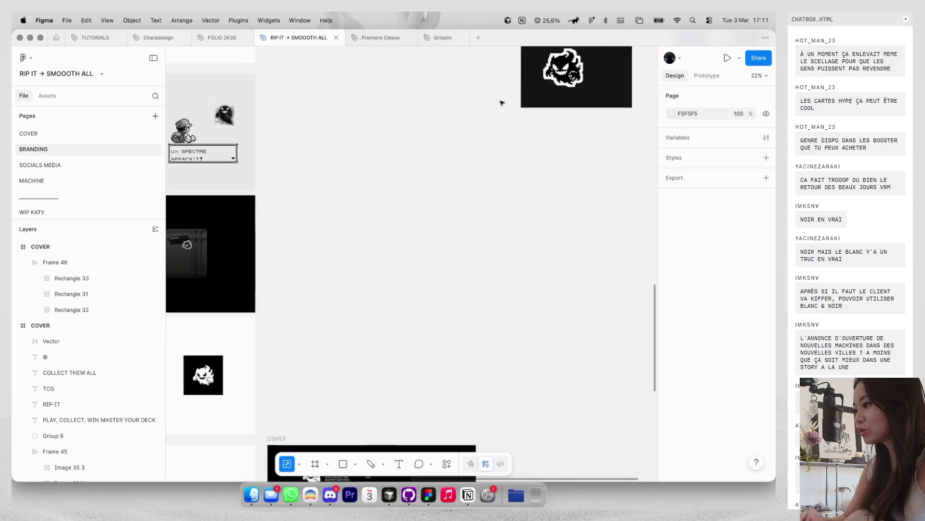
click(93, 181)
Step: Add '48.8584, 2.2945' and 'PARIS' text below the RIP — IT logo in frame 11
click(97, 165)
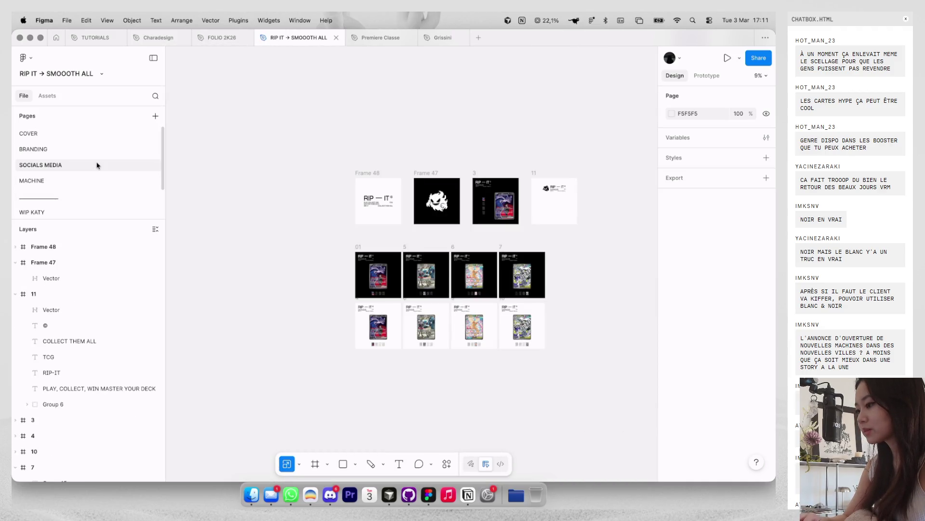
scroll(547, 197, up, 3)
scroll(547, 198, up, 3)
scroll(547, 197, up, 3)
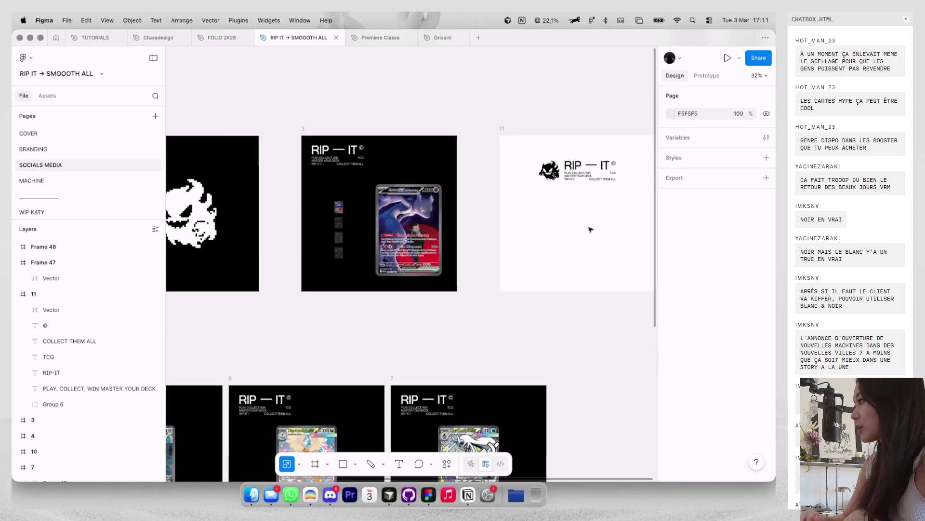
scroll(590, 230, up, 3)
scroll(591, 230, up, 3)
key(t)
click(471, 247)
text(48.8584,)
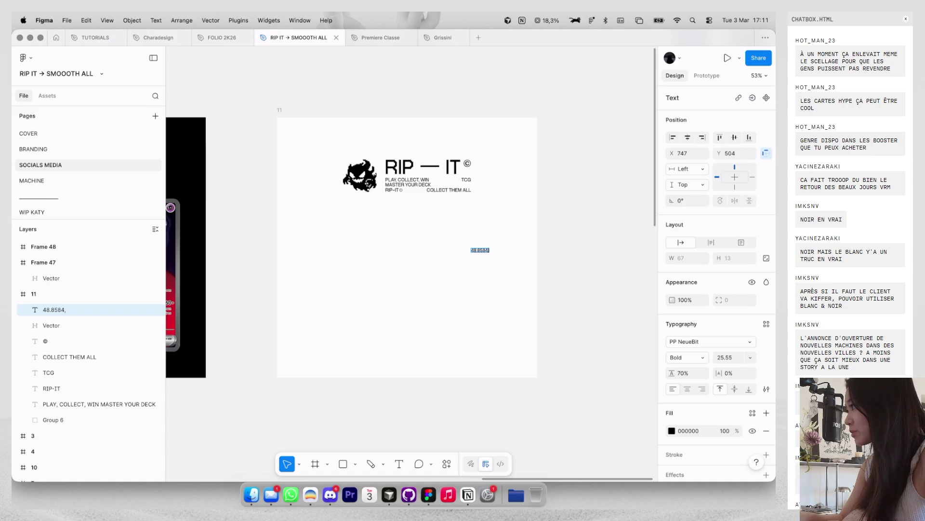
text( 2.2945)
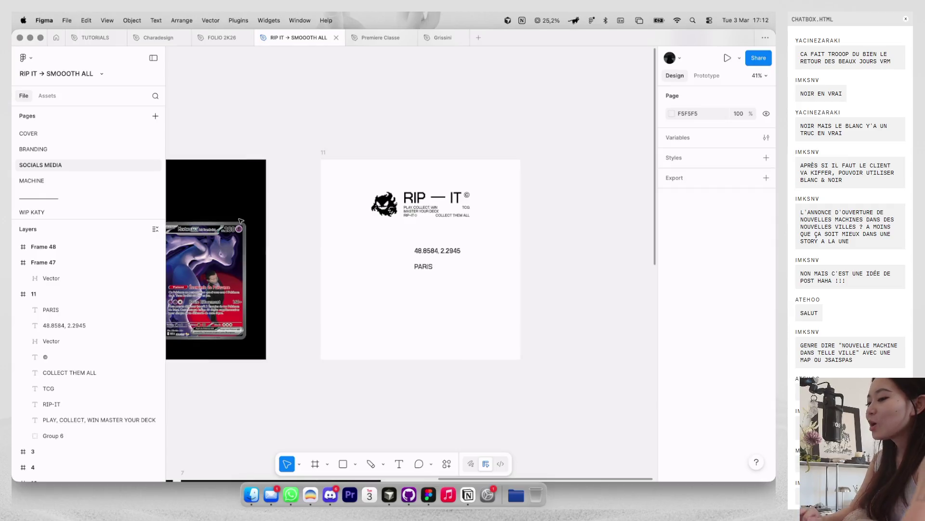
click(125, 176)
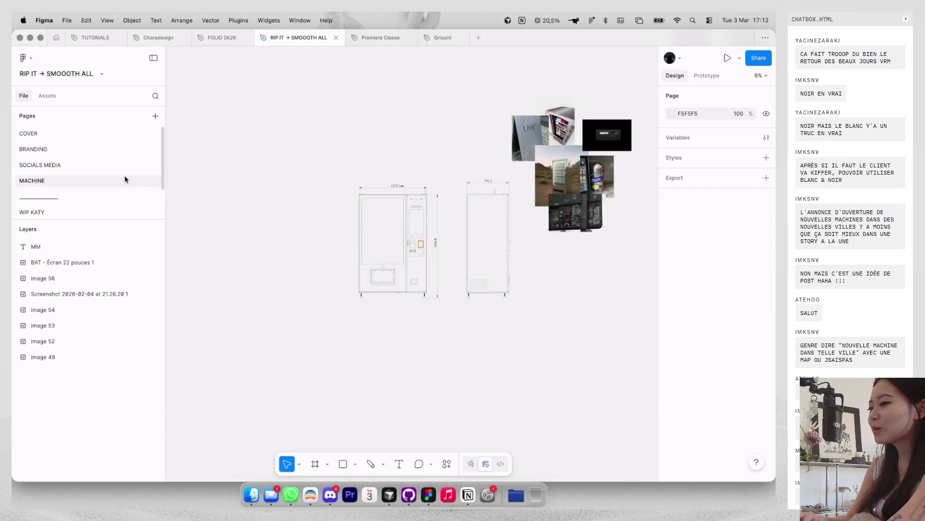
Step: Browse through the contents of the WIP KATY page
click(119, 212)
scroll(131, 215, down, 1)
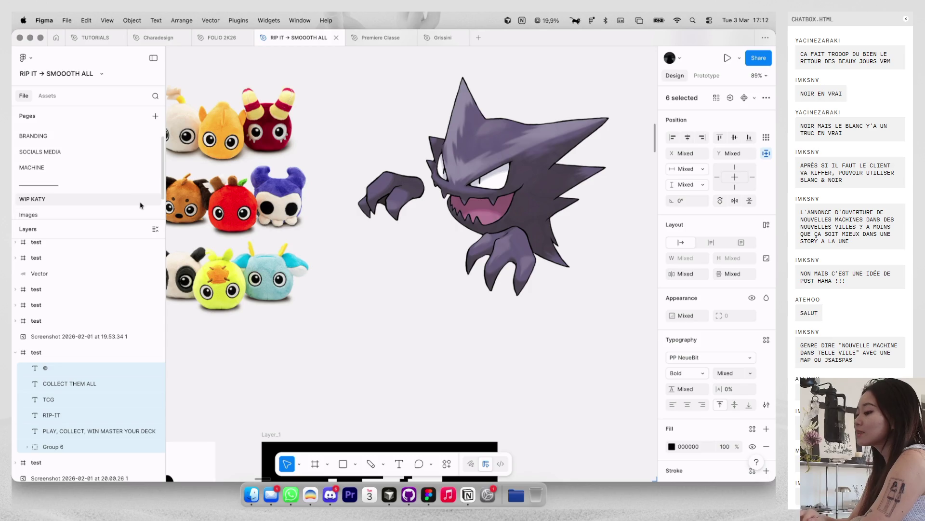
scroll(241, 193, left, 3)
scroll(77, 193, down, 1)
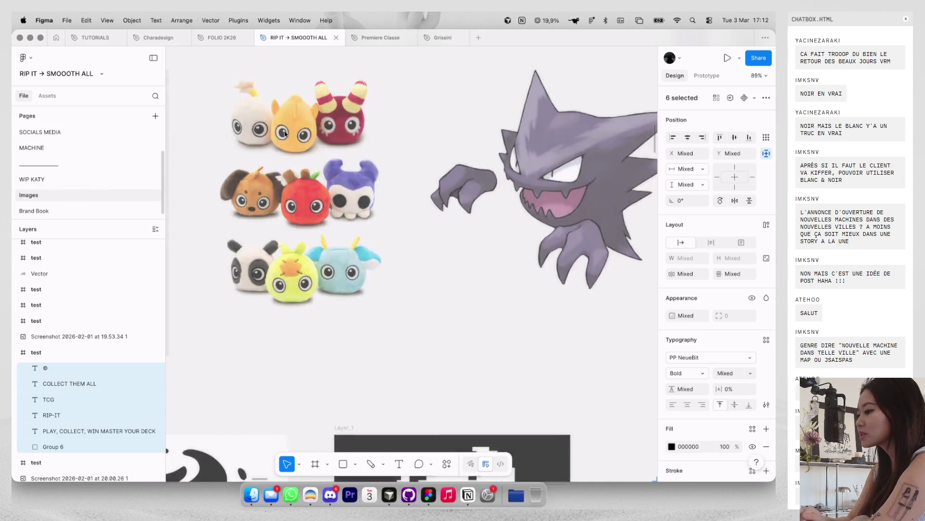
scroll(378, 129, up, 3)
scroll(378, 128, up, 3)
scroll(380, 127, up, 2)
scroll(383, 125, up, 2)
scroll(380, 124, down, 5)
scroll(381, 124, down, 5)
scroll(380, 124, down, 5)
scroll(381, 124, down, 3)
scroll(340, 130, down, 2)
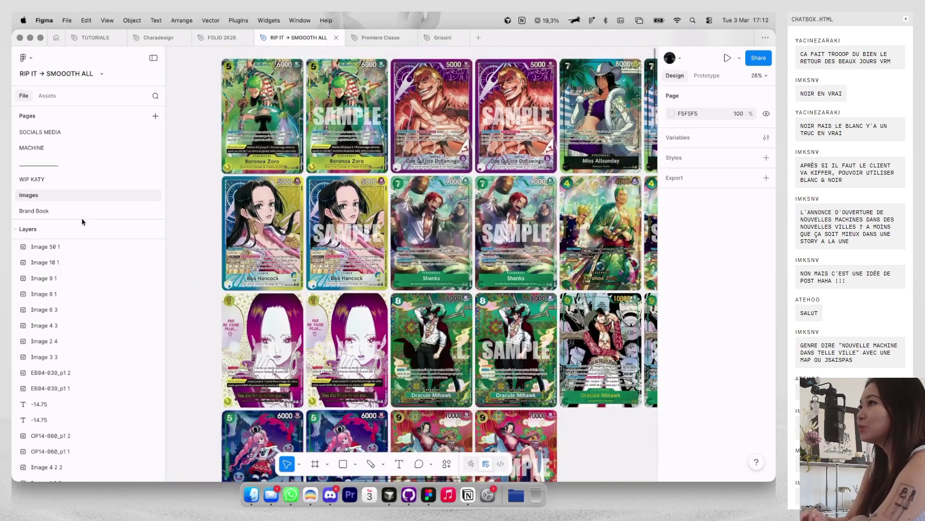
Step: Look over the MACHINE page's vending-machine drawings
click(56, 149)
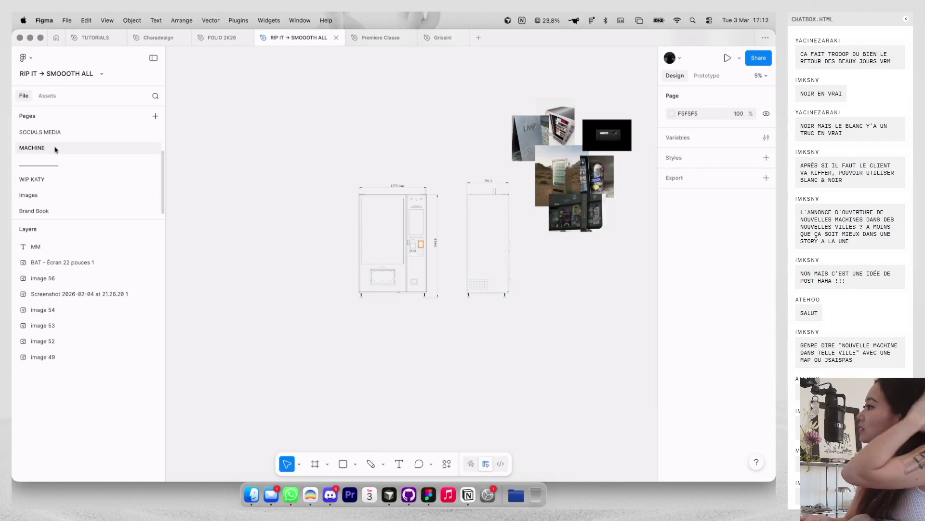
scroll(425, 235, up, 5)
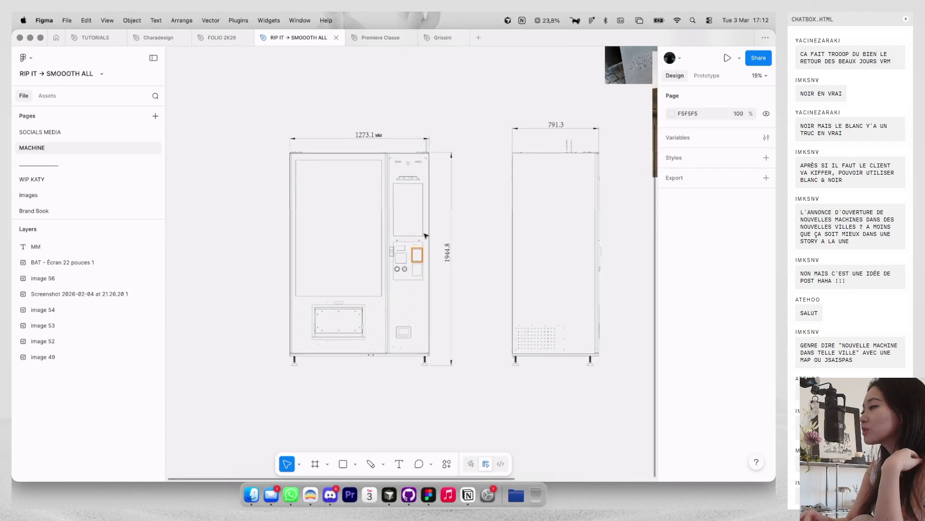
scroll(425, 235, right, 5)
scroll(425, 235, right, 5)
scroll(424, 235, up, 3)
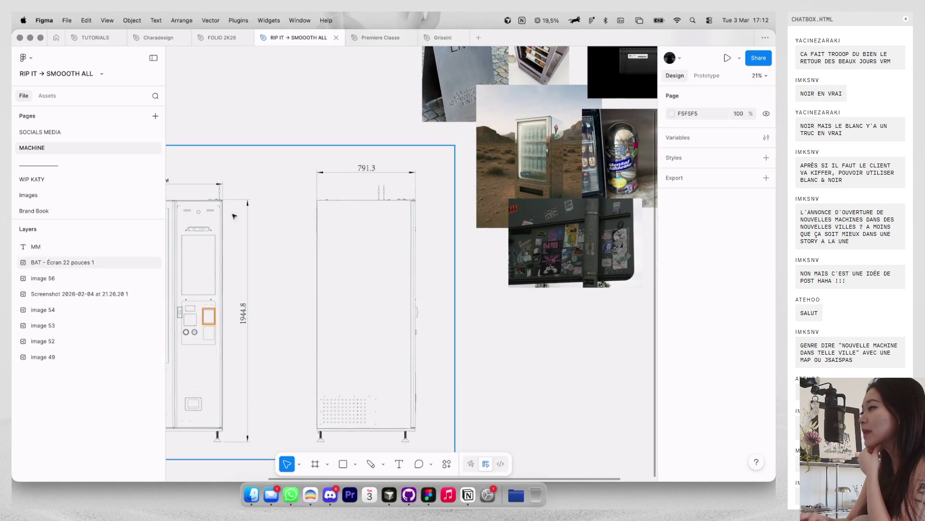
Step: Scroll through the WIP KATY page again, then go to the BRANDING page
click(118, 181)
scroll(409, 260, down, 3)
scroll(410, 260, down, 3)
scroll(405, 130, down, 5)
scroll(405, 130, down, 5)
scroll(405, 131, up, 3)
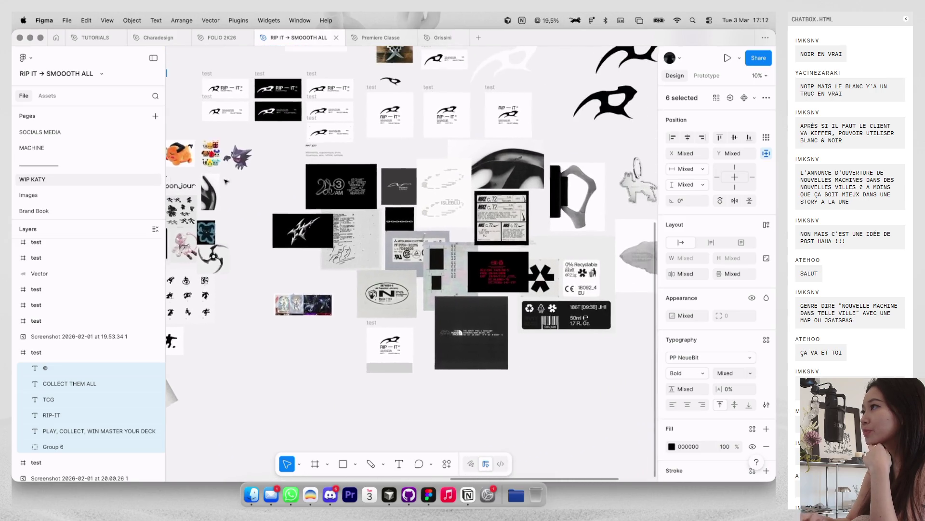
scroll(405, 130, up, 3)
scroll(405, 131, up, 3)
scroll(405, 130, down, 5)
scroll(405, 131, up, 5)
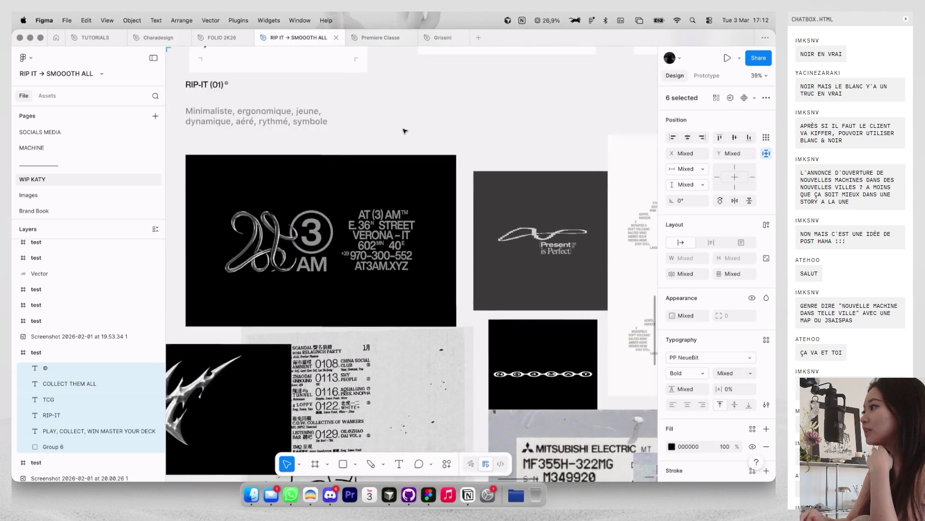
scroll(405, 130, up, 2)
scroll(405, 131, left, 3)
scroll(405, 130, left, 5)
scroll(405, 130, up, 3)
scroll(405, 131, left, 5)
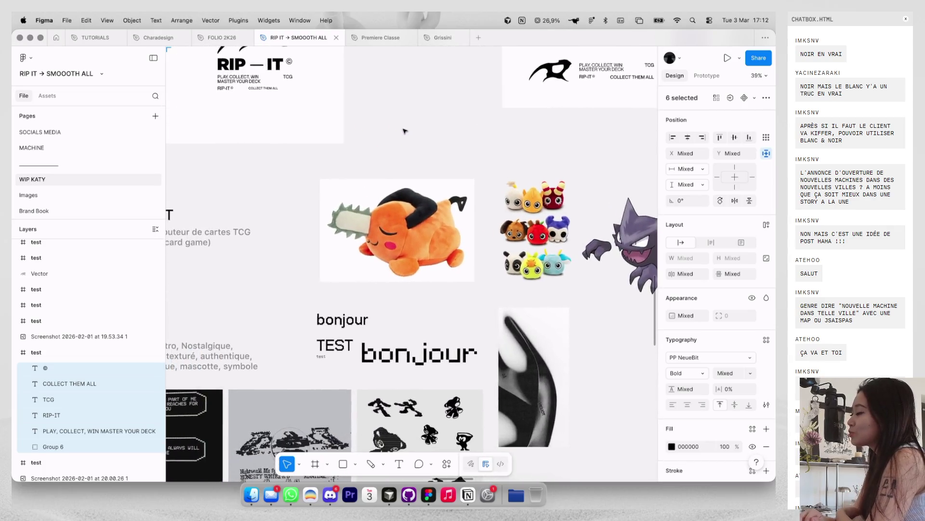
scroll(405, 130, down, 2)
scroll(405, 131, left, 3)
scroll(351, 165, up, 5)
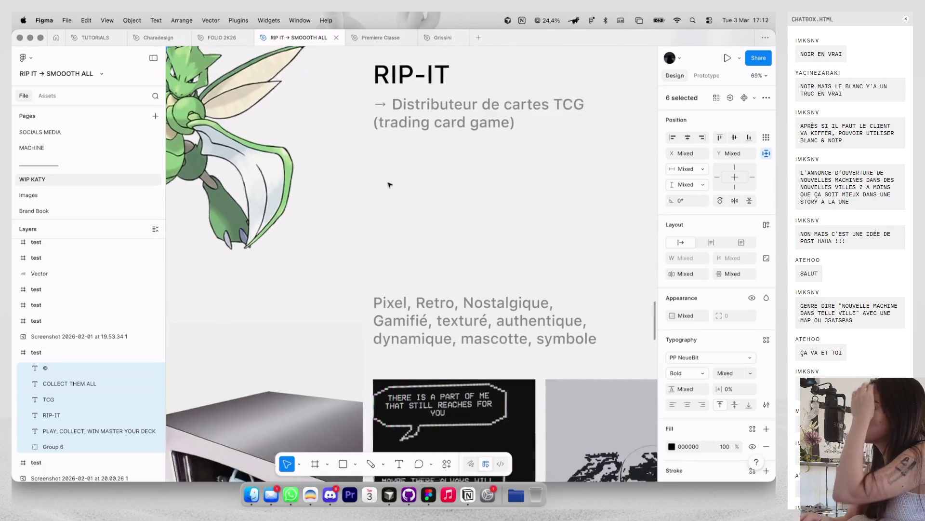
scroll(388, 182, down, 5)
scroll(389, 183, up, 2)
scroll(389, 183, up, 2)
scroll(389, 184, up, 1)
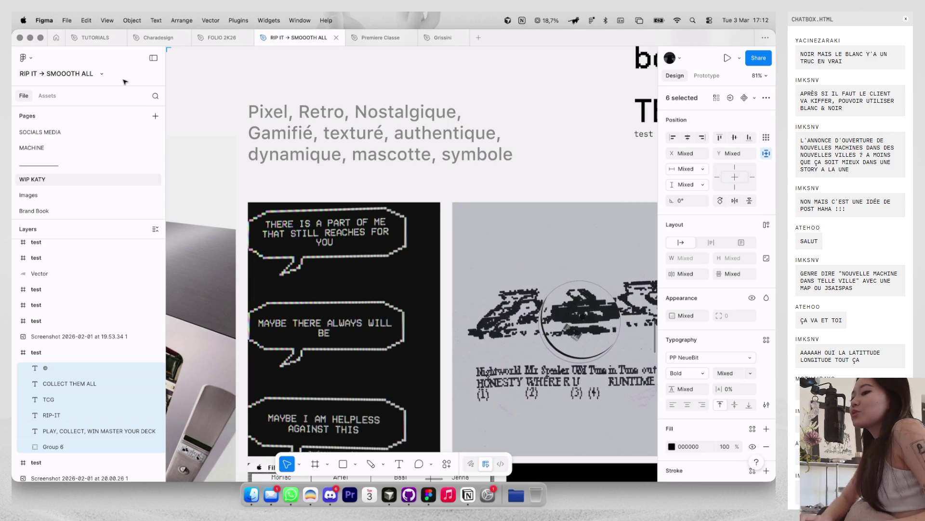
scroll(54, 135, up, 2)
click(48, 149)
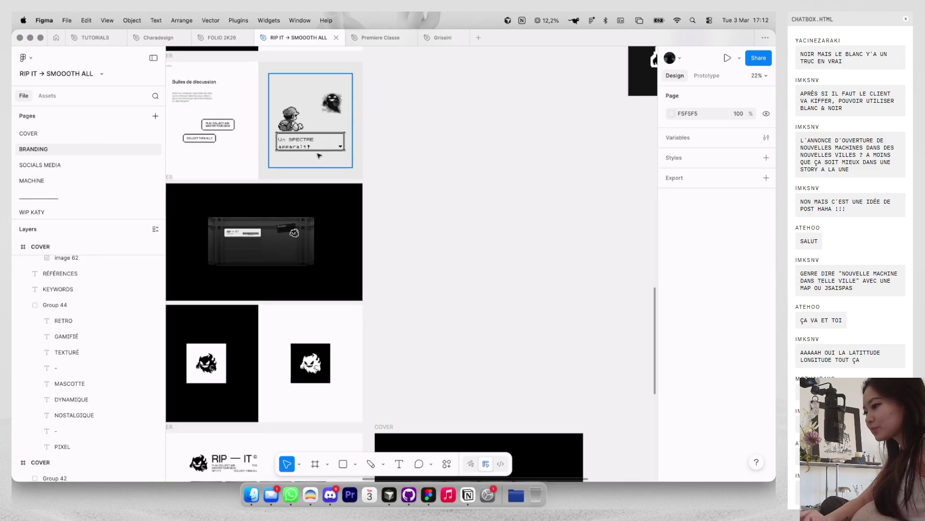
scroll(324, 151, up, 3)
scroll(438, 112, up, 5)
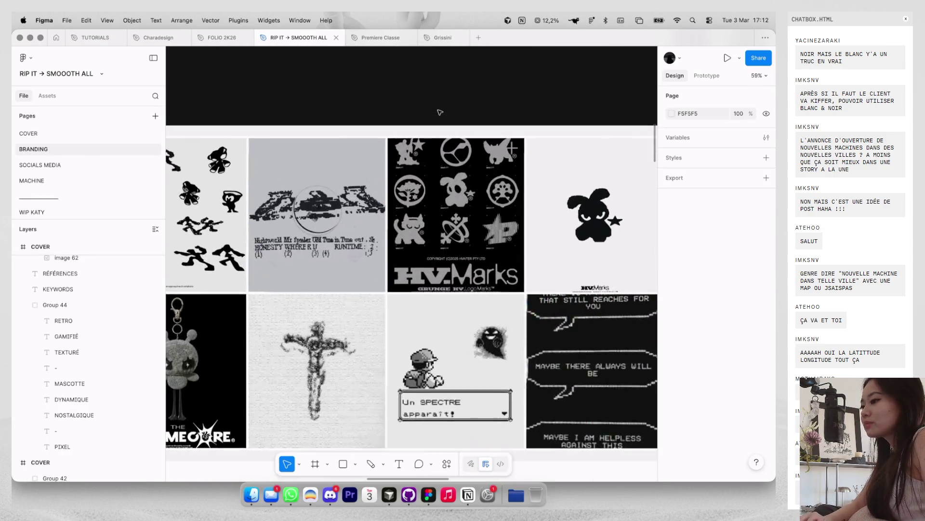
scroll(438, 111, down, 2)
key(super+shift+backslash)
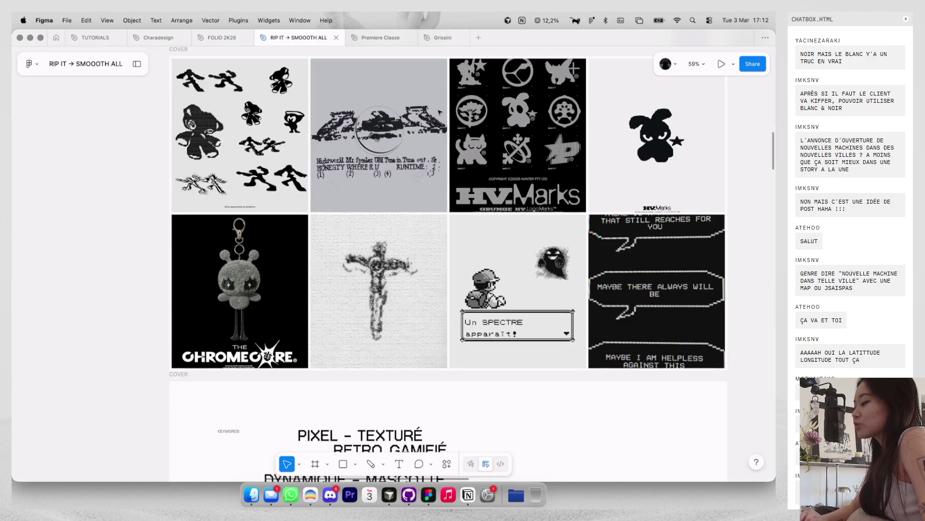
scroll(438, 112, up, 1)
scroll(440, 112, down, 1)
scroll(504, 252, down, 5)
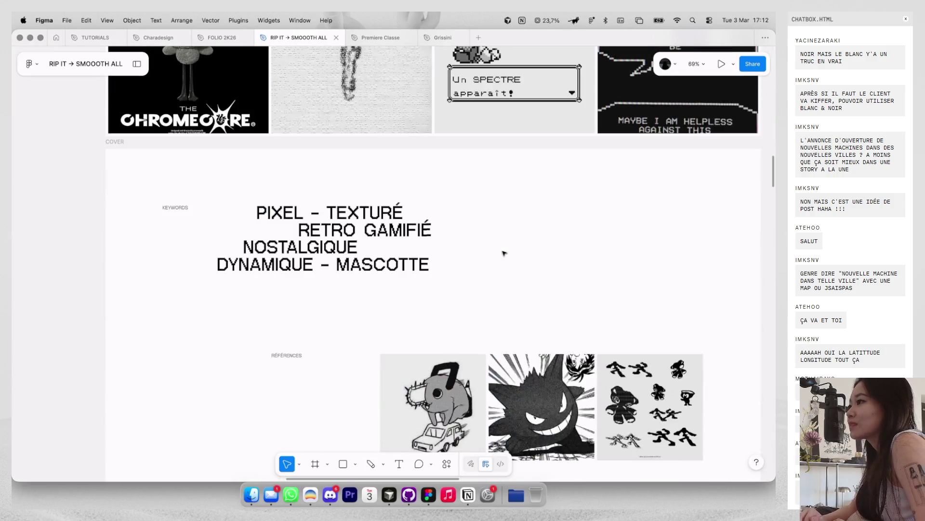
scroll(382, 231, down, 1)
scroll(403, 252, down, 2)
scroll(402, 251, up, 1)
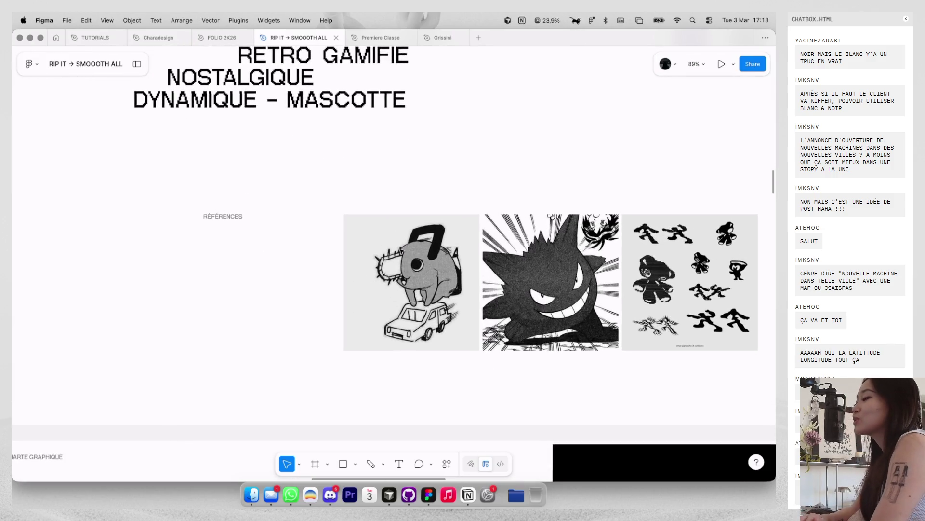
scroll(400, 255, up, 1)
scroll(398, 263, up, 2)
scroll(394, 272, up, 1)
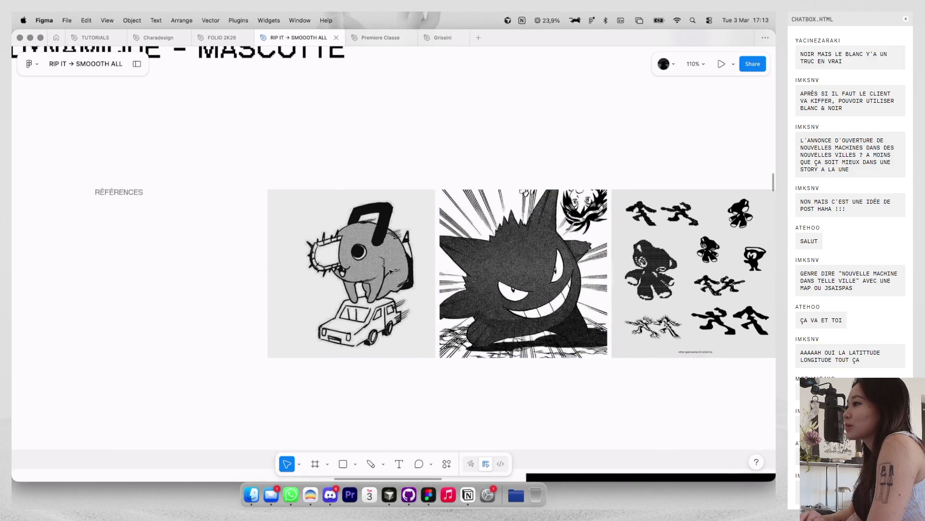
scroll(496, 282, down, 1)
scroll(496, 282, right, 2)
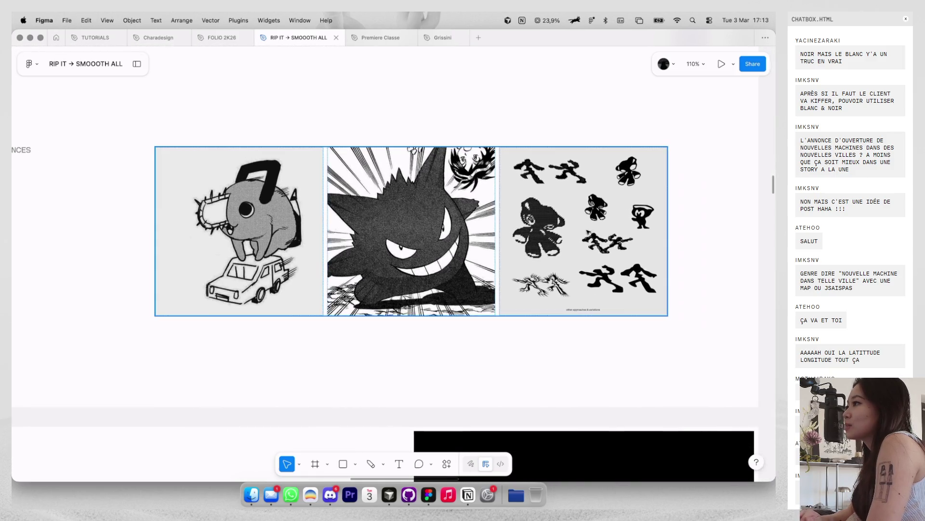
scroll(608, 207, up, 3)
scroll(574, 207, up, 2)
scroll(558, 219, down, 2)
scroll(558, 222, down, 2)
scroll(557, 224, down, 2)
scroll(558, 229, down, 3)
scroll(558, 231, down, 2)
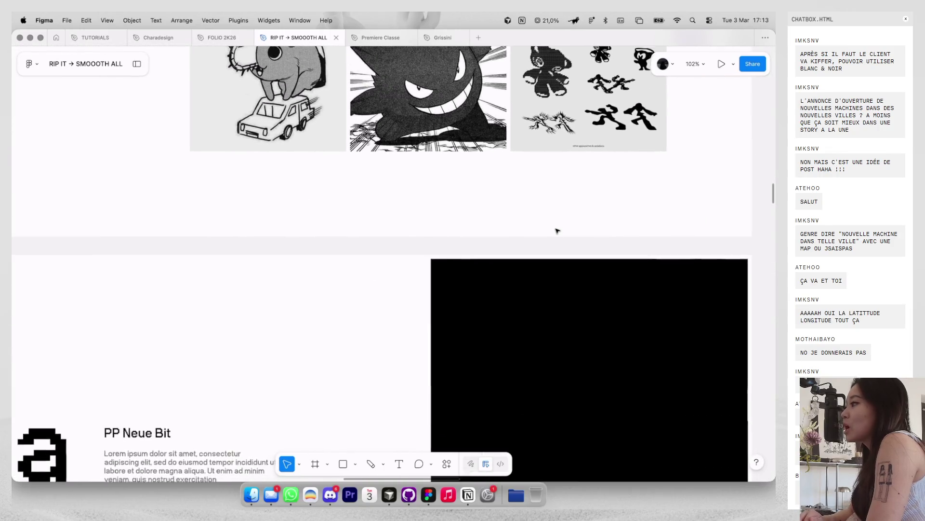
scroll(557, 231, down, 1)
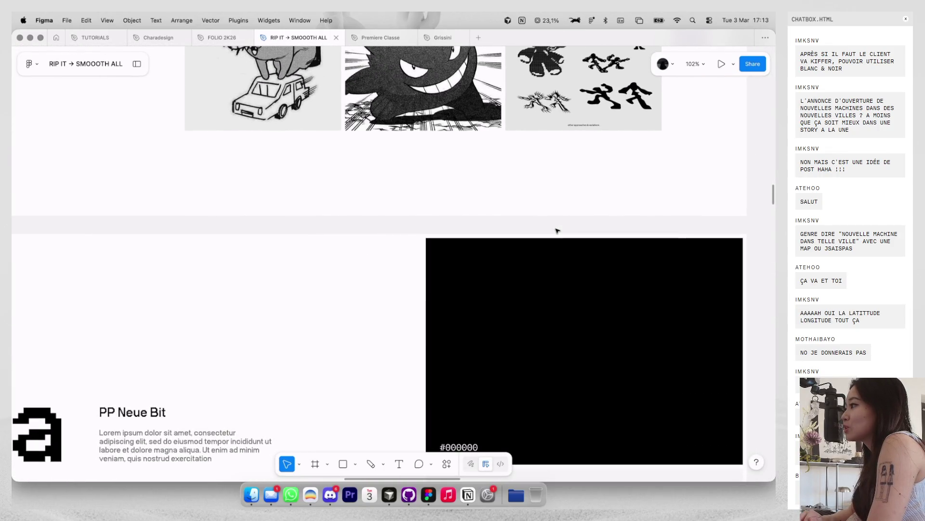
scroll(558, 231, down, 3)
scroll(557, 229, down, 3)
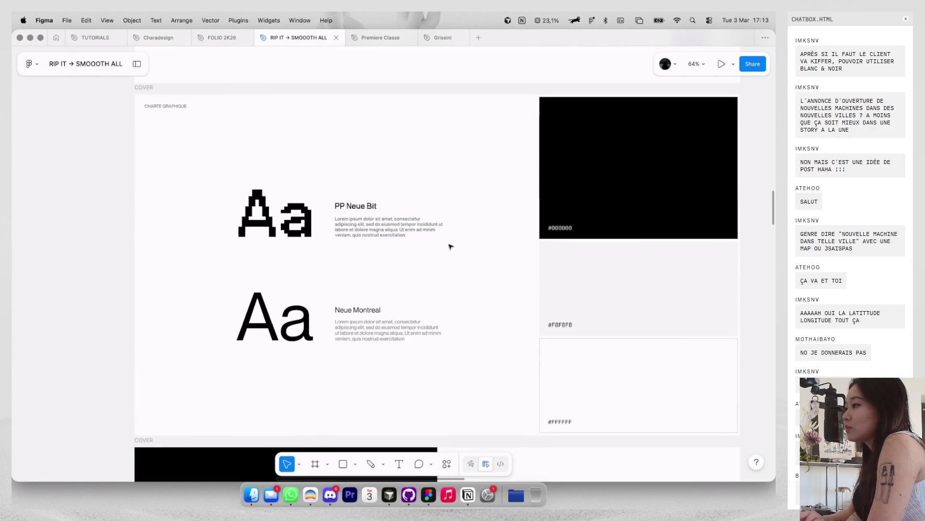
scroll(336, 252, up, 1)
scroll(336, 251, down, 3)
scroll(336, 251, up, 5)
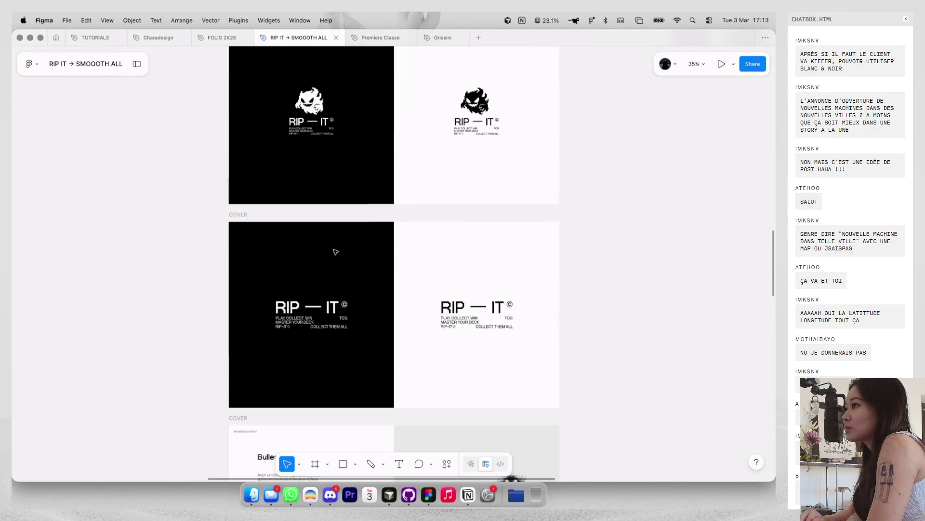
scroll(344, 127, up, 3)
scroll(343, 127, up, 3)
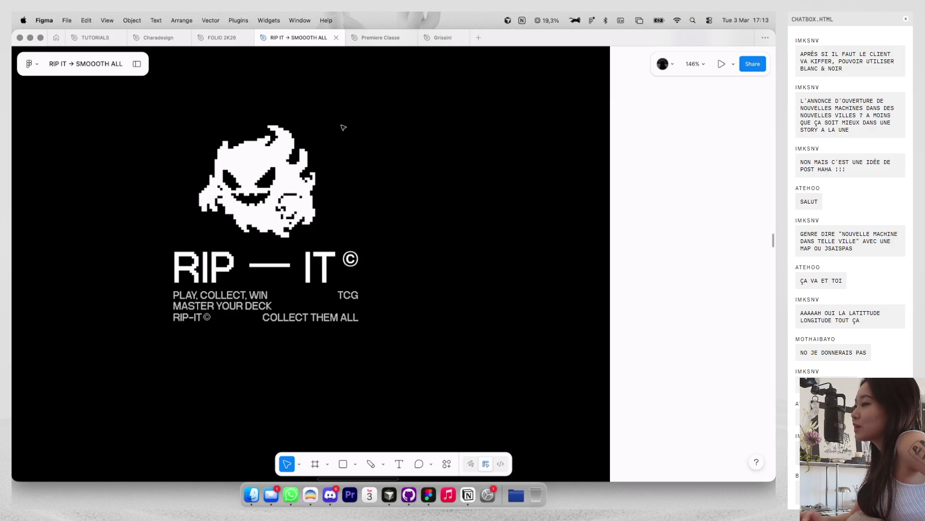
scroll(343, 127, right, 2)
scroll(341, 126, right, 10)
scroll(496, 124, right, 2)
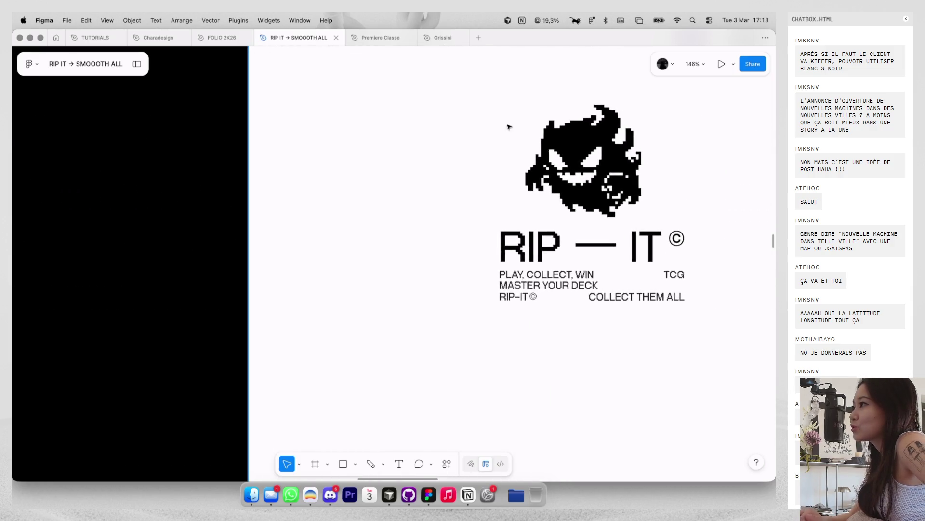
scroll(529, 129, up, 3)
scroll(531, 130, down, 3)
scroll(579, 139, left, 10)
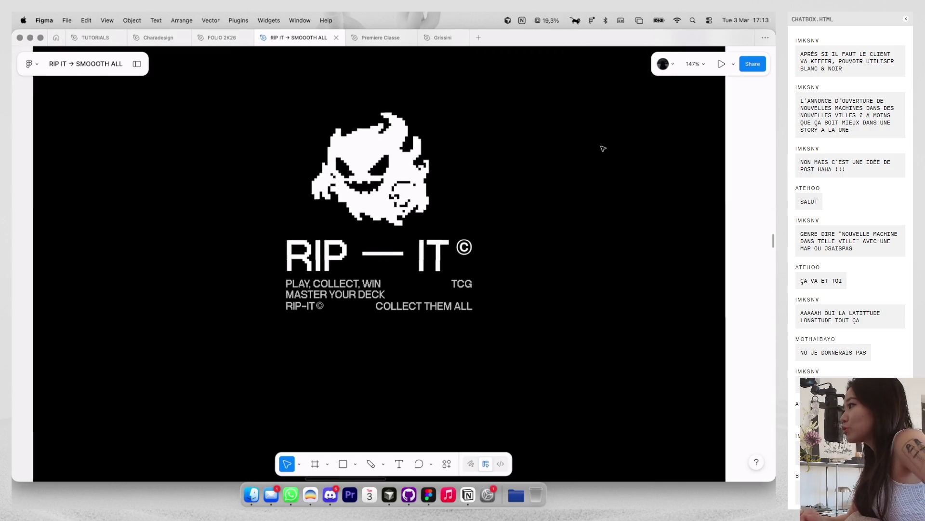
scroll(603, 148, left, 2)
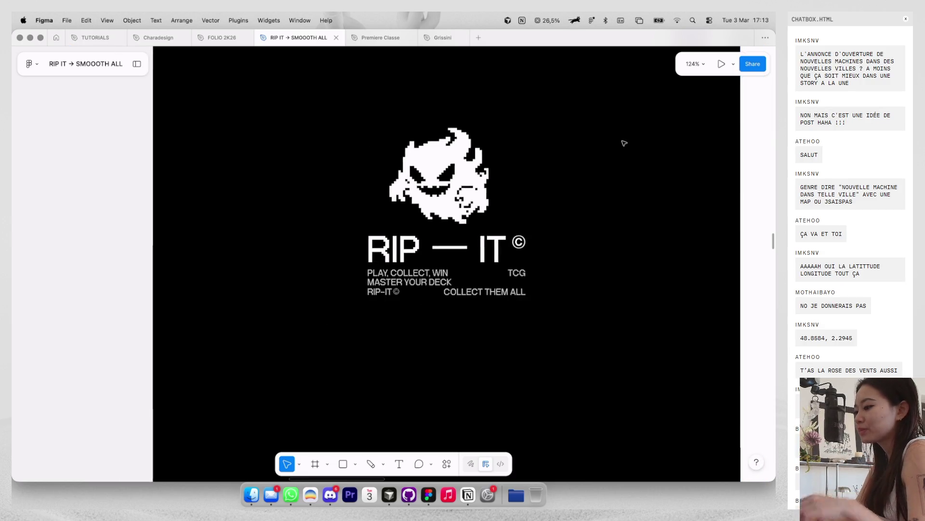
scroll(625, 141, right, 5)
scroll(624, 143, down, 2)
scroll(624, 143, up, 2)
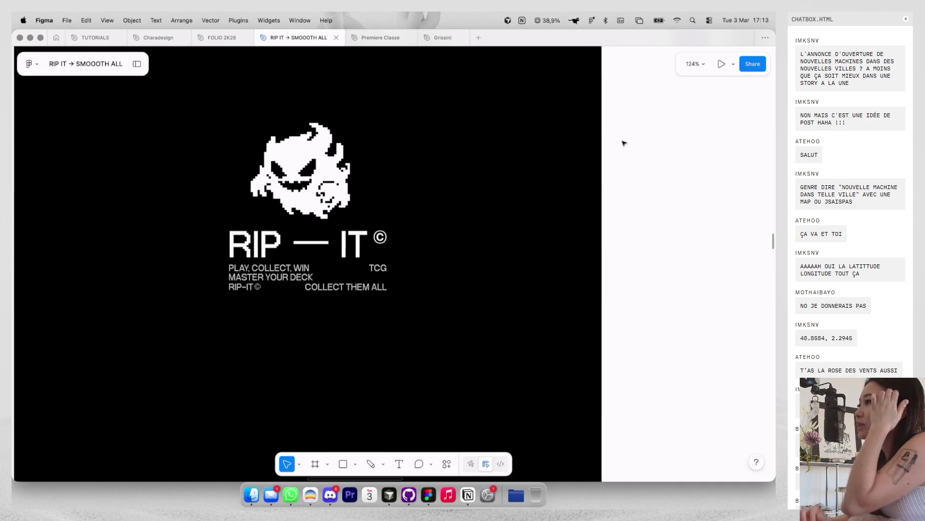
scroll(624, 143, right, 5)
scroll(682, 156, right, 5)
scroll(626, 169, up, 5)
scroll(537, 193, up, 3)
scroll(537, 193, left, 1)
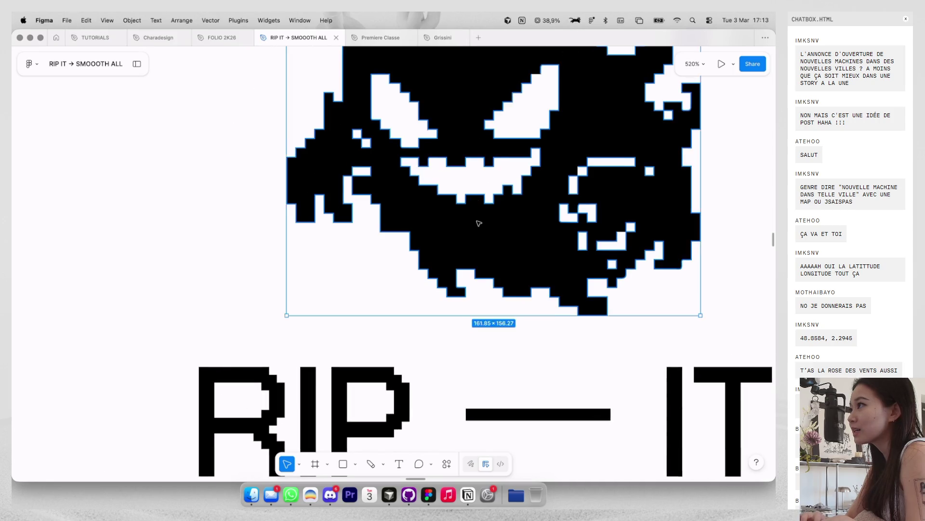
click(477, 221)
scroll(415, 161, up, 3)
scroll(362, 178, up, 2)
scroll(363, 178, up, 3)
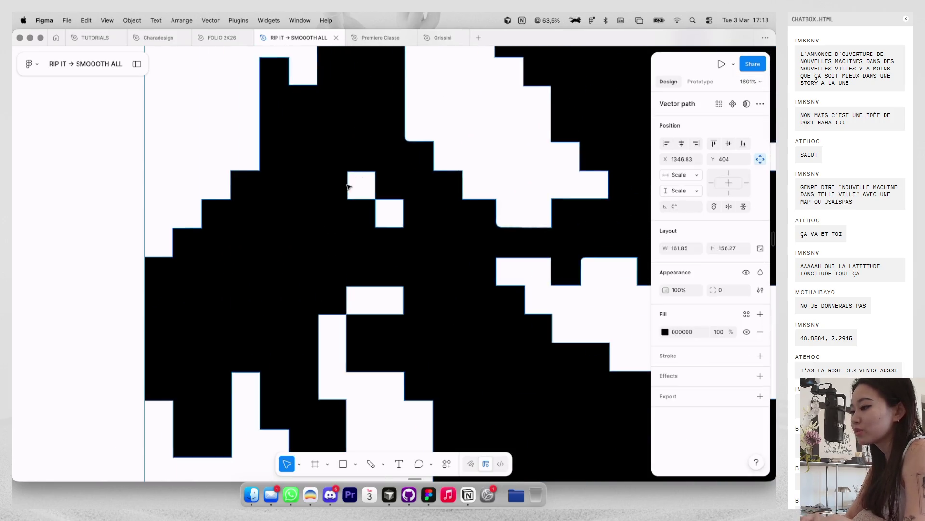
double_click(349, 176)
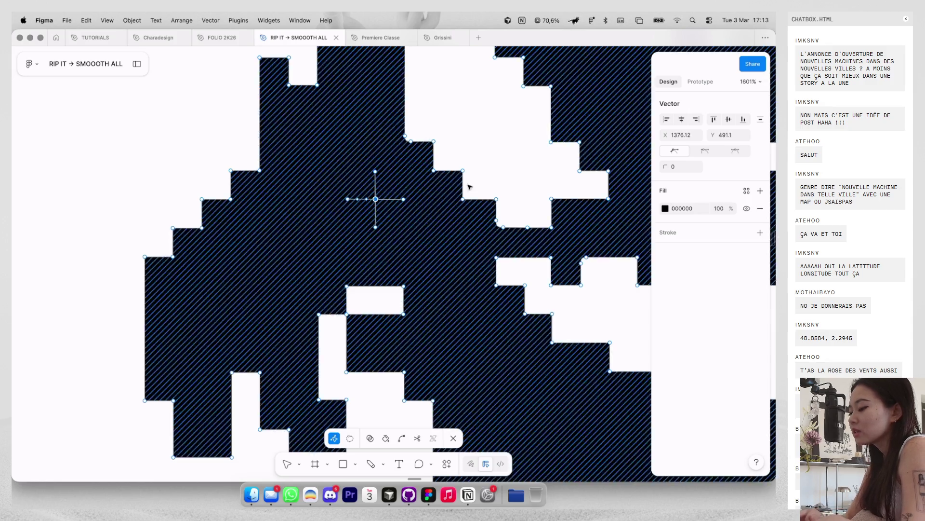
key(Escape)
scroll(495, 150, down, 5)
click(490, 152)
scroll(489, 152, right, 1)
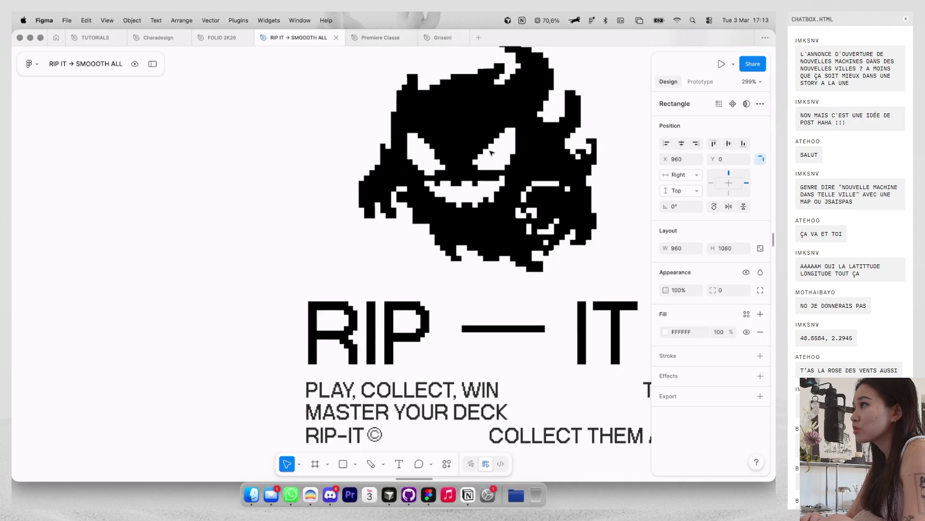
scroll(491, 153, down, 3)
scroll(491, 152, down, 2)
scroll(491, 152, down, 2)
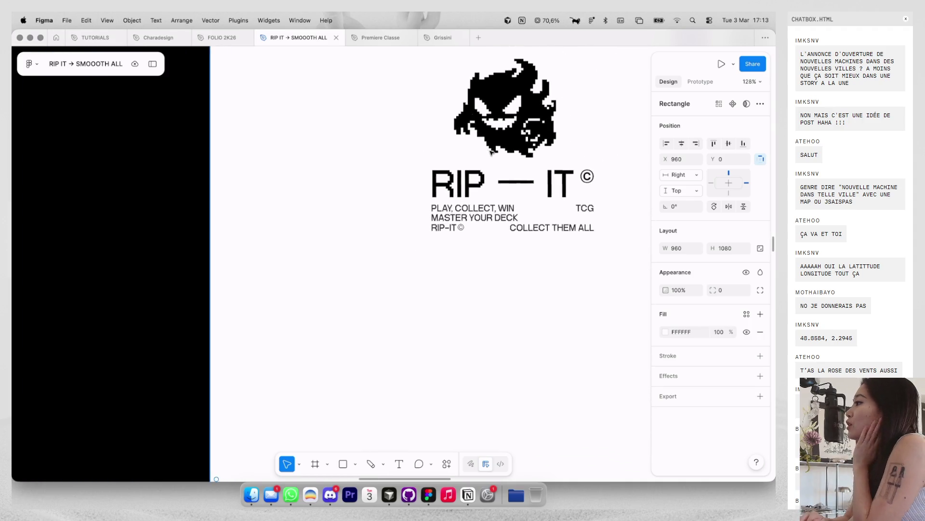
scroll(491, 152, down, 1)
scroll(490, 153, down, 2)
scroll(491, 152, left, 2)
scroll(490, 152, down, 3)
scroll(492, 153, down, 1)
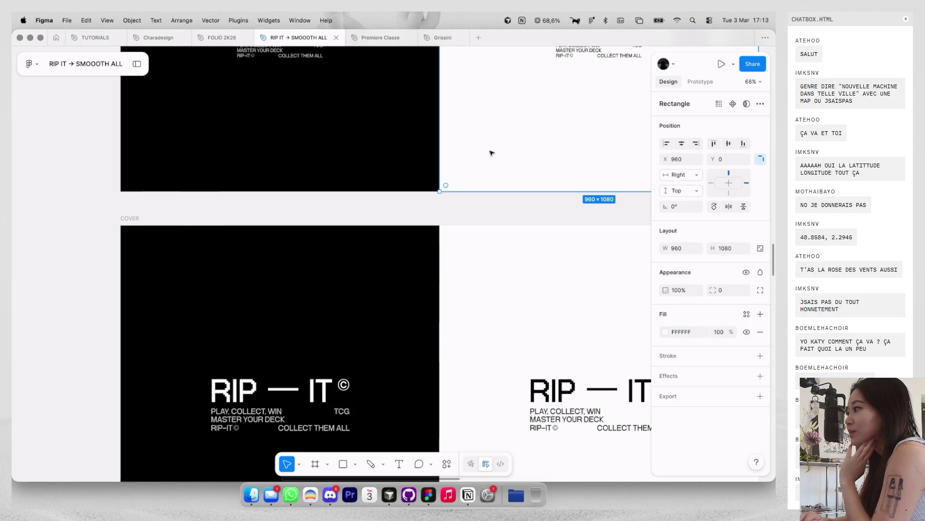
scroll(491, 153, down, 2)
scroll(491, 152, right, 2)
scroll(490, 153, down, 4)
scroll(490, 152, right, 2)
scroll(491, 152, down, 2)
scroll(490, 152, down, 2)
scroll(491, 152, down, 2)
scroll(491, 153, left, 1)
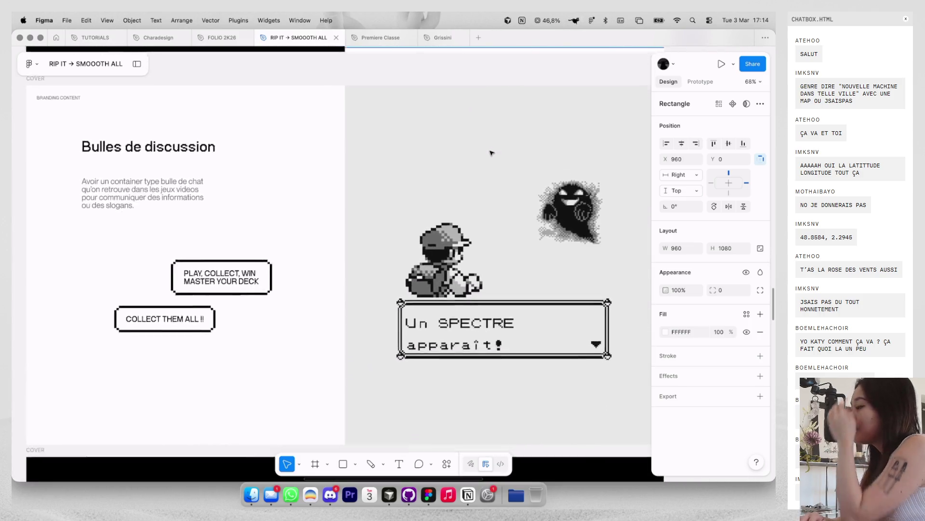
scroll(490, 153, left, 1)
scroll(491, 152, down, 1)
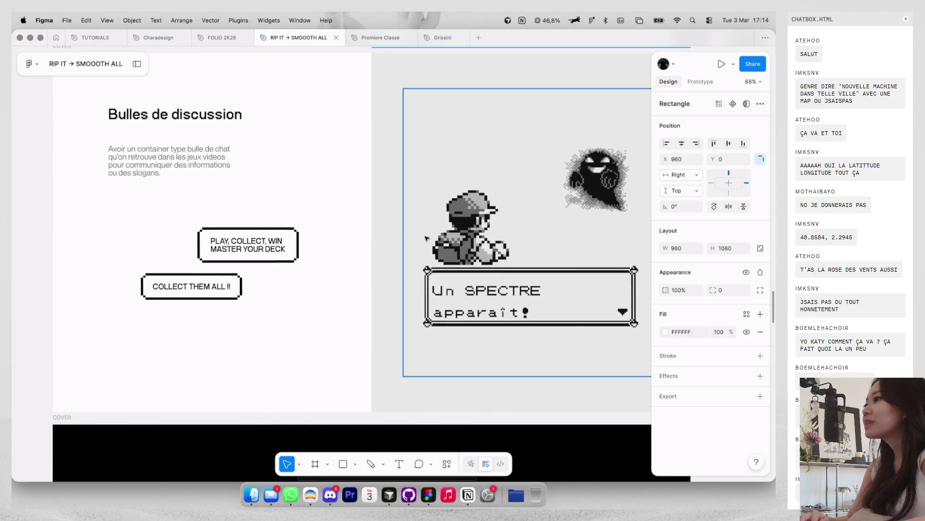
scroll(330, 194, up, 3)
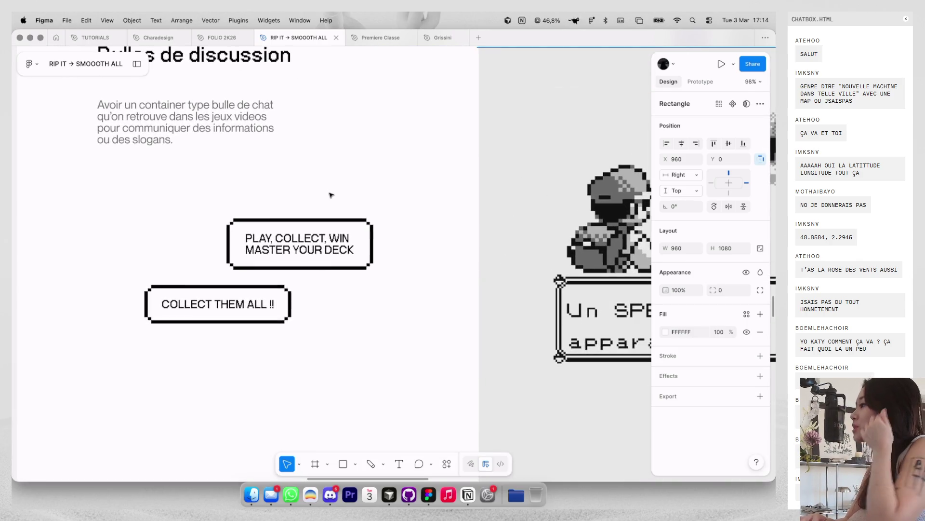
scroll(332, 195, up, 3)
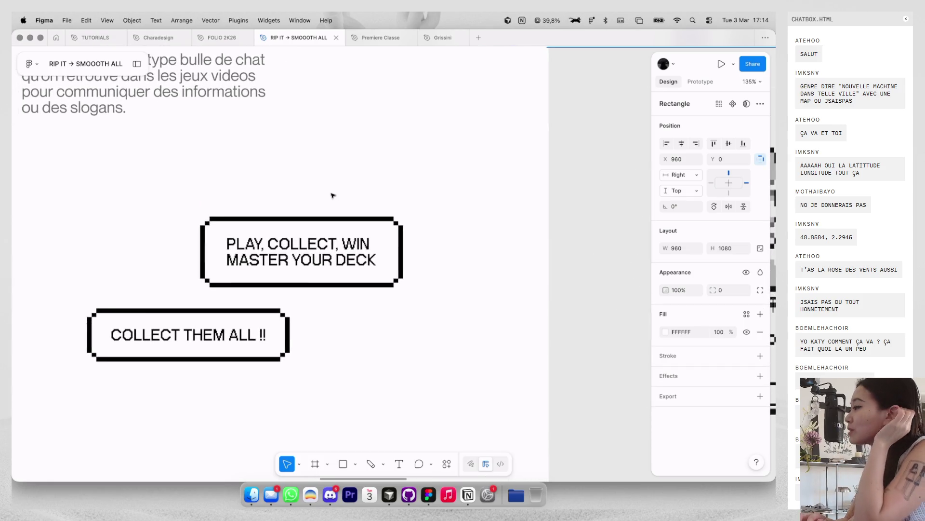
scroll(332, 195, down, 1)
scroll(331, 195, down, 2)
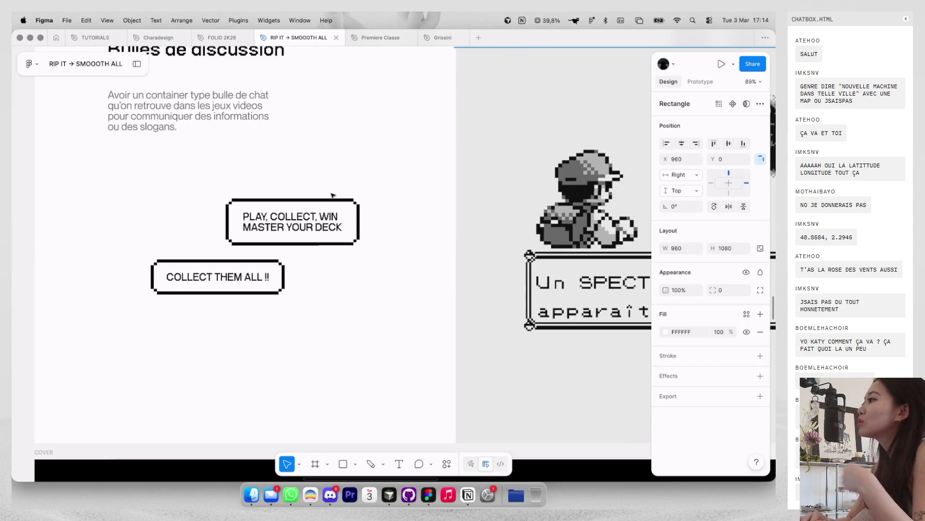
scroll(331, 194, right, 3)
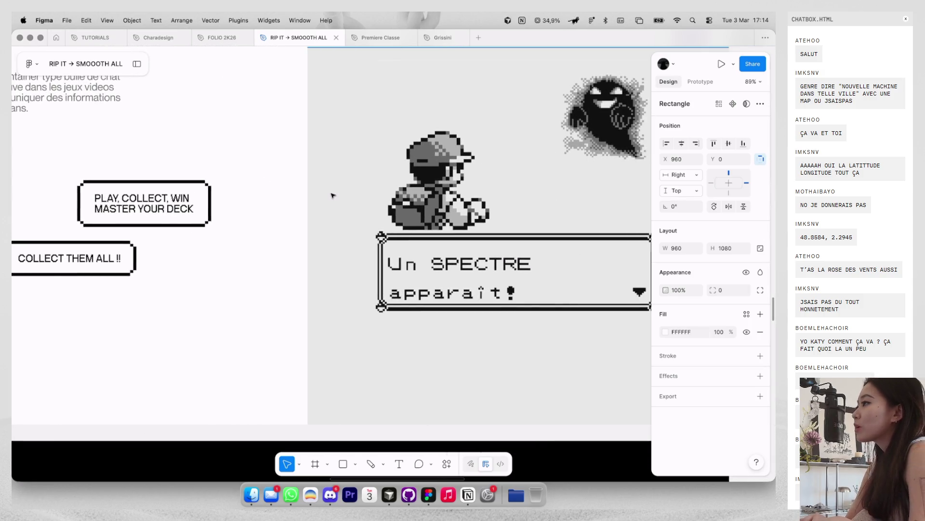
scroll(332, 194, up, 5)
scroll(332, 195, down, 2)
scroll(332, 195, up, 2)
scroll(332, 195, up, 3)
scroll(331, 195, up, 2)
scroll(332, 196, down, 1)
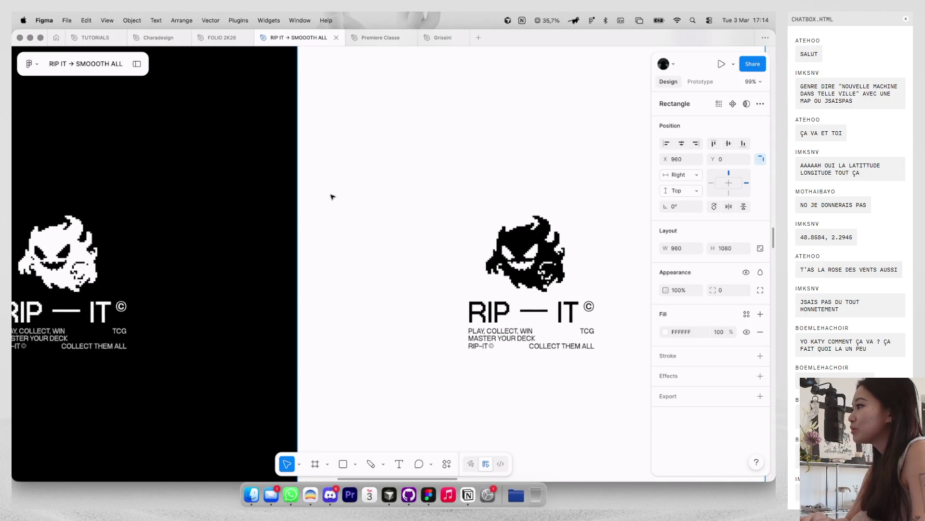
scroll(331, 197, down, 3)
scroll(331, 196, down, 4)
scroll(332, 196, down, 2)
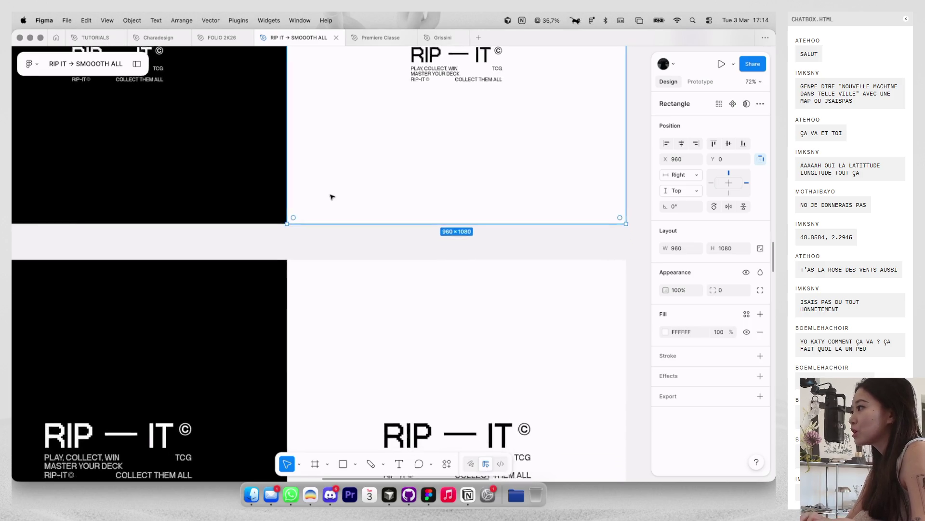
scroll(332, 196, down, 5)
scroll(332, 196, down, 3)
scroll(331, 197, down, 2)
scroll(331, 196, down, 3)
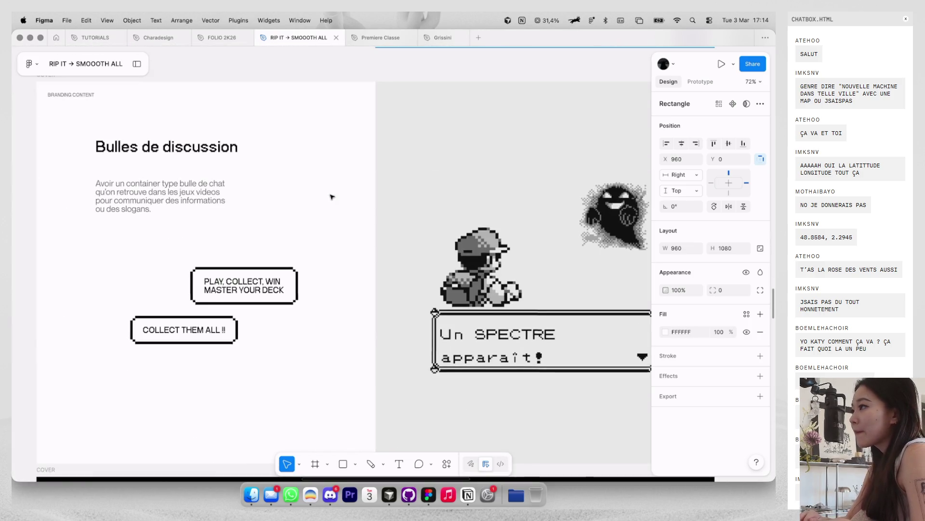
scroll(332, 196, down, 6)
scroll(332, 197, down, 3)
scroll(332, 196, down, 4)
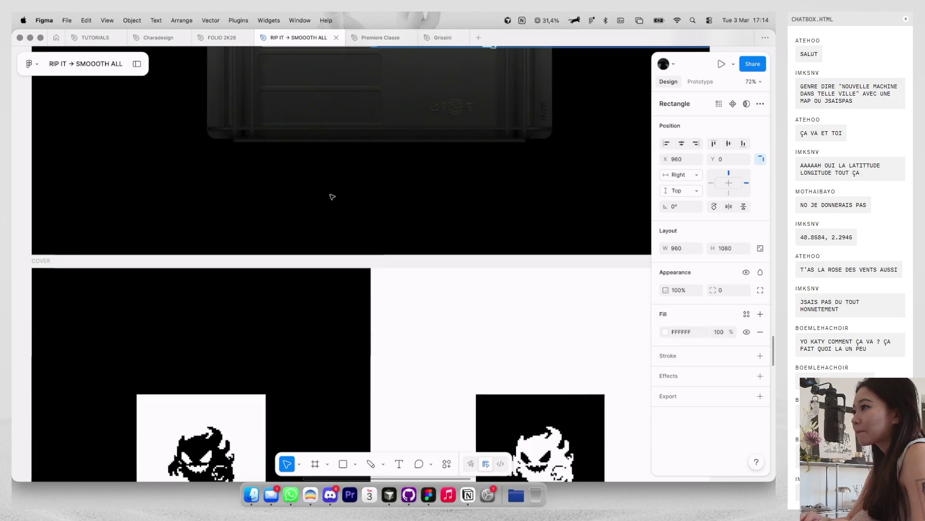
scroll(332, 197, down, 4)
scroll(332, 197, down, 5)
scroll(332, 196, down, 3)
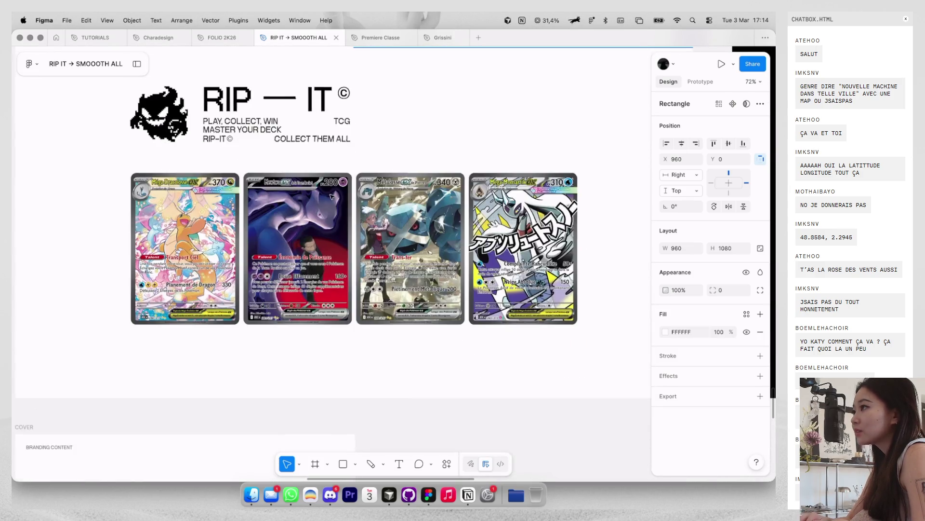
scroll(332, 196, down, 3)
scroll(331, 196, down, 2)
scroll(332, 196, down, 3)
scroll(332, 197, right, 2)
scroll(332, 197, down, 2)
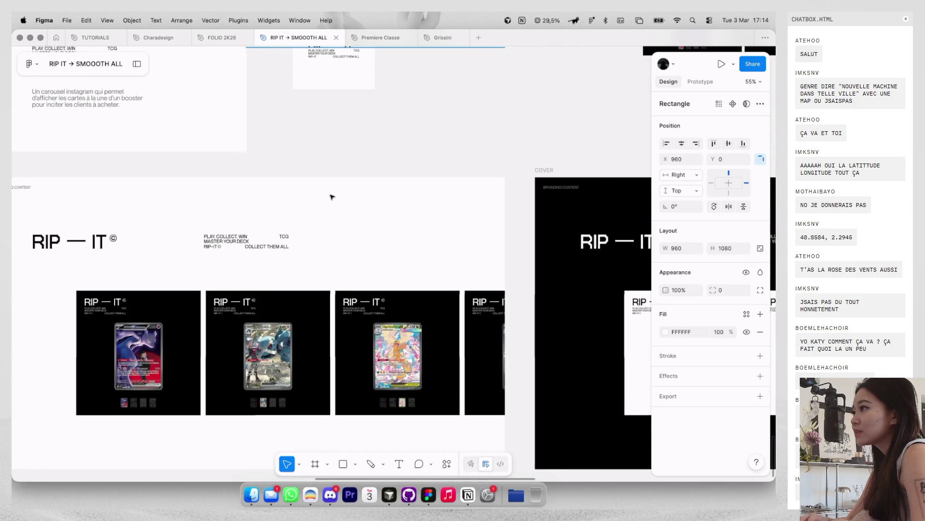
scroll(332, 196, down, 2)
scroll(332, 196, left, 2)
scroll(270, 188, up, 2)
scroll(232, 183, up, 4)
scroll(211, 181, up, 4)
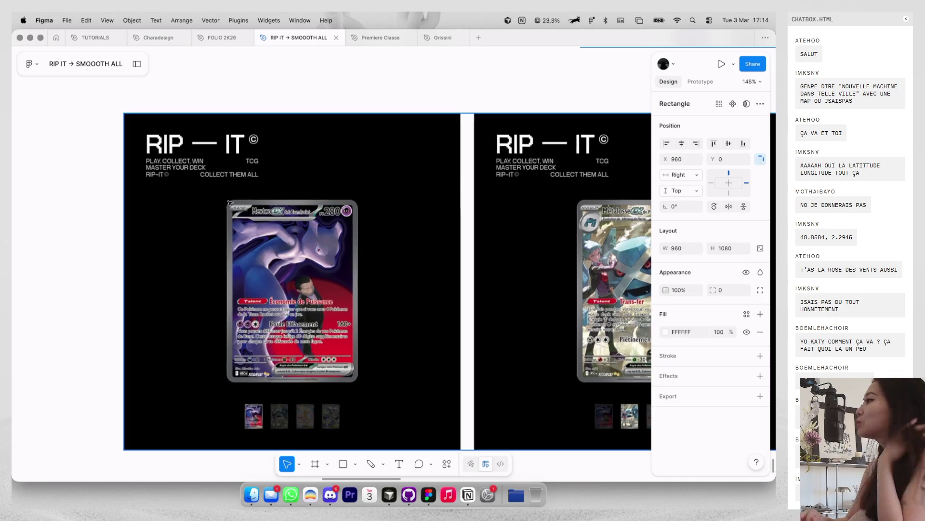
scroll(227, 203, up, 1)
scroll(241, 220, up, 1)
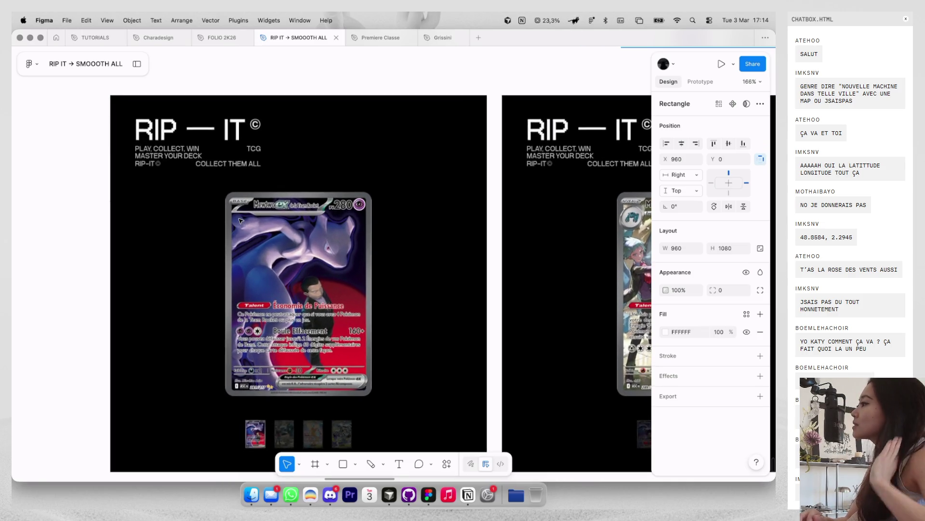
scroll(240, 220, down, 2)
scroll(234, 236, down, 1)
scroll(234, 236, left, 1)
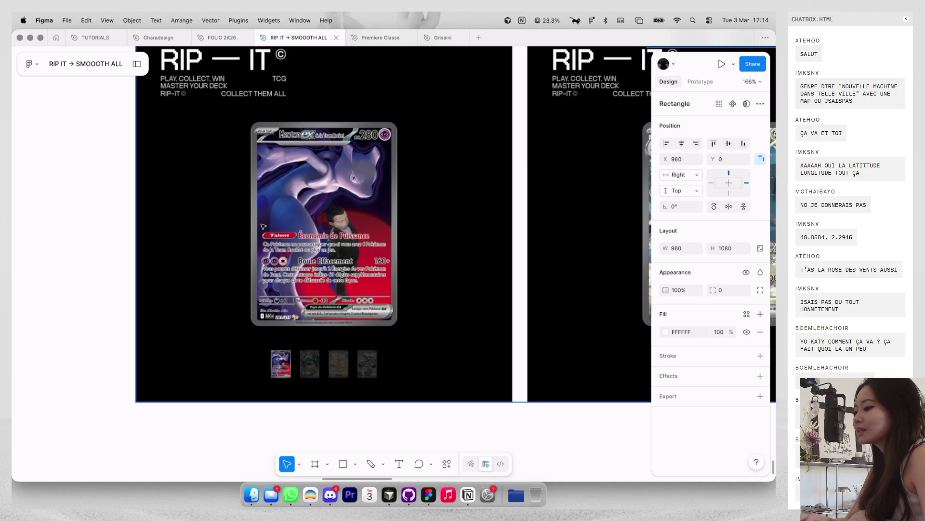
scroll(270, 231, down, 2)
scroll(314, 265, up, 2)
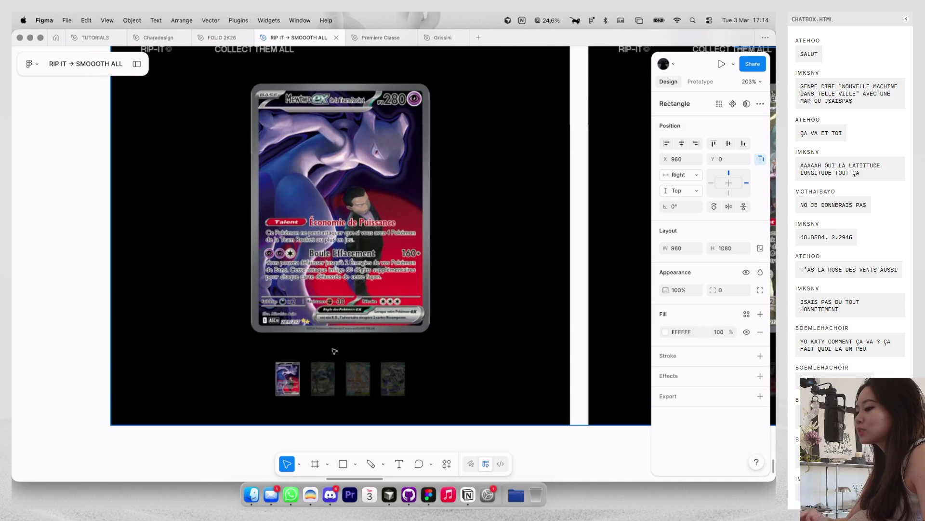
scroll(319, 376, down, 3)
scroll(319, 376, left, 2)
scroll(319, 376, right, 2)
scroll(319, 376, up, 2)
scroll(319, 376, left, 1)
scroll(319, 376, right, 2)
scroll(319, 376, left, 2)
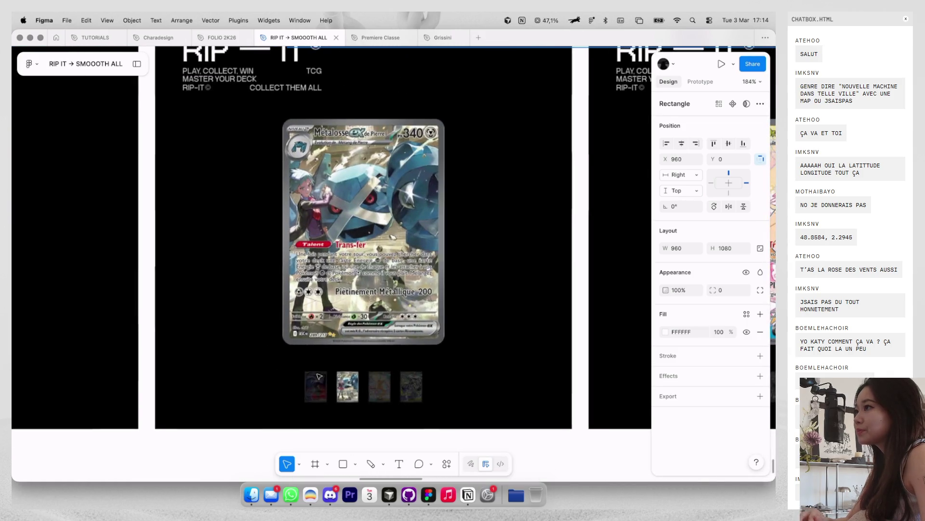
scroll(319, 376, down, 3)
scroll(319, 376, right, 3)
scroll(319, 376, down, 3)
scroll(319, 376, down, 2)
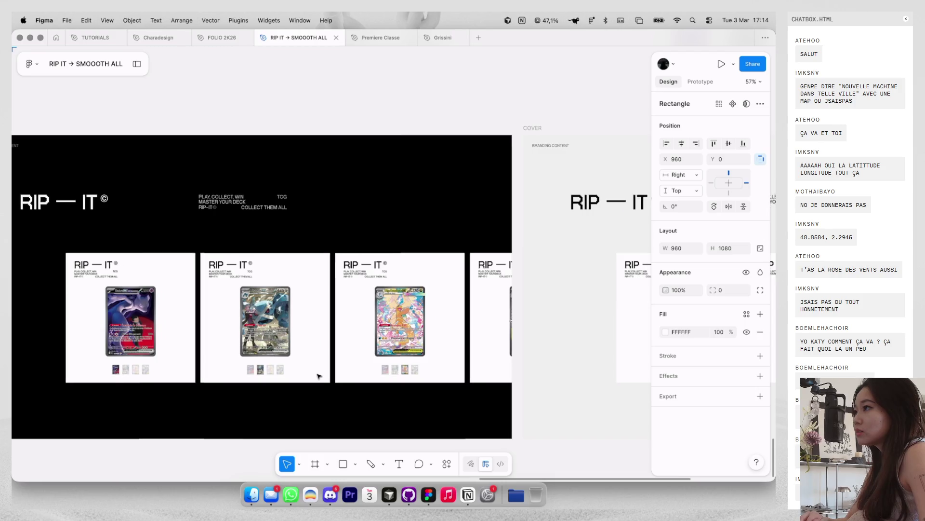
scroll(318, 376, left, 2)
scroll(318, 376, left, 3)
scroll(318, 376, up, 3)
scroll(319, 376, left, 1)
scroll(319, 376, left, 2)
scroll(319, 376, up, 2)
scroll(319, 376, left, 2)
scroll(320, 376, down, 2)
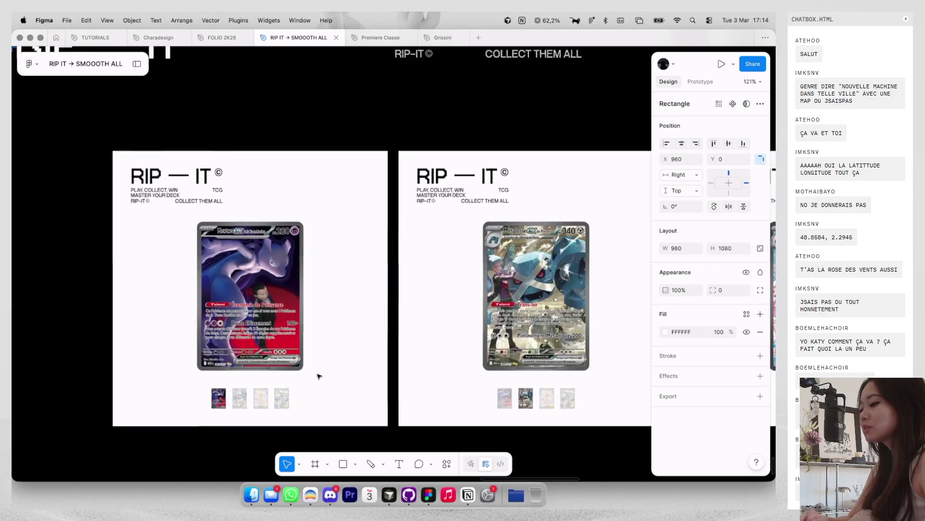
scroll(319, 376, down, 4)
scroll(318, 376, down, 3)
scroll(318, 376, up, 3)
scroll(318, 376, down, 4)
scroll(323, 338, left, 2)
Step: Line up the black COVER frame in a row beside the other two cover frames
drag(281, 217, 287, 359)
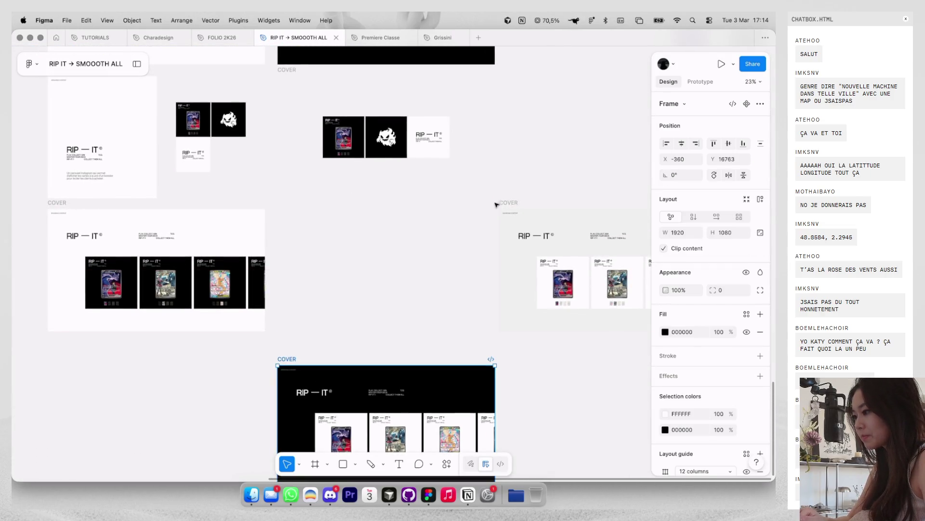
drag(499, 206, 277, 211)
scroll(316, 277, down, 2)
scroll(315, 278, right, 1)
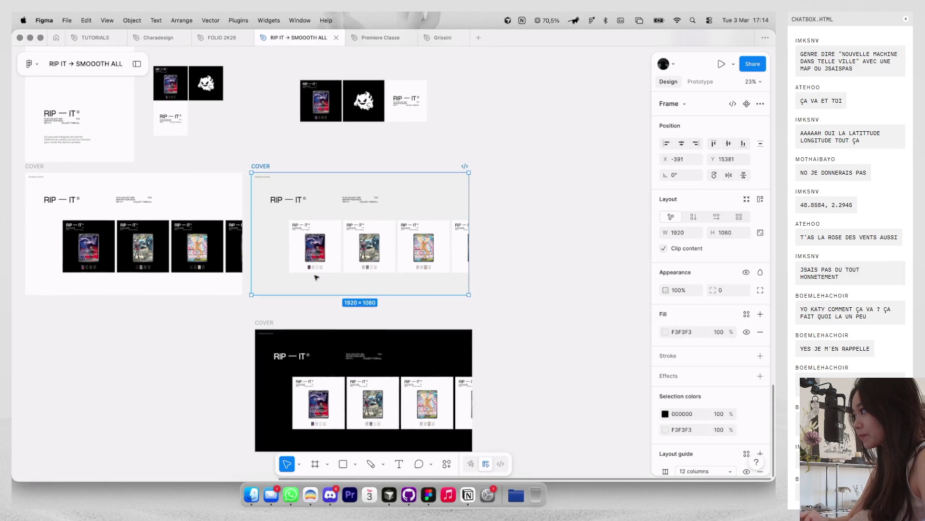
click(231, 351)
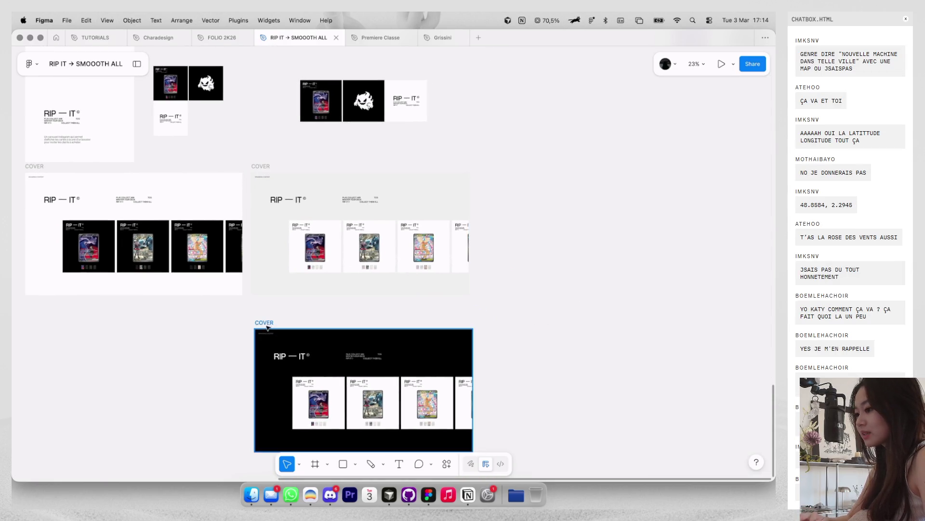
drag(267, 328, 489, 180)
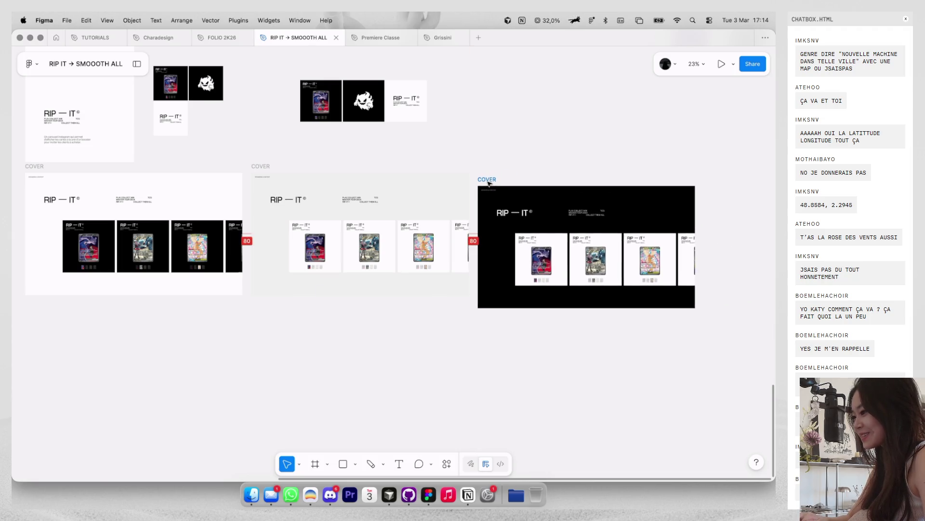
drag(488, 182, 488, 172)
scroll(300, 217, up, 3)
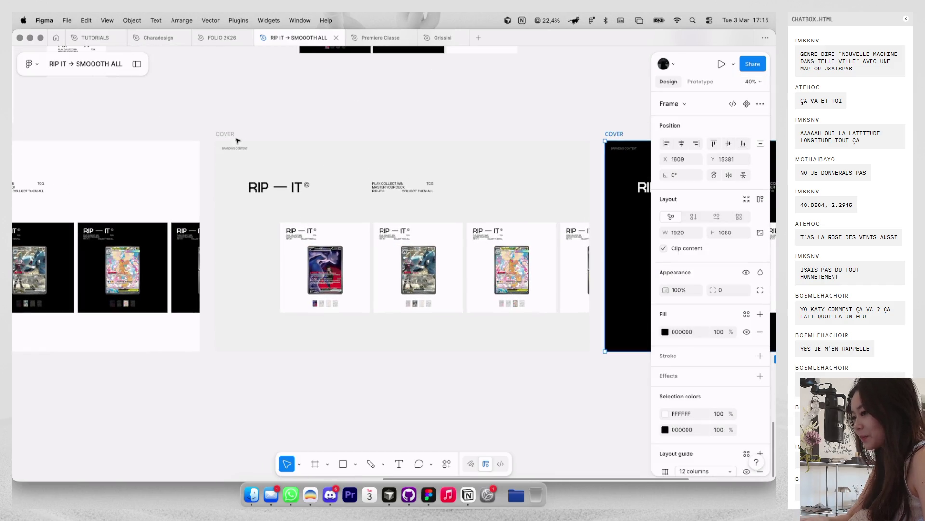
Step: Change the light grey cover frame's fill to near-white
click(238, 141)
scroll(239, 143, up, 2)
click(667, 332)
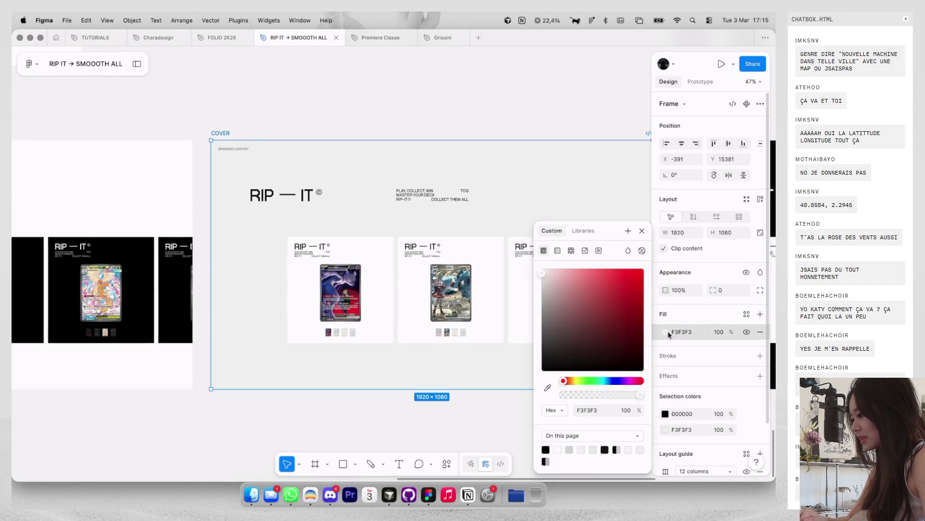
drag(543, 285, 520, 277)
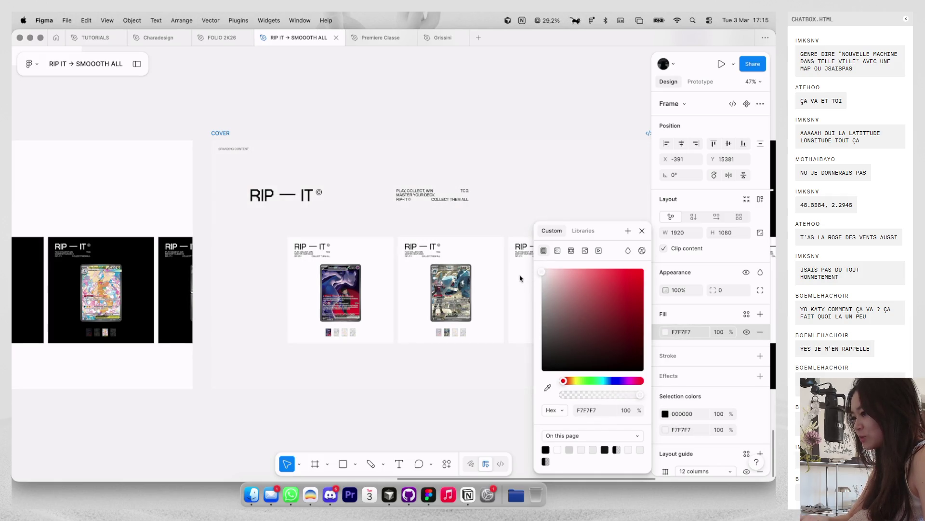
key(Escape)
key(Escape)
scroll(506, 164, down, 5)
scroll(515, 145, up, 5)
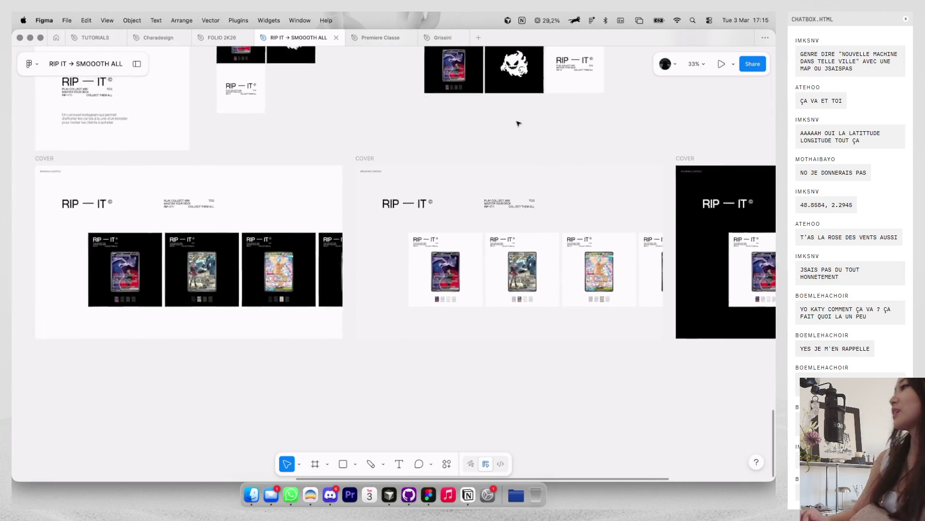
scroll(518, 123, down, 5)
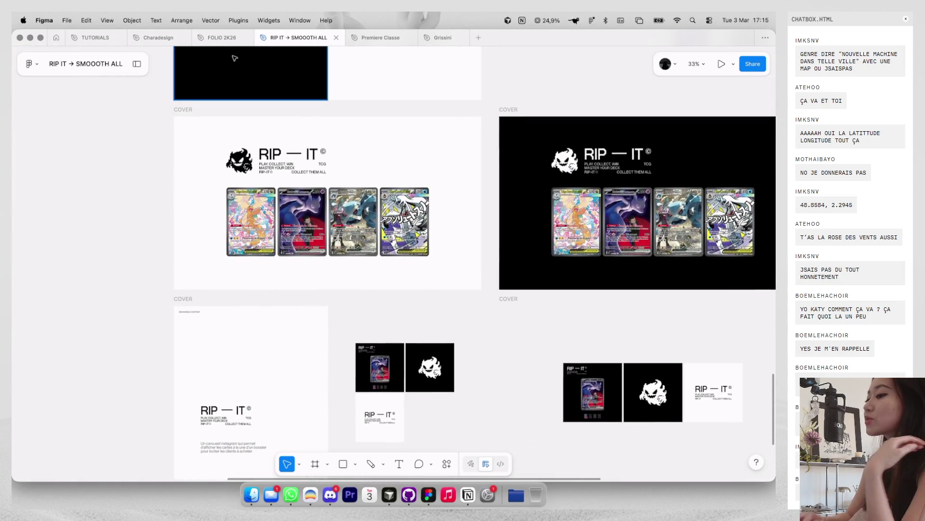
Step: Go to the SOCIALS MEDIA page and copy the Minecraft position image from the browser
click(130, 64)
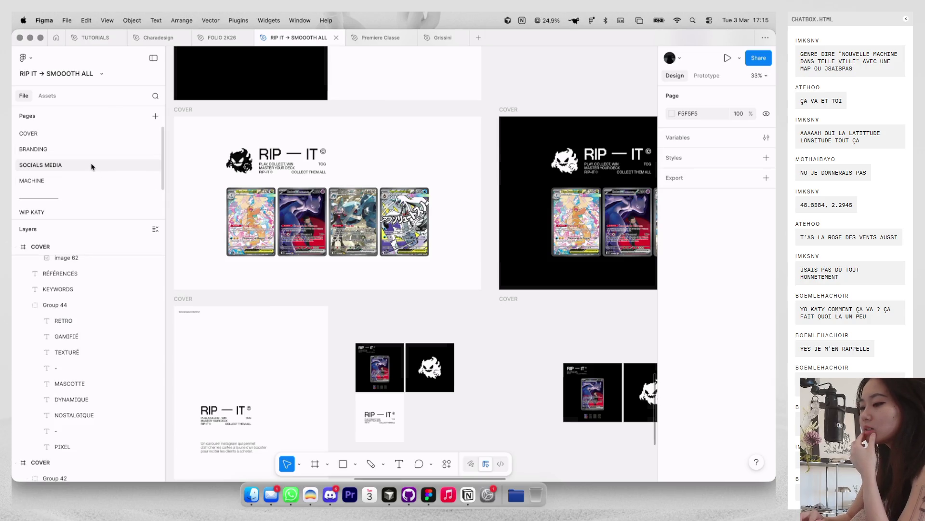
click(93, 167)
scroll(207, 176, left, 5)
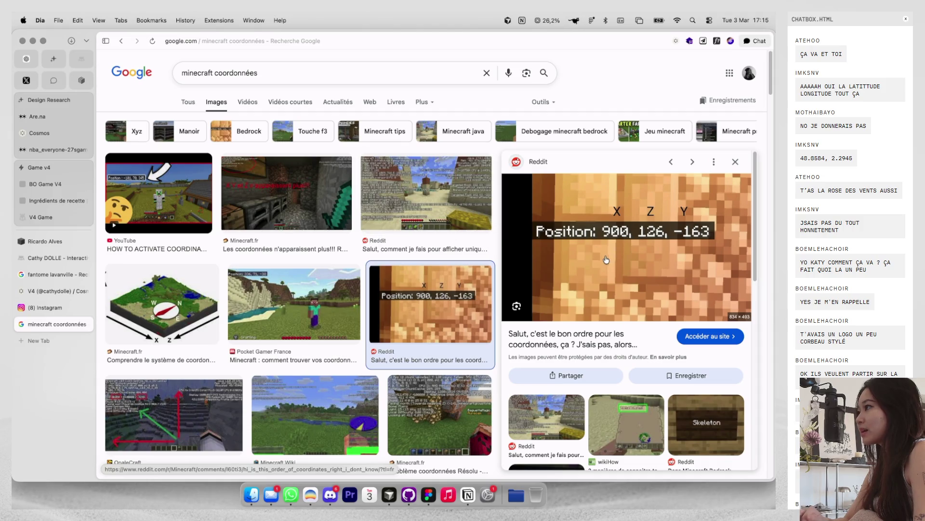
right_click(605, 262)
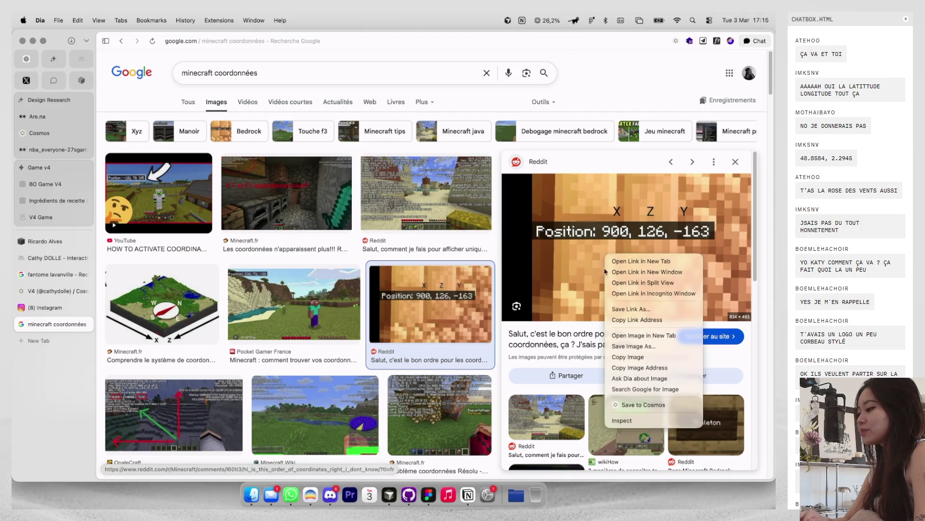
click(632, 357)
scroll(631, 356, right, 5)
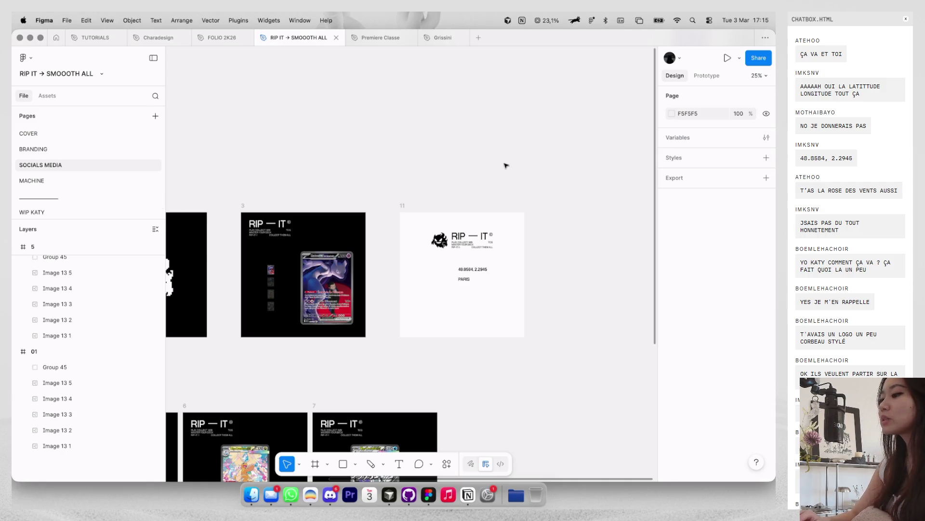
Step: Move the PARIS text onto the coordinates line in frame 11
scroll(461, 308, up, 3)
scroll(461, 307, up, 2)
drag(454, 265, 367, 240)
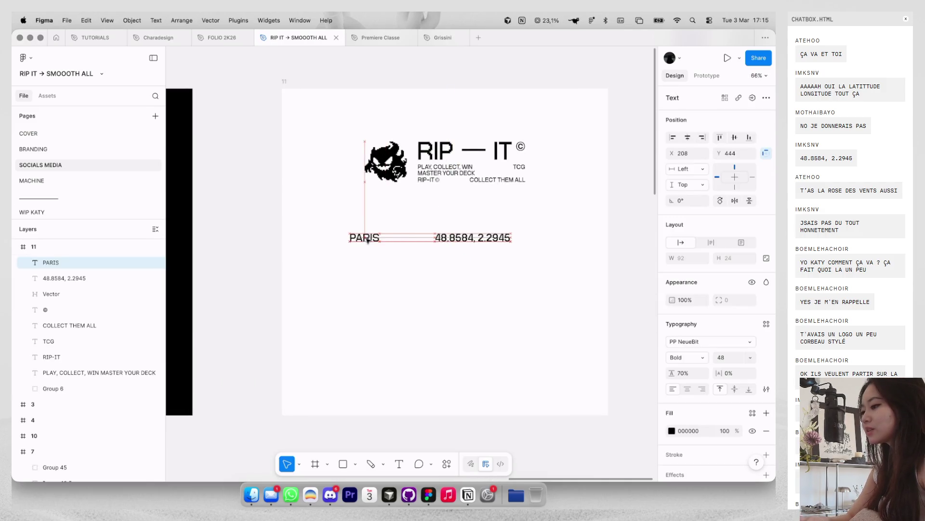
click(376, 290)
Step: Paste the Minecraft position image and place it just right of frame 11
key(ctrl+v)
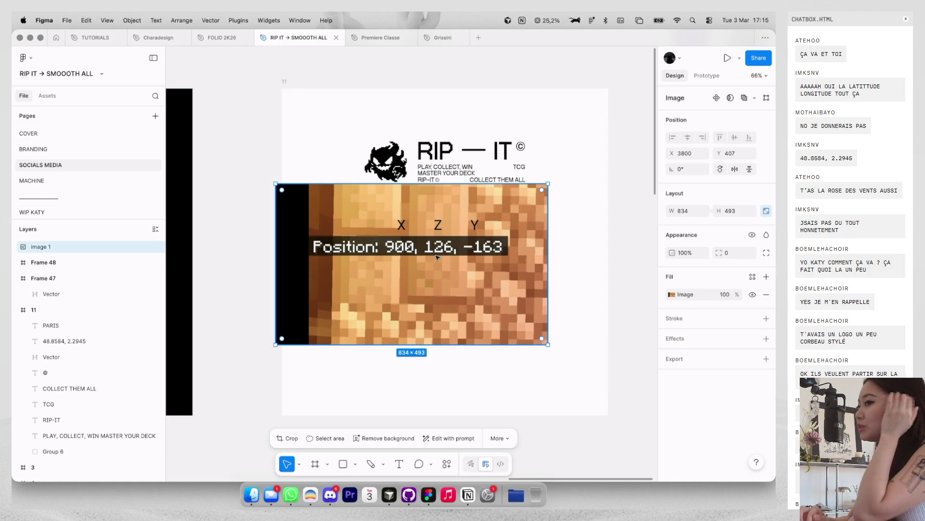
click(34, 180)
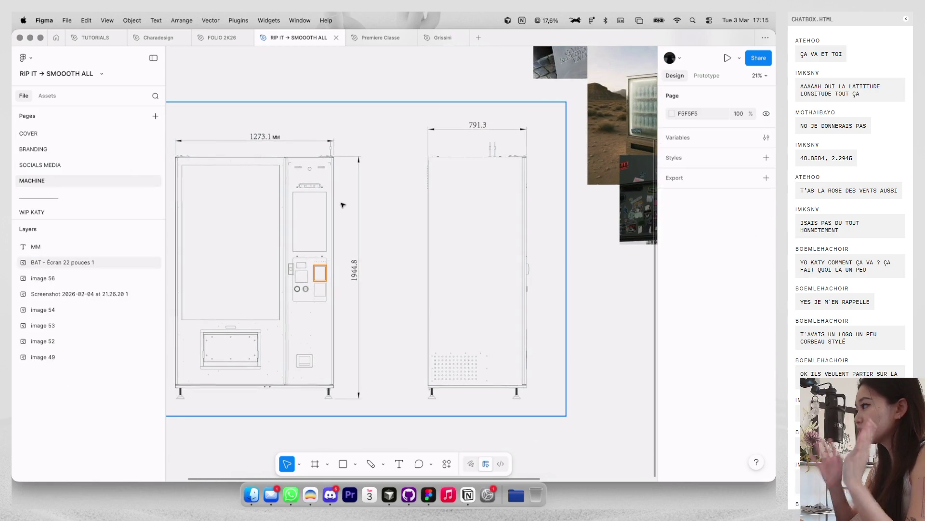
click(128, 169)
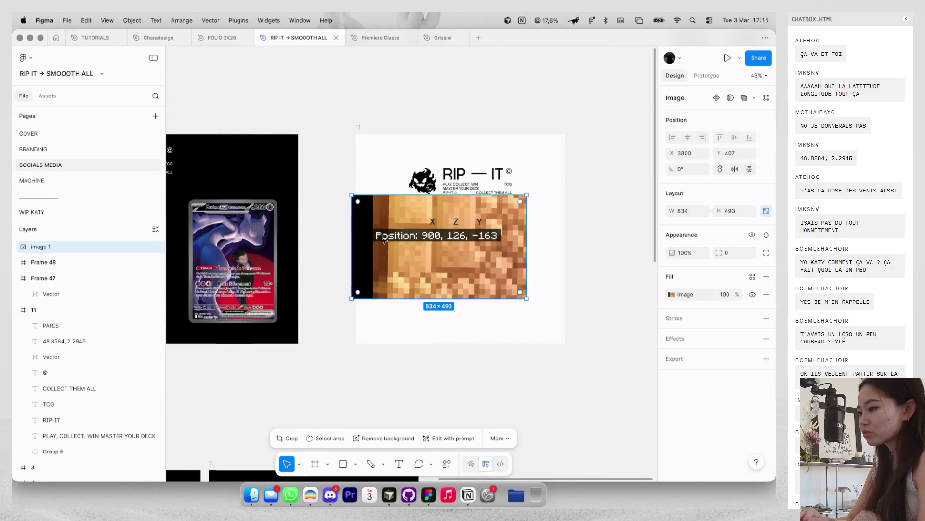
drag(385, 240, 530, 228)
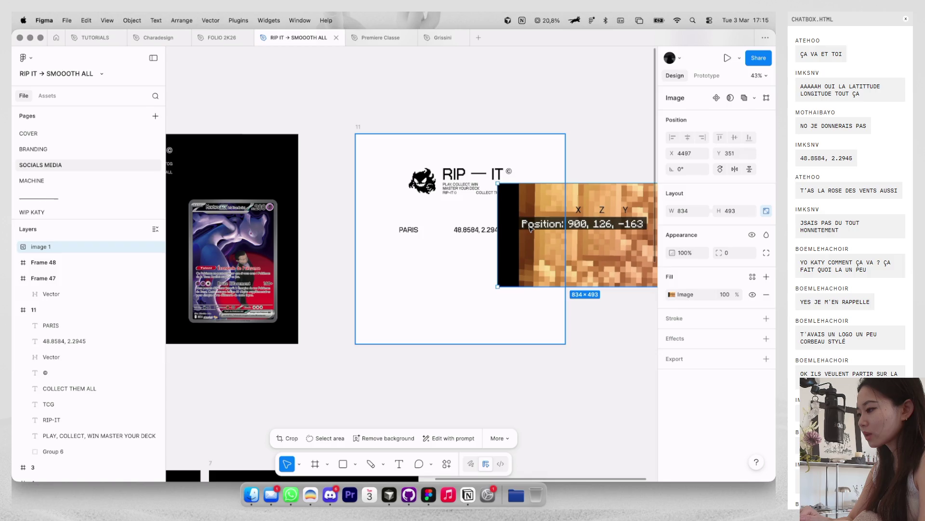
drag(531, 229, 574, 197)
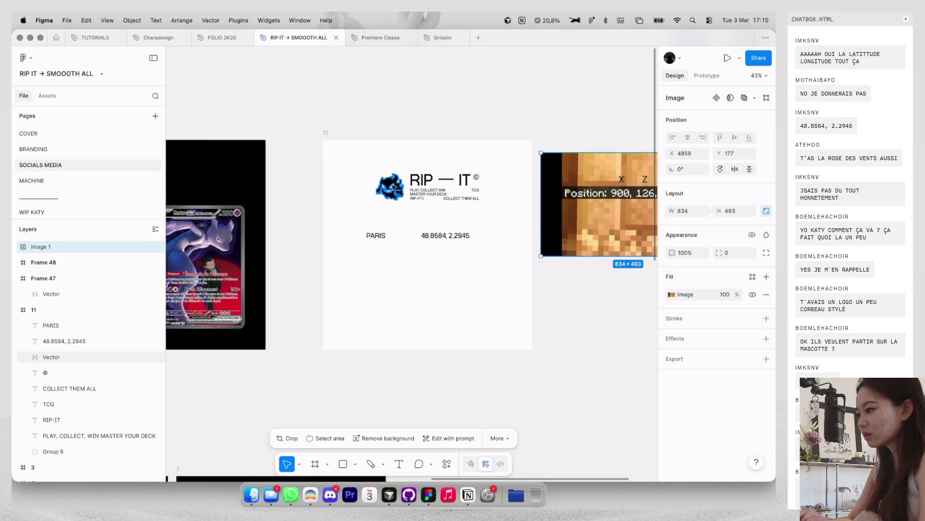
Step: Reposition the RIP-IT logo in frame 11 closer to the PARIS and coordinates text
drag(366, 161, 481, 202)
drag(424, 194, 424, 185)
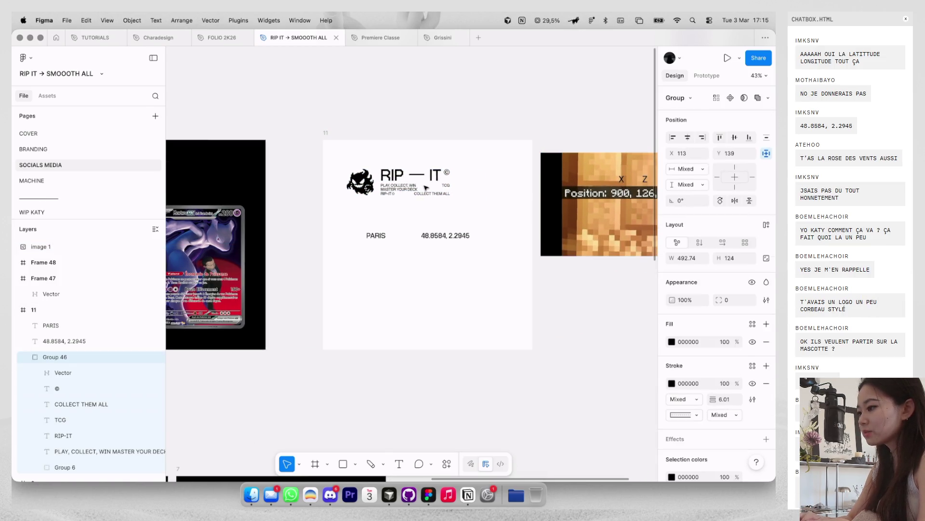
click(426, 227)
click(375, 236)
key(Tab)
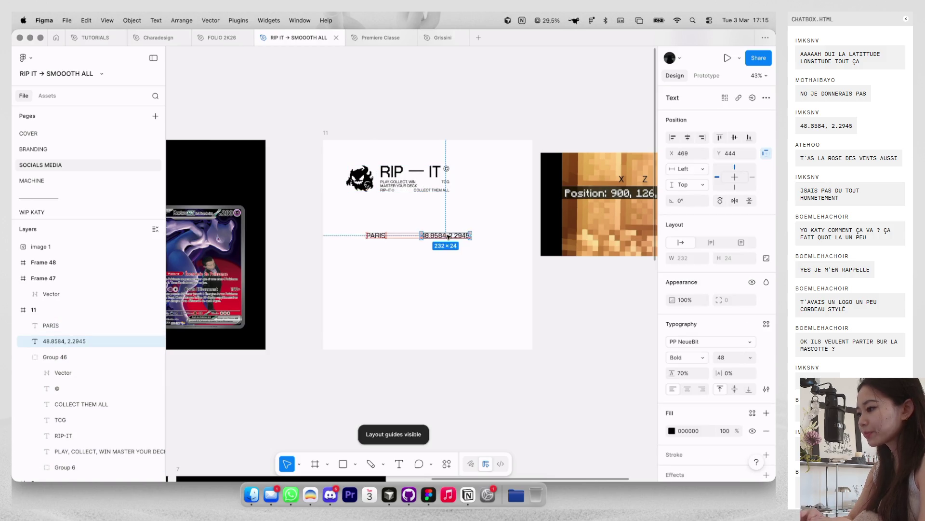
click(375, 236)
click(448, 235)
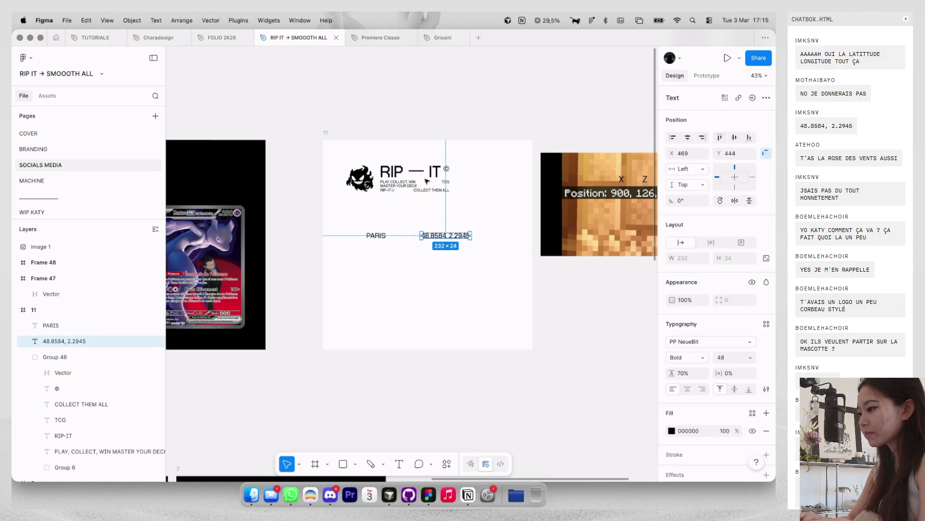
click(427, 182)
mouse_move(413, 183)
mouse_down()
mouse_move(431, 204)
mouse_move(402, 205)
mouse_up()
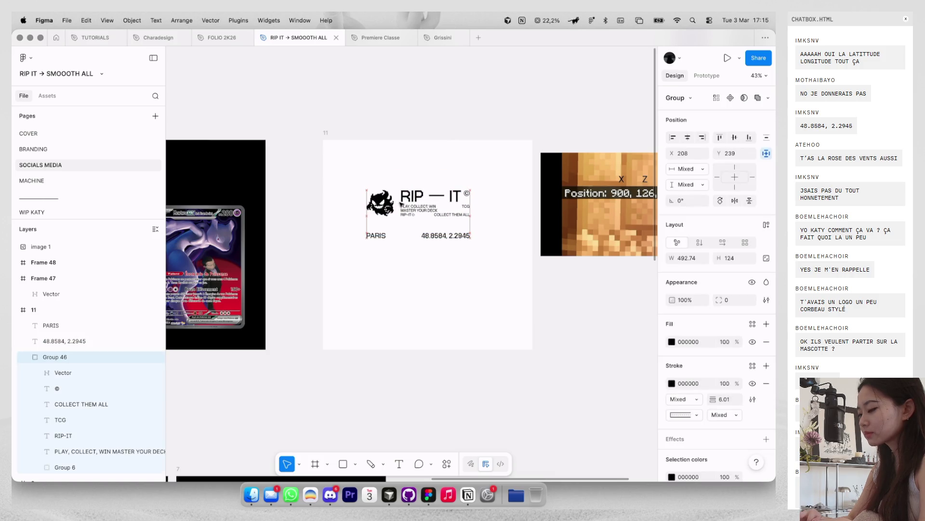
click(431, 266)
Step: Shift the logo, PARIS and coordinates together as one block to centre them in frame 11
key(ctrl+g)
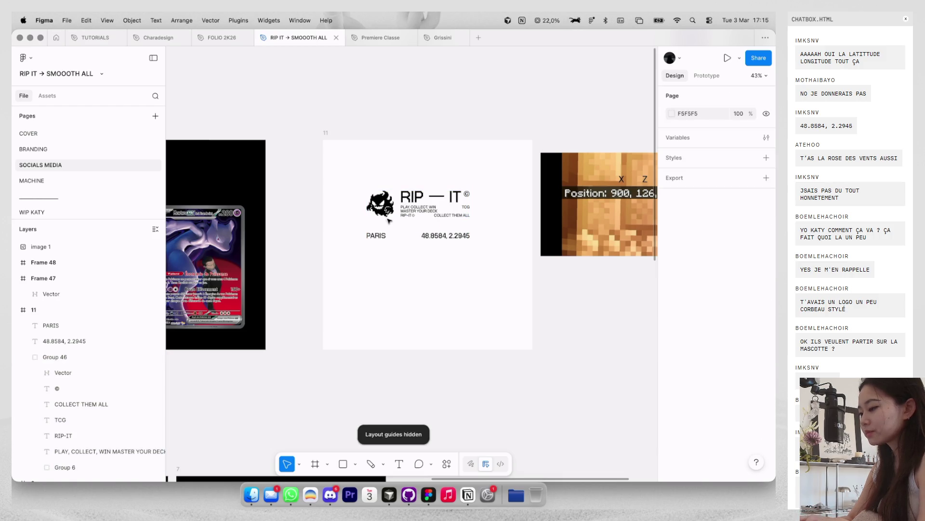
drag(468, 258, 374, 219)
drag(444, 218, 453, 224)
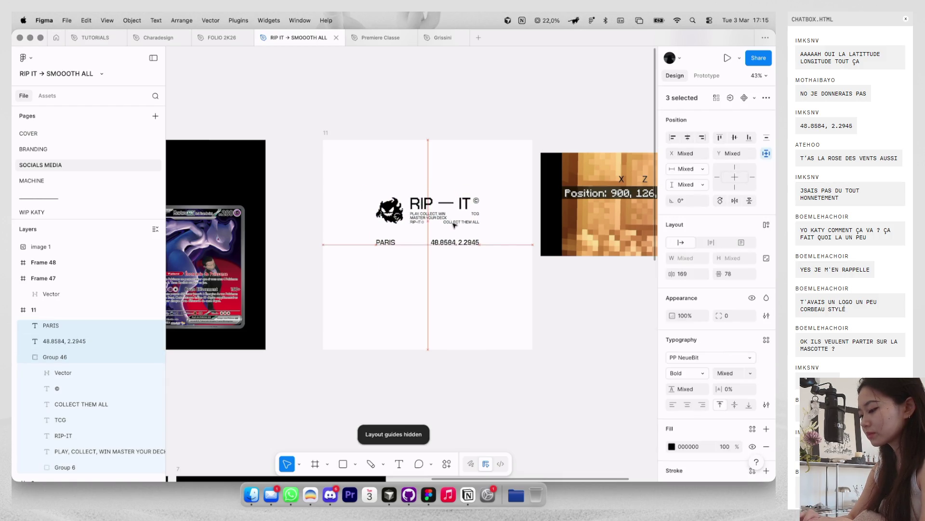
click(445, 275)
scroll(445, 275, up, 2)
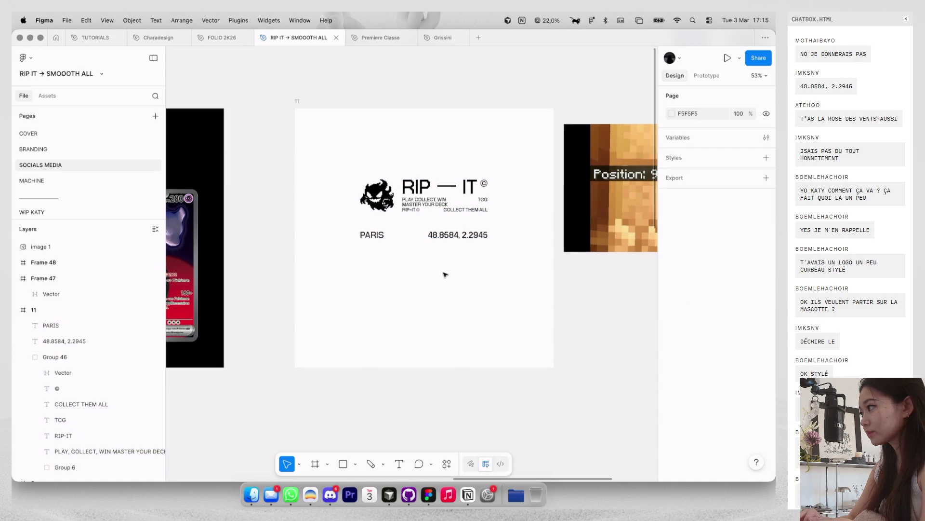
click(364, 236)
text(FR)
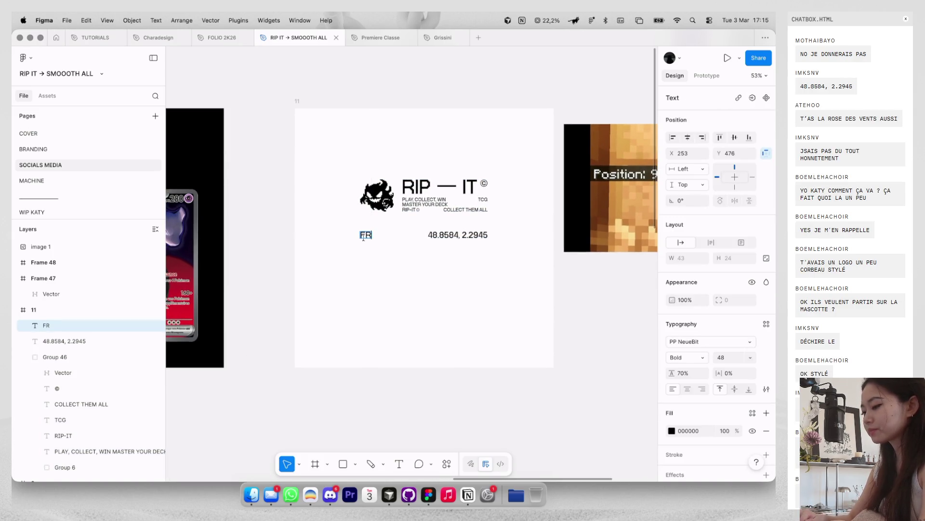
Step: Duplicate the FR and 48.8584, 2.2945 coordinates line directly below itself
click(380, 256)
scroll(379, 256, up, 2)
click(364, 233)
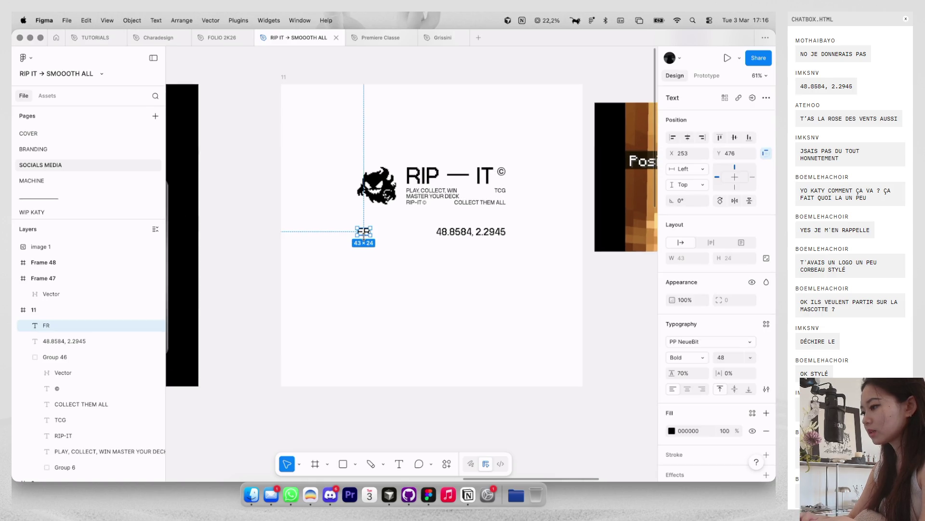
shift+click(462, 233)
drag(461, 236, 461, 247)
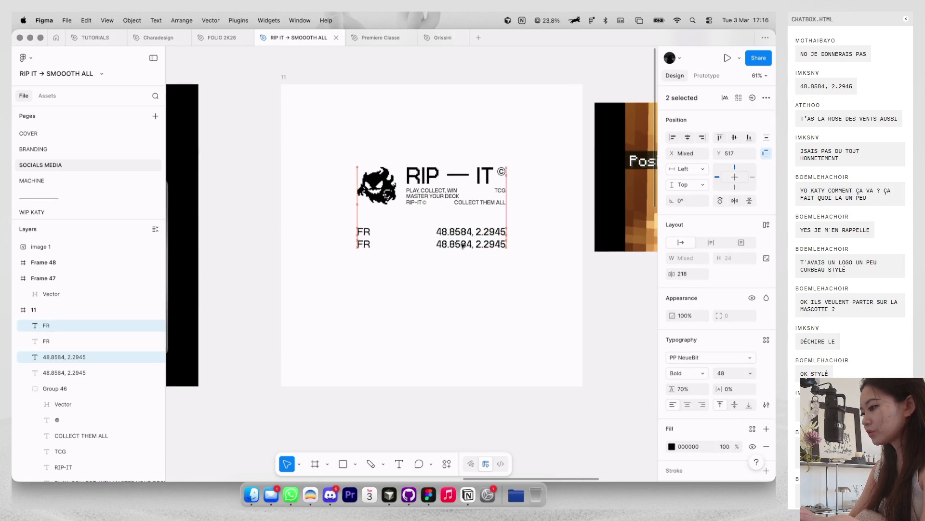
Step: Set all four FR/PARIS and coordinate texts to 80% opacity and finish editing the FR lines
drag(333, 226, 508, 271)
key(t)
key(7)
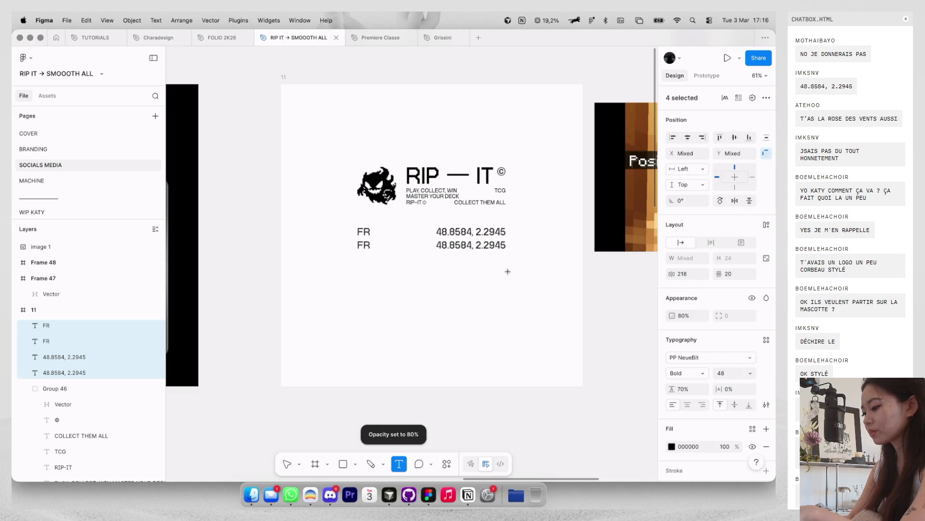
double_click(368, 246)
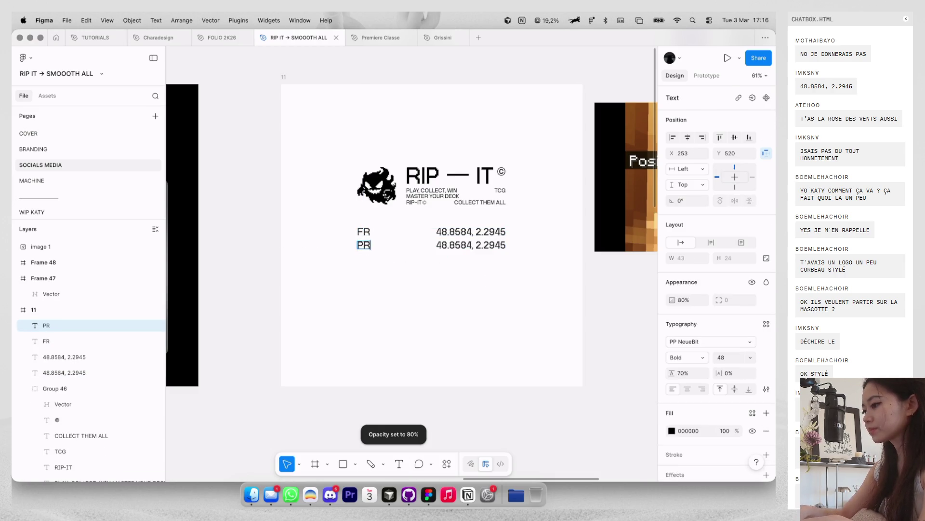
click(364, 232)
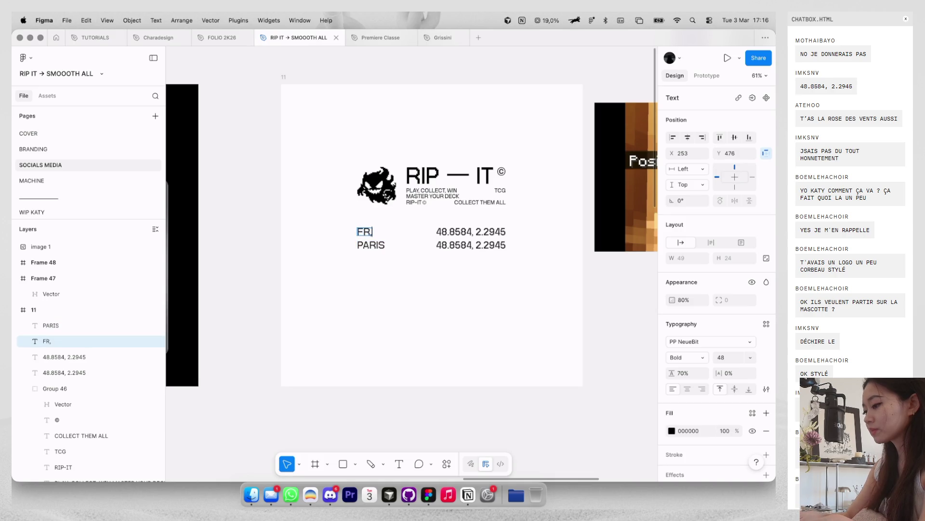
click(382, 323)
scroll(379, 327, down, 3)
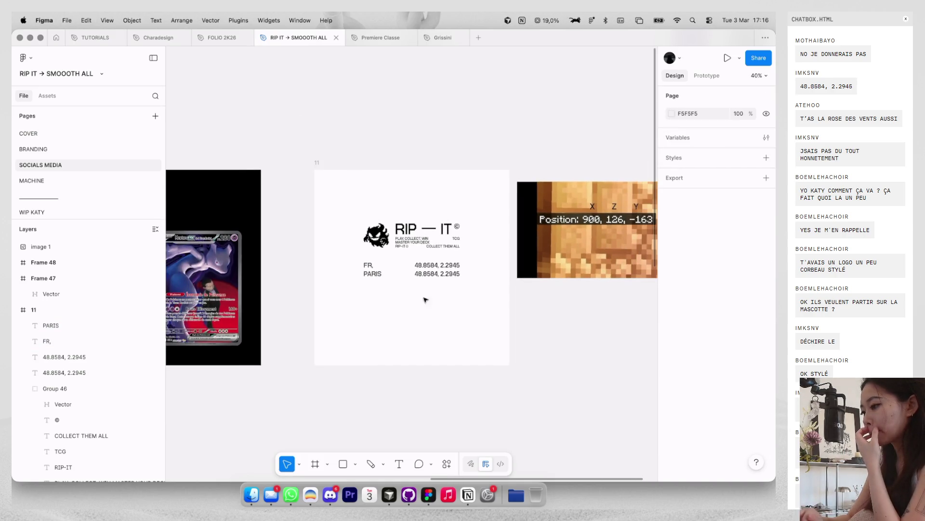
scroll(433, 288, up, 2)
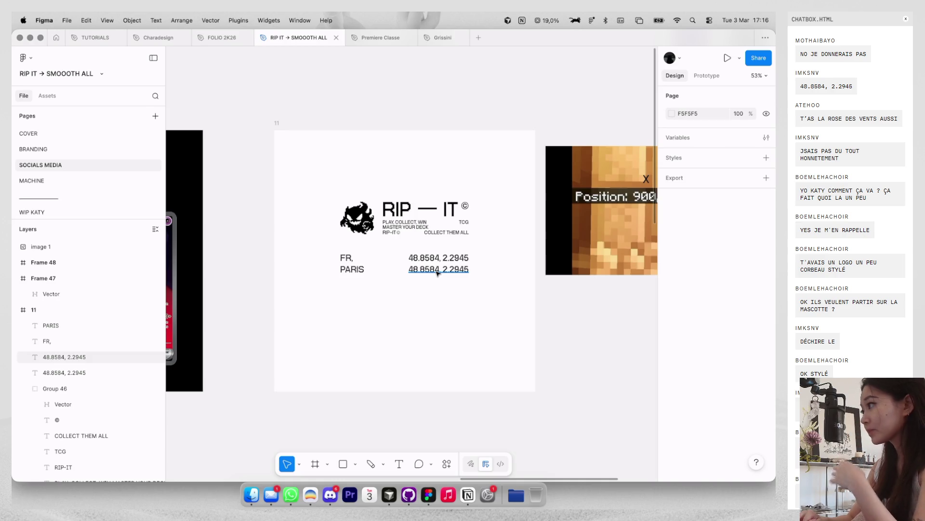
scroll(437, 273, down, 3)
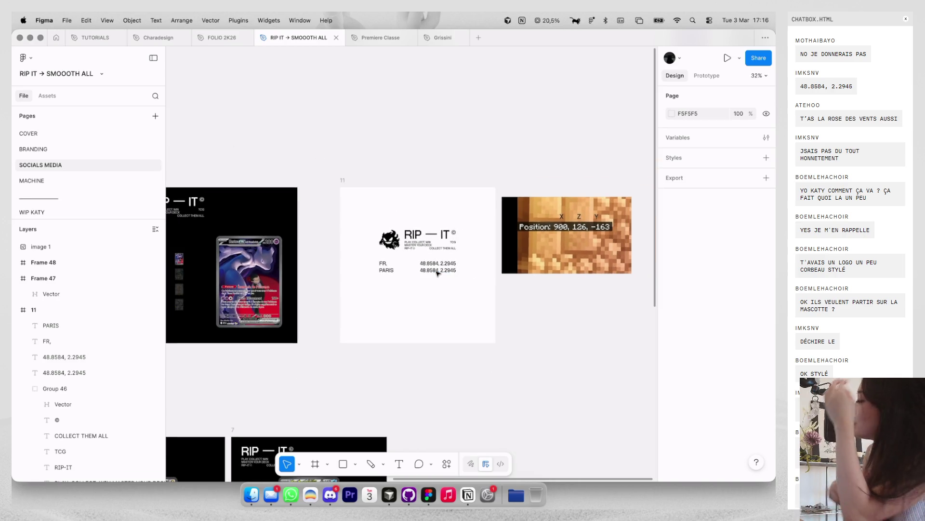
key(super+Tab)
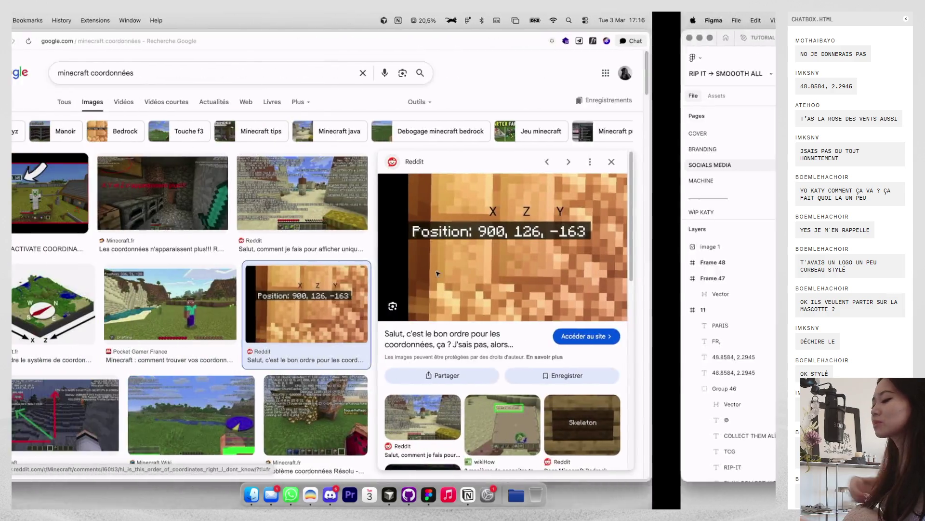
Step: Search Google Images for 'rift bound', preview two Riftbound card images, then close the tab
key(super+t)
text(rift bound)
key(Return)
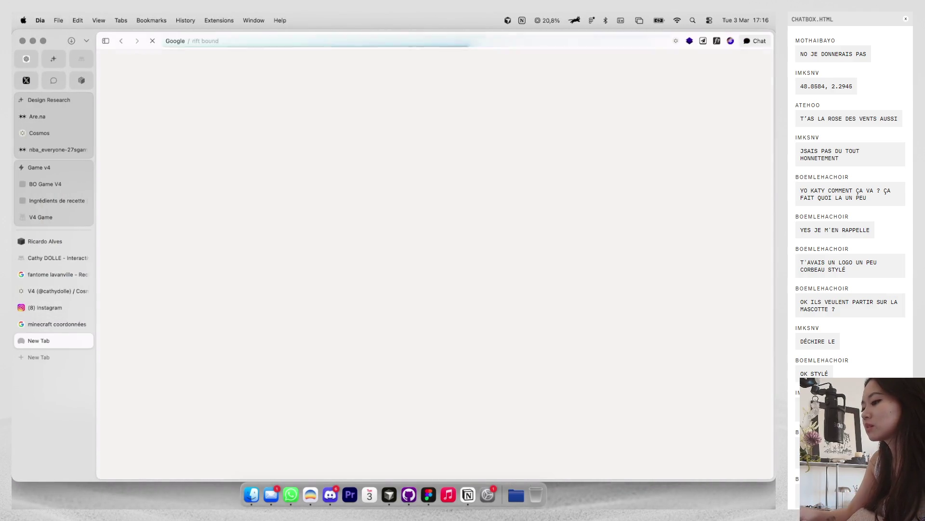
click(215, 102)
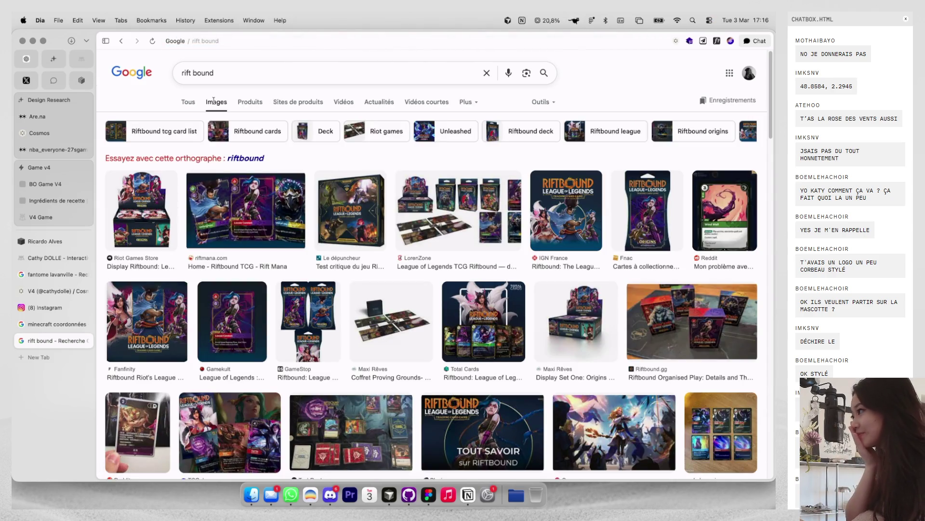
scroll(337, 289, down, 3)
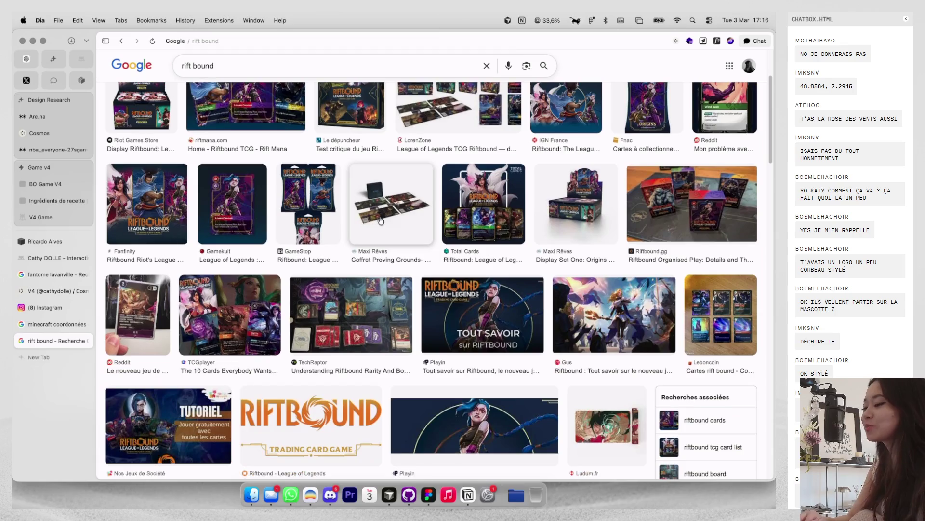
click(360, 326)
scroll(360, 327, down, 4)
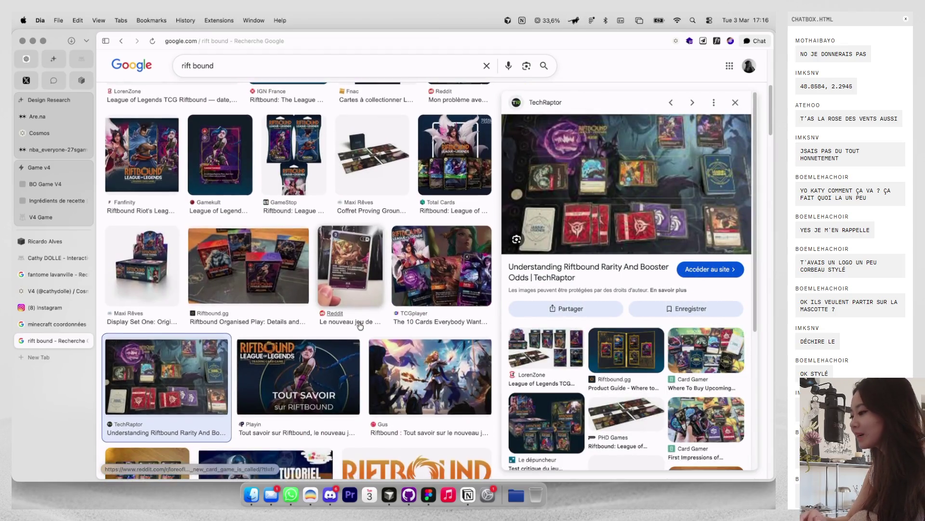
scroll(411, 323, down, 4)
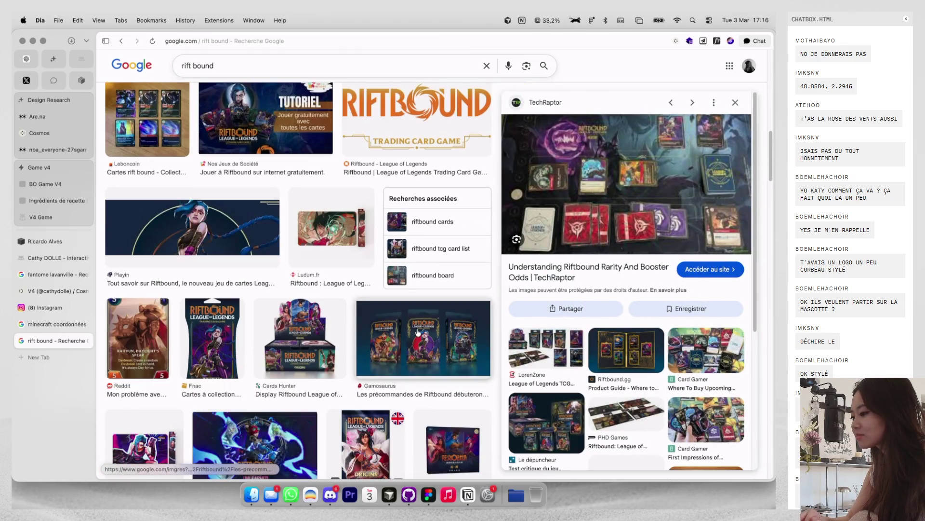
click(701, 343)
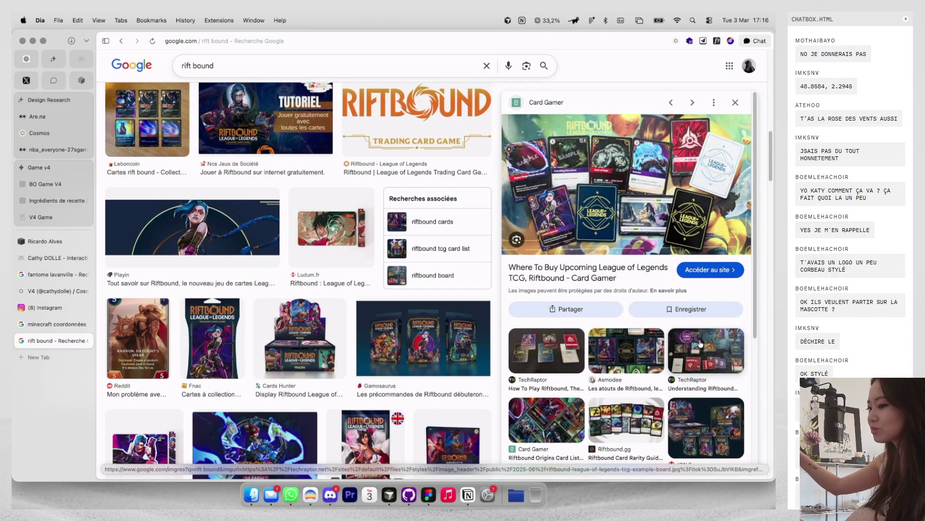
key(super+w)
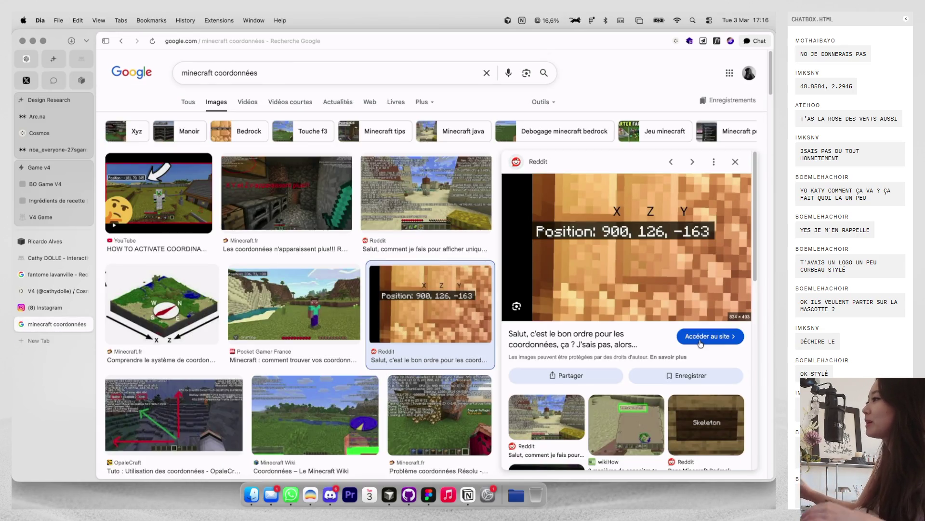
Step: Glance back at the Figma design, then start a new browser search for 'pokemon z'
key(super+Tab)
scroll(622, 374, left, 2)
scroll(622, 347, left, 3)
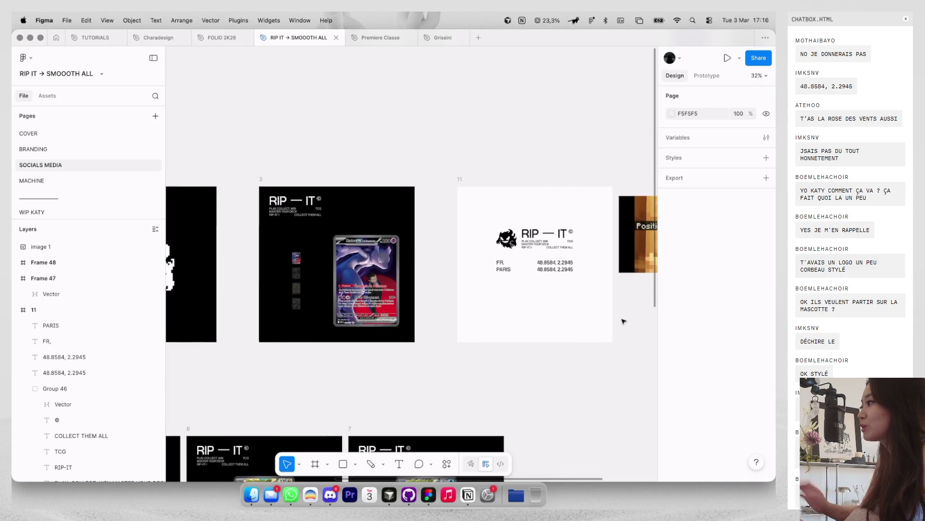
key(super+Tab)
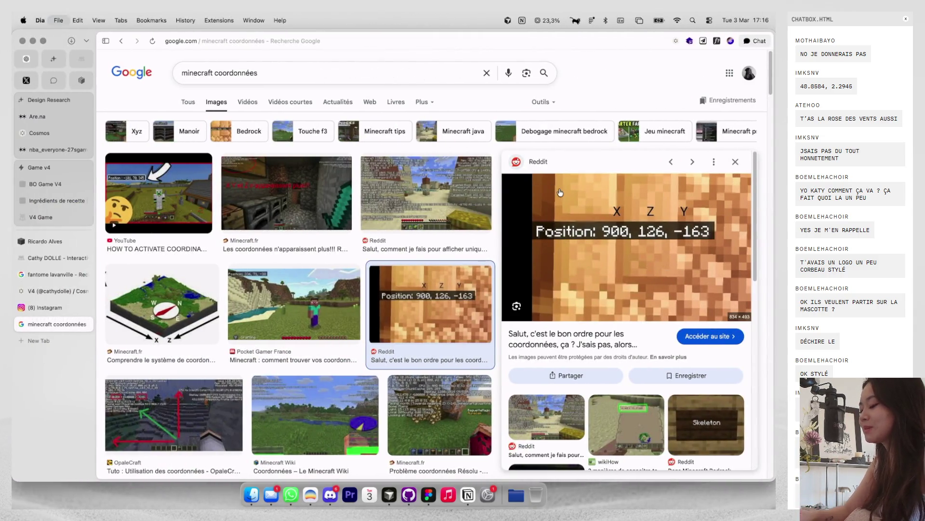
key(super+t)
text(pokemon z)
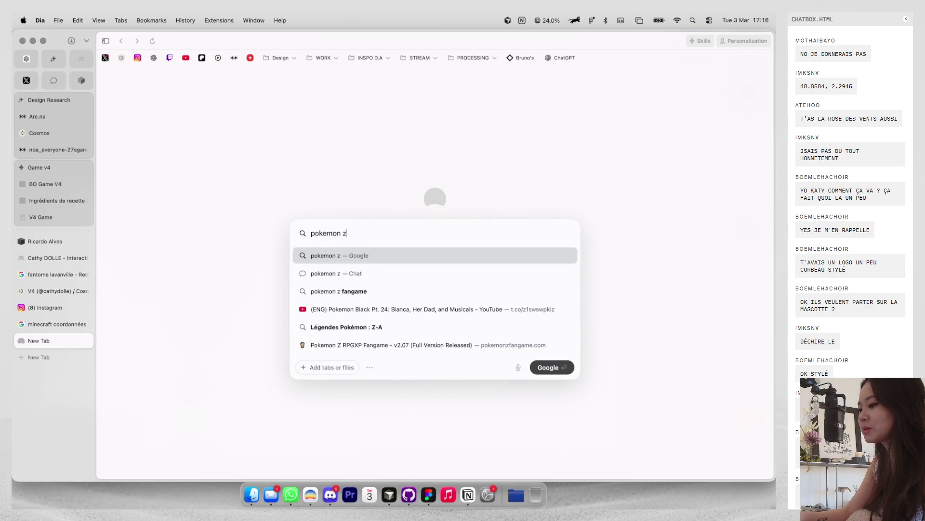
Step: Open the pokemonzfangame.com suggestion, scroll through the Pokemon Z site, then close its tab
key(Down)
key(Down)
key(Down)
key(Down)
key(Down)
key(Return)
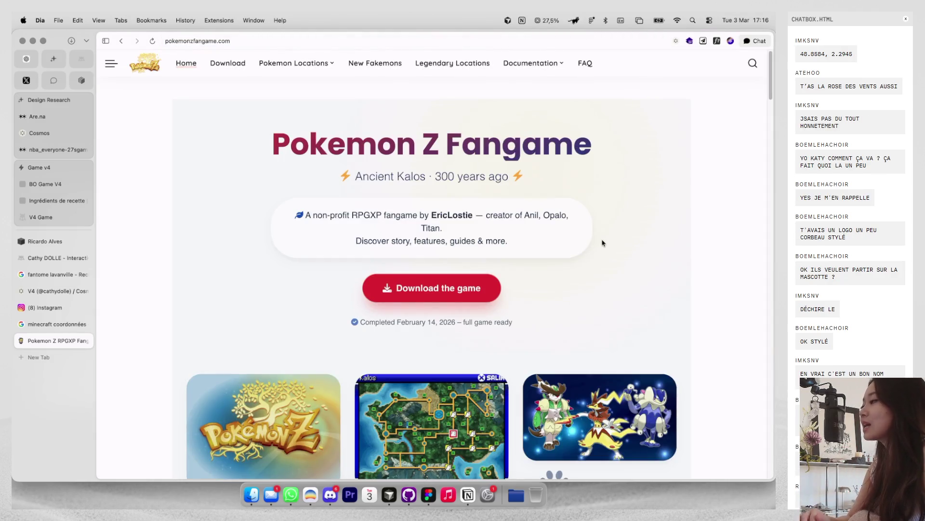
scroll(602, 242, down, 6)
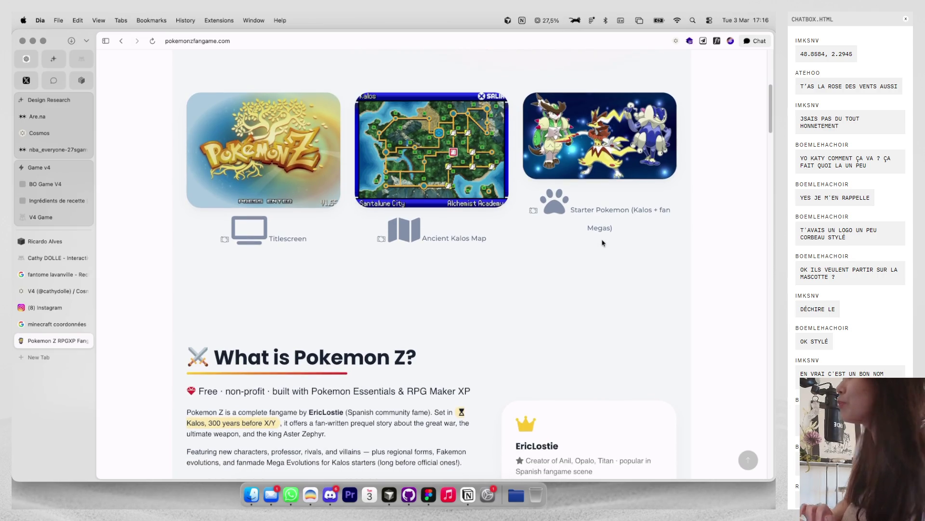
scroll(602, 243, down, 2)
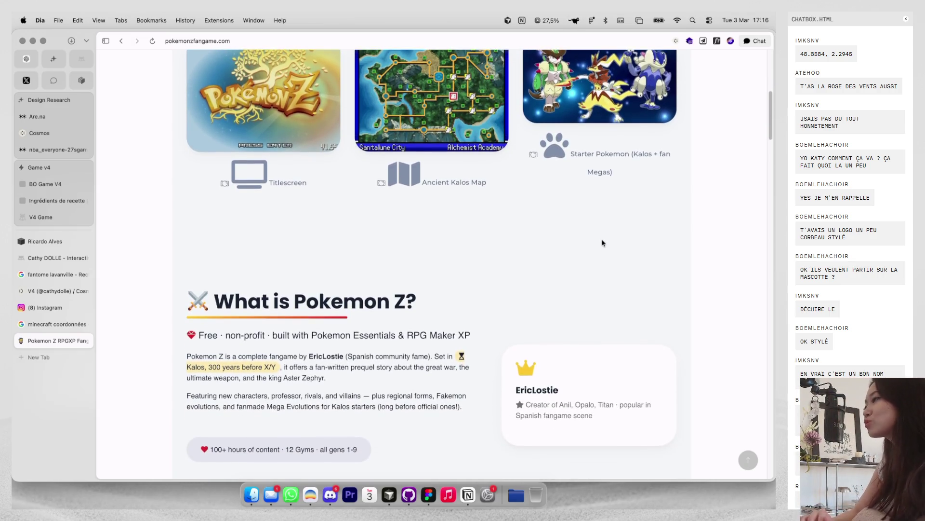
scroll(602, 242, up, 1)
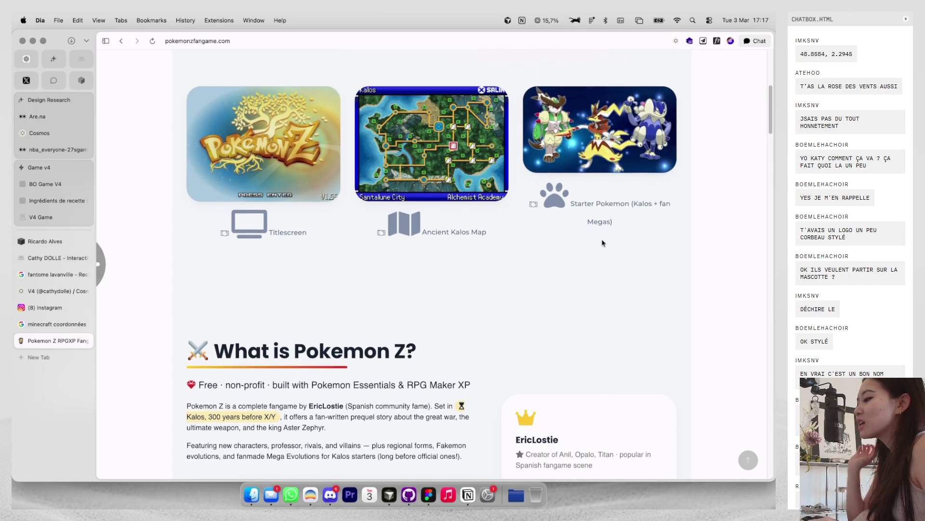
scroll(588, 222, up, 6)
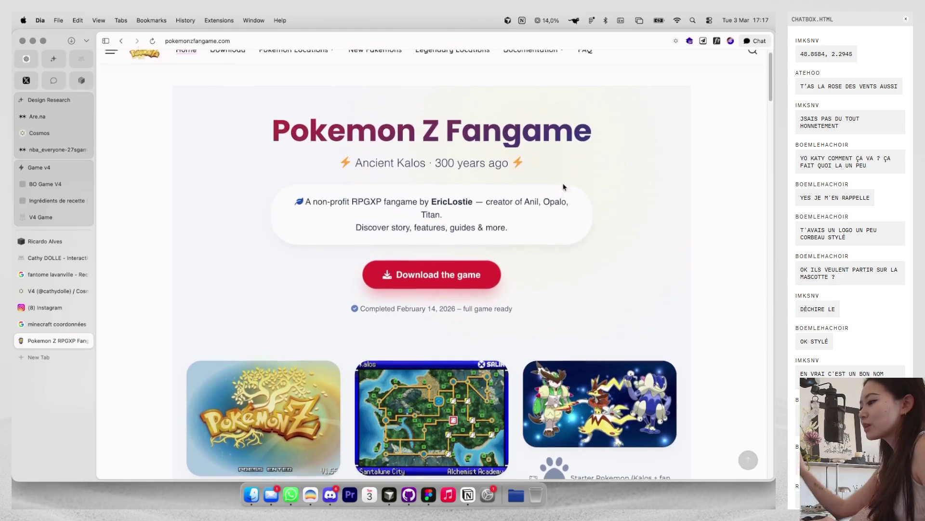
scroll(563, 187, down, 2)
scroll(563, 187, down, 6)
scroll(563, 186, down, 8)
scroll(563, 187, down, 5)
scroll(563, 187, up, 9)
scroll(563, 186, up, 3)
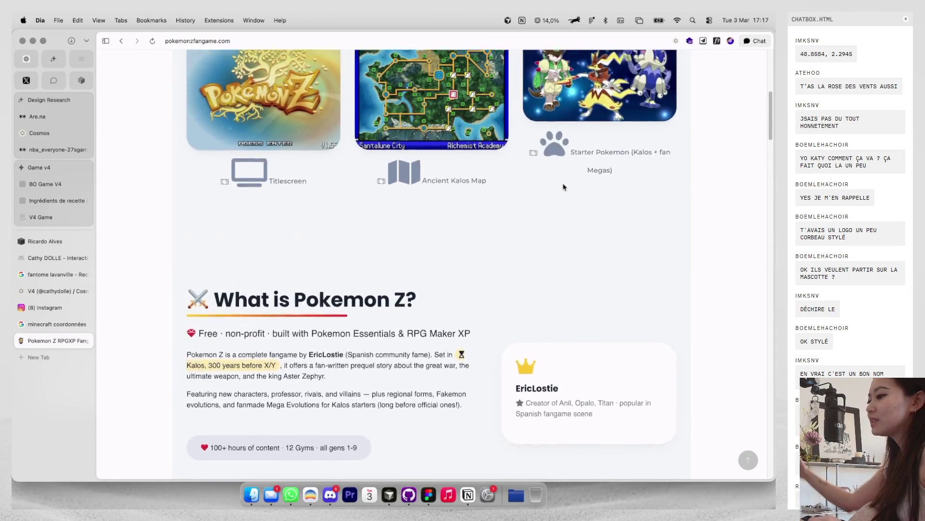
scroll(564, 186, up, 3)
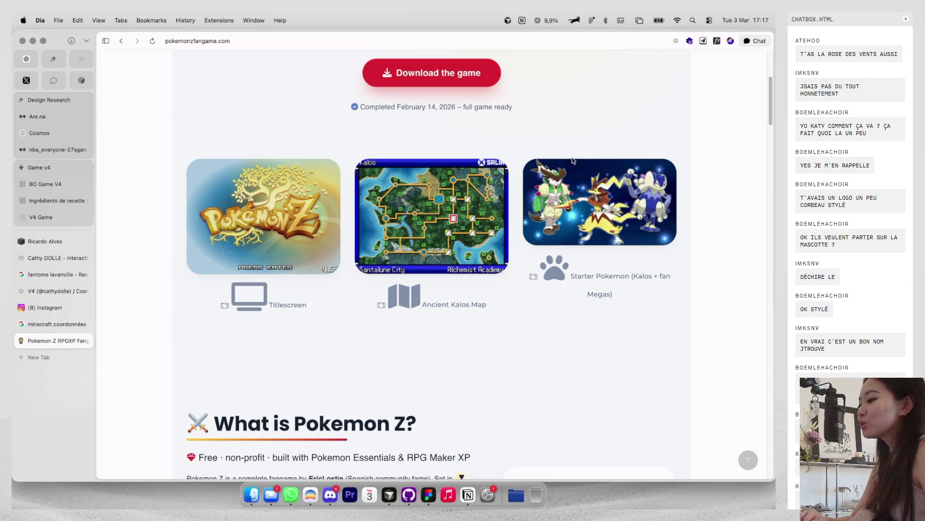
scroll(572, 160, up, 3)
scroll(572, 160, down, 6)
key(super+w)
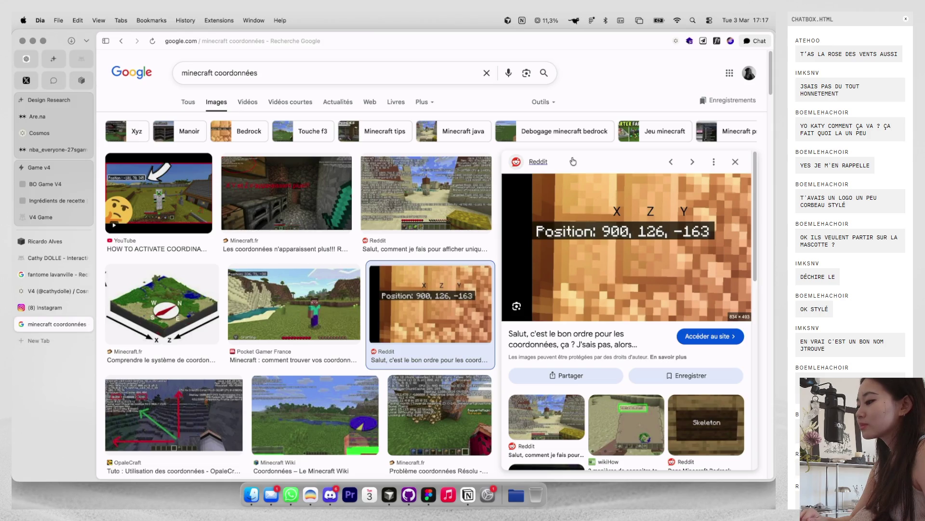
key(super+Tab)
Step: Move the RIP — IT logo and FR/PARIS coordinate lines about 43 px lower in frame 11
scroll(572, 159, right, 5)
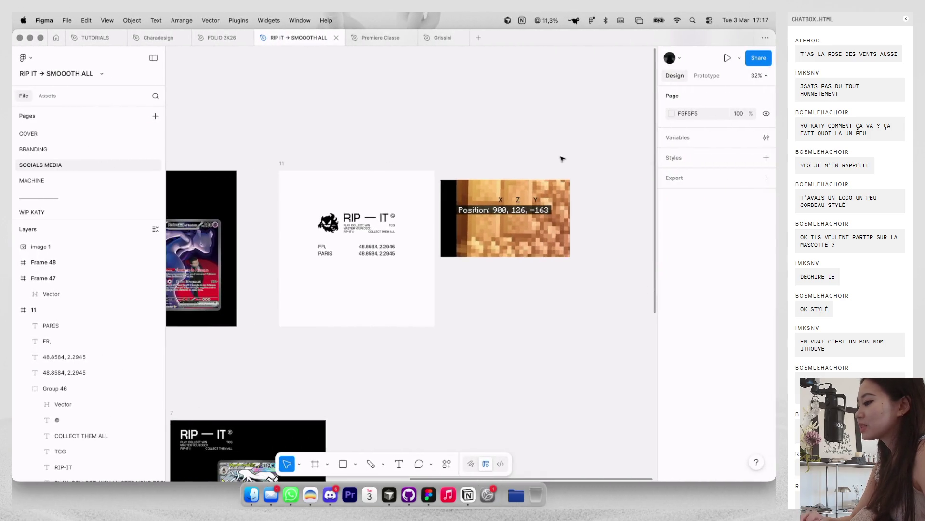
click(564, 166)
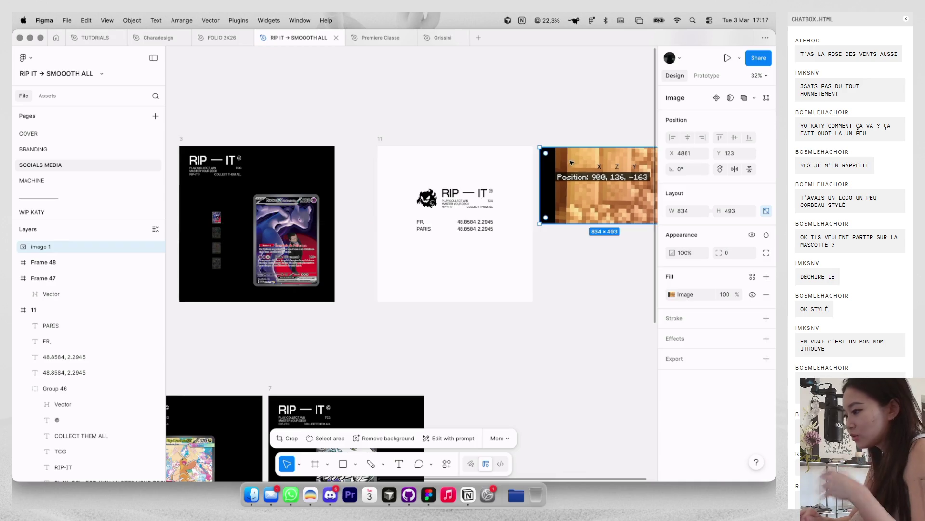
scroll(498, 186, up, 2)
drag(374, 168, 530, 266)
drag(475, 207, 475, 229)
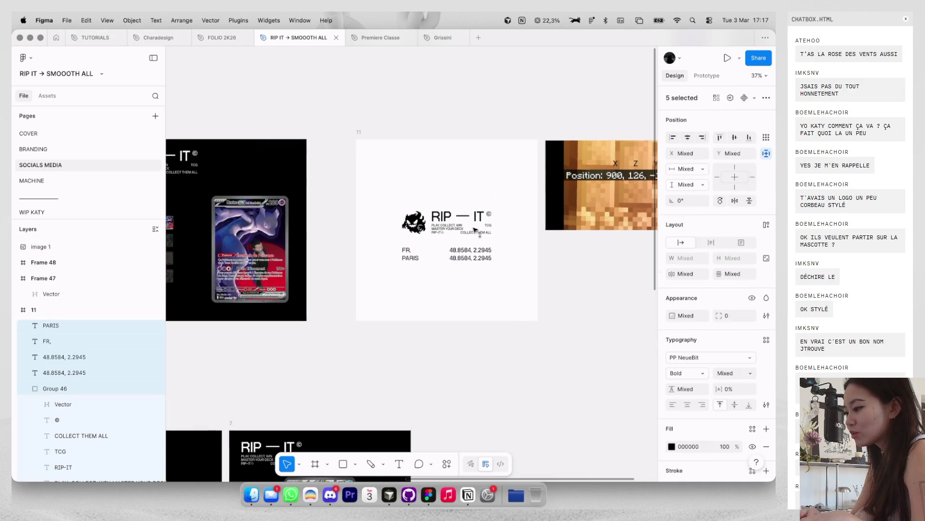
click(475, 279)
scroll(474, 278, up, 2)
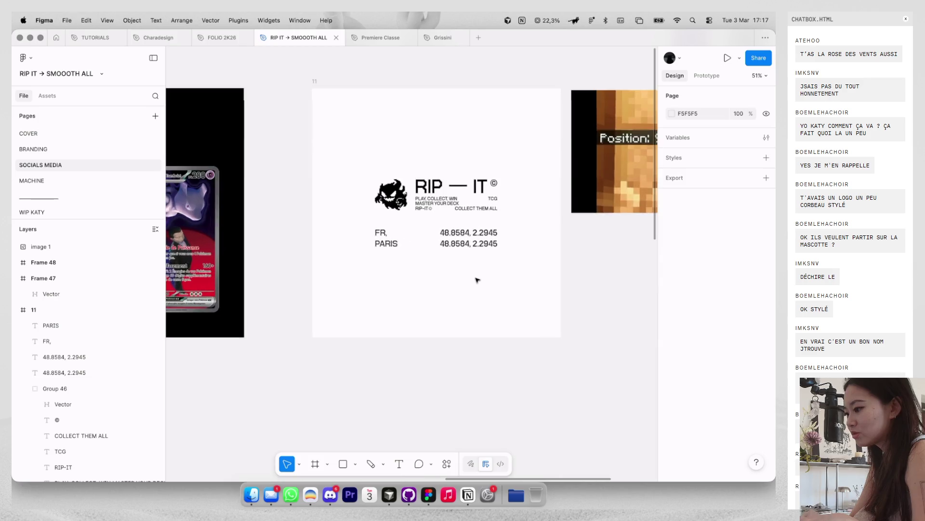
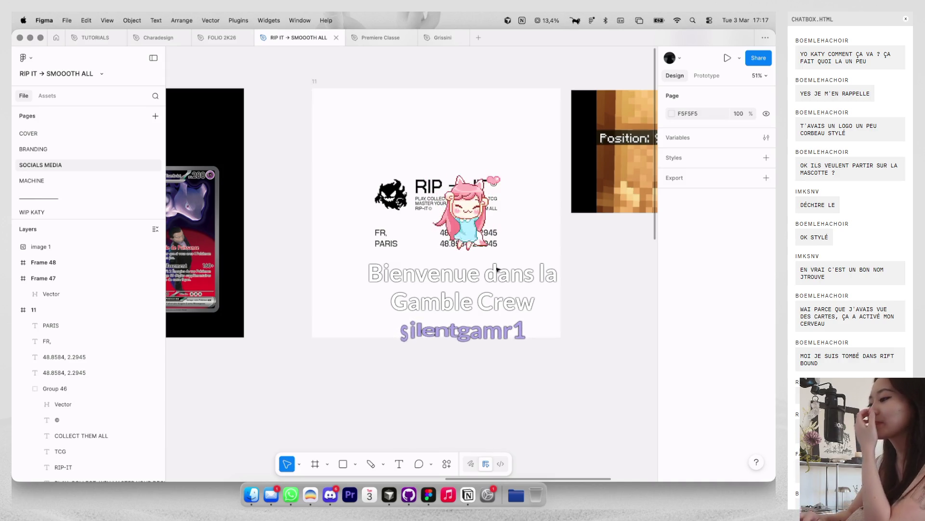
Step: Replace the second coordinates line in frame 11 with //
scroll(434, 253, down, 3)
double_click(402, 227)
text(//)
click(420, 259)
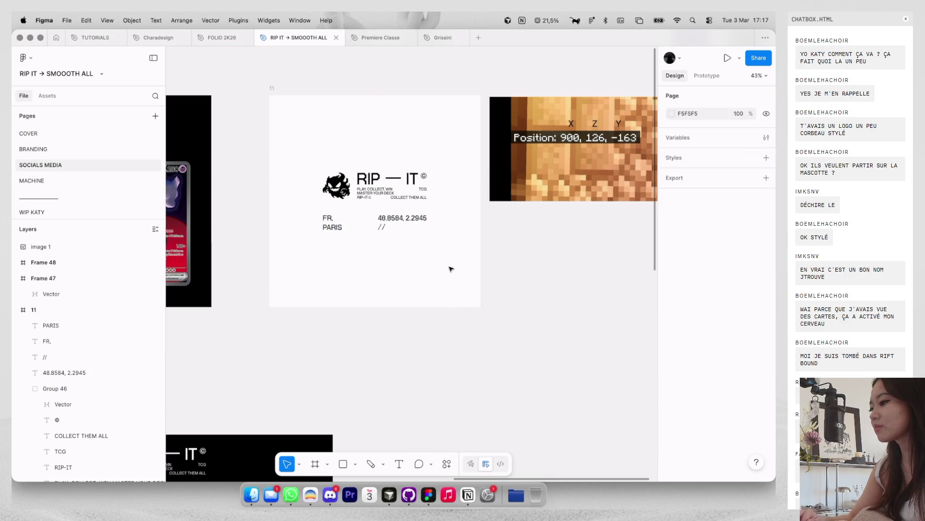
Step: Select the orange pixel-art coordinates image with frame 11, then go to the MACHINE page
scroll(450, 269, down, 3)
scroll(420, 222, left, 2)
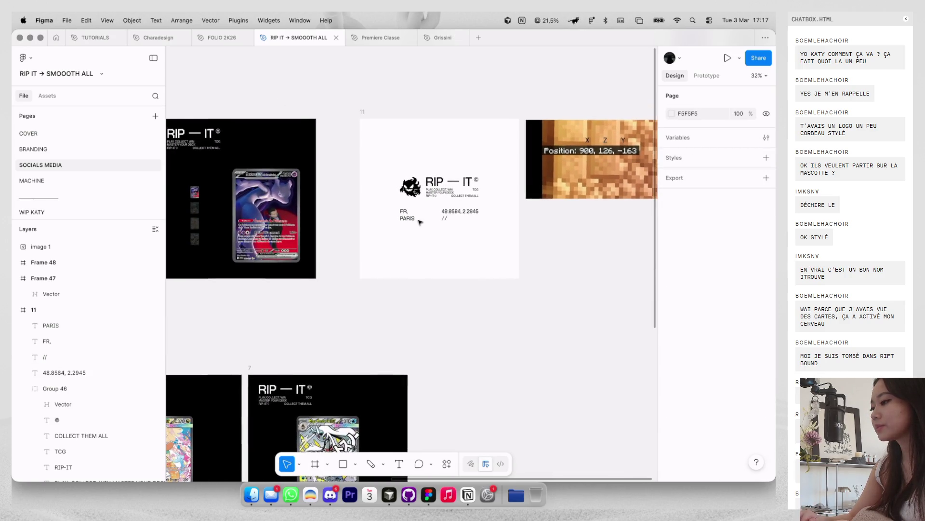
scroll(420, 222, down, 2)
scroll(482, 214, left, 5)
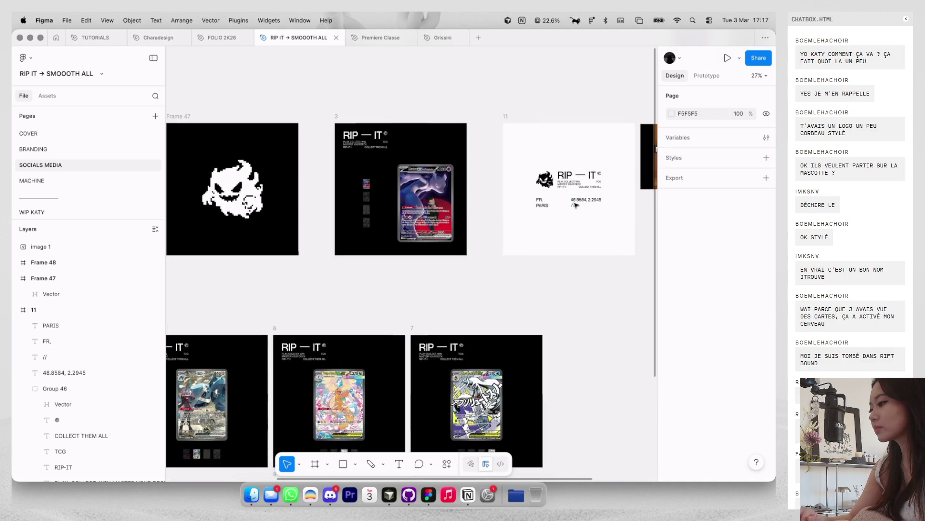
drag(520, 150, 621, 209)
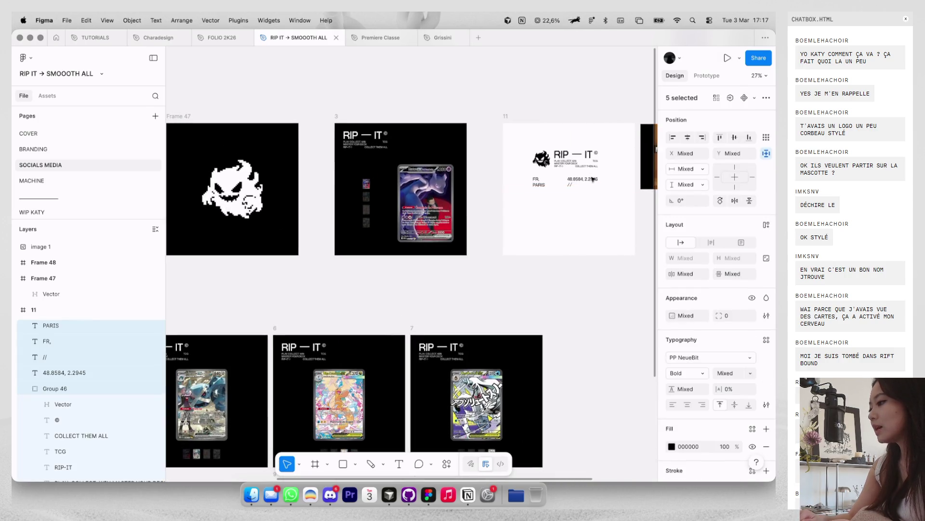
key(Escape)
scroll(339, 144, down, 3)
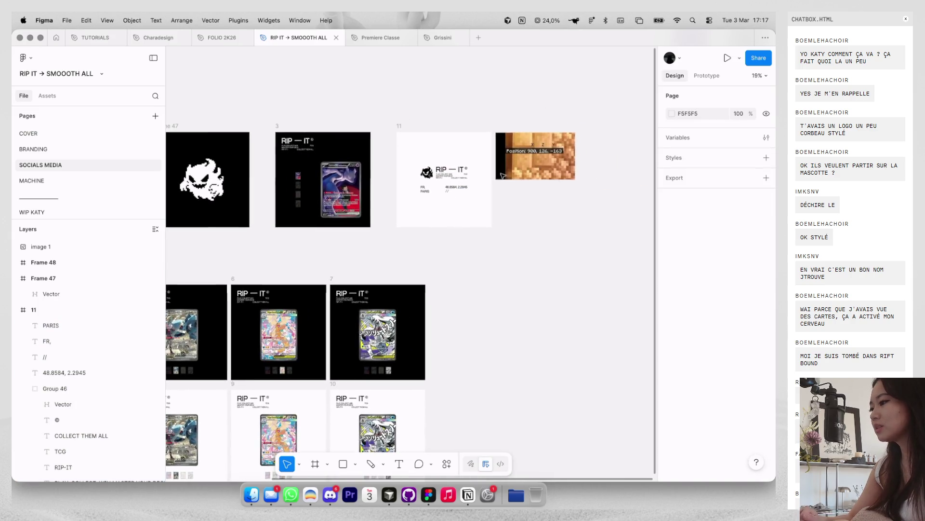
click(539, 154)
scroll(527, 186, down, 3)
scroll(523, 187, down, 2)
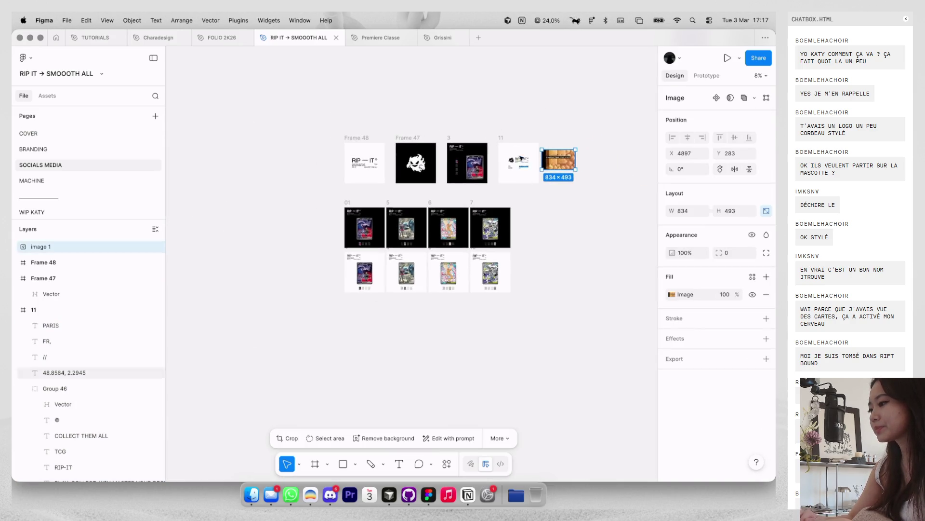
shift+click(502, 139)
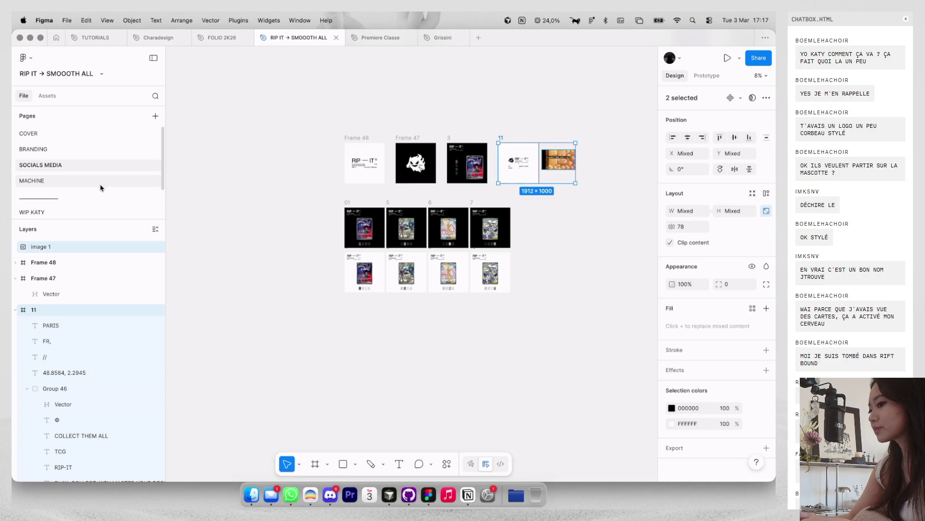
click(99, 181)
scroll(367, 213, down, 5)
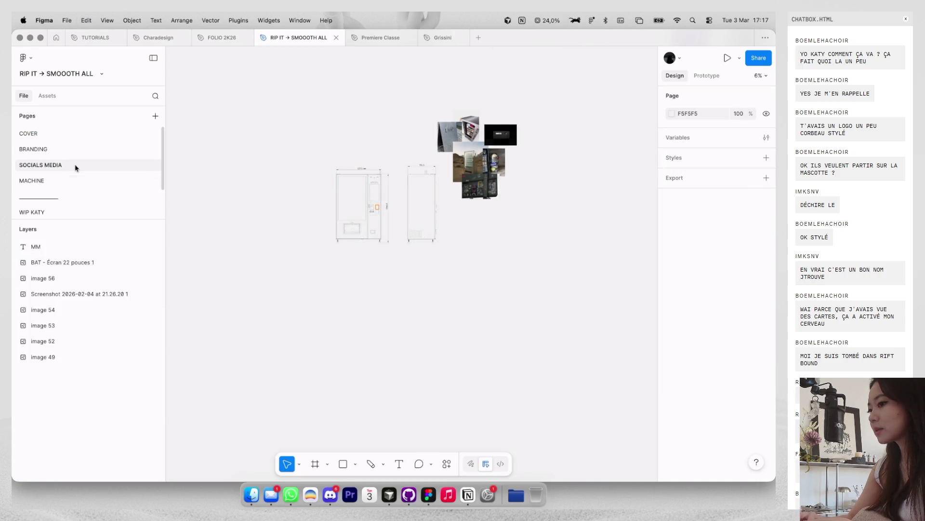
Step: On the BRANDING page, duplicate a COVER frame below and empty its contents
click(74, 164)
click(128, 150)
scroll(359, 196, down, 3)
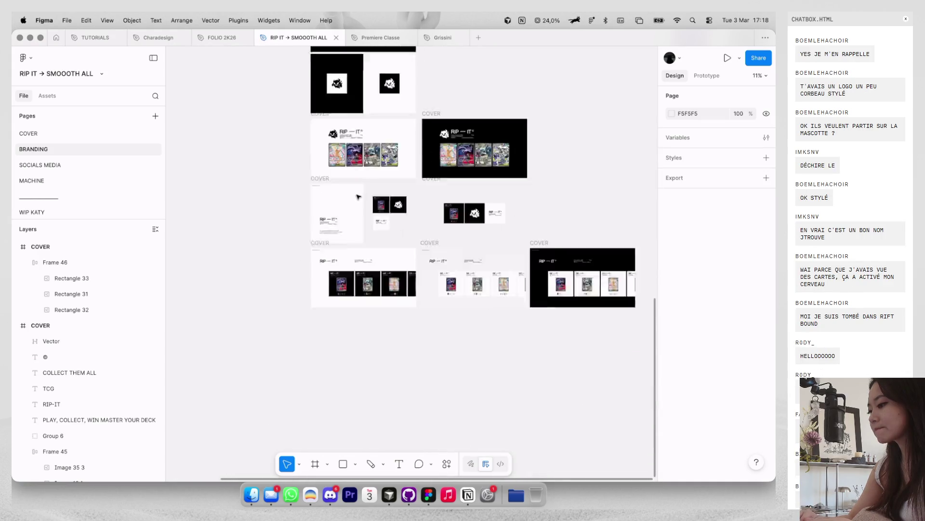
drag(352, 180, 351, 251)
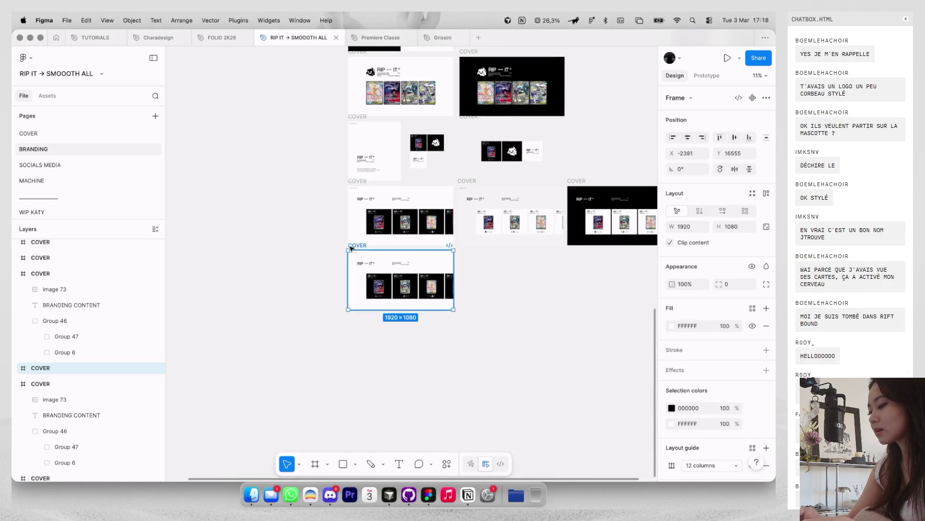
scroll(351, 251, up, 2)
key(Return)
key(Delete)
Step: Paste the copied RIP-IT frame 11 content into the empty COVER frame
click(409, 285)
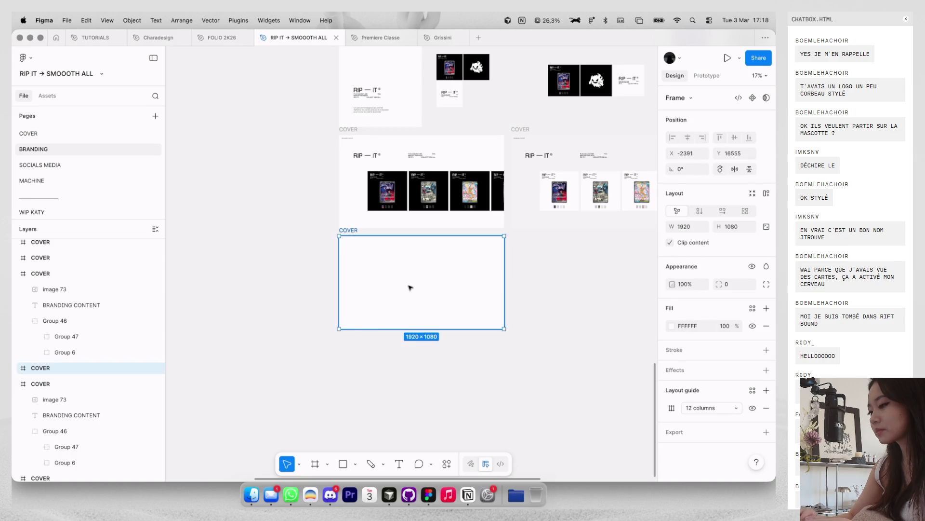
key(ctrl+v)
scroll(409, 285, up, 3)
click(423, 372)
scroll(423, 371, down, 1)
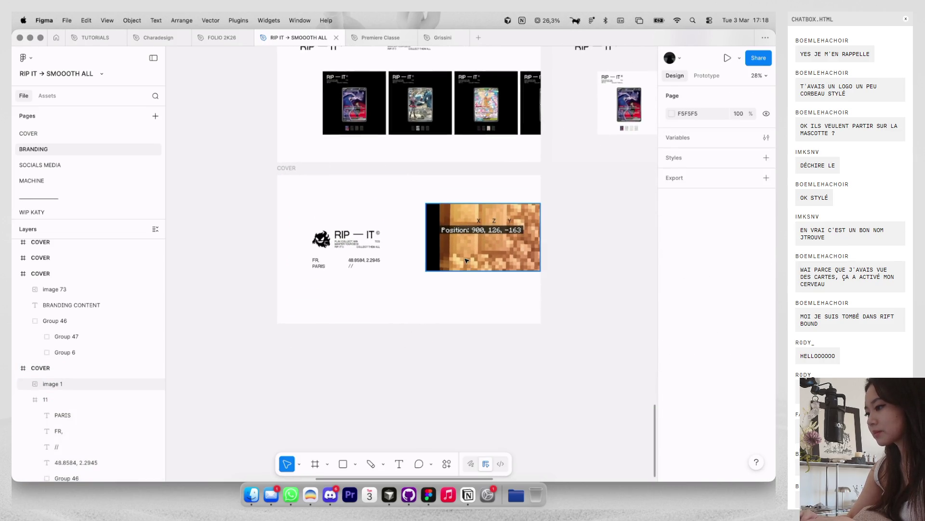
Step: Desaturate the pixel-art coordinates image to greyscale
click(482, 251)
click(672, 326)
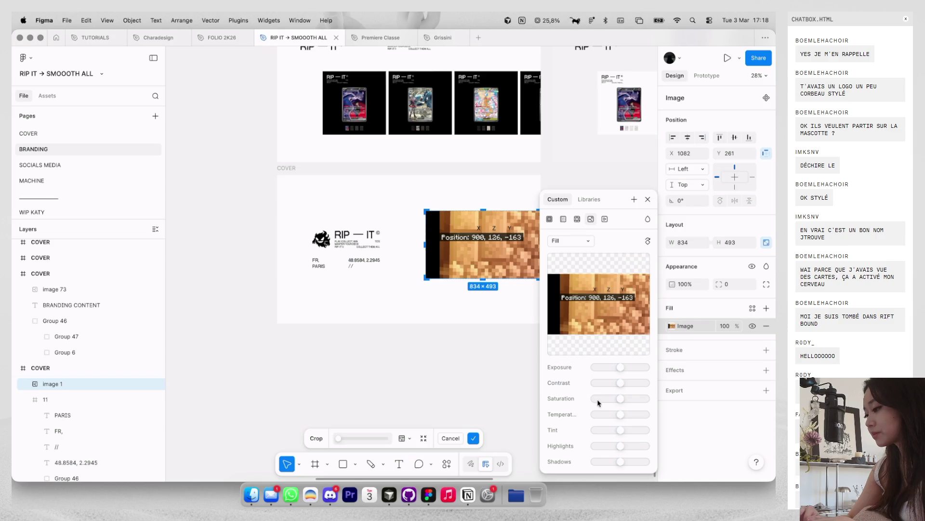
click(486, 366)
scroll(486, 303, up, 3)
scroll(486, 303, up, 2)
key(ctrl+g)
key(ctrl+g)
key(ctrl+g)
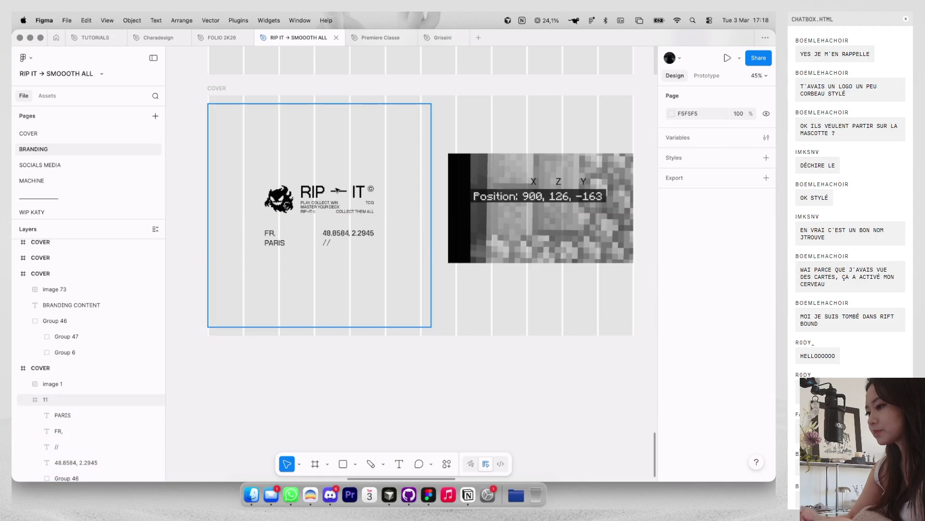
Step: Move frame 11 right to sit on the layout grid inside the cover
click(424, 145)
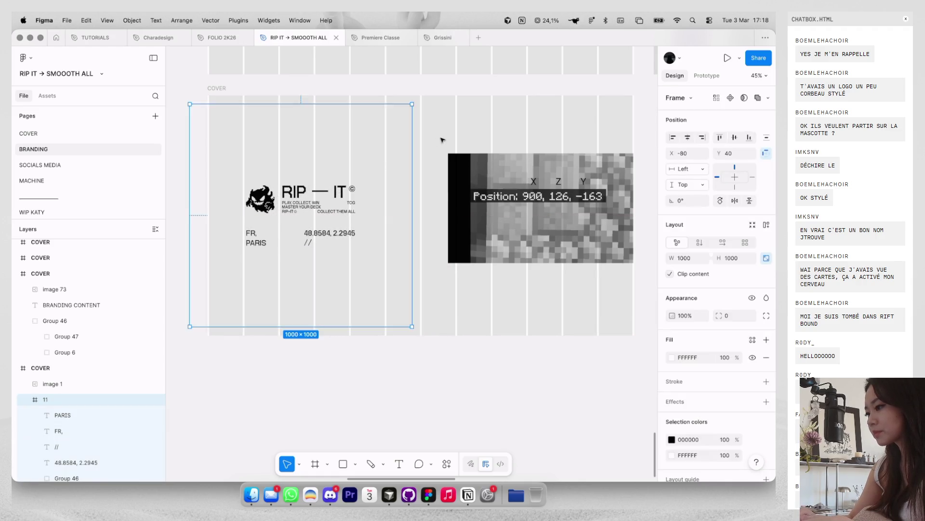
key(Escape)
key(ctrl+g)
scroll(443, 140, down, 2)
click(427, 144)
key(ctrl+g)
drag(362, 171, 385, 172)
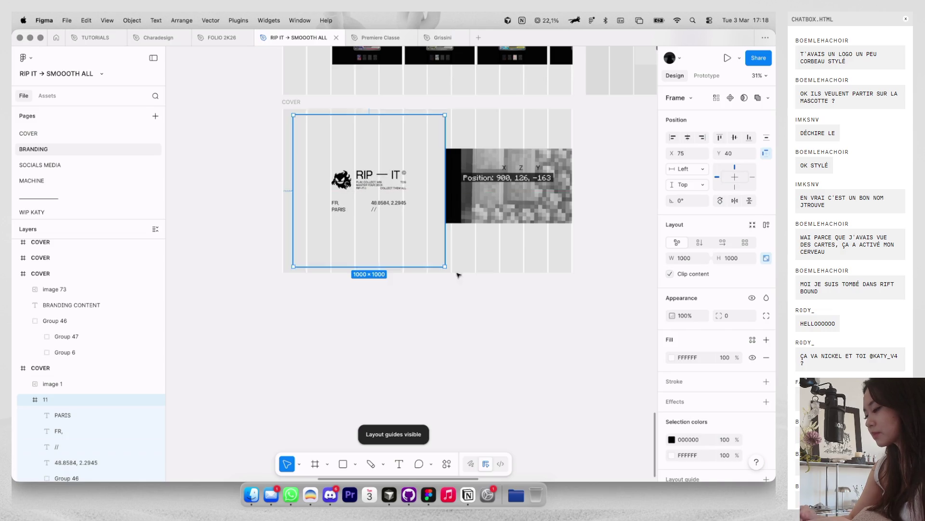
key(ctrl+g)
click(477, 267)
Step: Centre the pixel-art image vertically in the frame and resize it to 797×471
click(477, 202)
scroll(477, 202, up, 2)
key(ctrl+g)
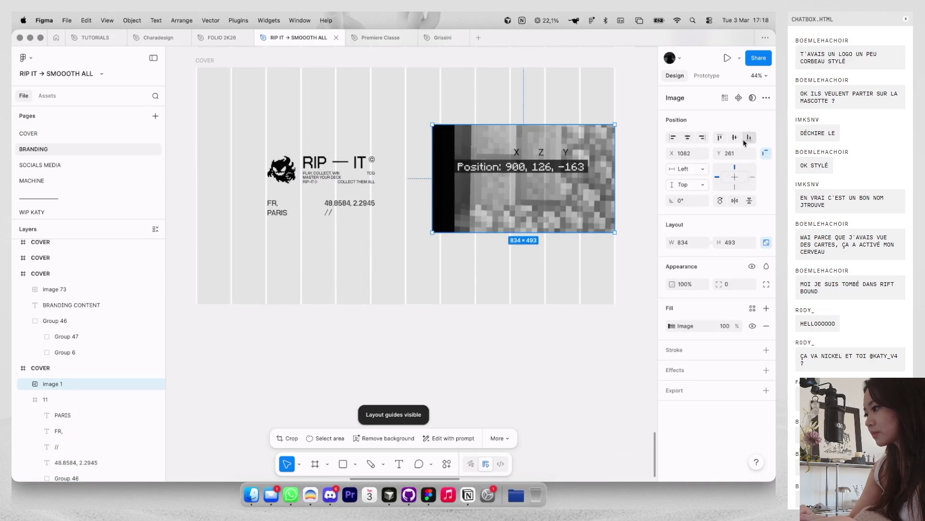
click(746, 139)
click(734, 138)
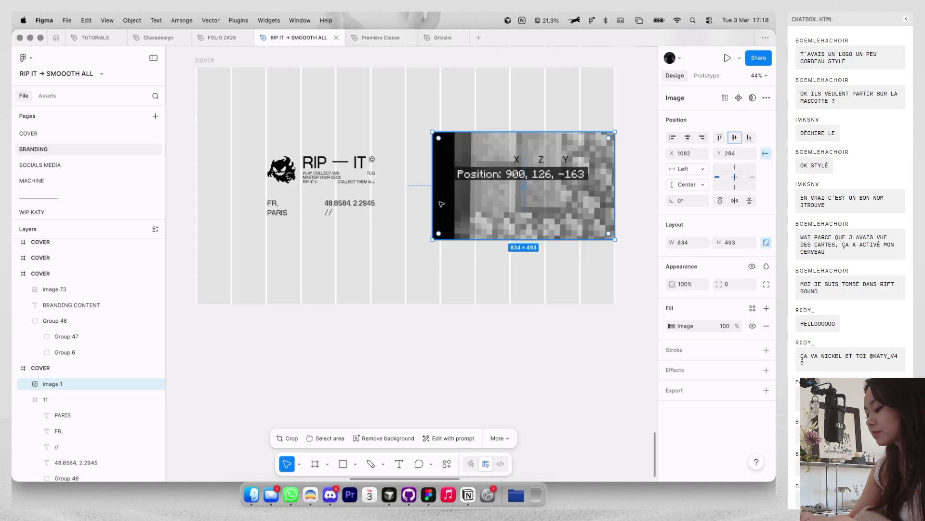
drag(435, 199, 441, 195)
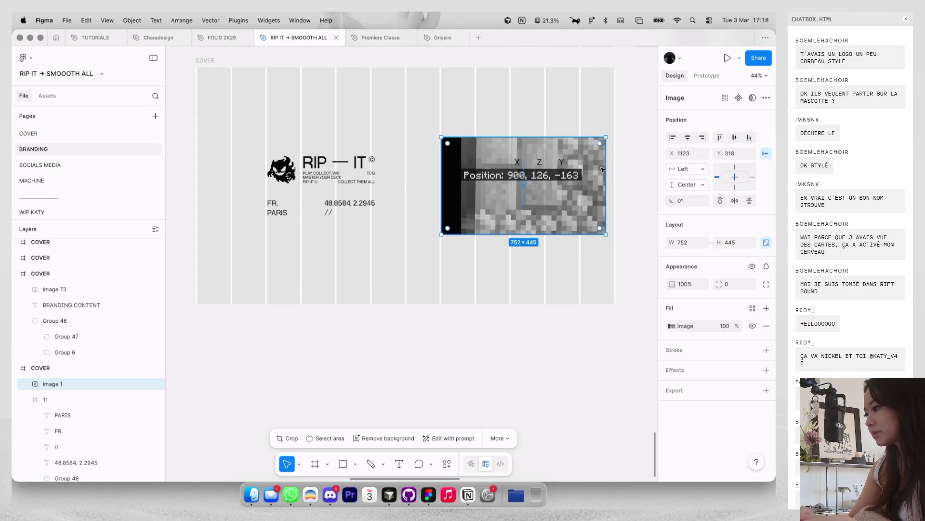
drag(602, 167, 615, 167)
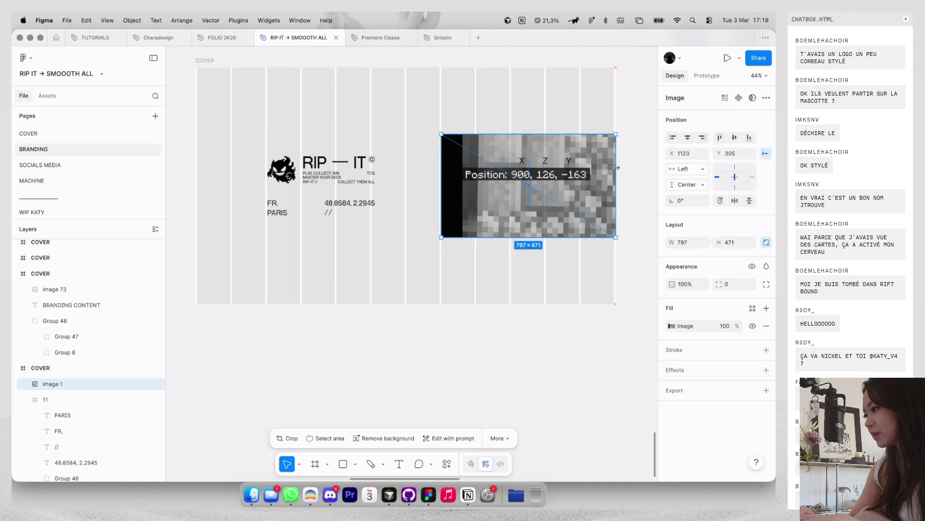
key(ctrl+g)
scroll(555, 268, down, 3)
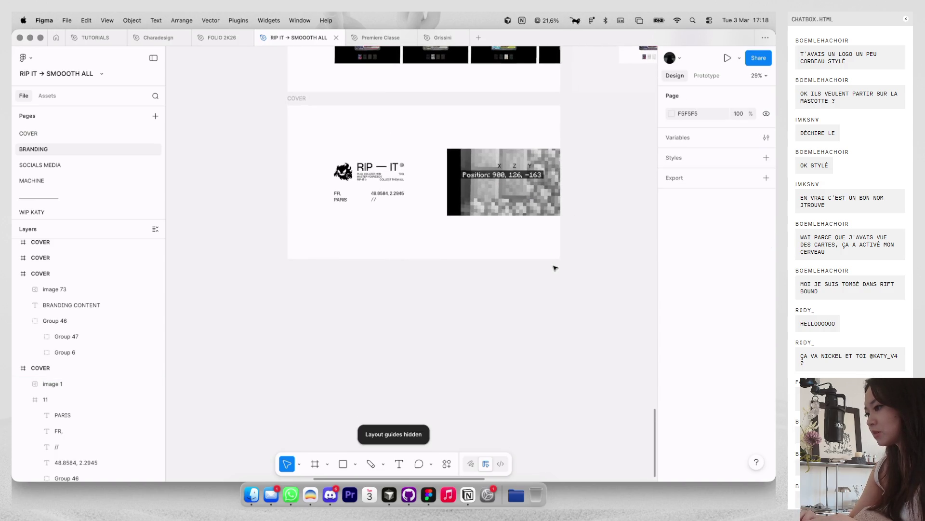
Step: Zoom and pan across the new RIP — IT cover to review it, then switch to the Dia browser
scroll(555, 268, down, 2)
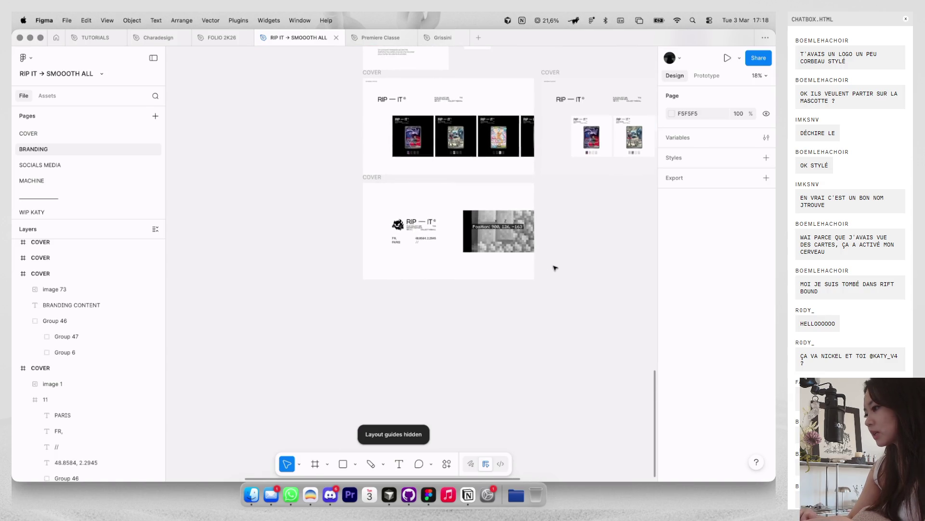
scroll(553, 264, up, 1)
scroll(547, 256, up, 2)
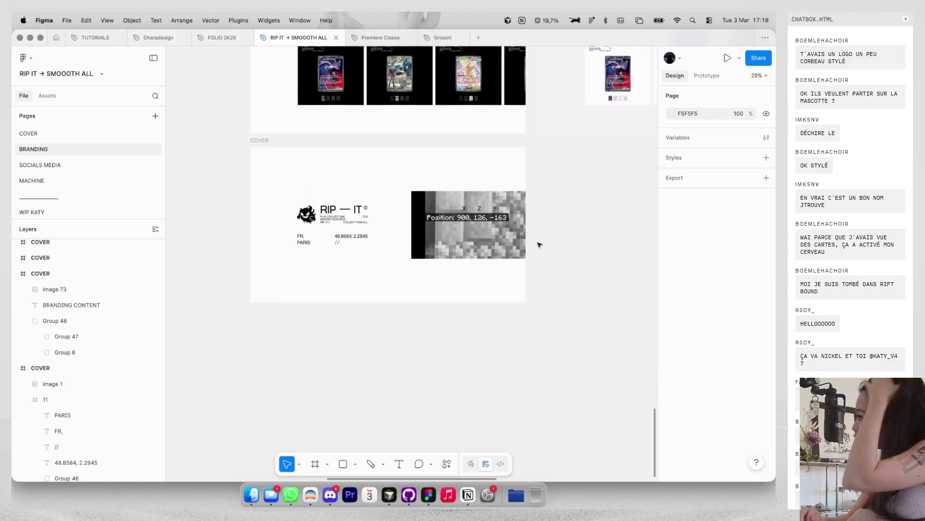
scroll(545, 231, up, 2)
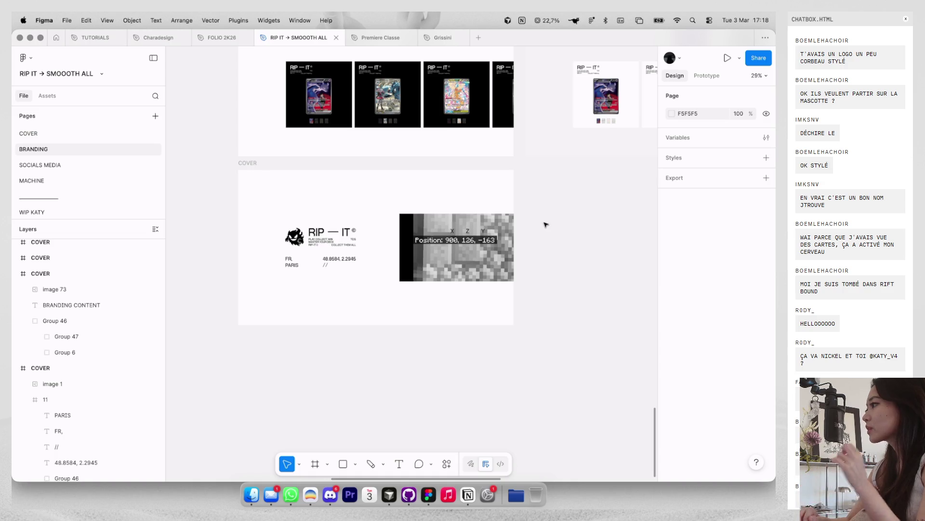
scroll(545, 224, down, 2)
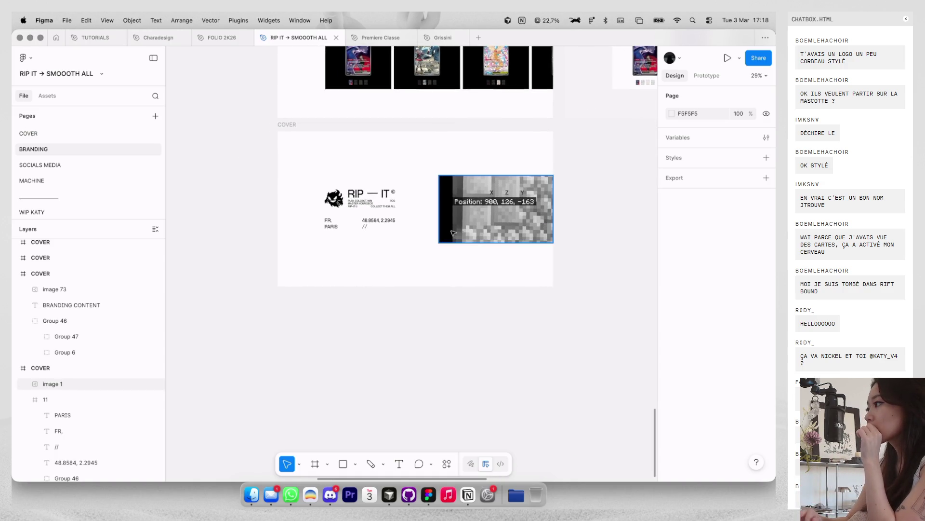
scroll(432, 232, up, 3)
scroll(432, 232, up, 3)
scroll(432, 232, up, 2)
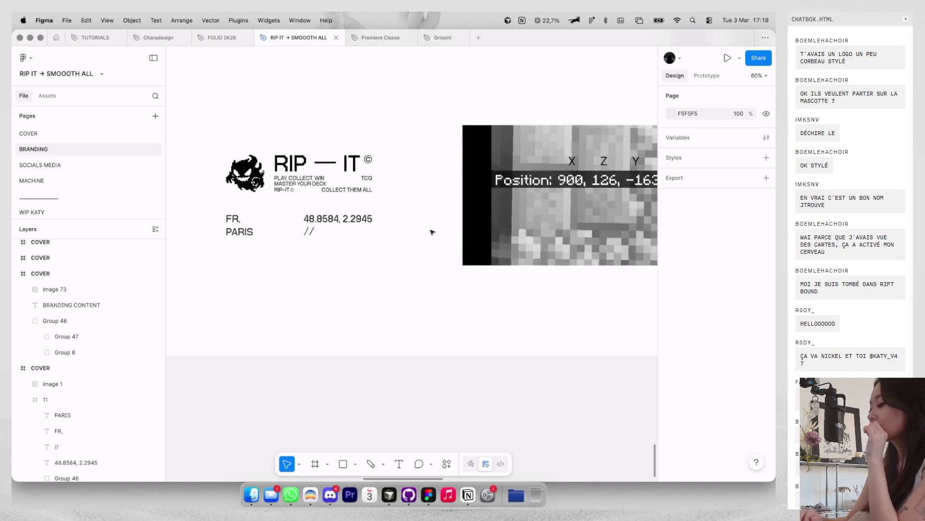
scroll(432, 232, up, 1)
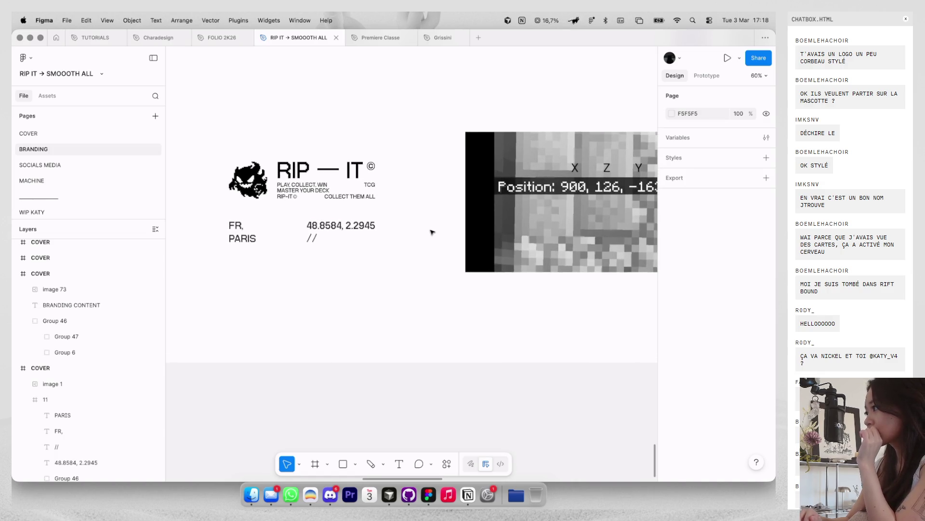
key(ctrl+Left)
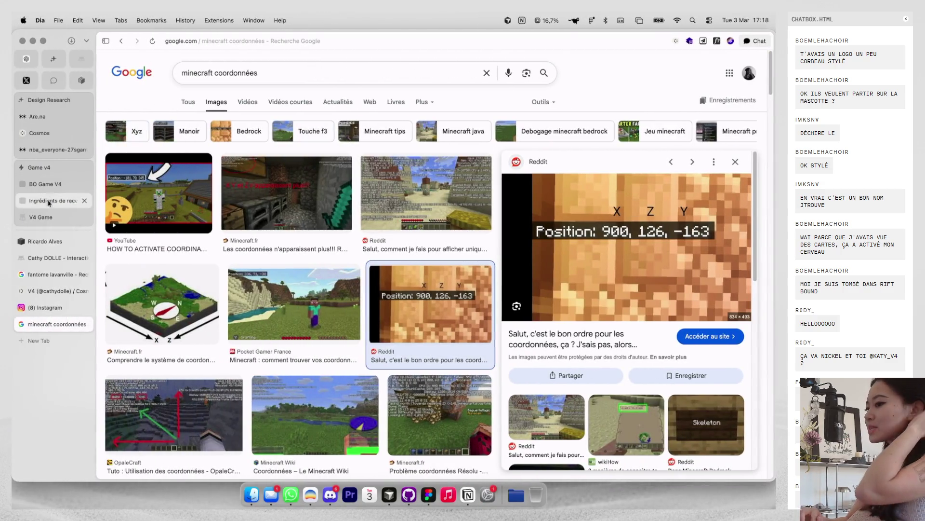
Step: Open the V4 Game site's live chat and move the chat panel to the upper right
click(48, 219)
click(282, 57)
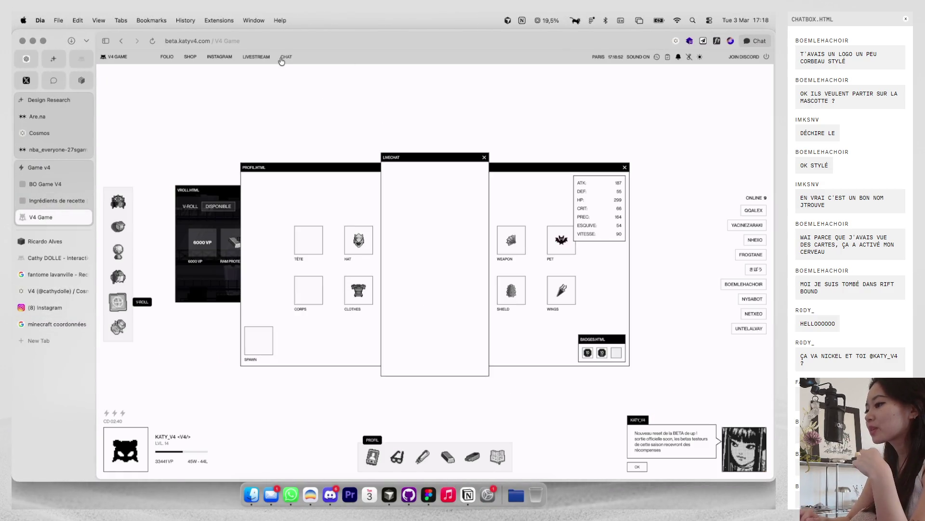
mouse_move(432, 165)
mouse_down()
mouse_move(571, 109)
mouse_move(557, 111)
mouse_up()
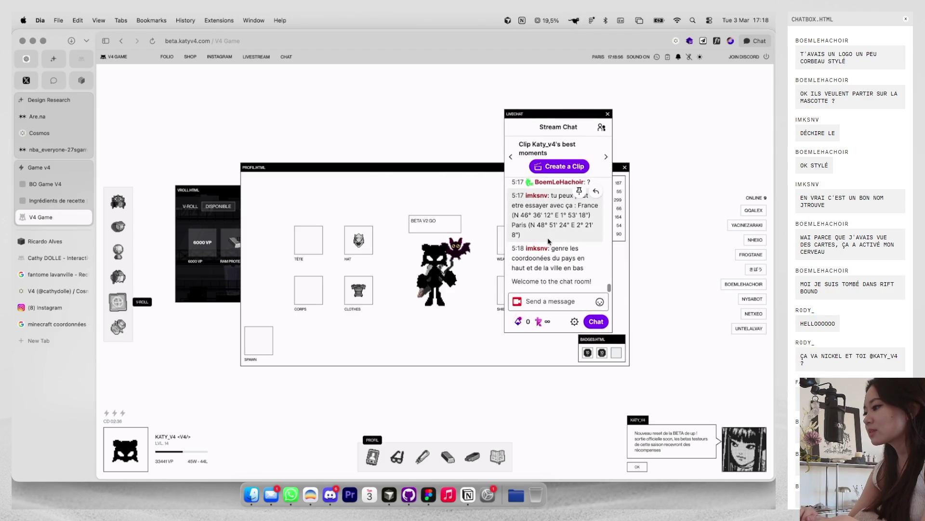
scroll(549, 241, up, 1)
scroll(530, 230, up, 1)
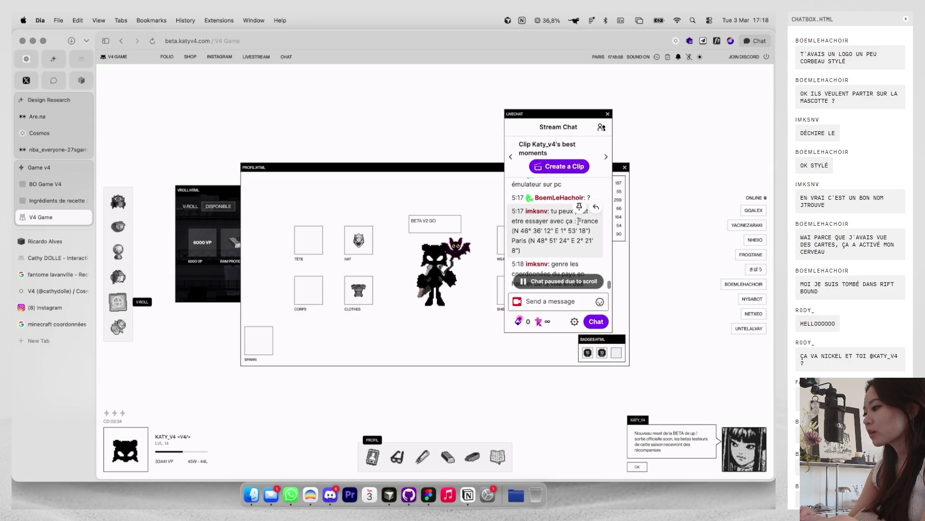
Step: Copy the France and Paris coordinates line from the chat and return to Figma's frame 11
drag(578, 221, 520, 250)
click(608, 114)
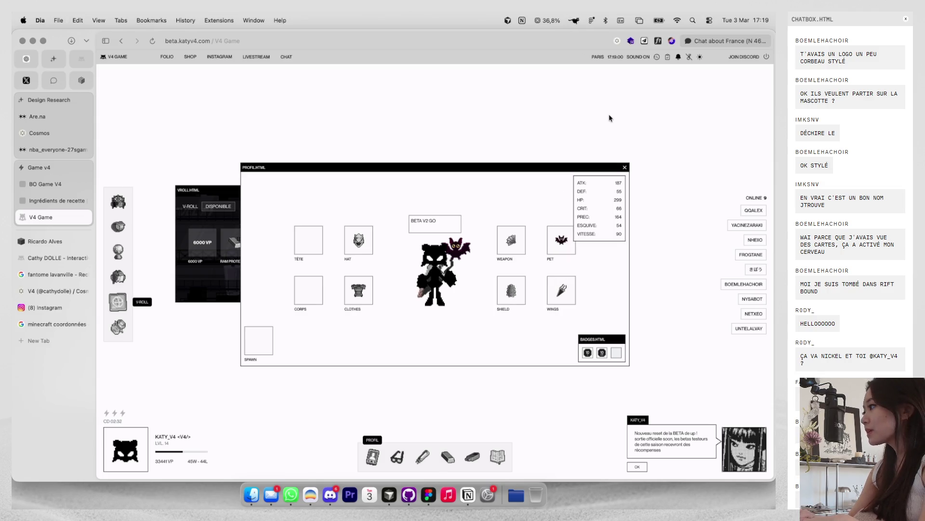
key(super+Tab)
click(390, 259)
ctrl+scroll(390, 259, down, 3)
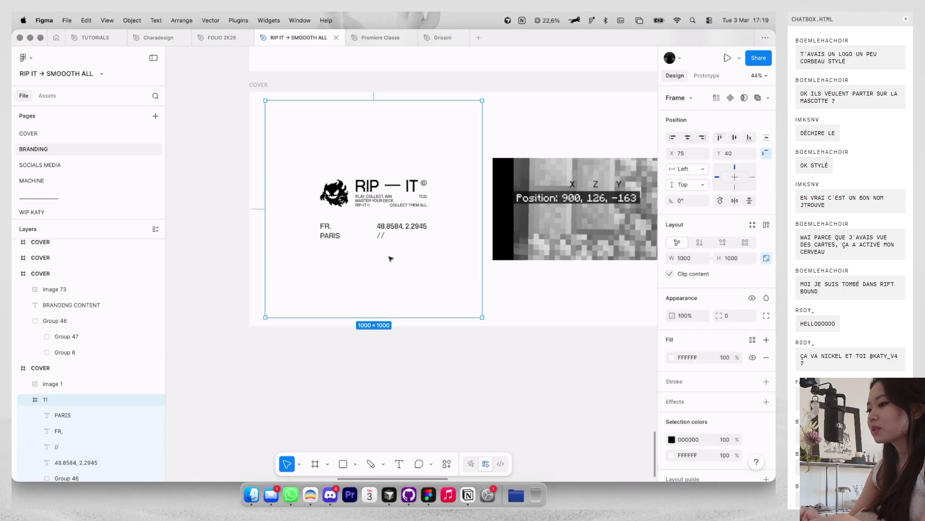
Step: On the SOCIALS MEDIA page, duplicate frame 11 above it as frame 12
click(40, 165)
click(467, 151)
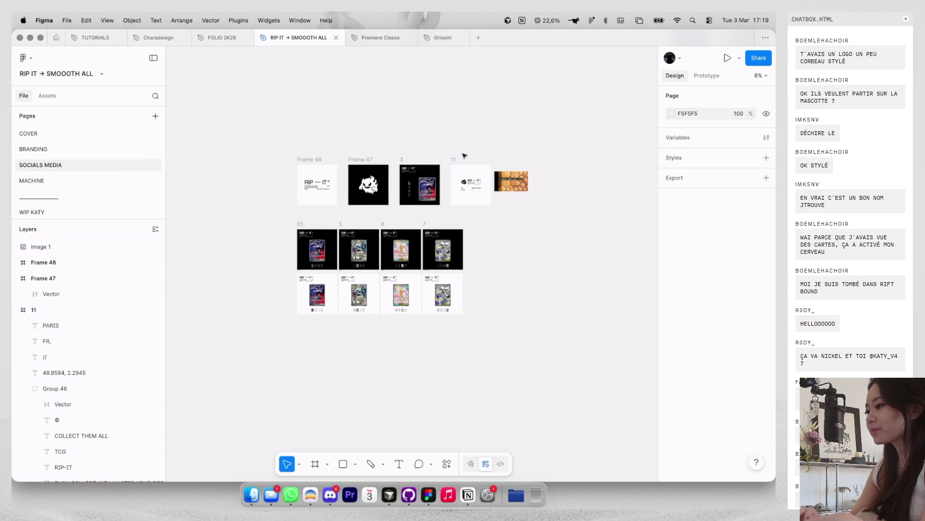
drag(458, 169, 457, 95)
key(shift+2)
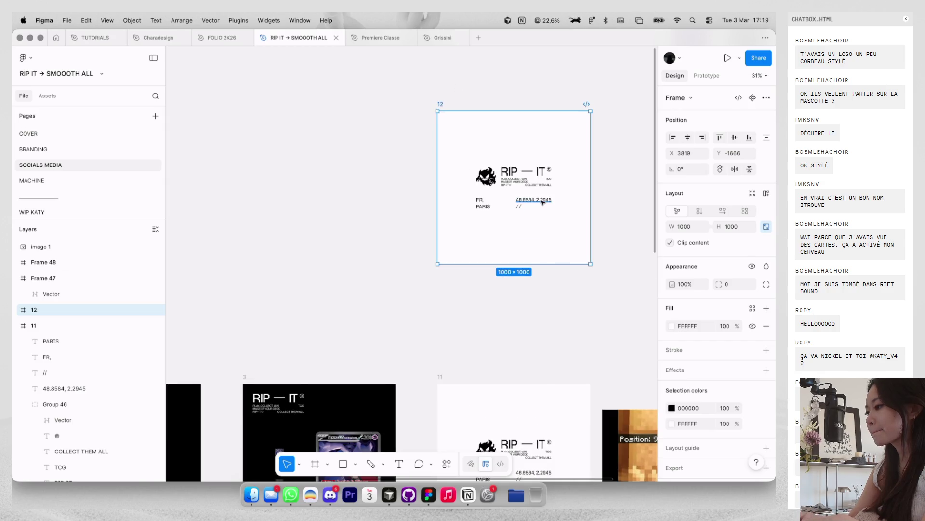
Step: Paste the copied coordinates over the 48.8584, 2.2945 text and move it onto the FR line
click(543, 203)
ctrl+scroll(542, 202, up, 2)
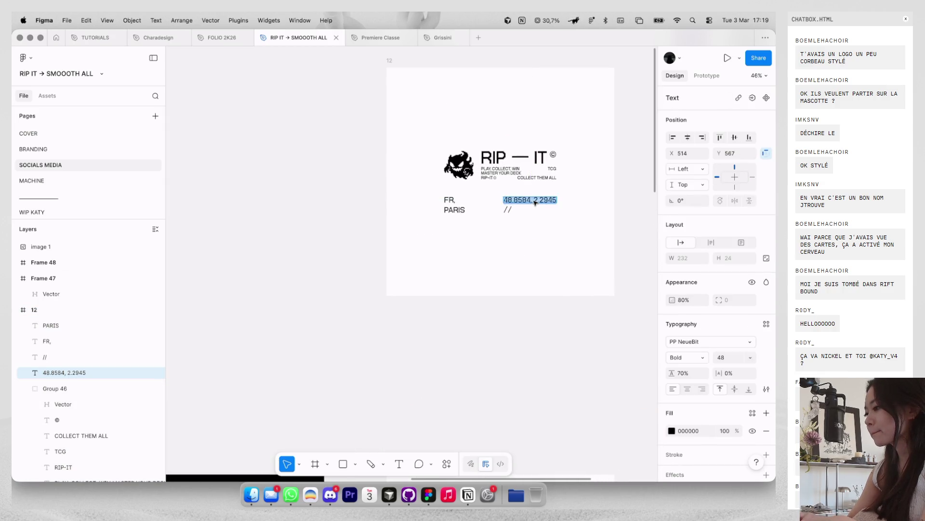
key(super+v)
ctrl+scroll(528, 210, up, 2)
drag(536, 194, 440, 188)
double_click(440, 188)
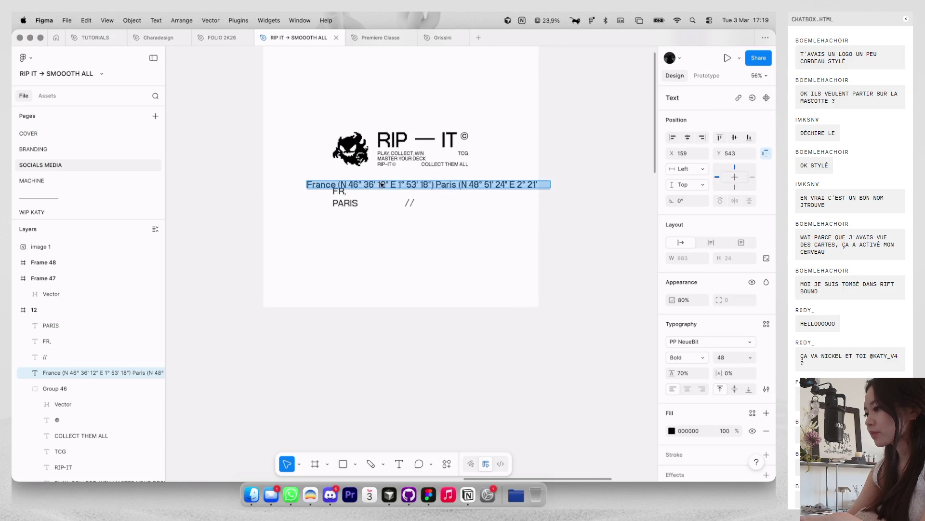
double_click(445, 185)
double_click(486, 188)
drag(460, 185, 655, 183)
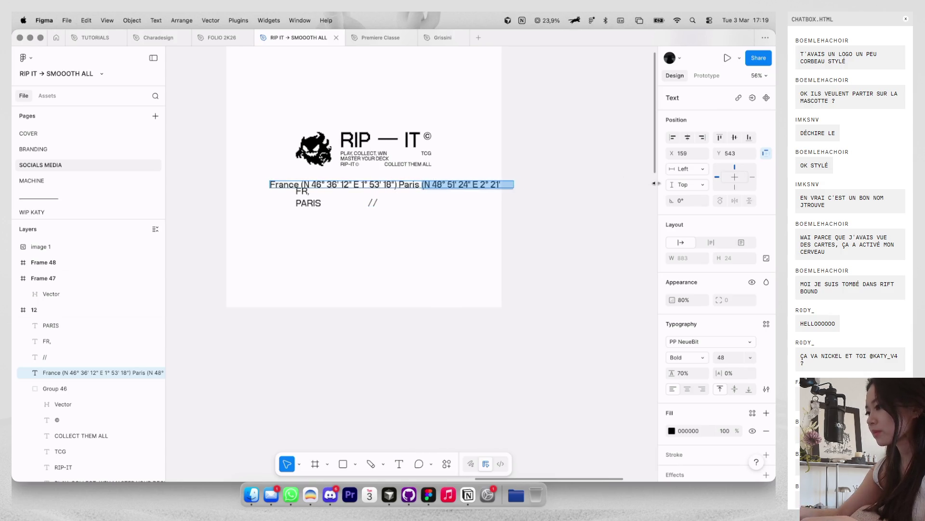
click(423, 224)
Step: Delete the France line and place the degree coordinates beside both PARIS and FR
click(370, 202)
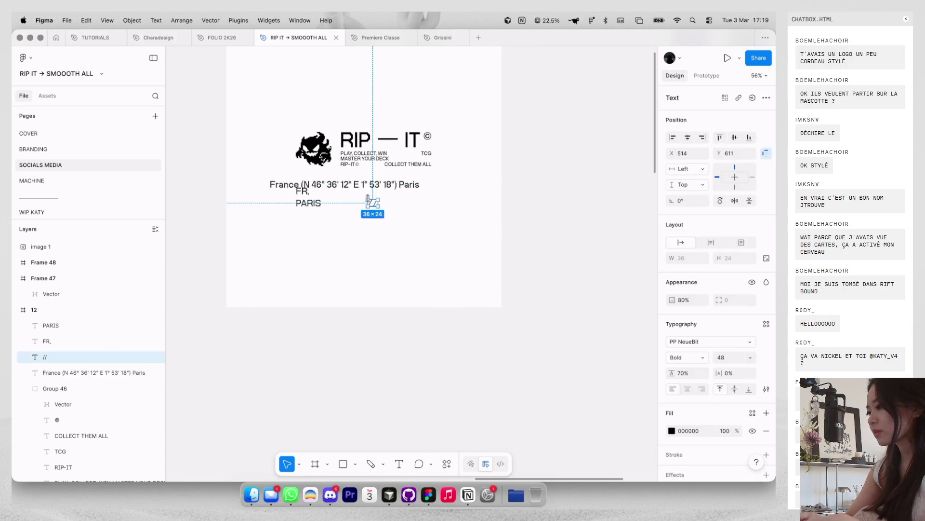
click(416, 242)
scroll(415, 242, up, 2)
click(374, 214)
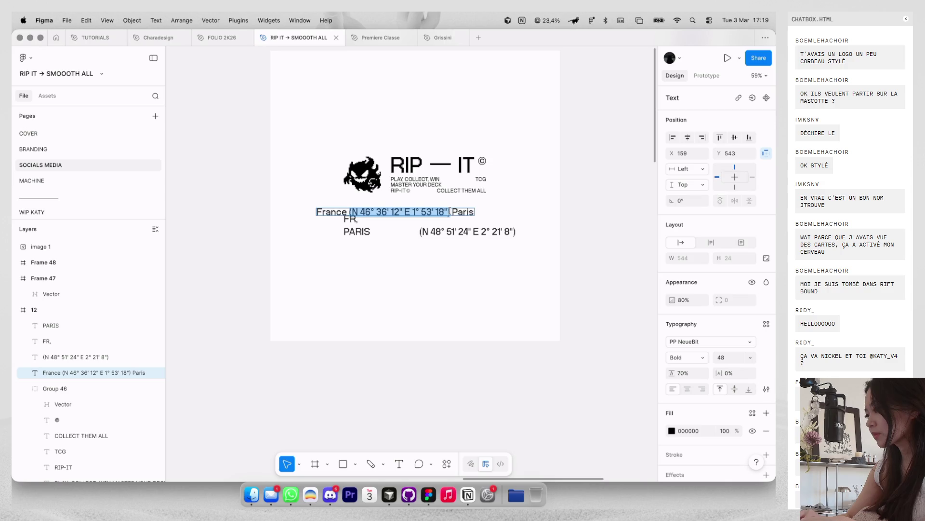
key(Escape)
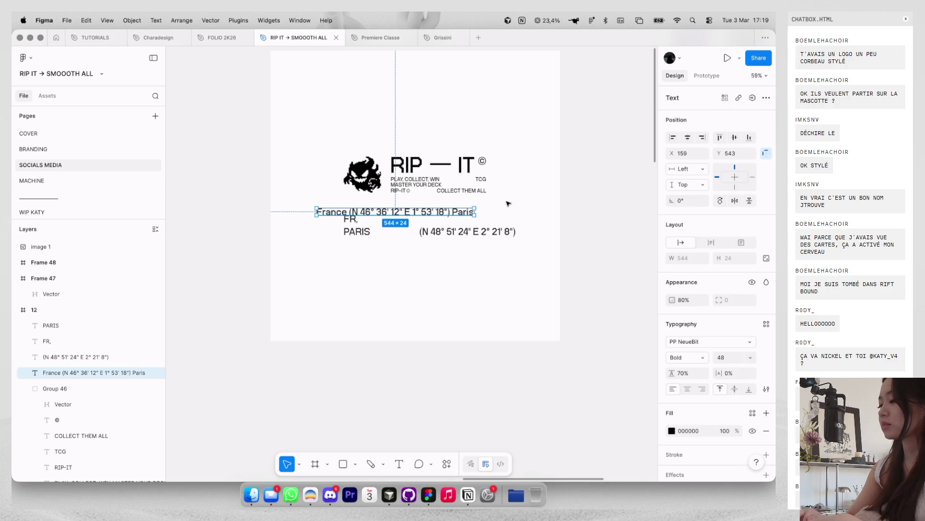
key(Delete)
key(shift+g)
drag(474, 233, 456, 232)
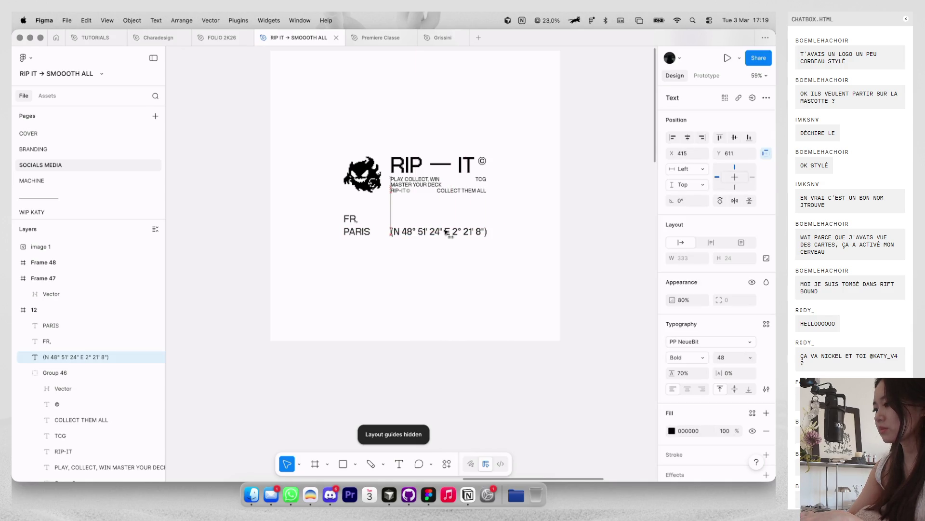
alt+drag(445, 233, 445, 222)
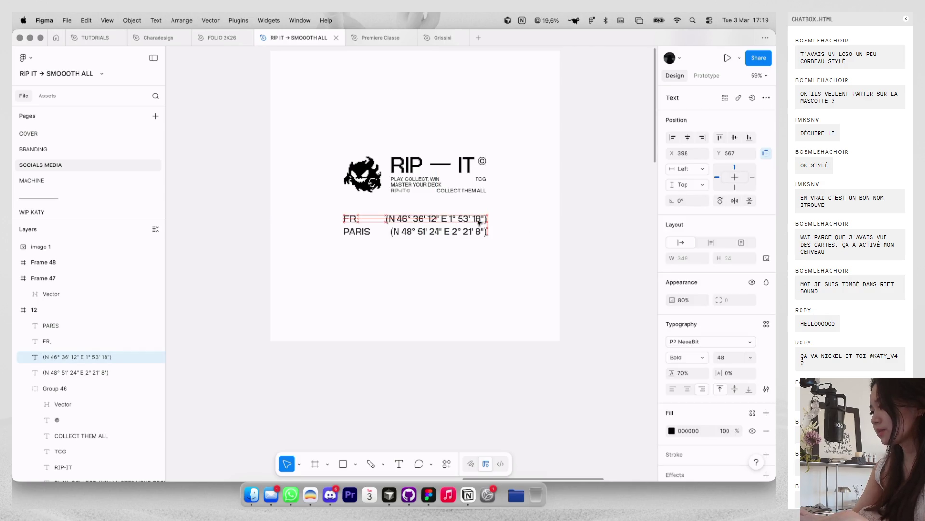
Step: Set FR, PARIS and both coordinate lines to size 40 and align the Paris coordinates
drag(476, 269, 340, 204)
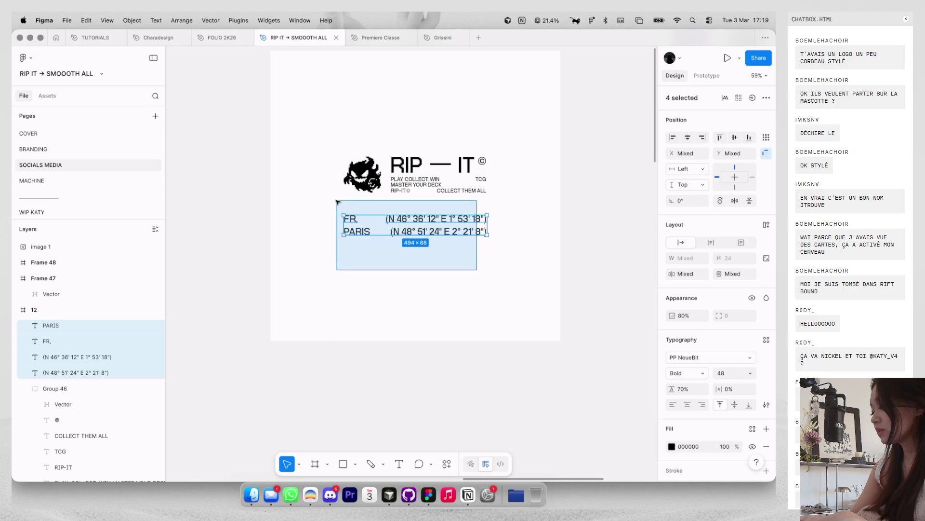
key(BackSpace)
text(0)
key(Return)
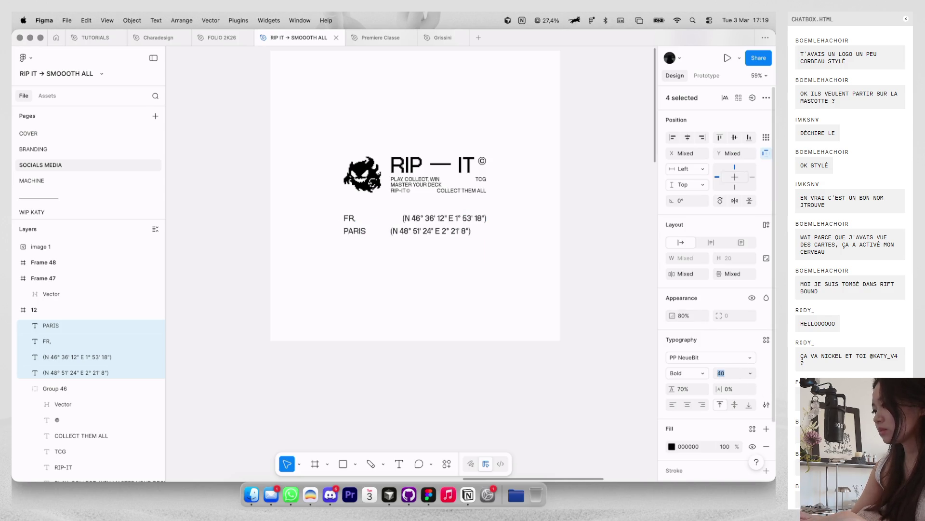
click(472, 257)
click(462, 231)
mouse_move(459, 231)
mouse_down()
mouse_move(470, 232)
mouse_move(313, 224)
mouse_up()
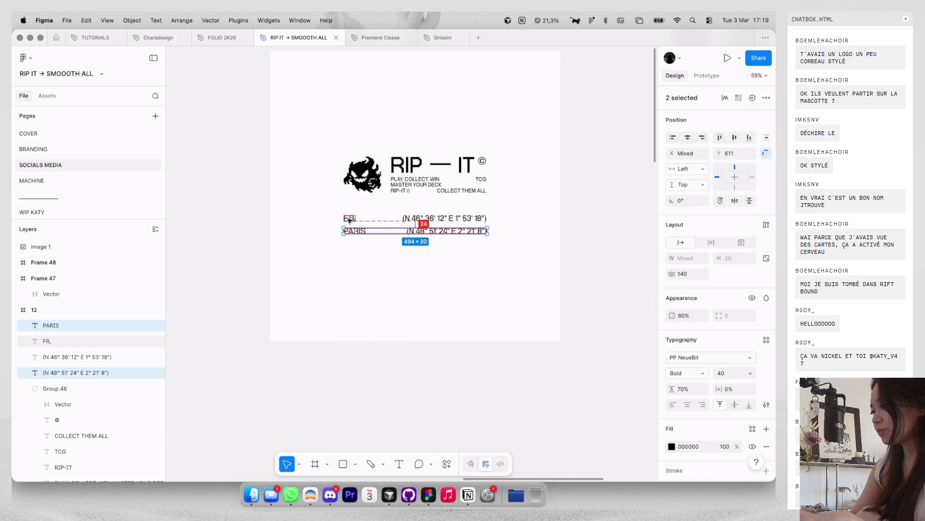
click(360, 244)
scroll(361, 244, down, 3)
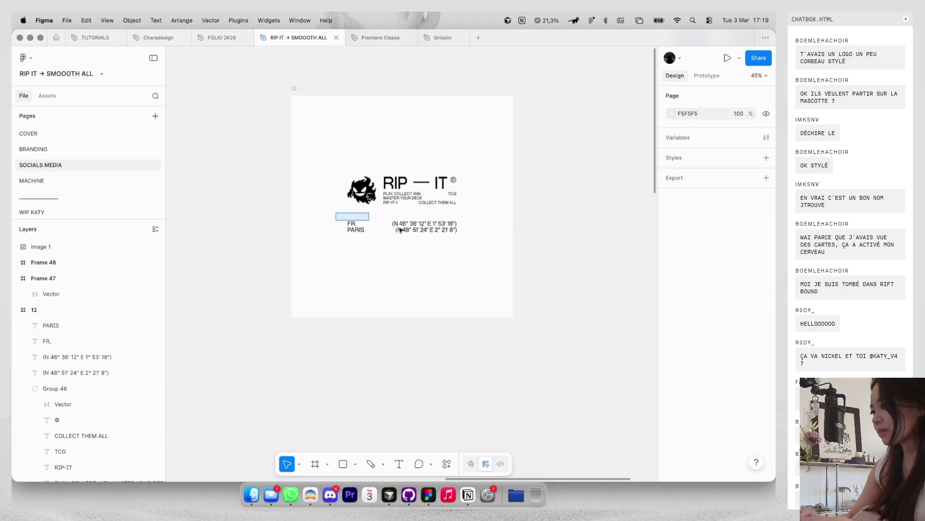
Step: Group the four texts and nudge the group up toward the logo
drag(349, 217, 501, 265)
key(super+g)
scroll(453, 224, up, 3)
click(490, 236)
click(457, 232)
key(shift+Up)
key(Up)
key(Up)
key(Up)
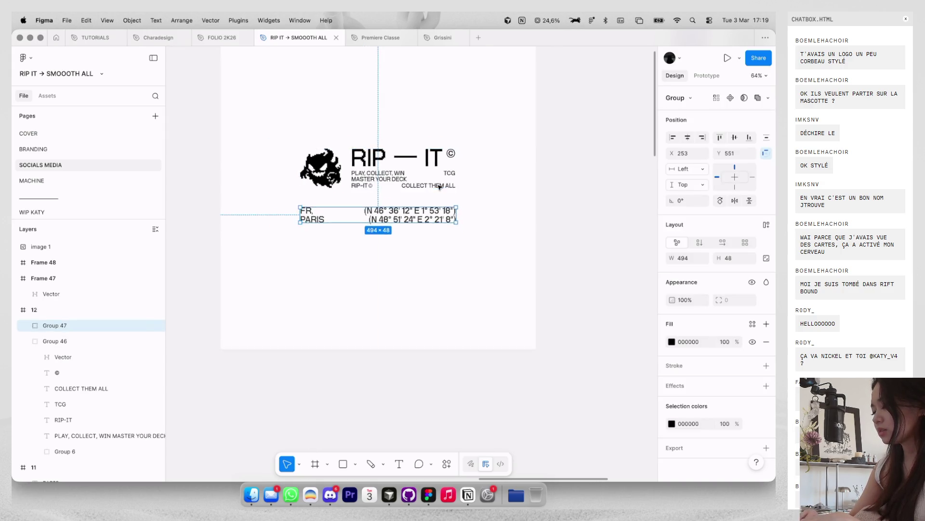
Step: Open a new browser tab and type 'dracofeu ex carte' into the search
key(super+Tab)
key(super+t)
text(dracofeu ex carte)
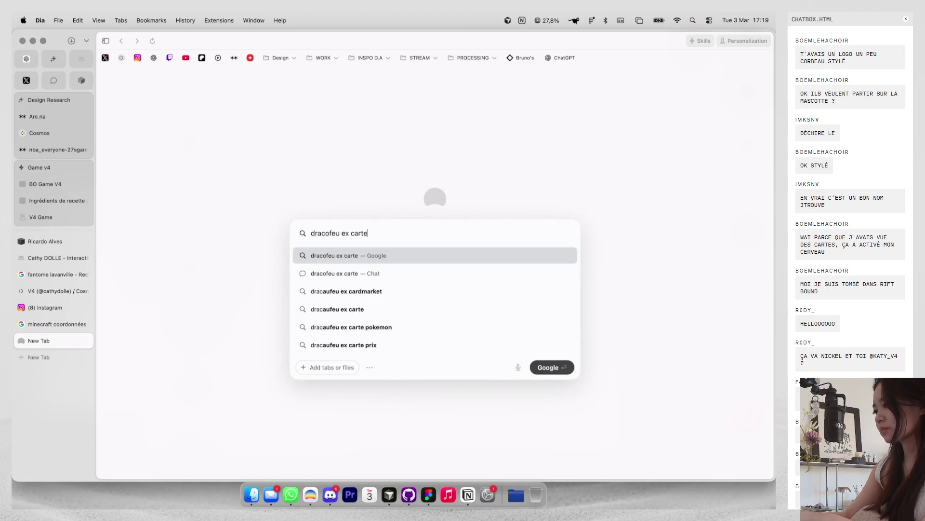
Step: Search Google Images for 'dracaufeu ex carte black'
key(Return)
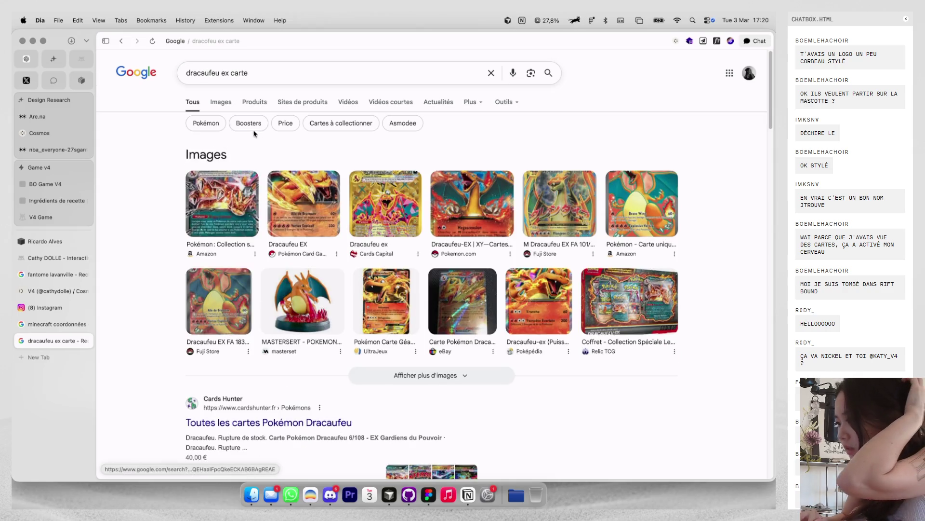
click(222, 102)
text(black)
key(Return)
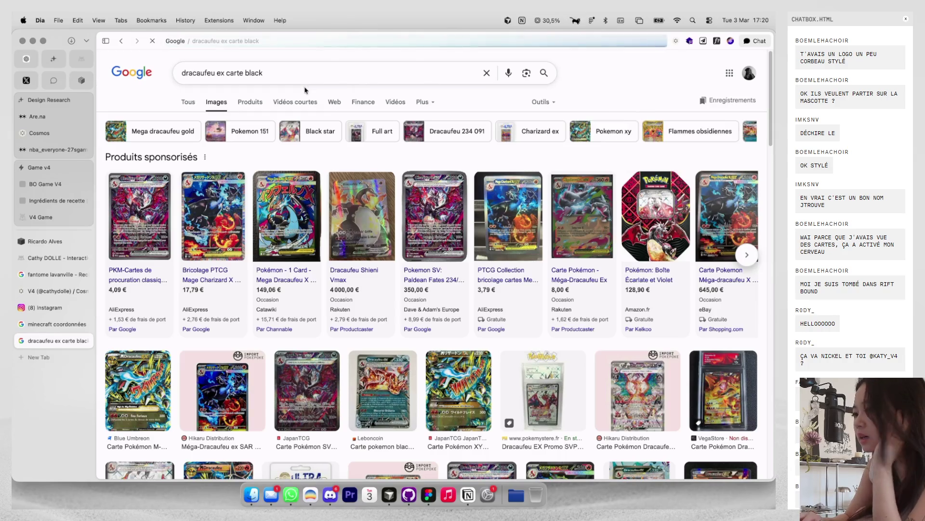
mouse_move(214, 217)
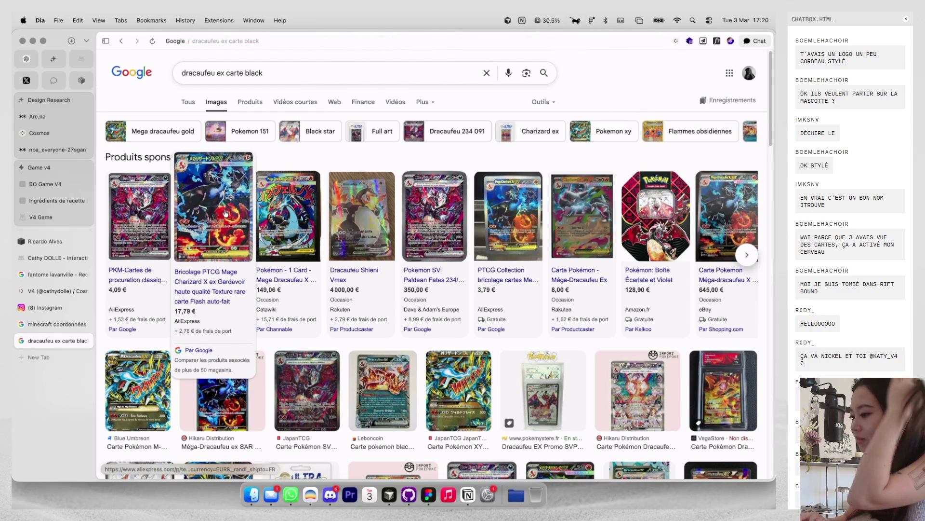
Step: Preview the black Méga-Dracaufeu ex SAR card and the PokeMael card, then return to Figma
click(224, 391)
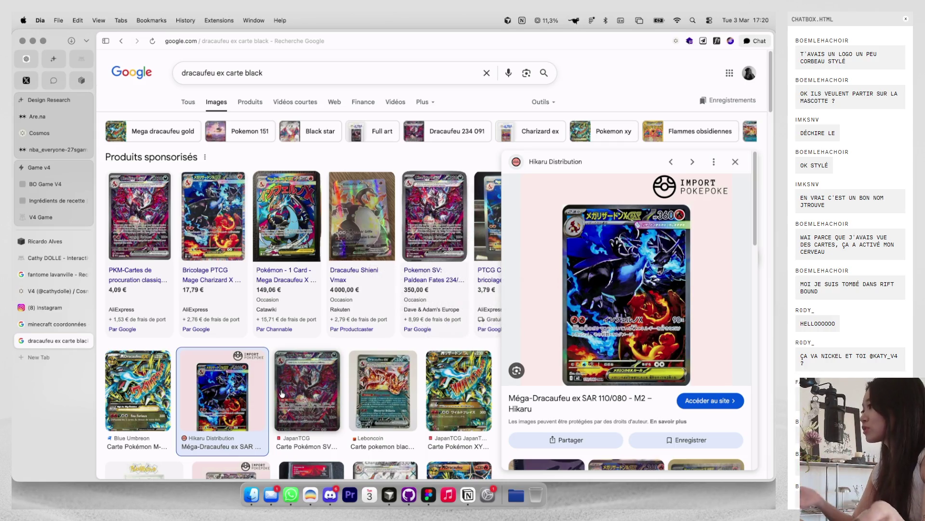
scroll(680, 300, down, 3)
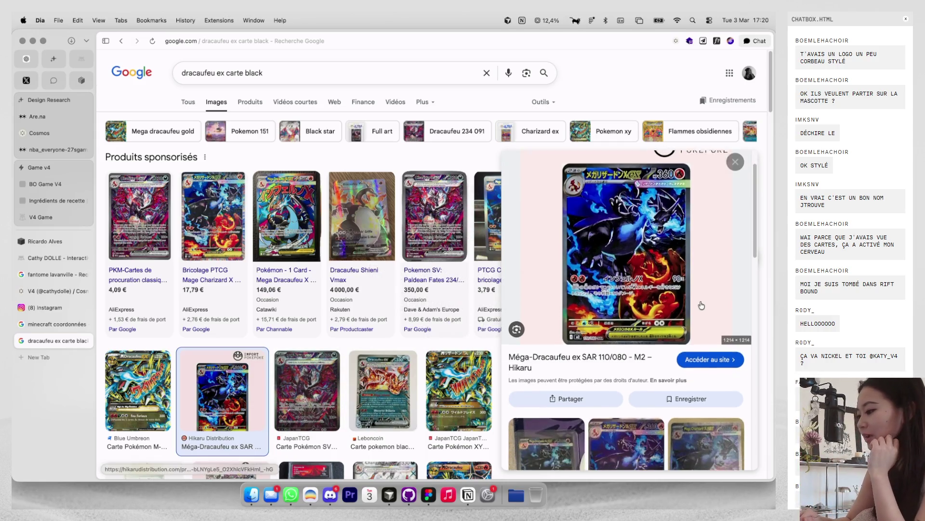
click(629, 344)
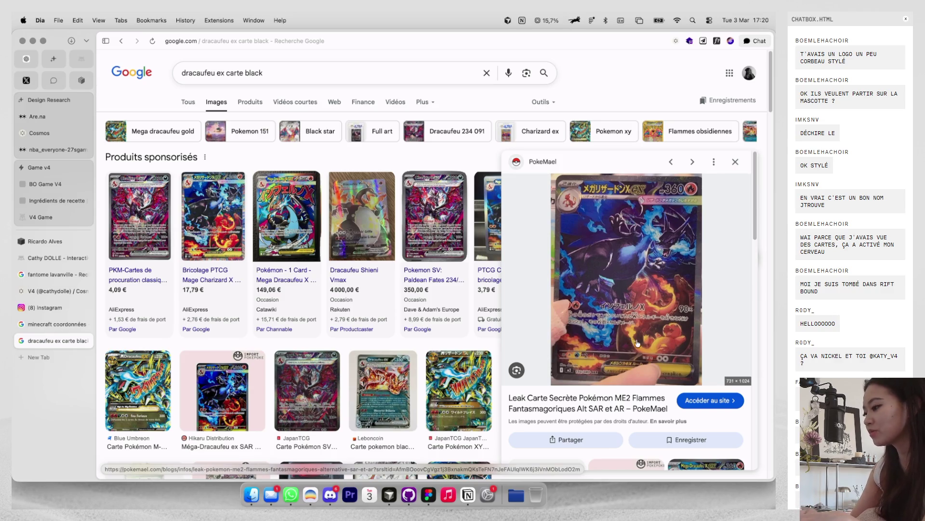
key(ctrl+Right)
key(ctrl+Right)
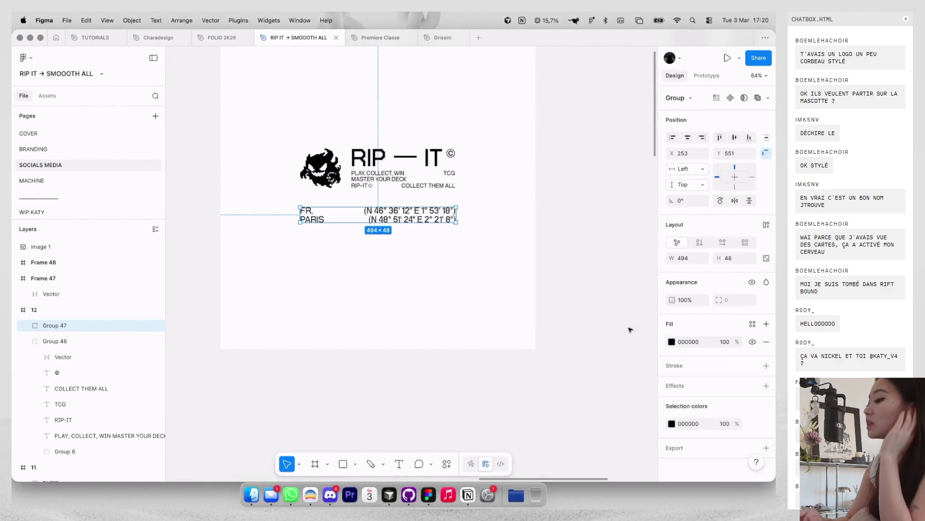
Step: Select the logo and coordinate groups, then return to the BRANDING page's COVER frame
click(635, 340)
scroll(580, 307, down, 5)
scroll(516, 268, up, 2)
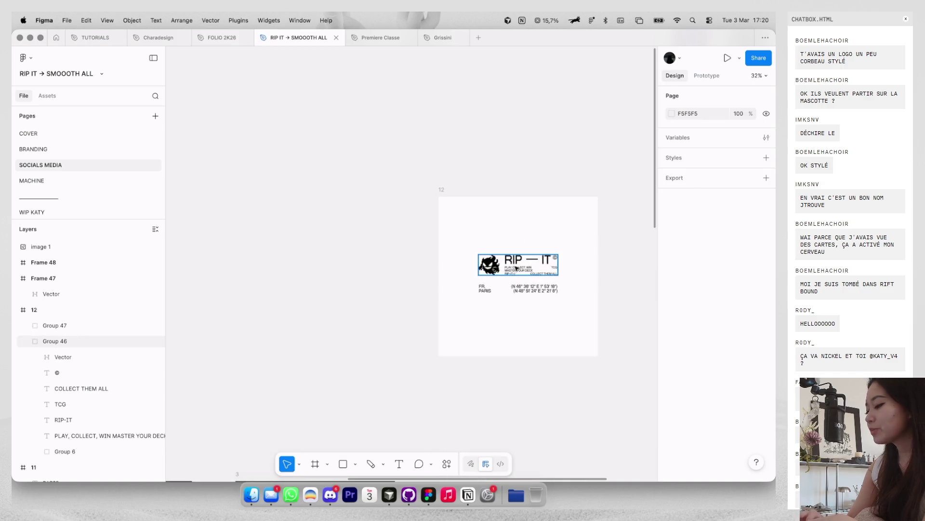
scroll(516, 268, up, 1)
drag(458, 241, 576, 321)
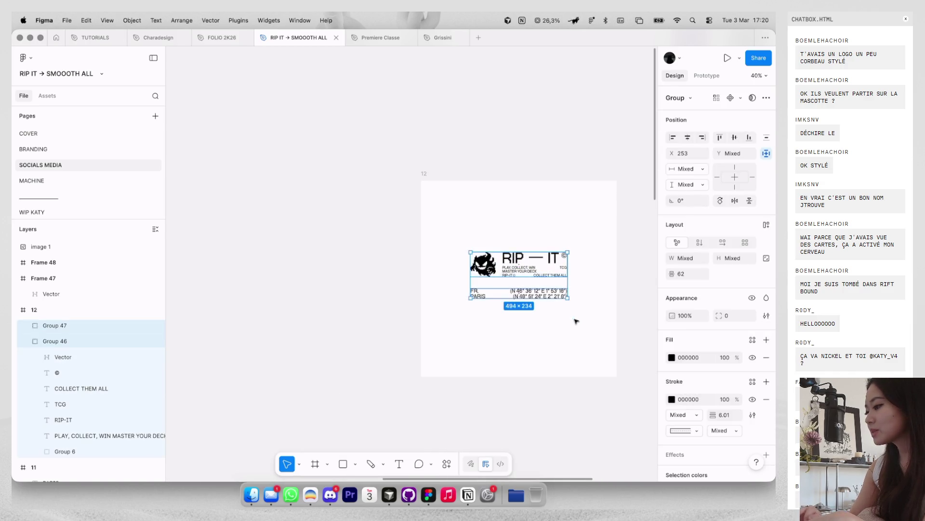
click(423, 174)
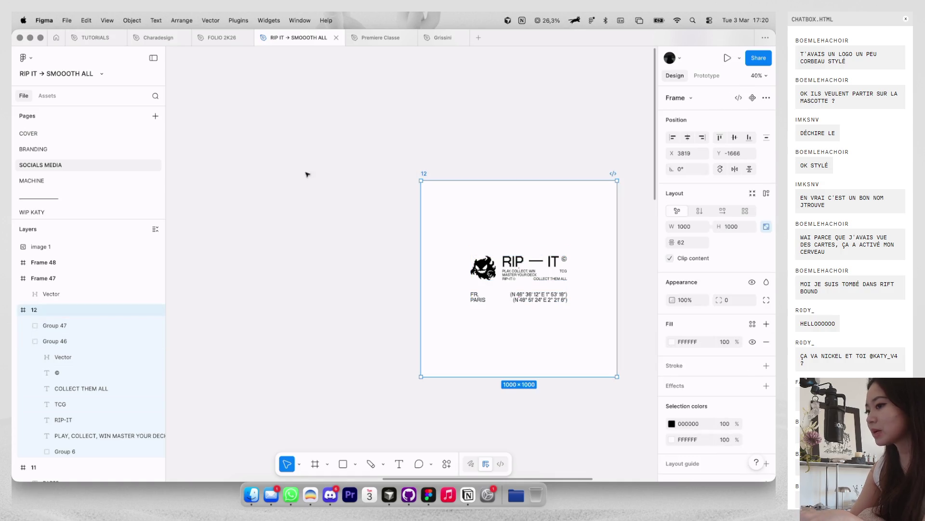
click(124, 180)
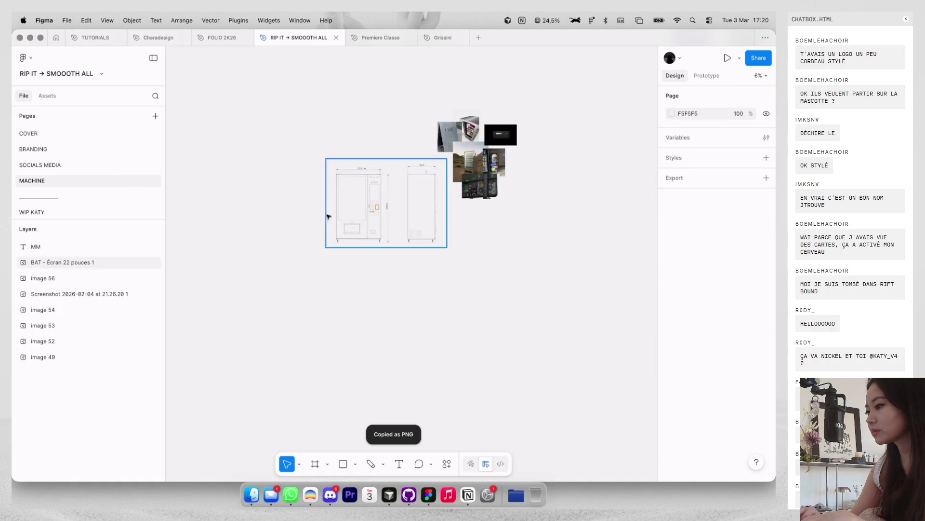
click(103, 165)
click(103, 149)
scroll(329, 305, down, 3)
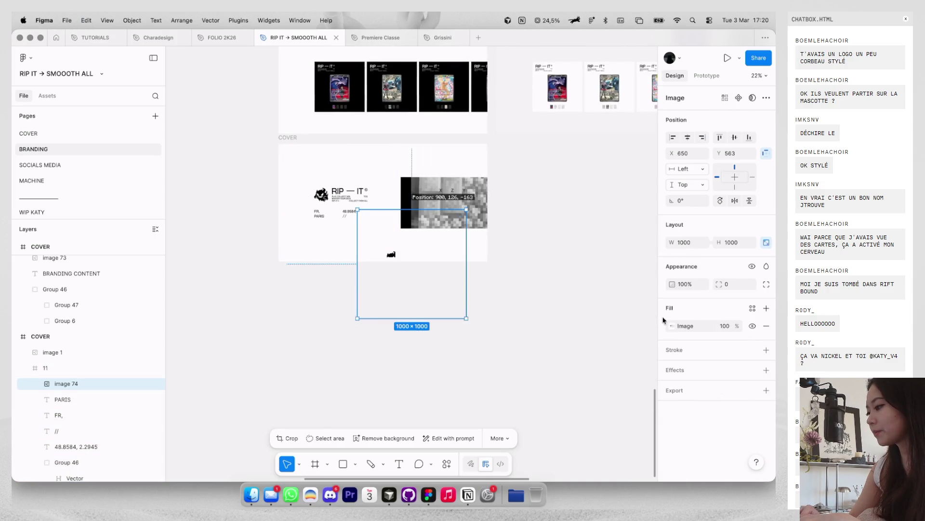
click(501, 324)
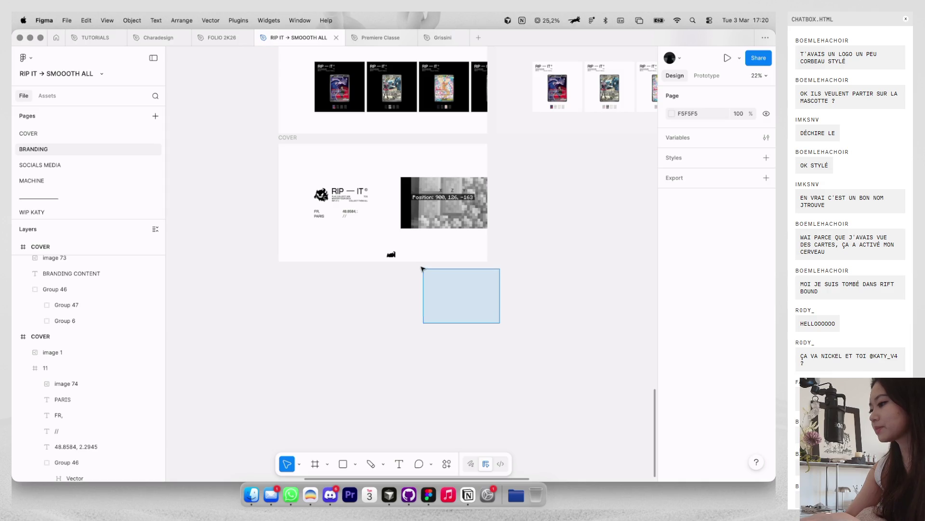
Step: Replace frame 11's pasted image with the copied design as fill and remove its white fill
drag(446, 304, 403, 248)
click(388, 253)
key(Delete)
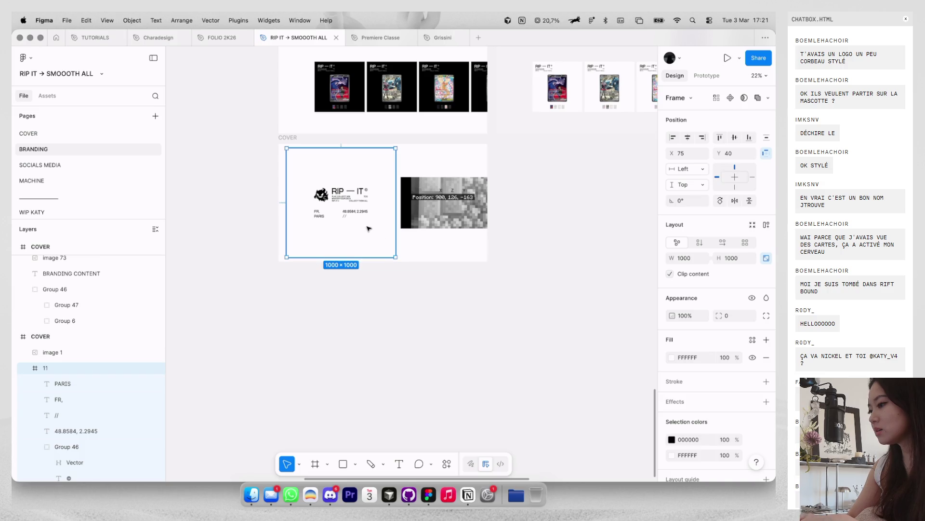
key(super+v)
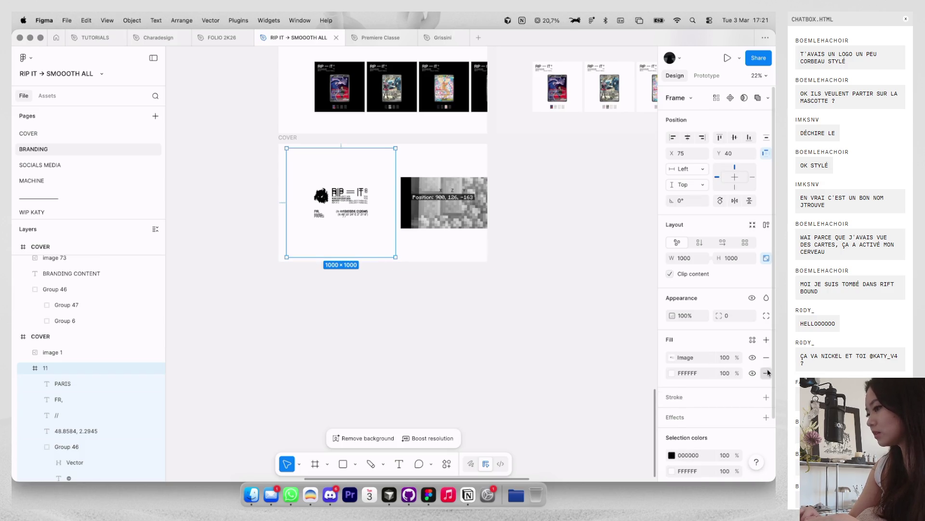
click(766, 372)
click(520, 336)
click(372, 227)
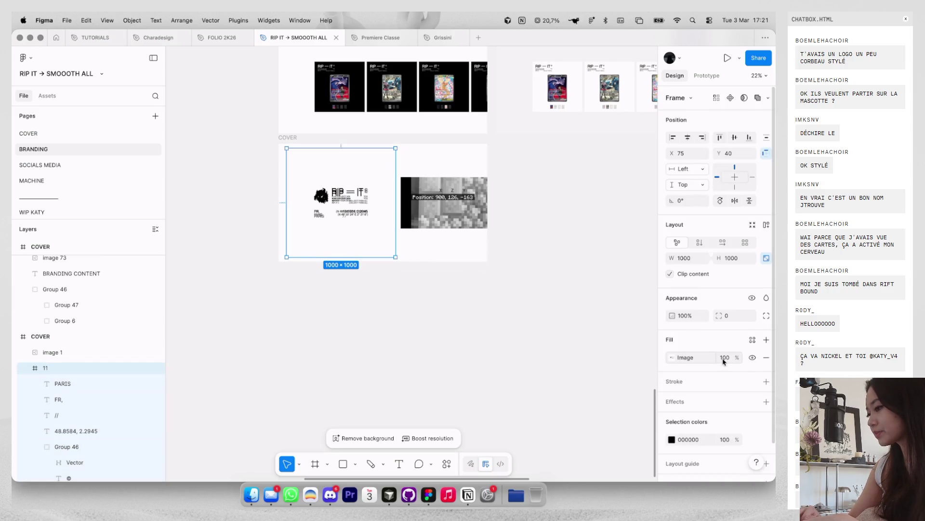
Step: Remove the logo artwork from the COVER frame, leaving only the pixelated Position image
click(599, 335)
click(313, 171)
key(Delete)
key(super+z)
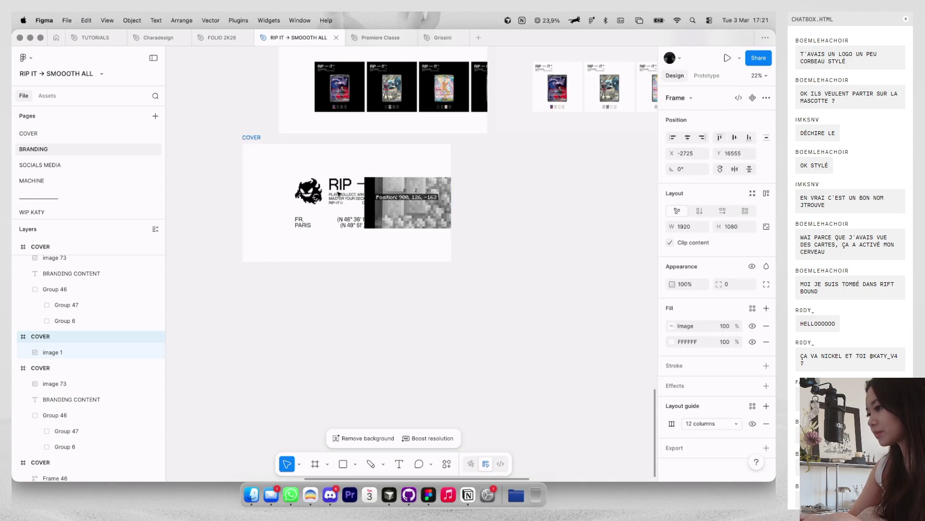
key(super+z)
click(345, 285)
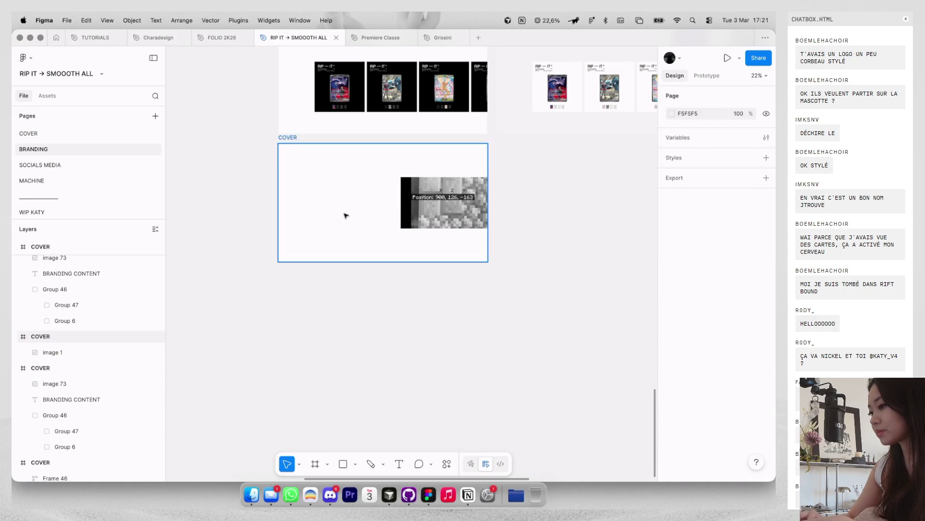
Step: Draw a rectangle in the COVER frame filled with the pasted RIP — IT logo image
mouse_move(309, 174)
mouse_down()
mouse_move(375, 221)
mouse_move(433, 210)
mouse_up()
key(super+v)
scroll(369, 209, up, 3)
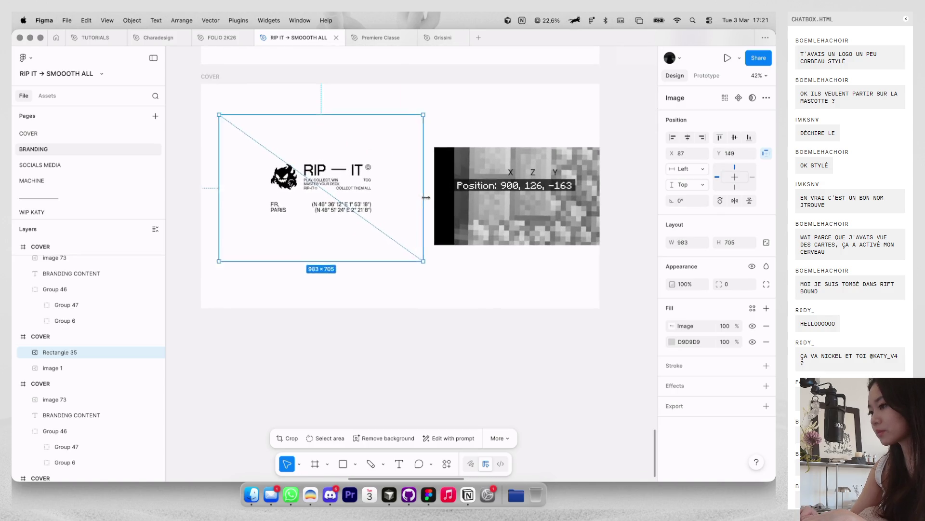
scroll(406, 211, down, 3)
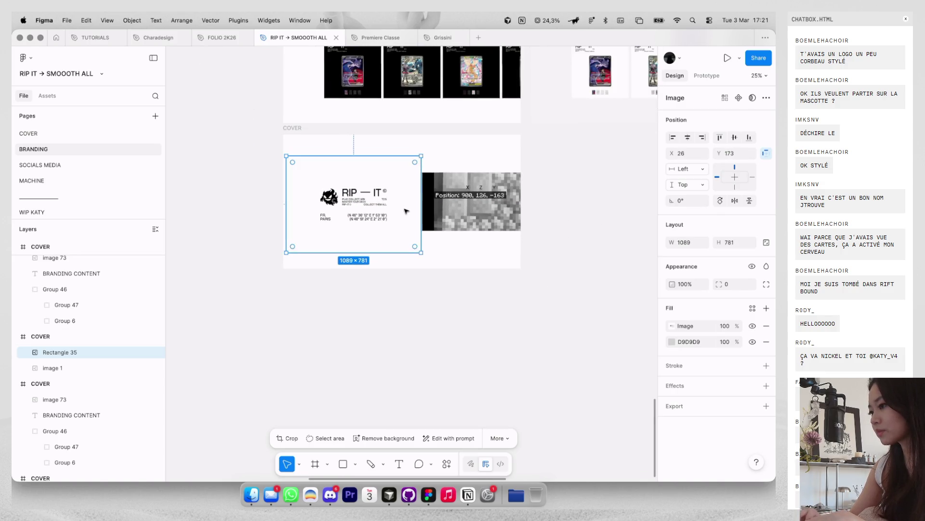
key(ctrl+g)
scroll(397, 207, down, 2)
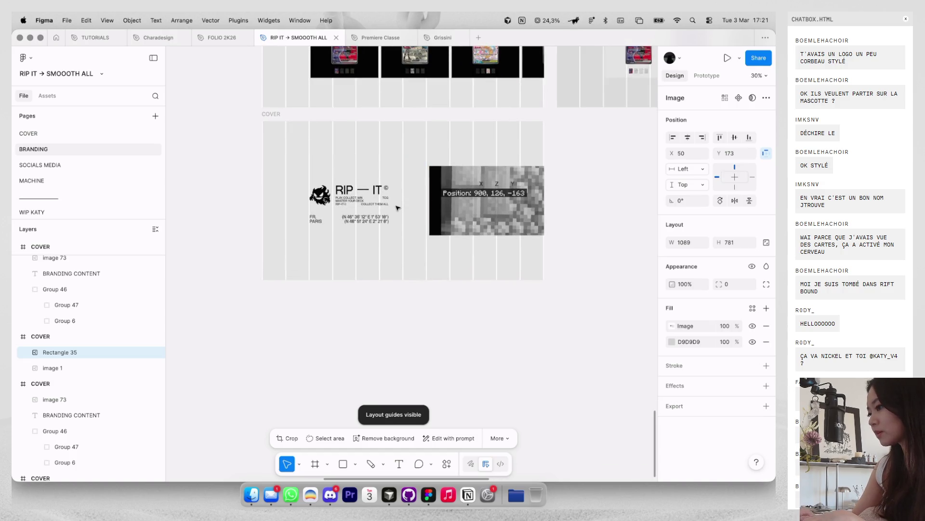
Step: Nudge the logo rectangle up slightly into place, then return to the MACHINE page
click(457, 153)
key(ctrl+g)
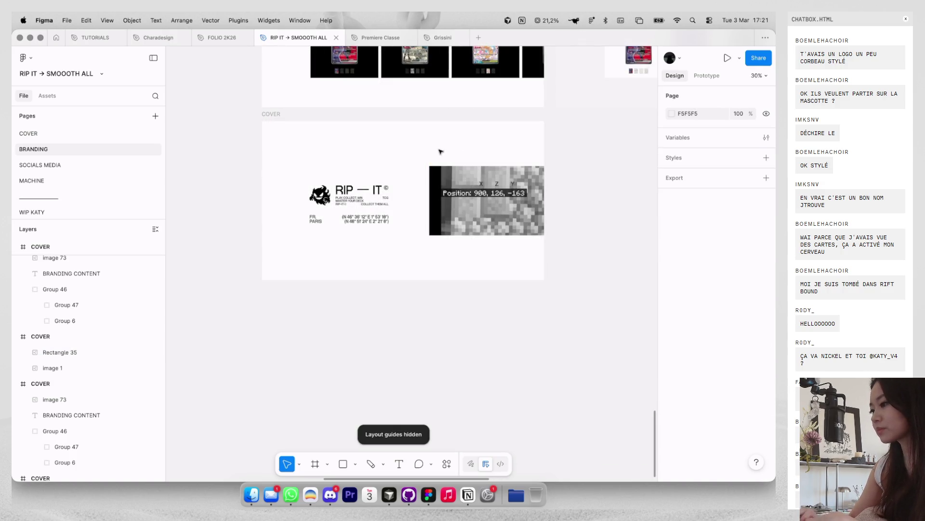
drag(424, 155, 424, 151)
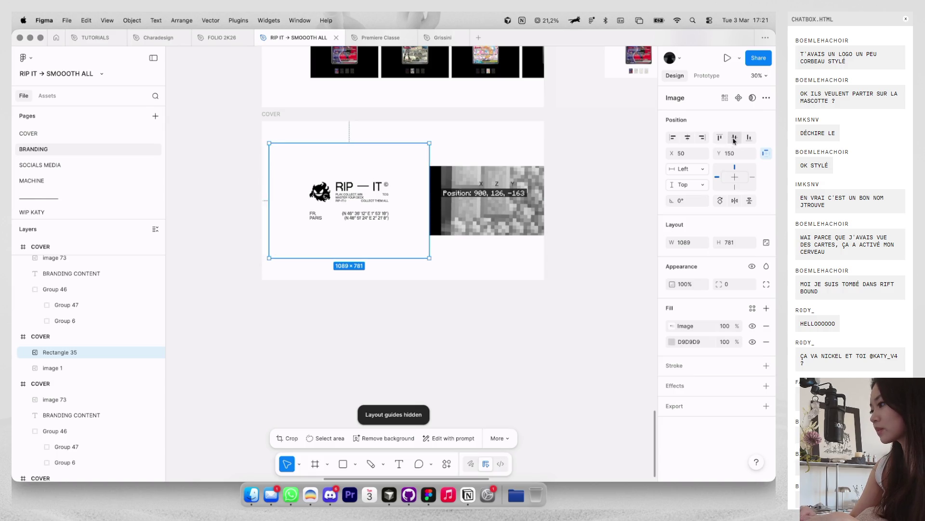
click(521, 275)
scroll(432, 216, down, 4)
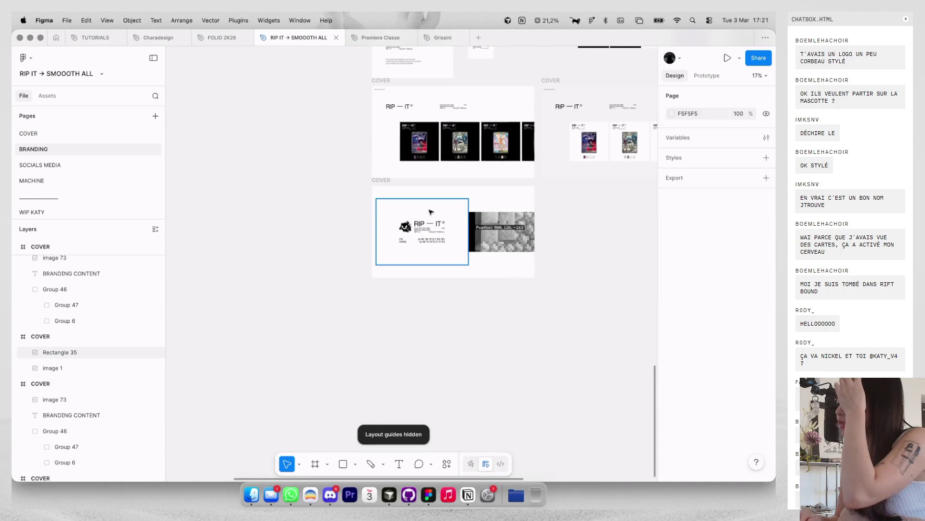
scroll(414, 198, down, 10)
scroll(399, 183, left, 3)
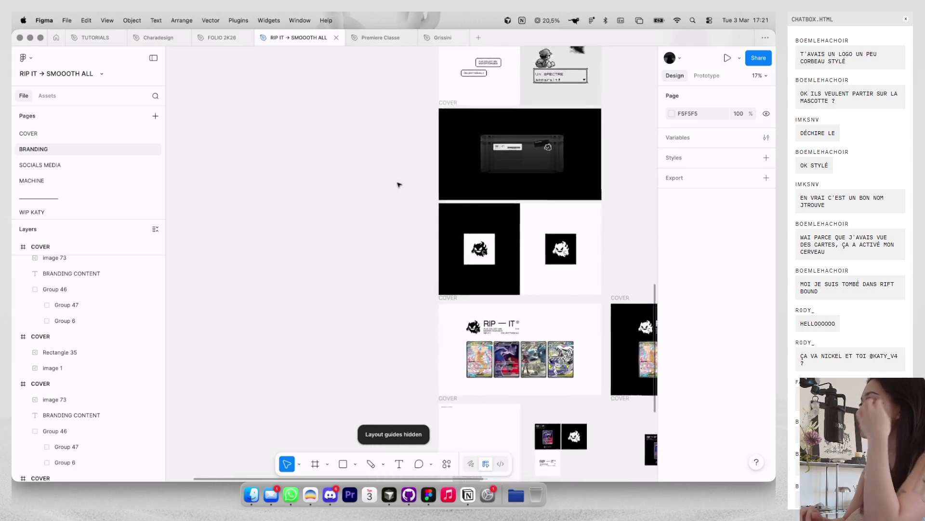
click(103, 181)
Step: Search Google for 'mm en px' in a new browser tab
scroll(387, 157, up, 3)
scroll(387, 156, up, 3)
scroll(387, 158, up, 2)
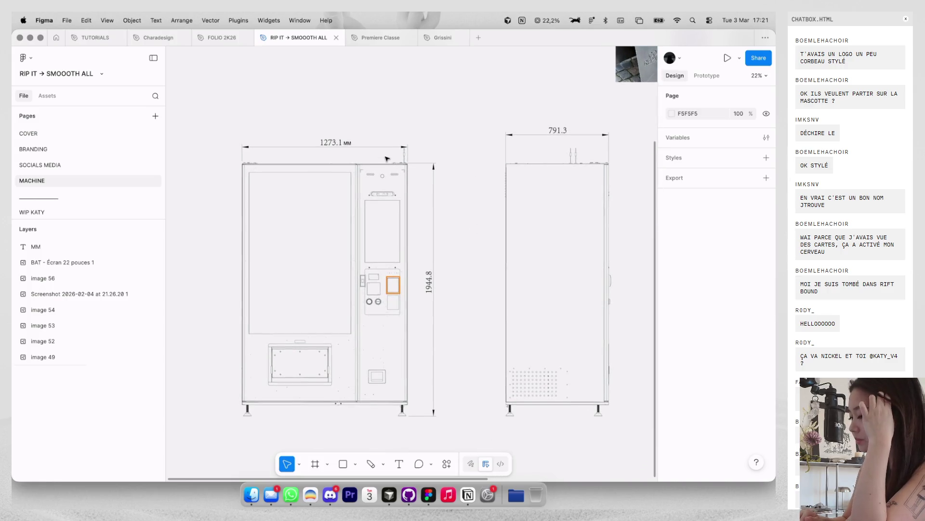
key(super+Tab)
key(super+Tab)
key(super+Tab)
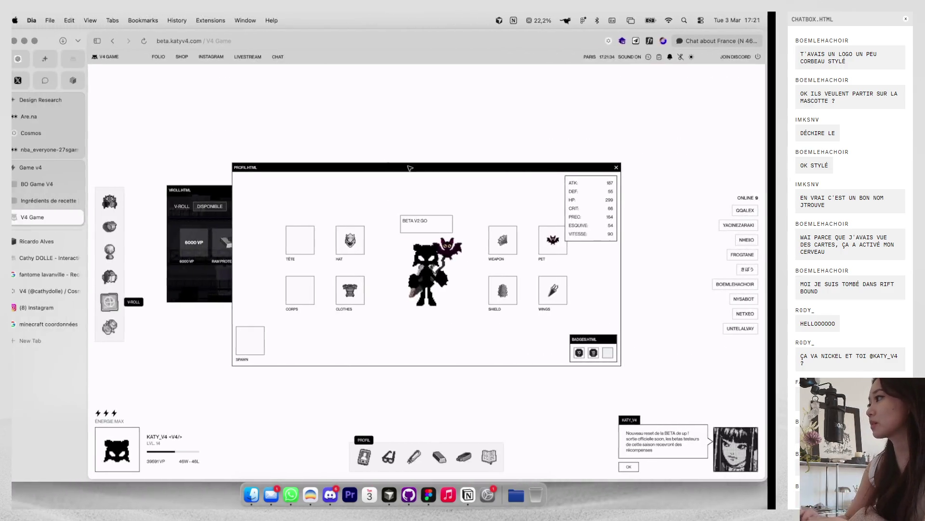
key(super+t)
text(mm en pixel)
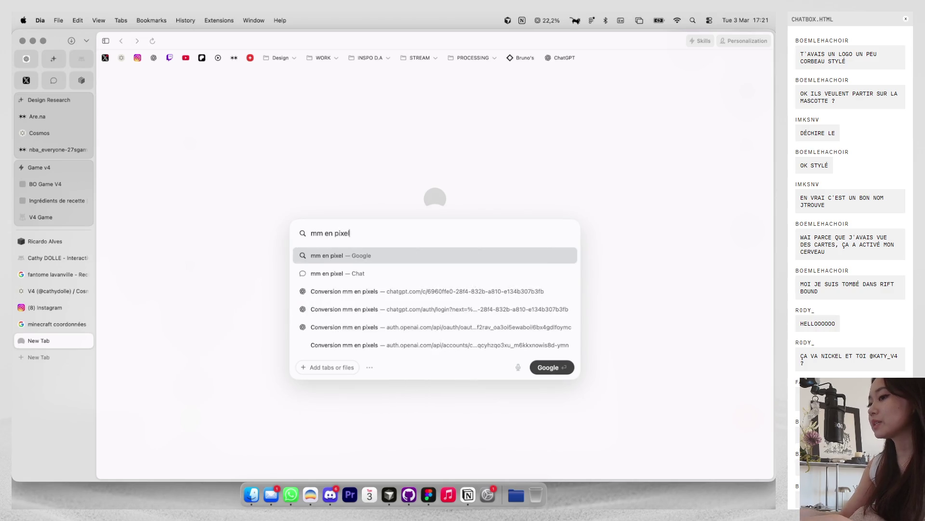
key(Return)
key(super+Tab)
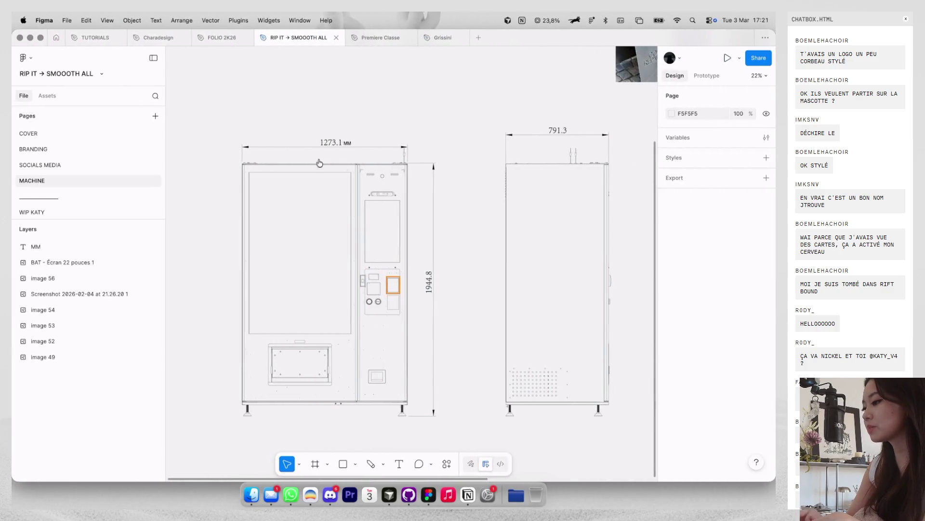
scroll(362, 169, down, 3)
scroll(362, 169, down, 3)
key(super+Tab)
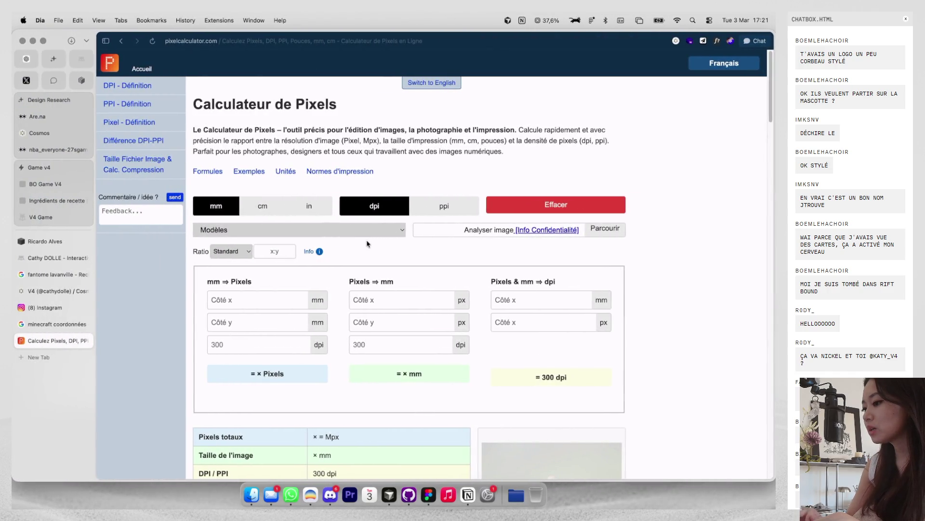
key(super+Tab)
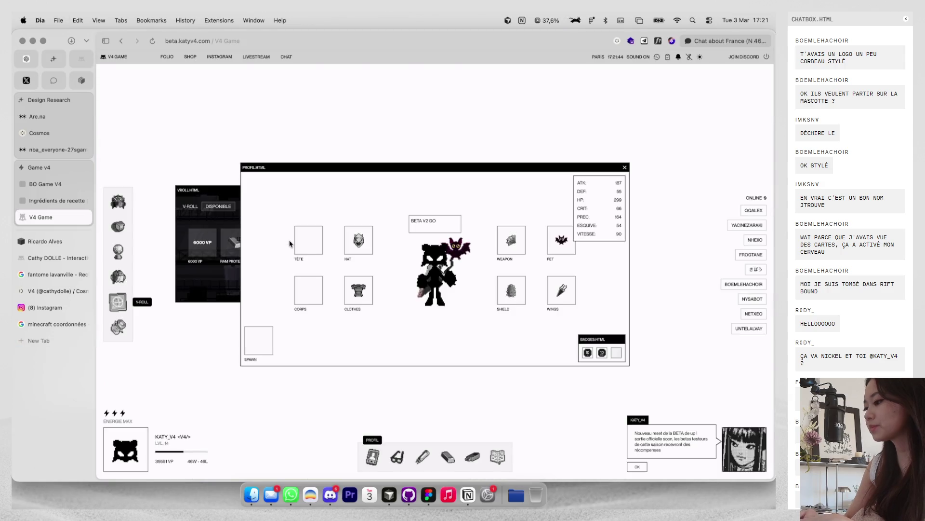
key(super+Tab)
key(super+t)
text(mm en px)
key(Return)
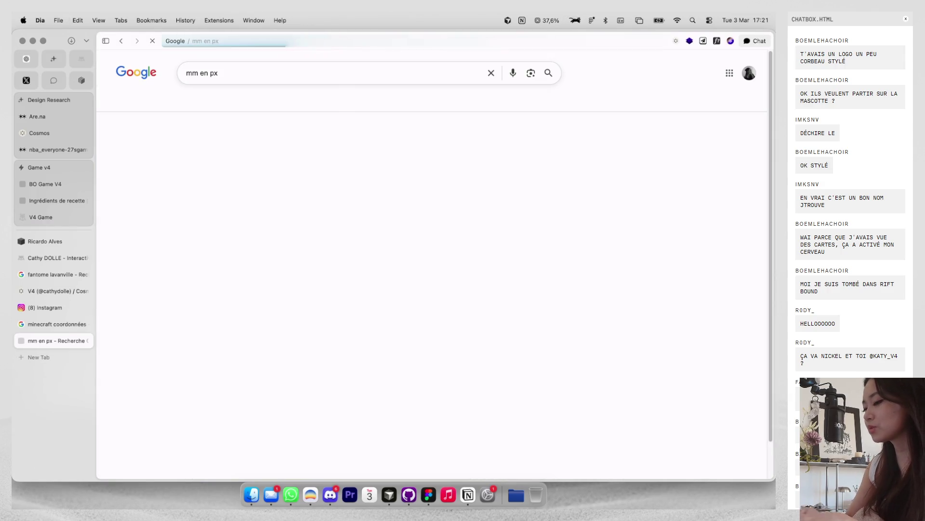
Step: Convert 1273.1 mm to pixels (4811.7165354 px) on unitconverters.net
click(256, 153)
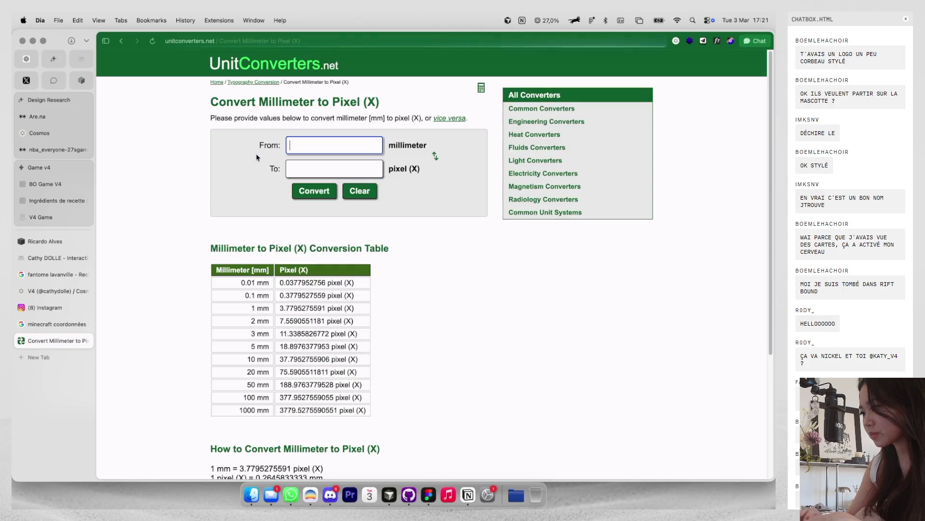
key(super+Tab)
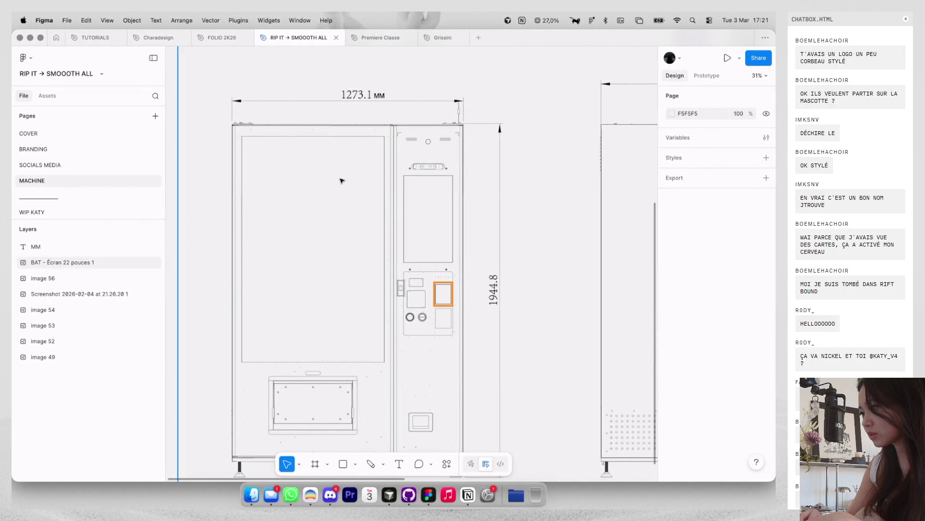
key(super+Tab)
text(1273)
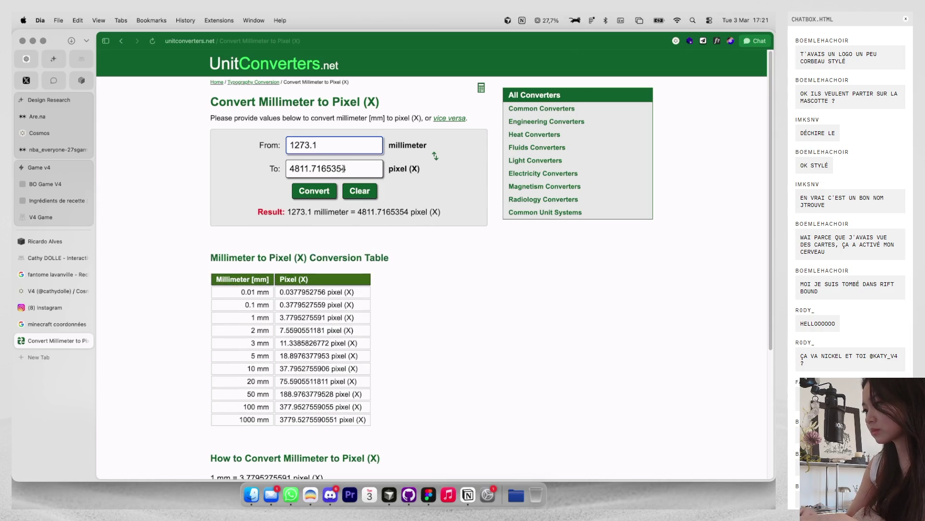
Step: Draw a new empty frame beside the machine drawings on Figma's MACHINE page
key(super+Tab)
scroll(298, 175, down, 5)
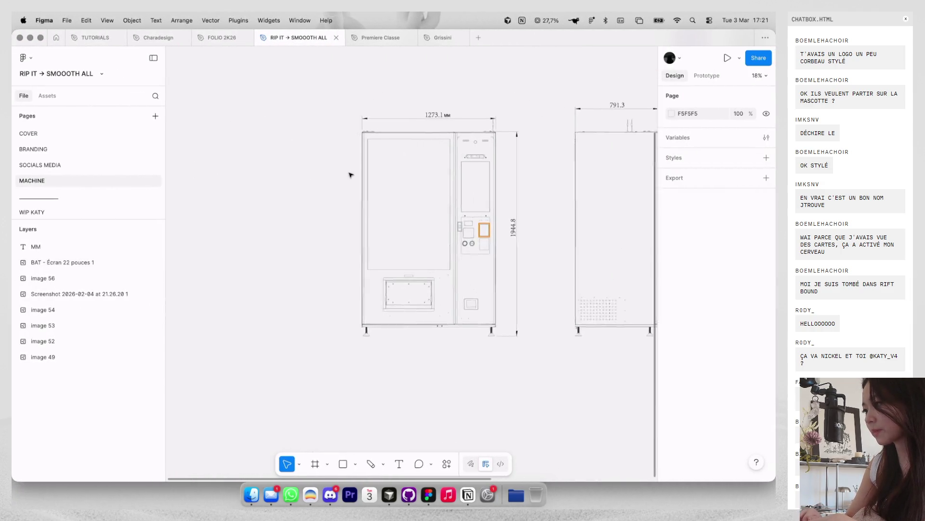
scroll(297, 175, down, 3)
key(f)
drag(241, 146, 304, 221)
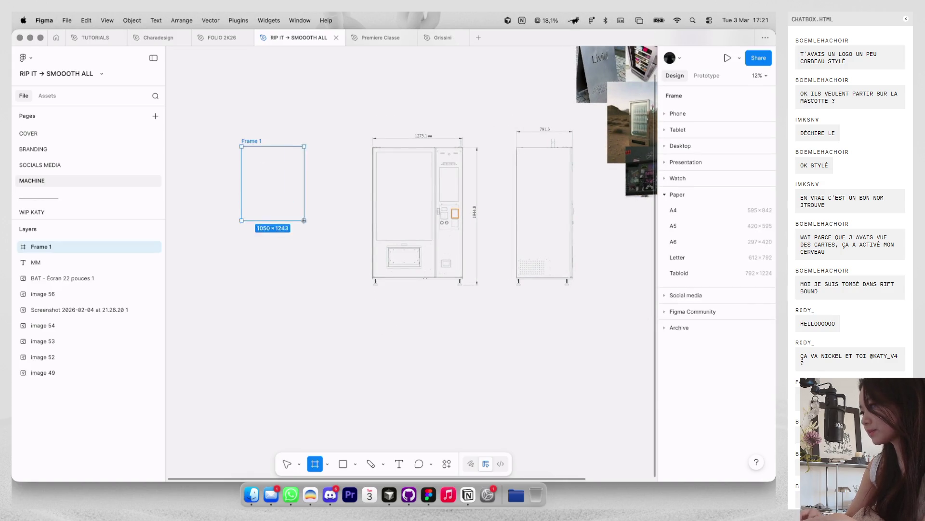
text(185354)
Step: Set the frame's width to 4811.72 and move it below the machine drawings
key(Return)
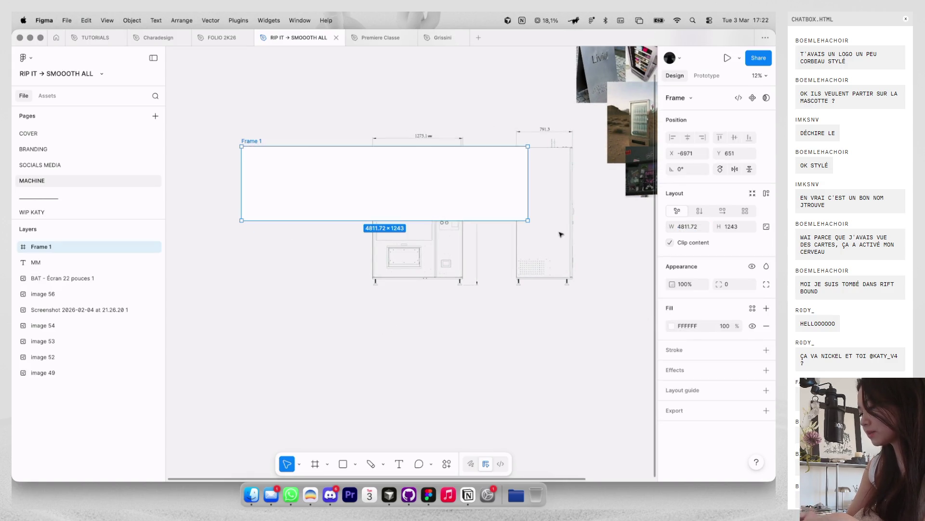
click(285, 103)
drag(255, 141, 344, 330)
scroll(439, 214, up, 5)
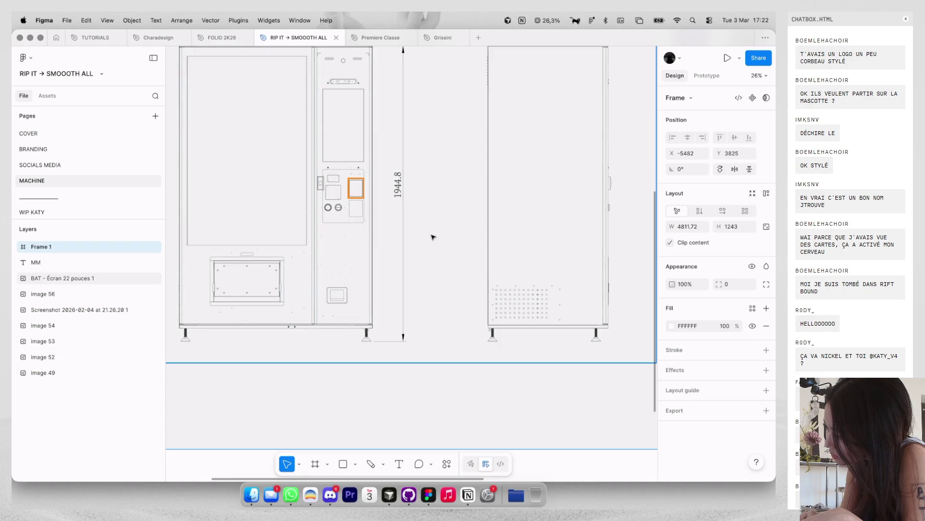
scroll(432, 237, down, 3)
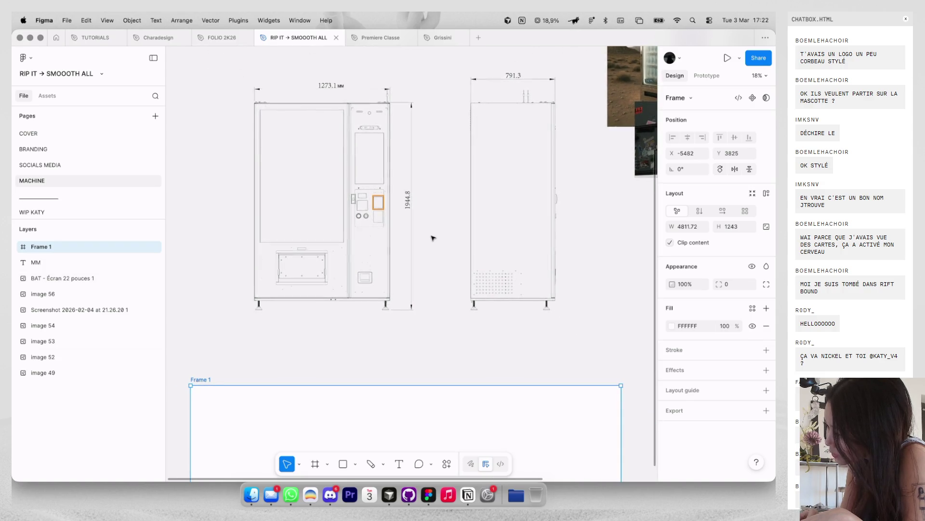
Step: Convert 1944.8 mm to pixels and set the frame's height to 7350.43
key(ctrl+Left)
double_click(309, 145)
text(19)
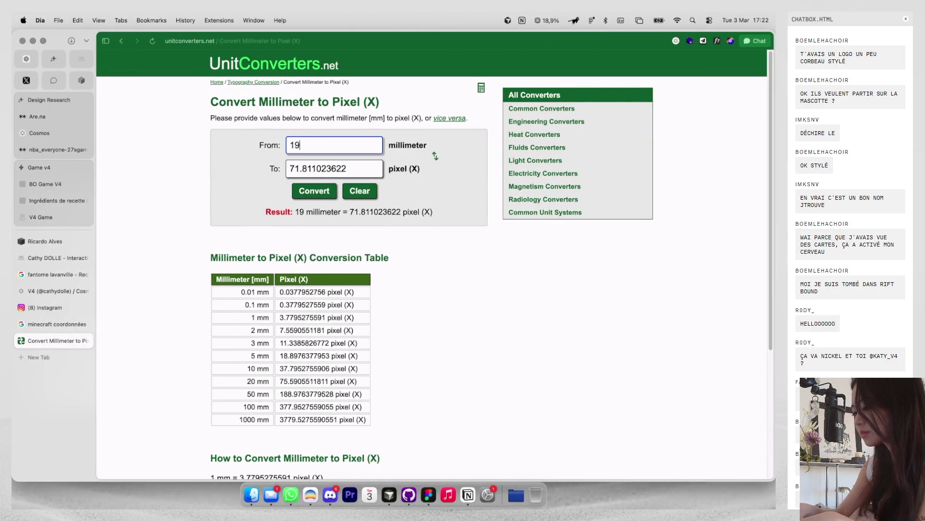
text(44.8)
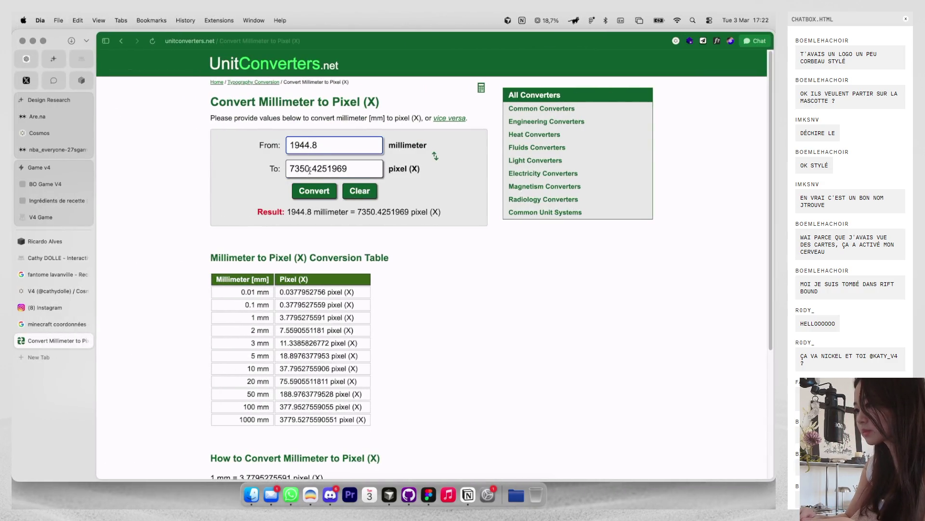
key(ctrl+Right)
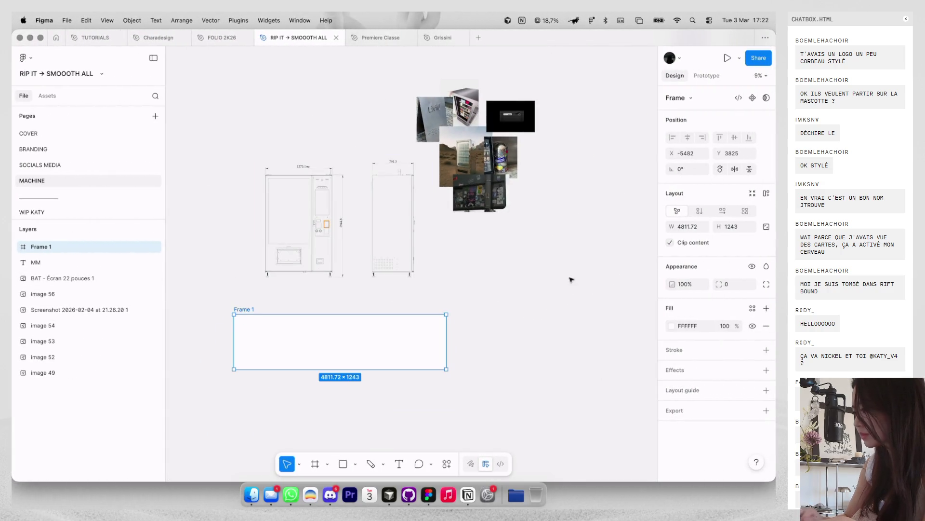
key(Return)
Step: Move the frame left of the drawings and rename it FRONT
click(533, 256)
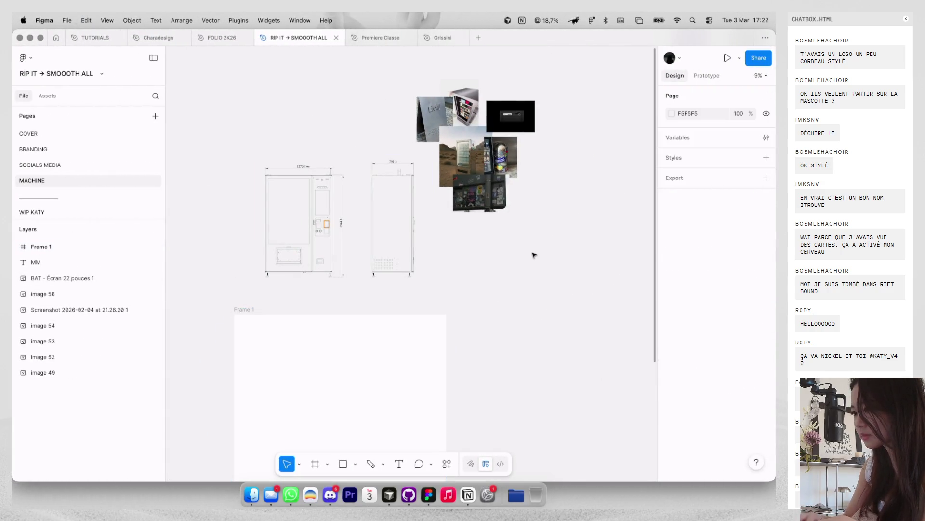
scroll(531, 255, down, 5)
scroll(466, 217, down, 2)
drag(442, 211, 345, 163)
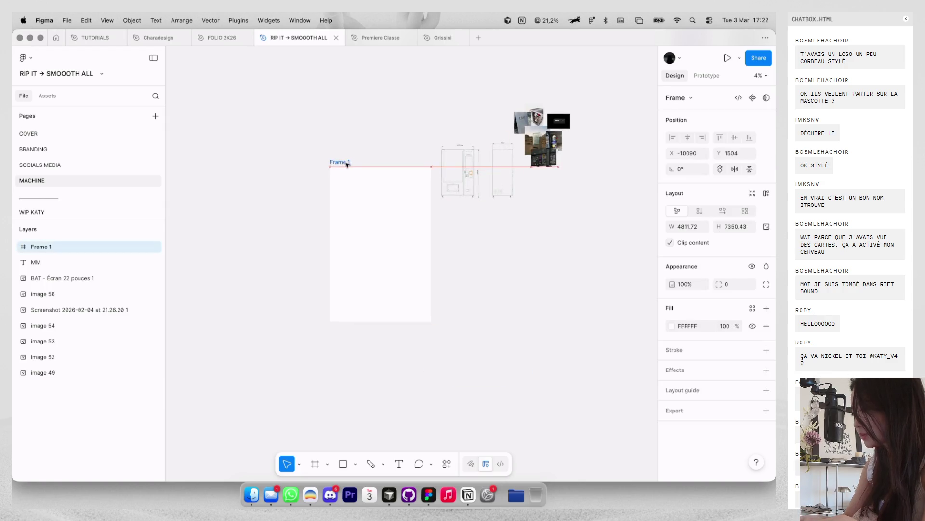
double_click(345, 162)
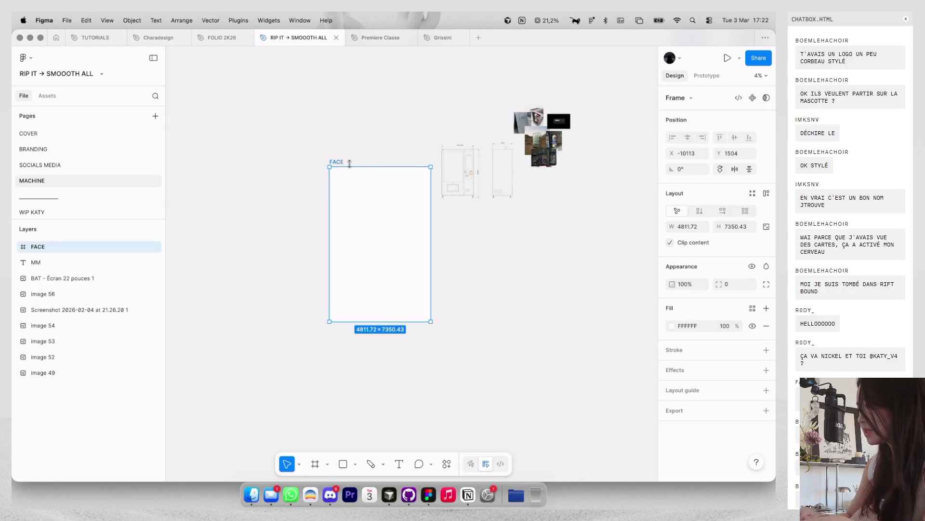
scroll(434, 160, up, 3)
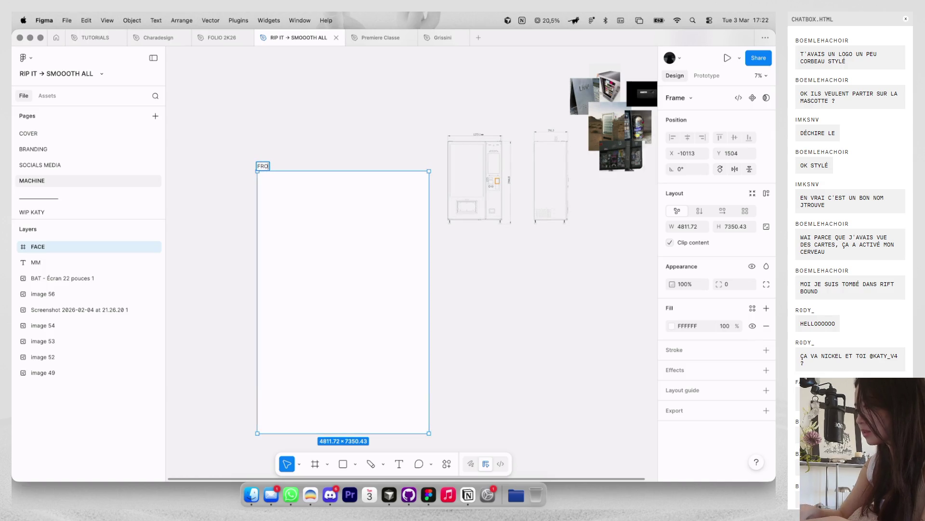
click(374, 120)
scroll(374, 122, right, 2)
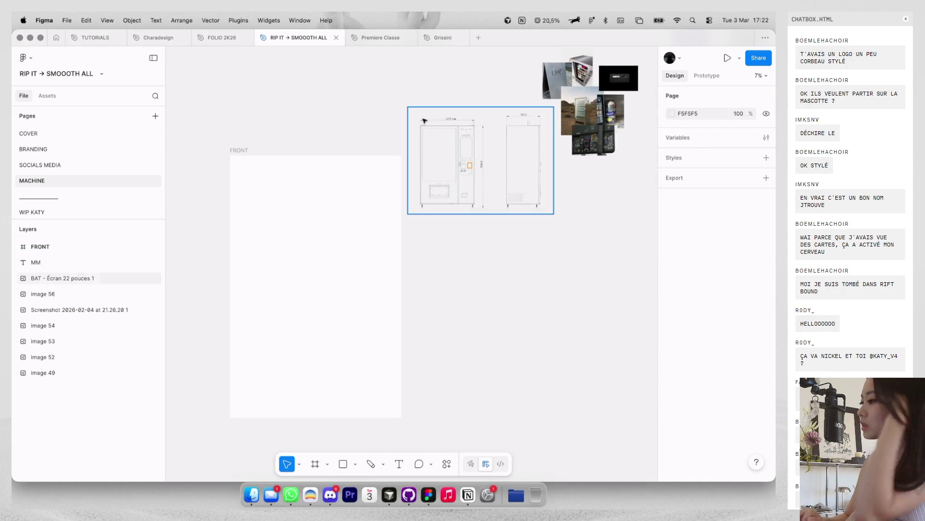
Step: Read the 791.3 mm conversion (2990.74 px) on the converter, then return to Figma
scroll(434, 125, up, 3)
scroll(469, 130, up, 2)
scroll(506, 132, up, 2)
click(506, 132)
key(super+Tab)
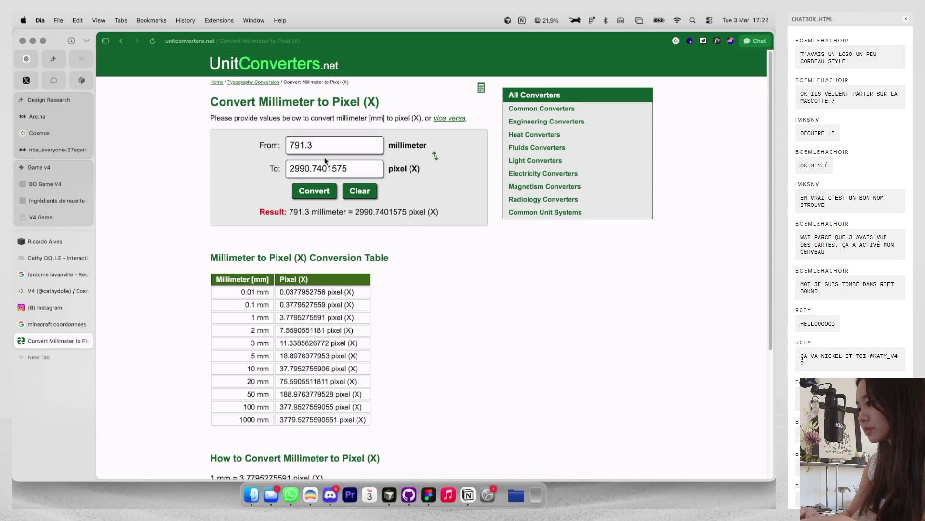
key(super+Tab)
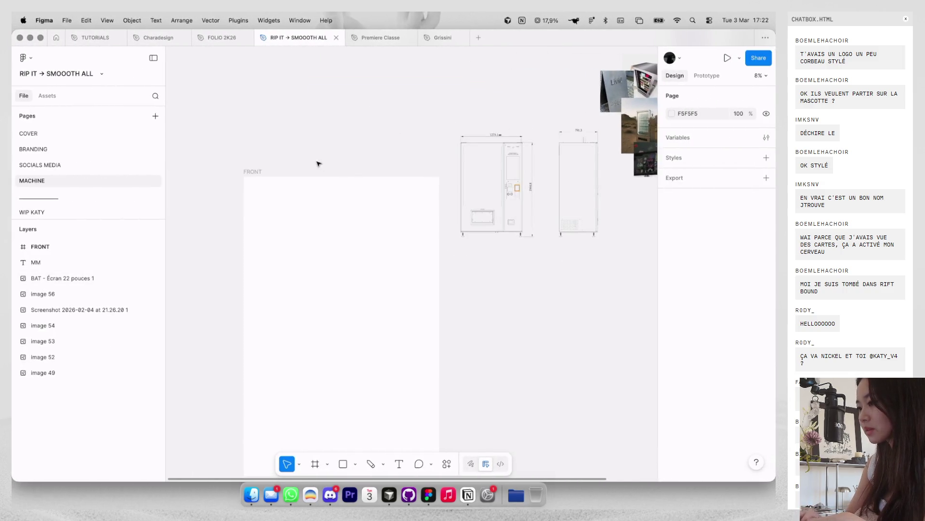
Step: Duplicate the FRONT frame, set the copy's width to 2990.74, and place it beside the original
scroll(305, 159, down, 2)
scroll(289, 174, right, 2)
drag(266, 186, 379, 182)
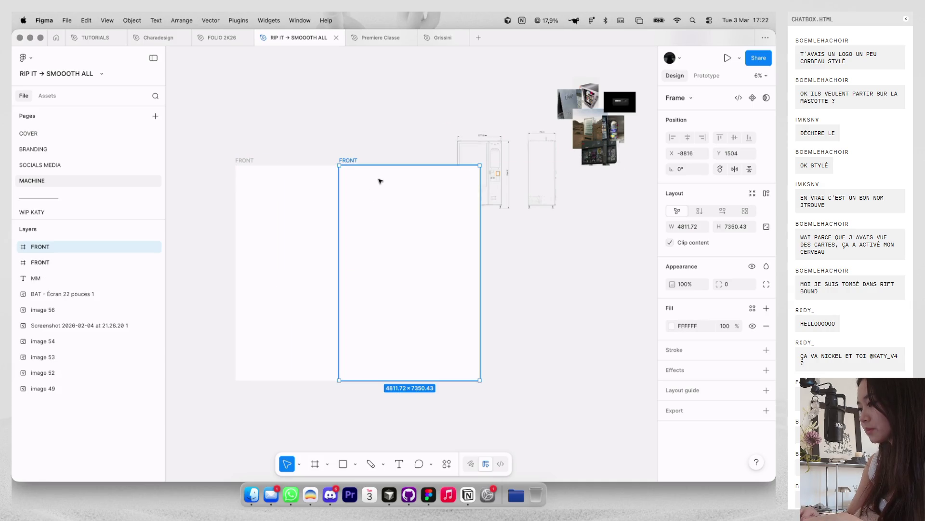
click(419, 132)
click(378, 167)
text(2990.74)
key(Return)
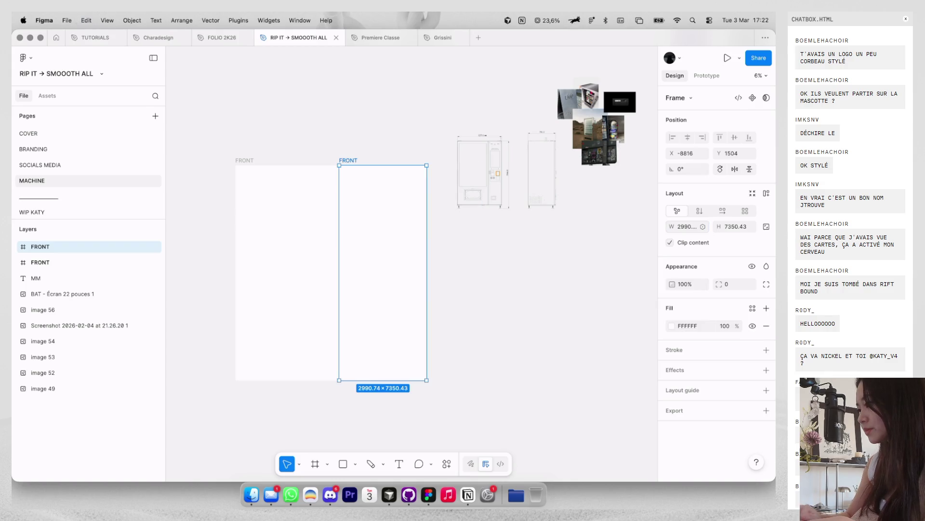
click(417, 128)
drag(351, 160, 404, 161)
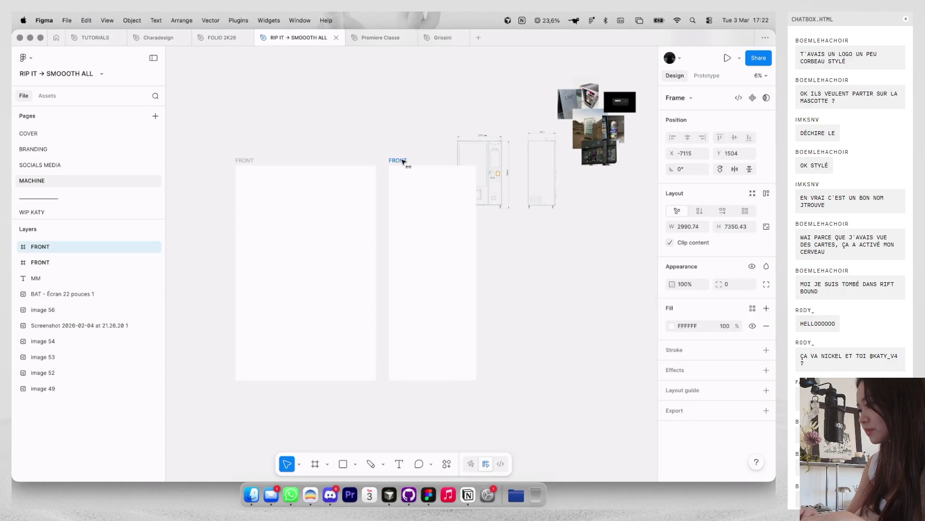
Step: Duplicate the narrow 2990.74-wide frame again as a third panel to its right
shift+click(250, 158)
scroll(434, 252, up, 5)
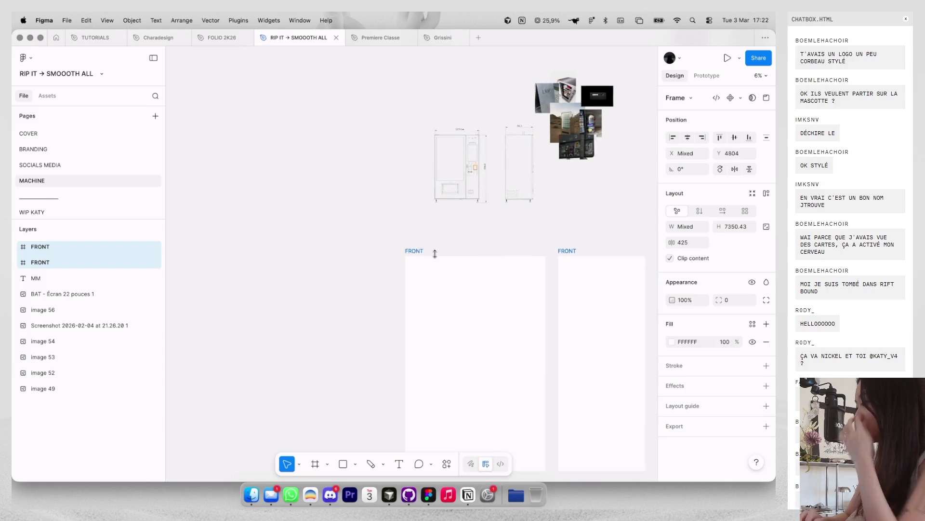
scroll(454, 193, down, 3)
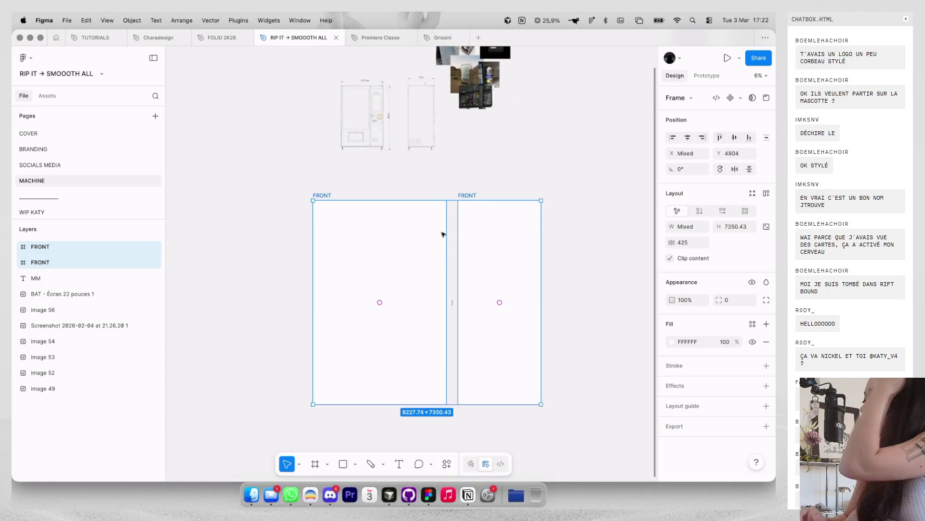
click(468, 169)
drag(467, 170, 563, 170)
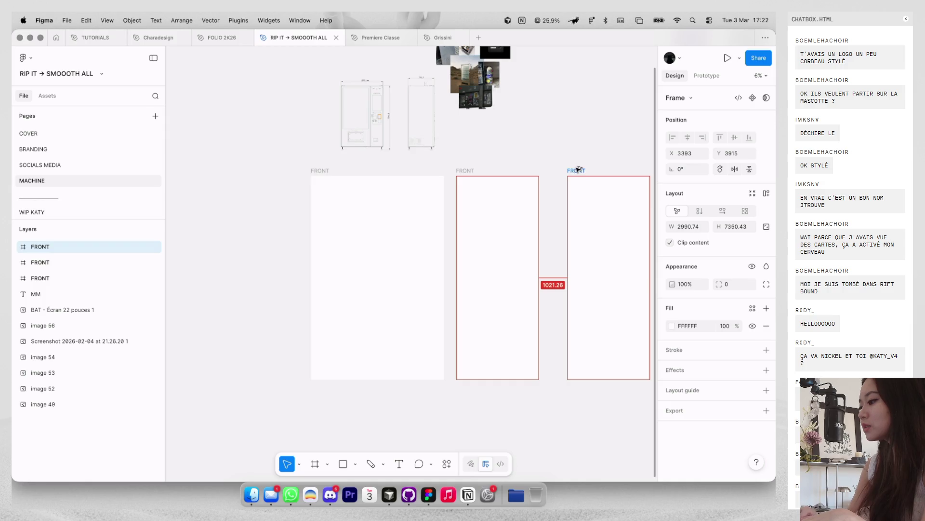
click(110, 166)
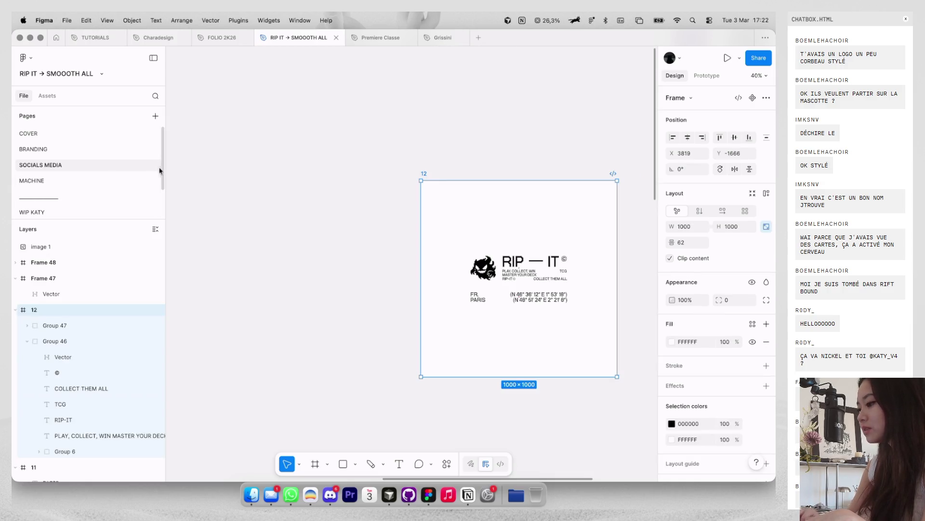
Step: Copy the Stickers section from the WIP KATY moodboard page
click(91, 149)
click(72, 212)
scroll(335, 202, down, 5)
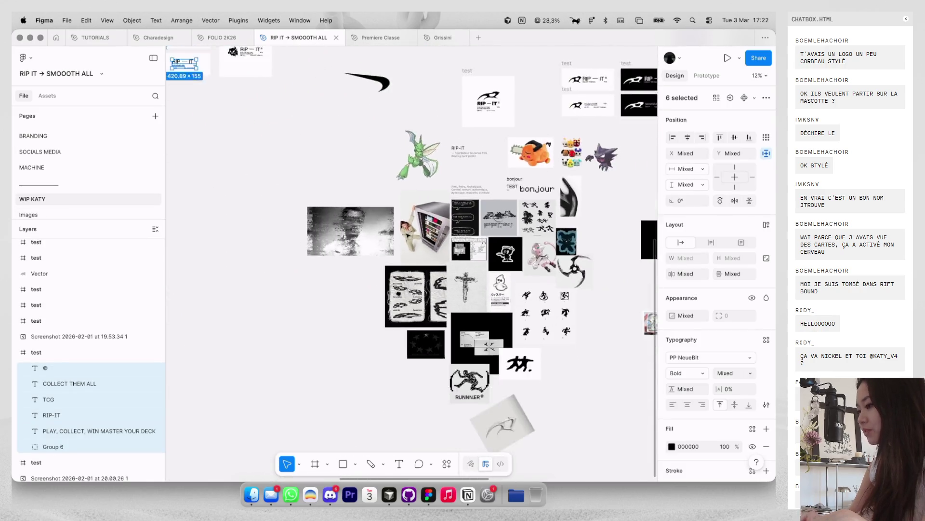
scroll(335, 202, right, 5)
scroll(335, 202, down, 3)
scroll(504, 304, left, 2)
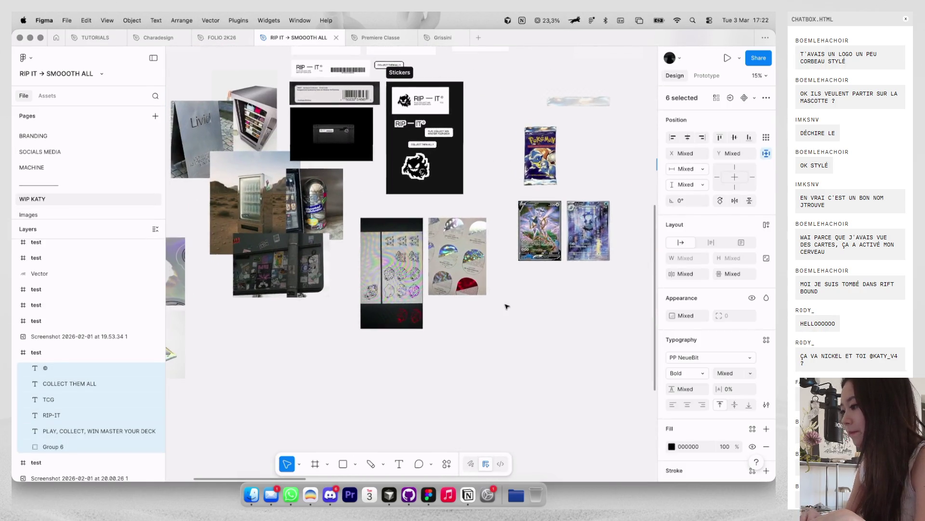
scroll(506, 303, down, 1)
scroll(471, 259, left, 1)
scroll(471, 258, down, 1)
scroll(471, 258, up, 3)
scroll(467, 193, up, 3)
click(467, 123)
key(ctrl+c)
Step: Paste the Stickers section on MACHINE left of the frames and scale it to 3499×5105
click(144, 165)
key(ctrl+v)
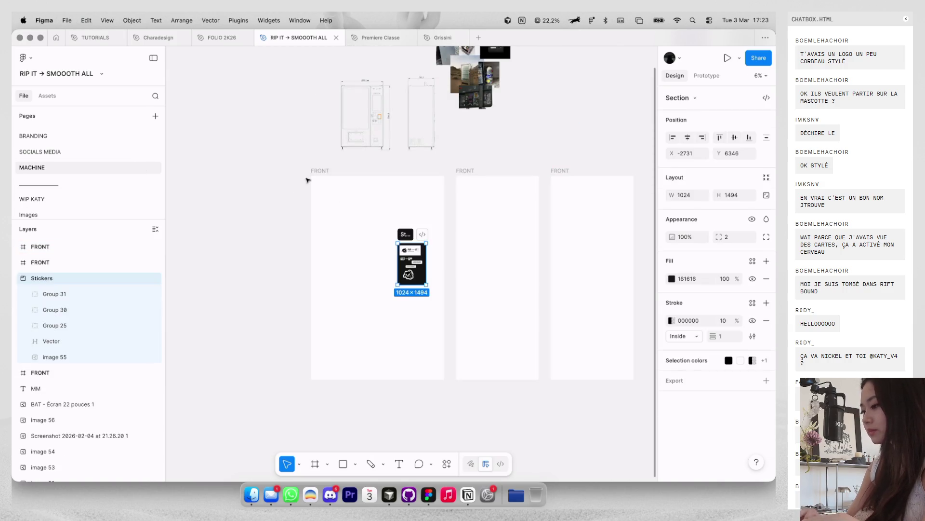
drag(413, 251, 264, 194)
key(k)
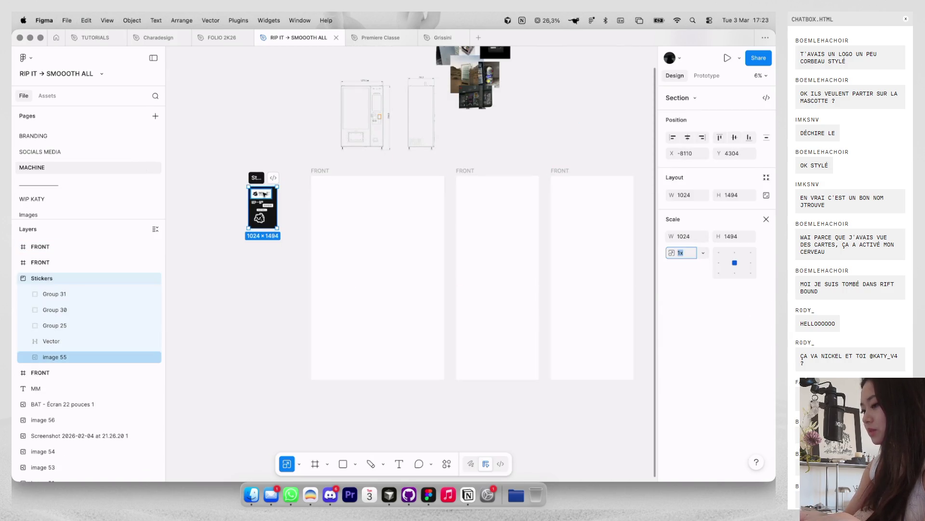
drag(205, 295, 179, 328)
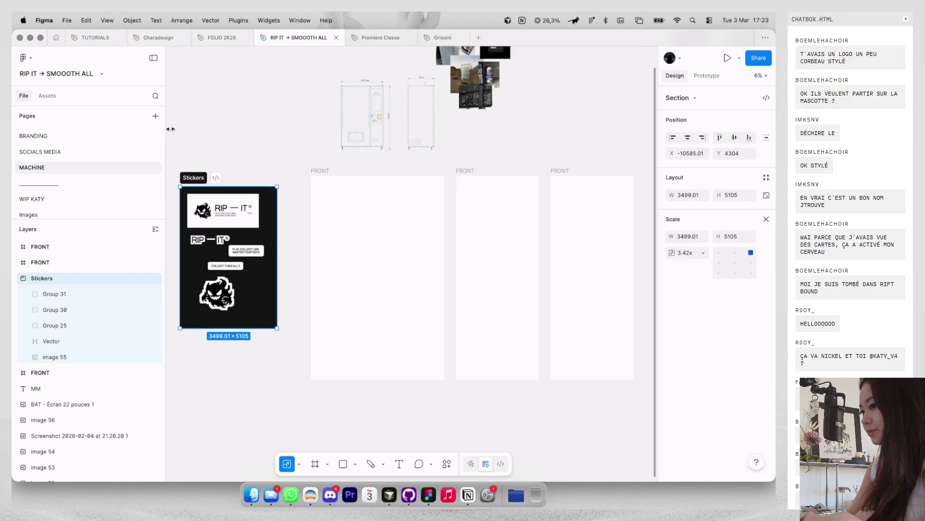
Step: Select the holographic sticker image and the ghost on WIP KATY, then select the first FRONT frame
click(110, 197)
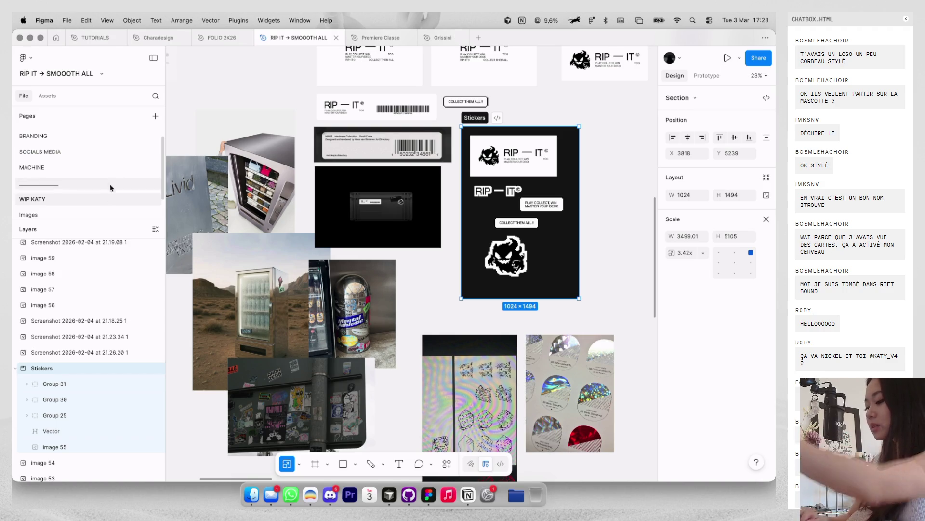
click(570, 393)
scroll(448, 225, down, 3)
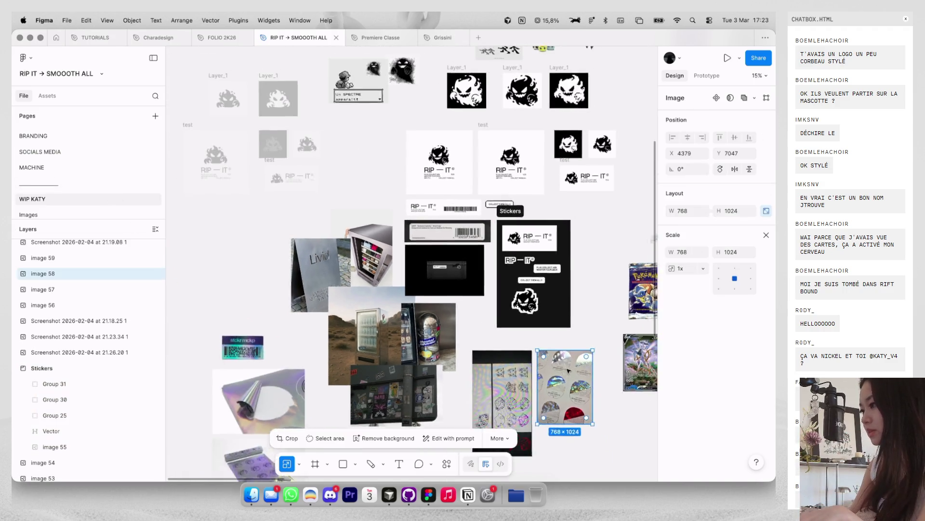
scroll(421, 187, up, 3)
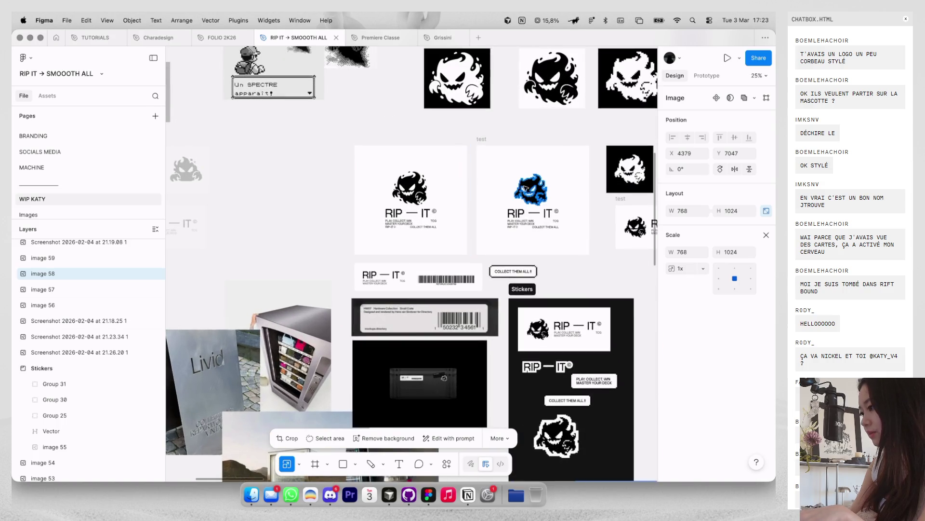
shift+click(530, 189)
click(118, 169)
click(411, 225)
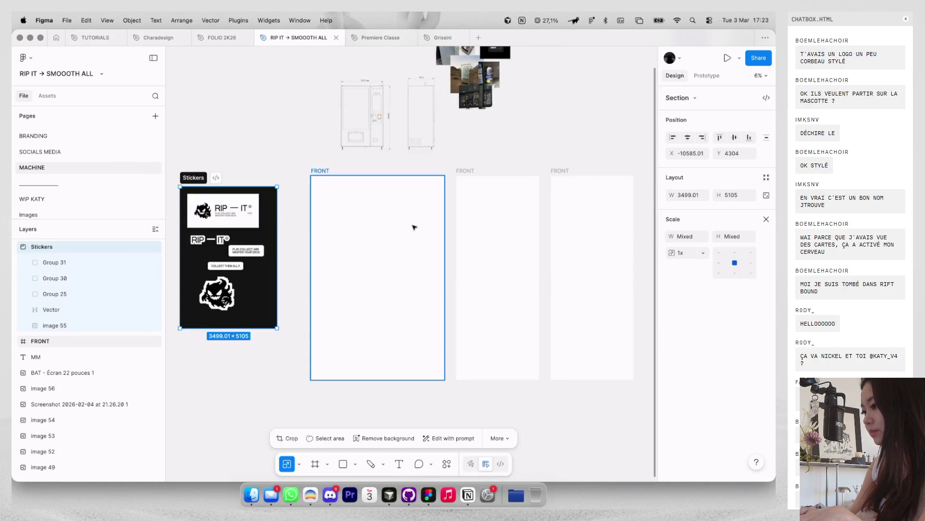
Step: Paste the holographic sticker image and pixel ghost, and set them aside above the frames
key(ctrl+v)
drag(436, 259, 429, 263)
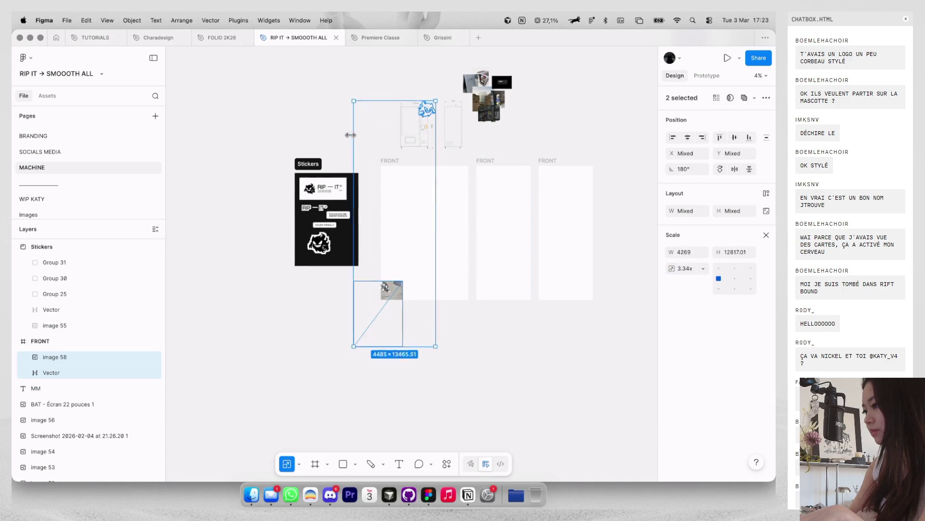
drag(461, 234, 583, 116)
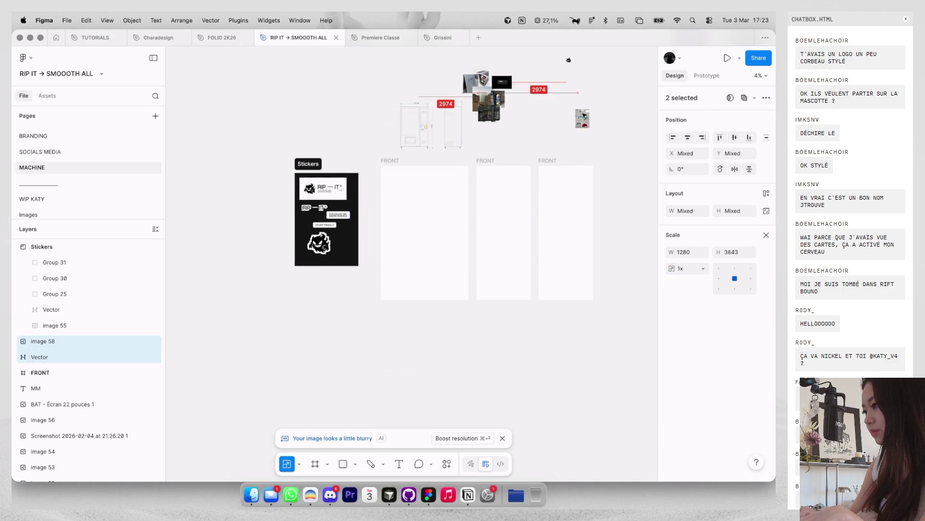
click(584, 114)
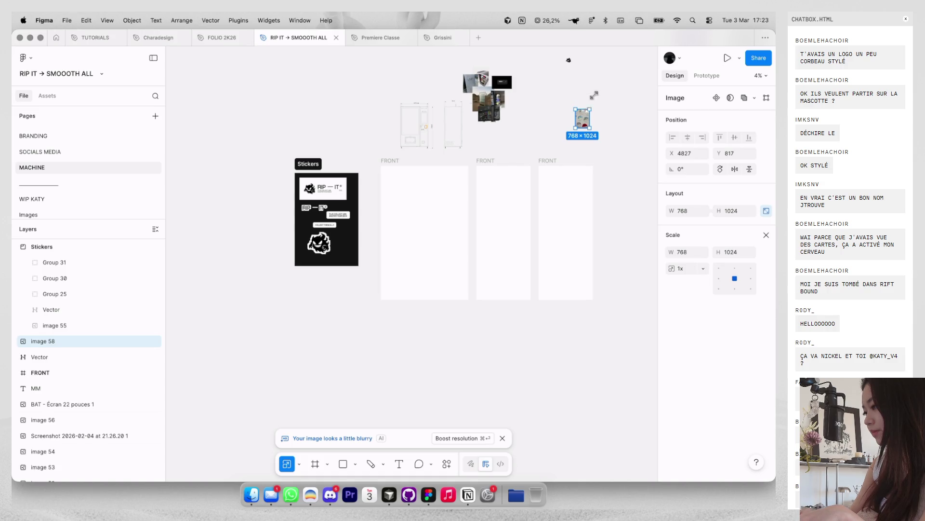
Step: Place the black pixel ghost in the middle FRONT frame and scale it up
drag(569, 60, 510, 288)
scroll(508, 285, up, 3)
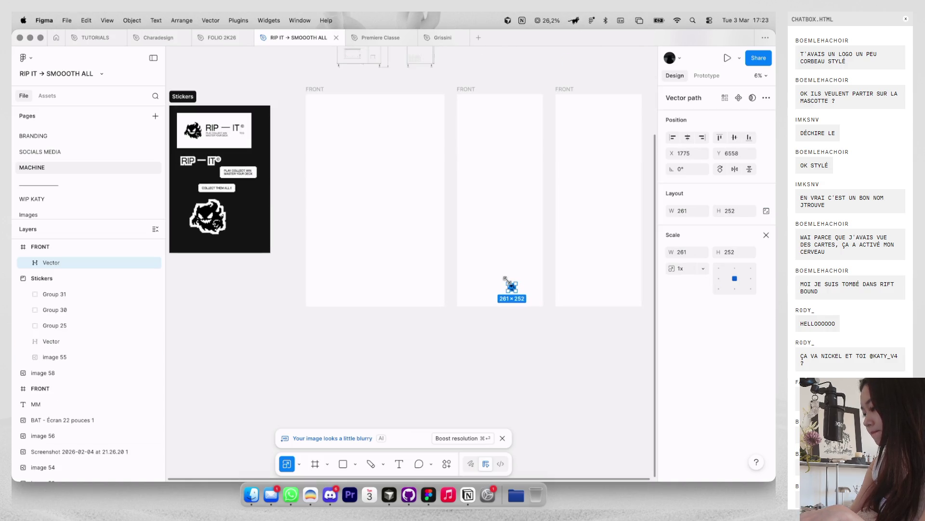
drag(467, 230, 465, 214)
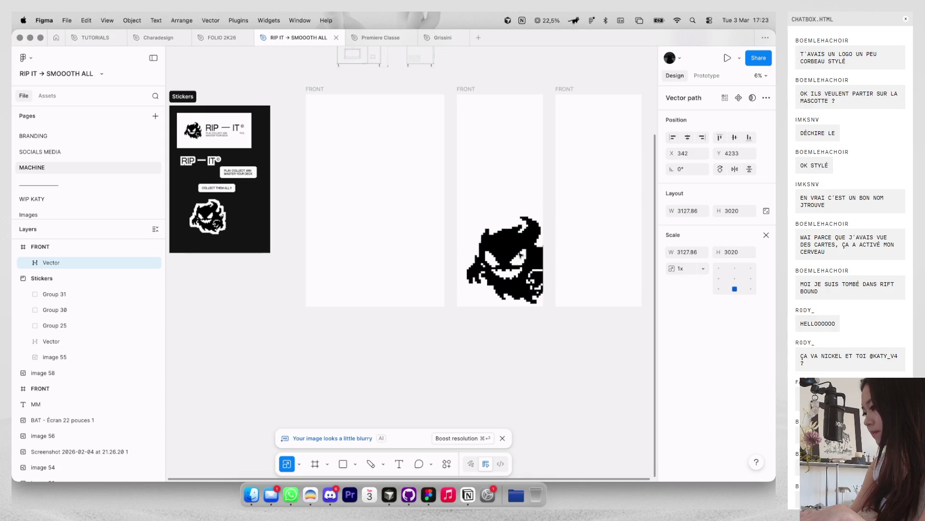
click(520, 347)
scroll(520, 347, up, 2)
click(503, 273)
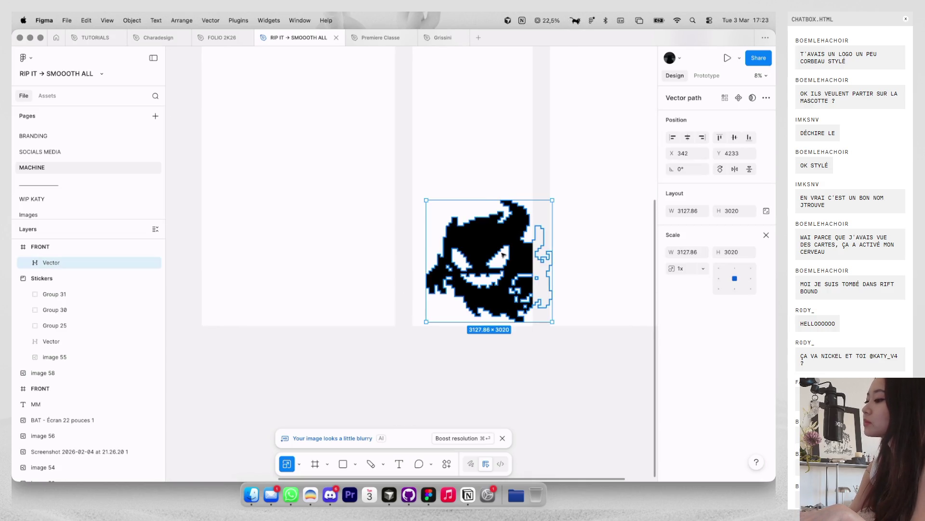
drag(504, 199, 504, 164)
mouse_move(476, 240)
mouse_down()
mouse_move(568, 295)
mouse_move(549, 300)
mouse_up()
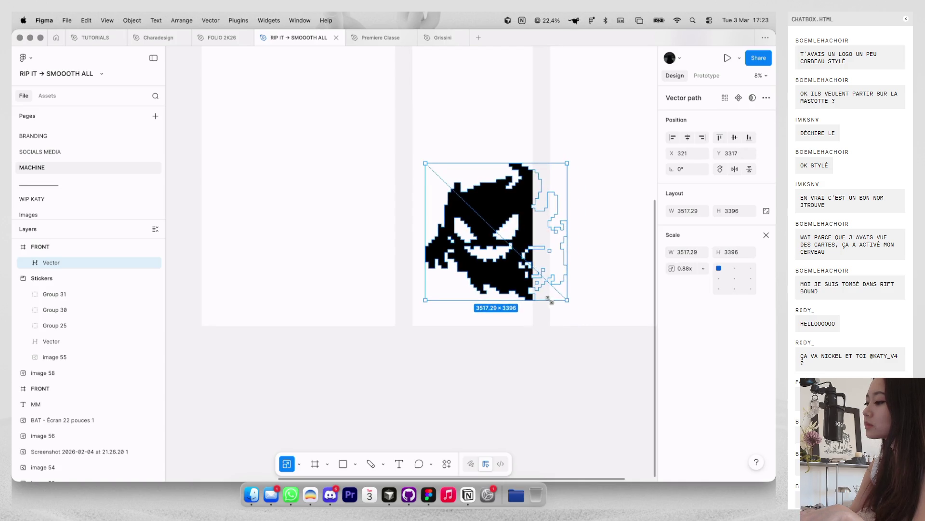
click(511, 355)
Step: Shift the ghost, now 3184.82×3075, left and down into the frame's lower part
scroll(511, 355, down, 3)
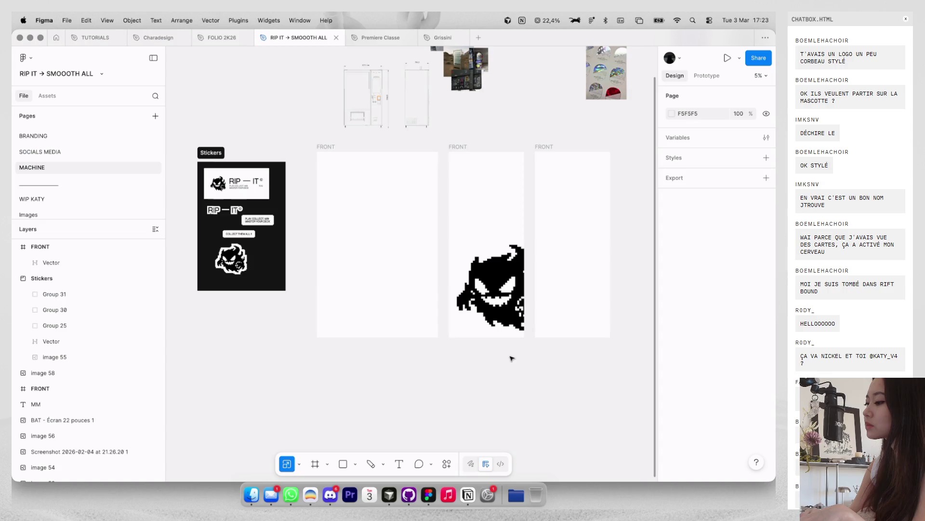
scroll(515, 284, up, 2)
click(501, 289)
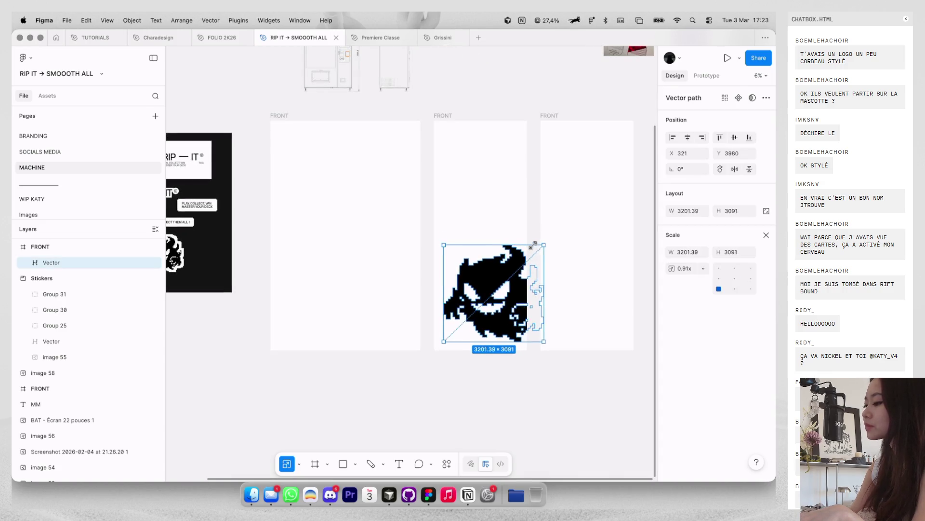
click(513, 210)
scroll(514, 210, down, 2)
scroll(502, 269, up, 2)
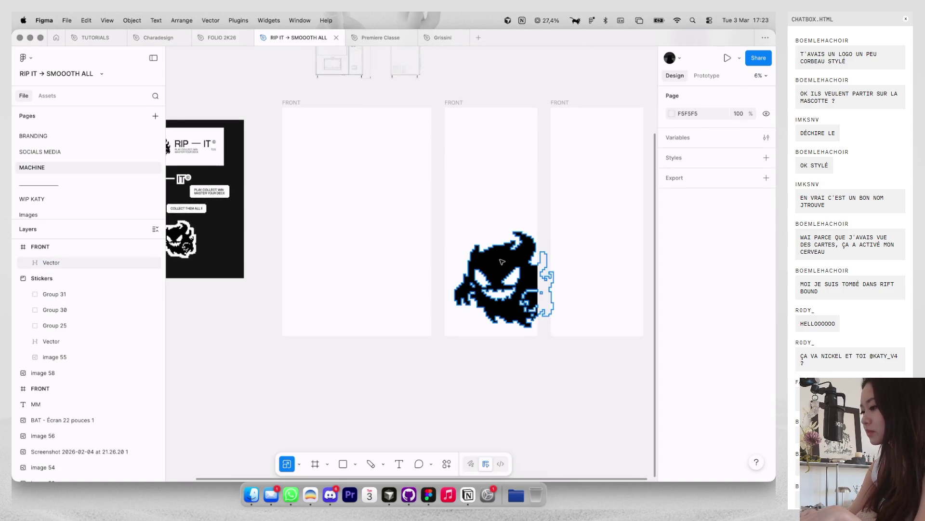
drag(501, 261, 498, 264)
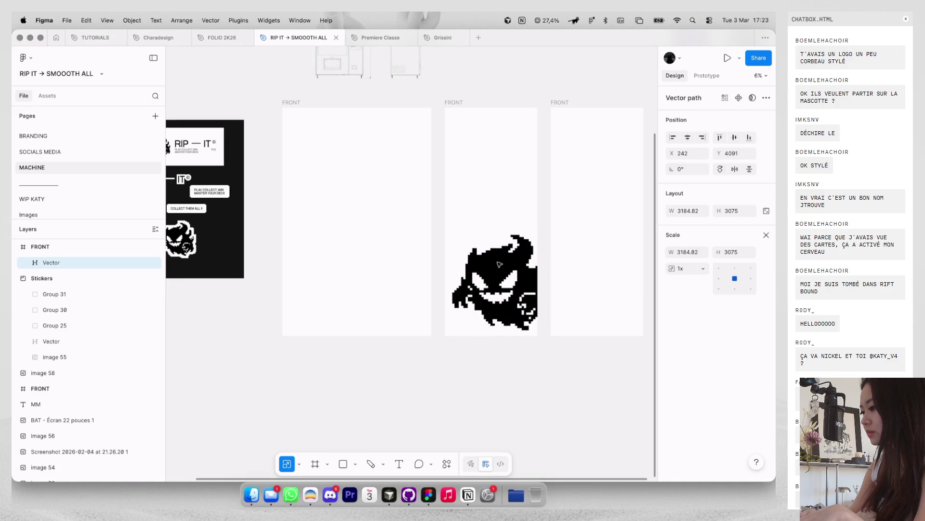
click(500, 198)
scroll(385, 193, left, 2)
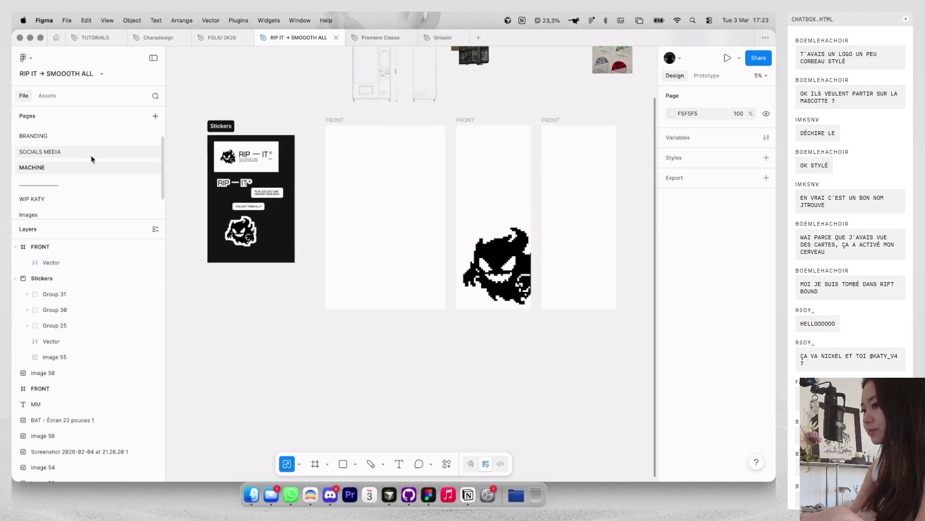
Step: On the SOCIALS MEDIA page, select the RIP-IT title group
click(91, 152)
click(508, 263)
click(507, 262)
Step: Nudge the PLAY, COLLECT, WIN and TCG texts, place © beside RIP-IT, and group the title block
scroll(507, 270, up, 2)
scroll(507, 276, up, 2)
shift+click(507, 275)
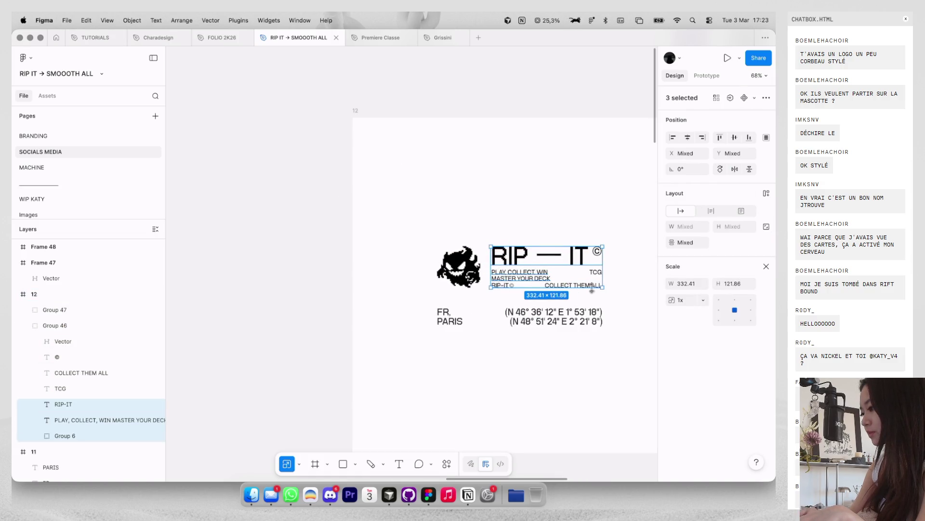
shift+click(596, 272)
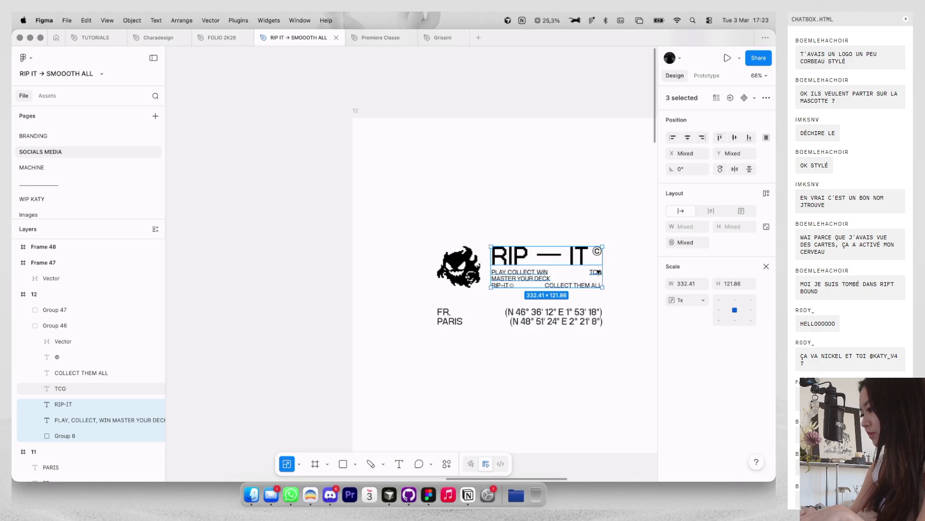
scroll(596, 272, up, 3)
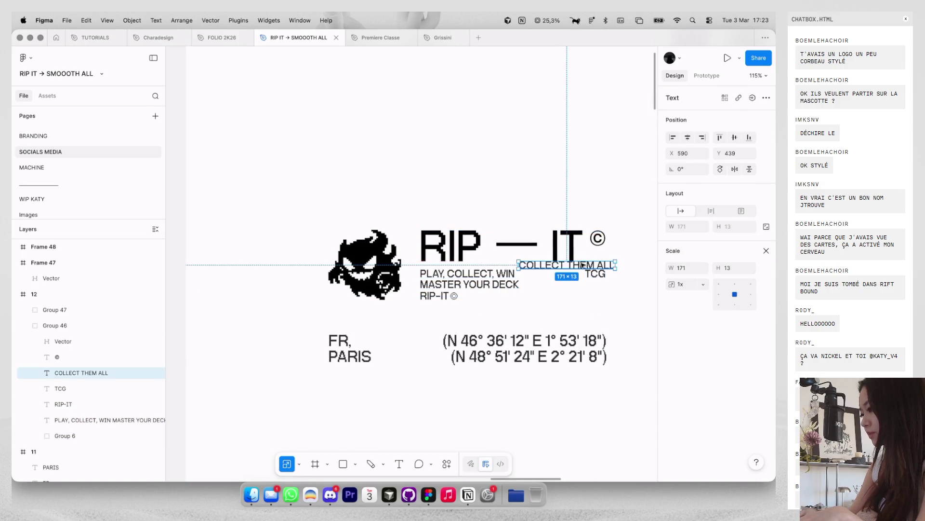
key(shift+Up)
key(shift+Up)
key(shift+Up)
key(shift+Right)
key(shift+Right)
key(shift+Right)
key(shift+Up)
key(shift+Up)
key(shift+Up)
key(shift+Right)
key(shift+Right)
key(shift+Right)
scroll(468, 246, up, 2)
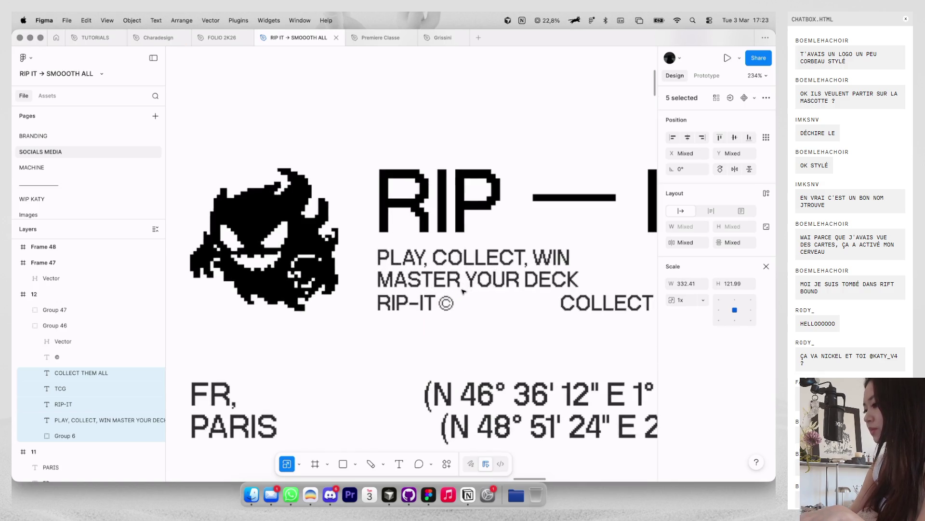
mouse_move(454, 296)
mouse_down()
mouse_move(472, 249)
mouse_move(452, 303)
mouse_up()
key(super+g)
Step: Paste the title group atop the MACHINE page's middle FRONT frame, scaled to 1832.33×675.66
click(74, 167)
click(513, 191)
key(super+v)
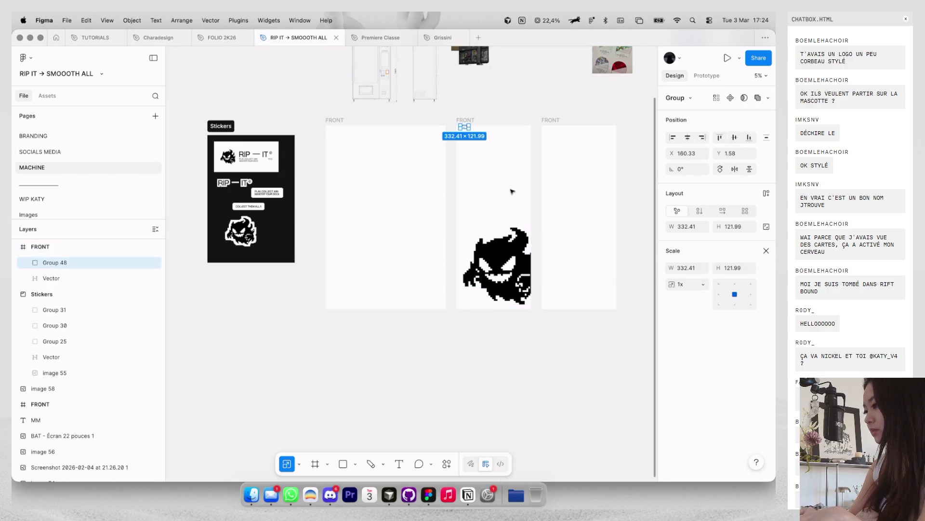
mouse_move(468, 128)
mouse_down()
mouse_move(494, 147)
mouse_move(489, 142)
mouse_up()
scroll(489, 143, up, 3)
click(510, 92)
scroll(510, 92, down, 3)
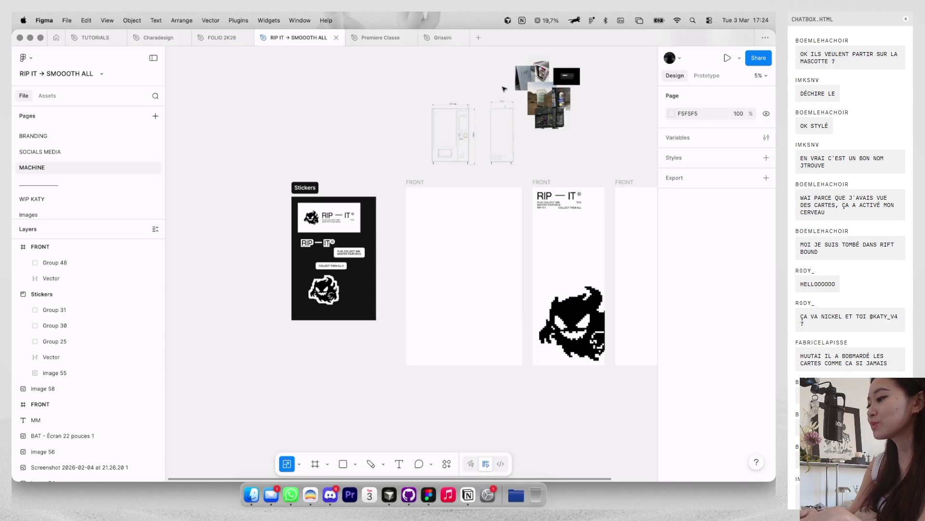
Step: Move the vending-machine line drawing into the left FRONT frame and enlarge it
scroll(477, 137, up, 5)
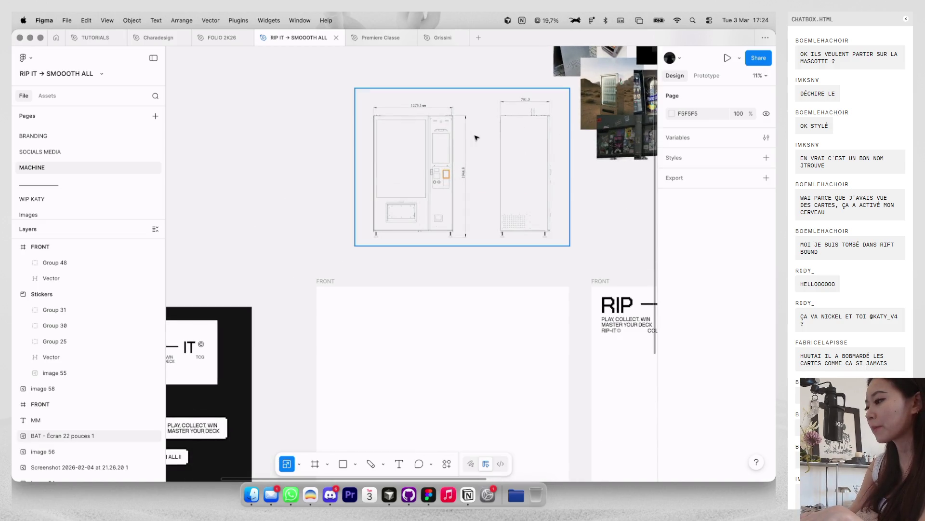
scroll(476, 138, down, 3)
click(464, 238)
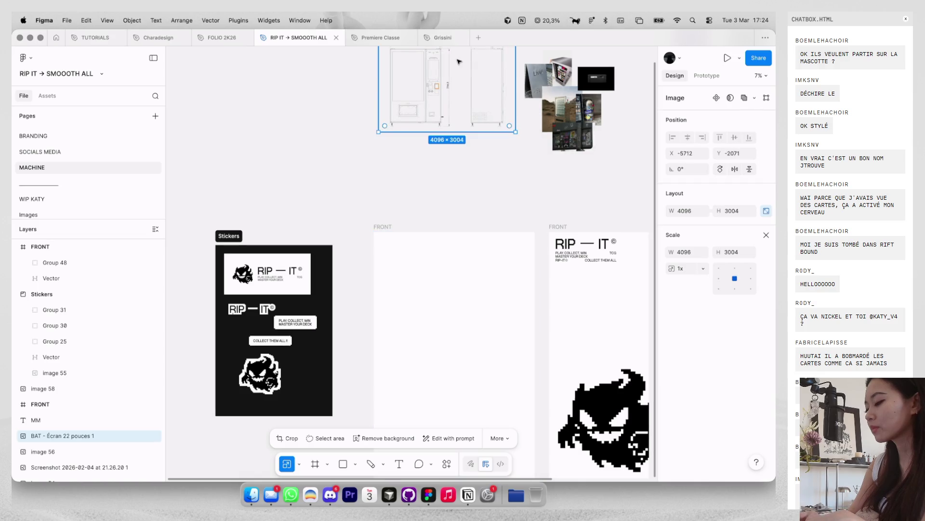
drag(459, 116, 459, 260)
scroll(461, 218, up, 2)
scroll(461, 218, up, 2)
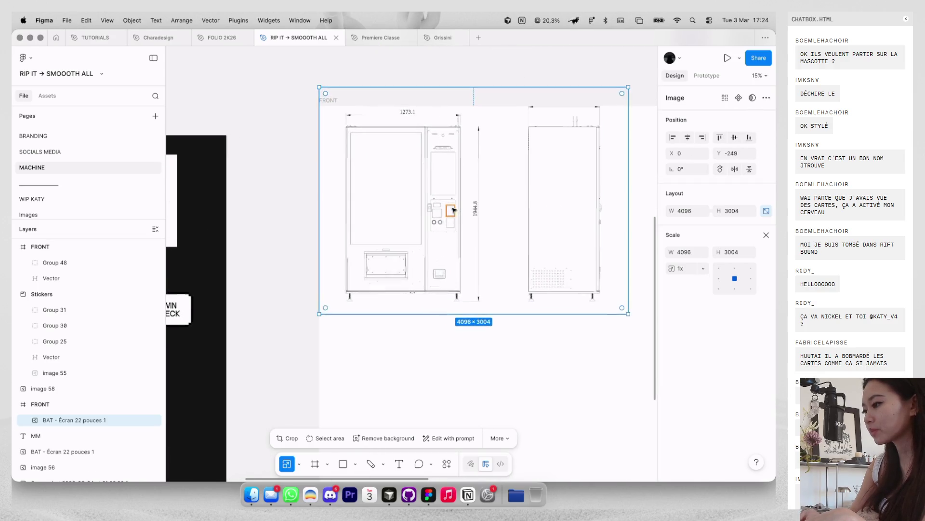
scroll(428, 189, up, 3)
scroll(428, 190, down, 4)
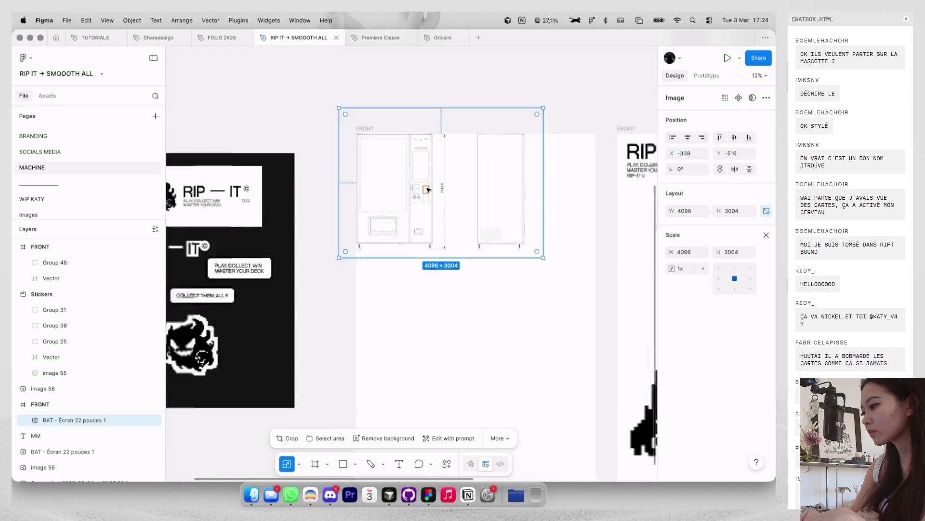
drag(508, 236, 598, 384)
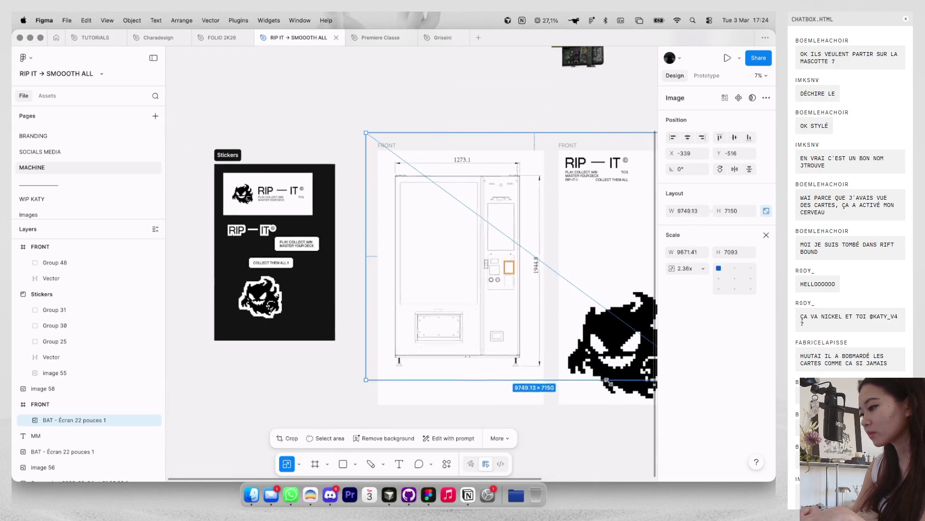
drag(444, 136, 458, 86)
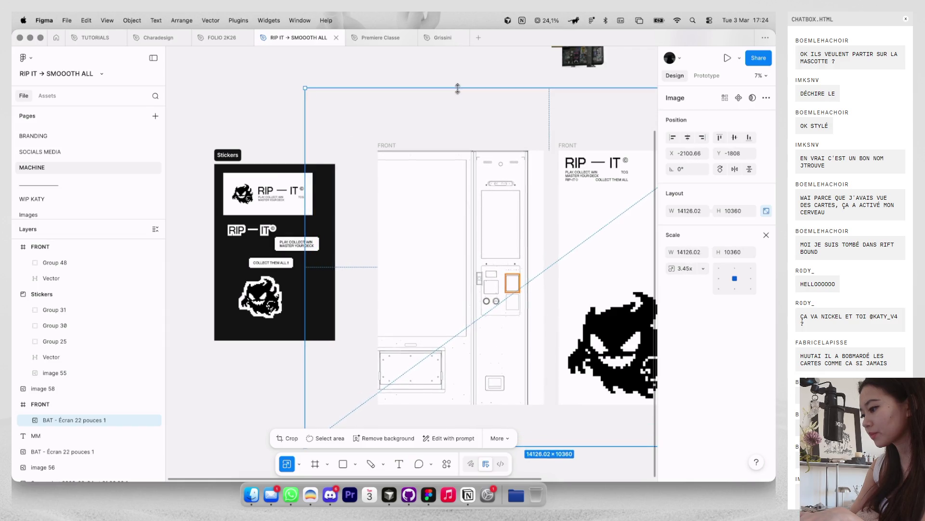
Step: Shrink the drawing to 13095×9604 and reposition it to line up with the panel
scroll(479, 209, down, 3)
scroll(479, 209, right, 3)
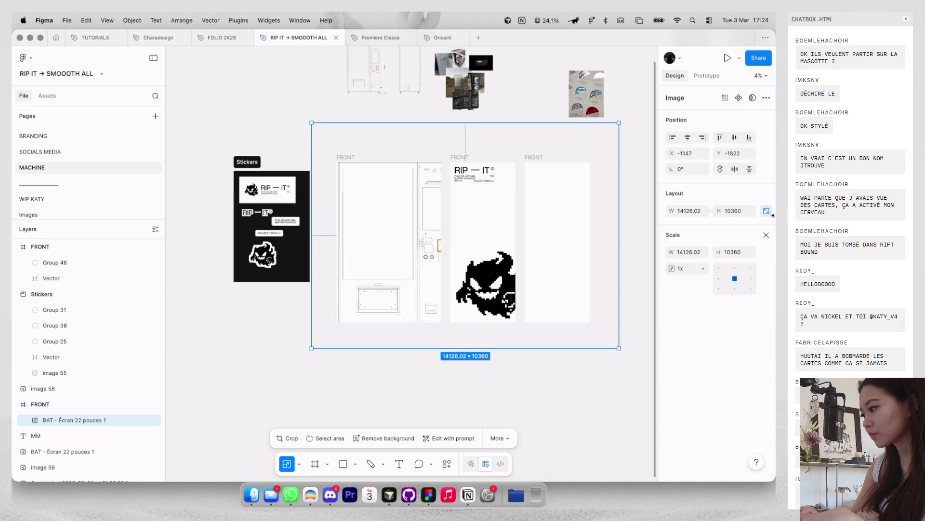
click(765, 235)
drag(620, 122, 590, 138)
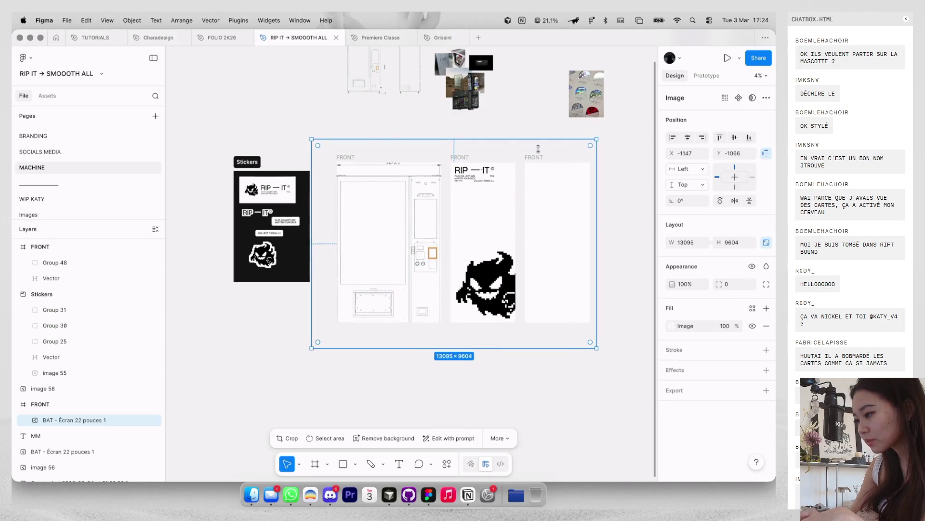
scroll(372, 237, up, 2)
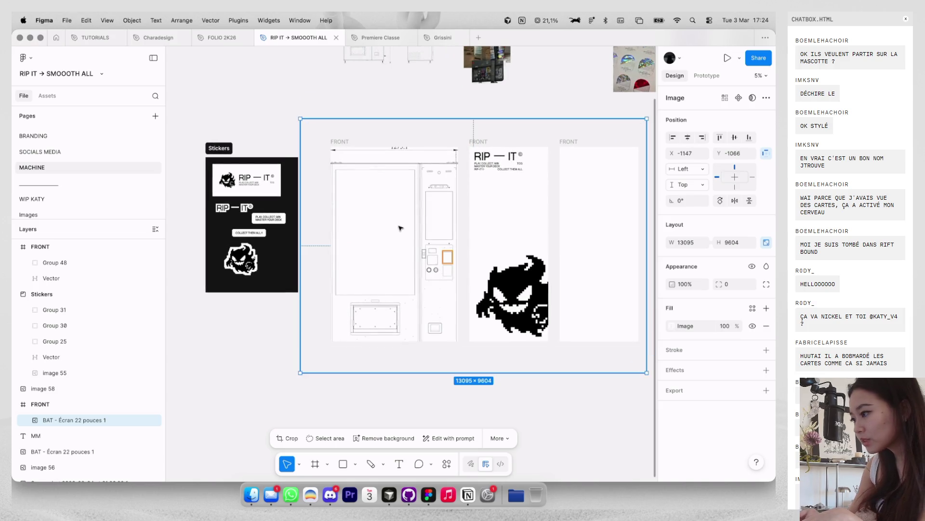
drag(399, 228, 399, 214)
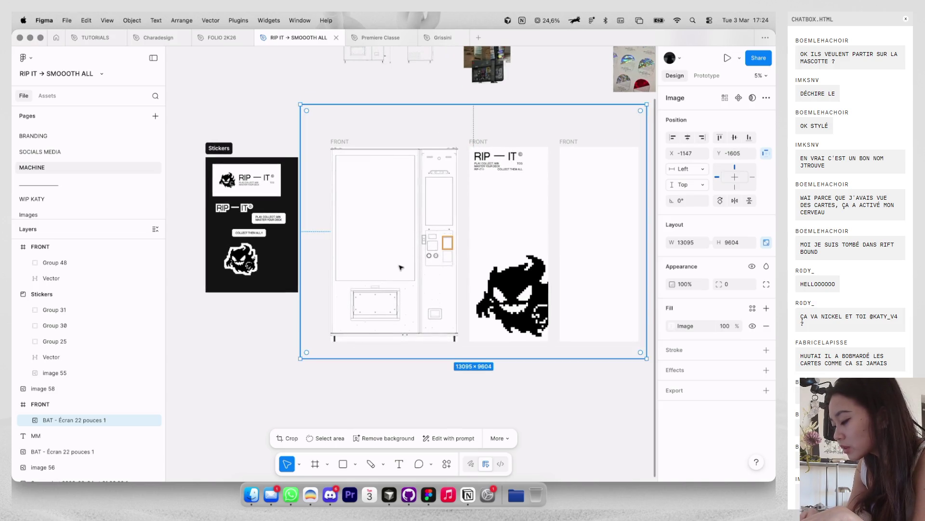
scroll(400, 268, up, 1)
drag(400, 286, 414, 286)
key(Escape)
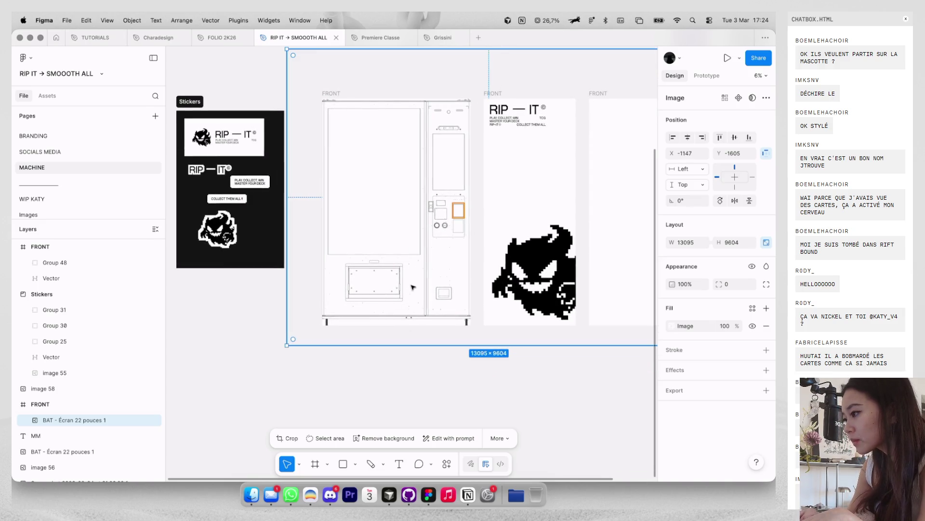
scroll(366, 117, up, 2)
Step: Draw grey rectangles over the machine's glass window and its narrower side-panel strip
key(r)
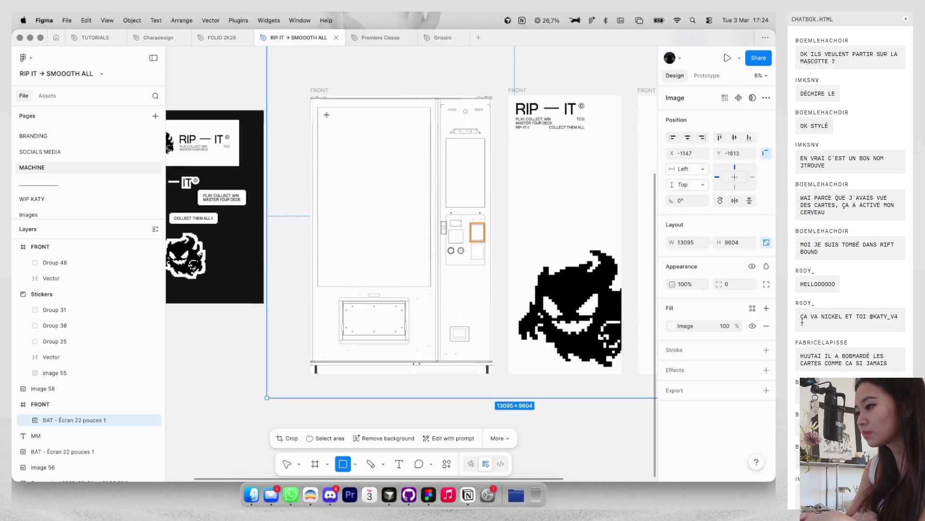
drag(317, 110, 431, 285)
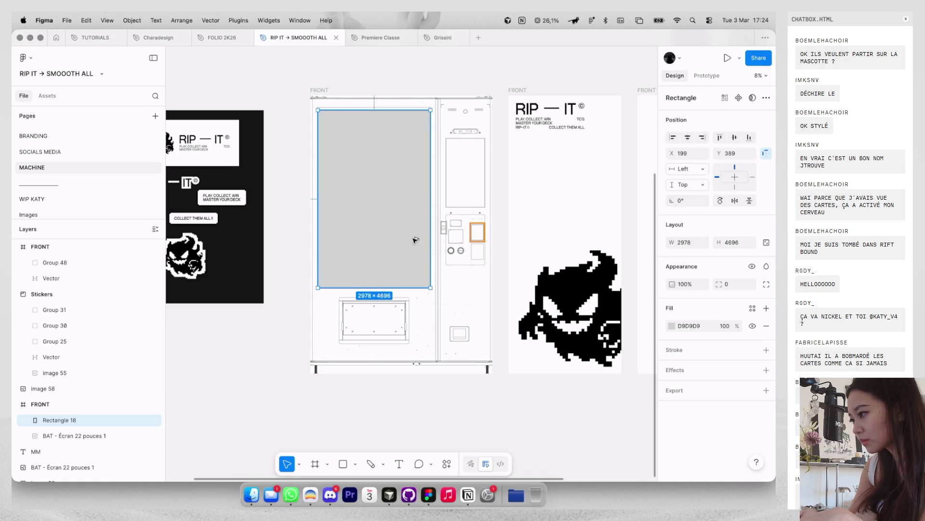
drag(405, 241, 461, 241)
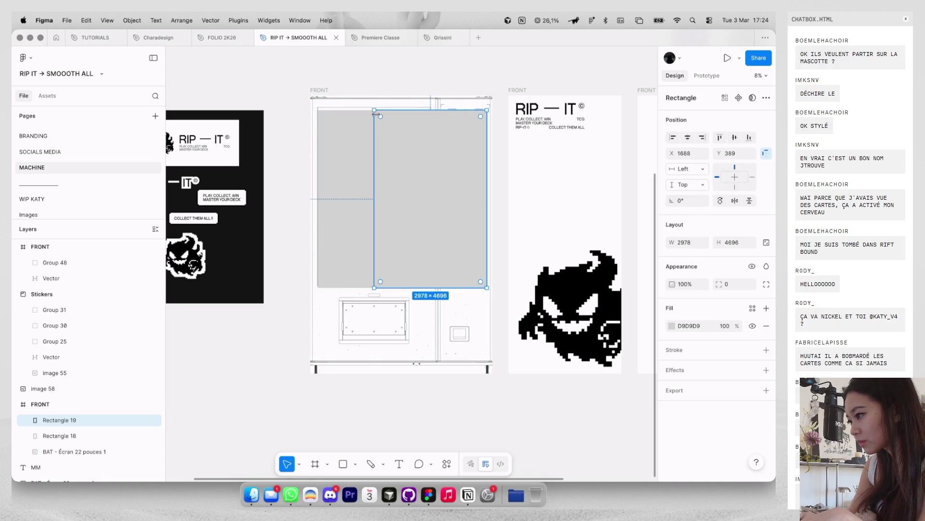
mouse_move(377, 112)
mouse_down()
mouse_move(454, 131)
mouse_move(445, 128)
mouse_up()
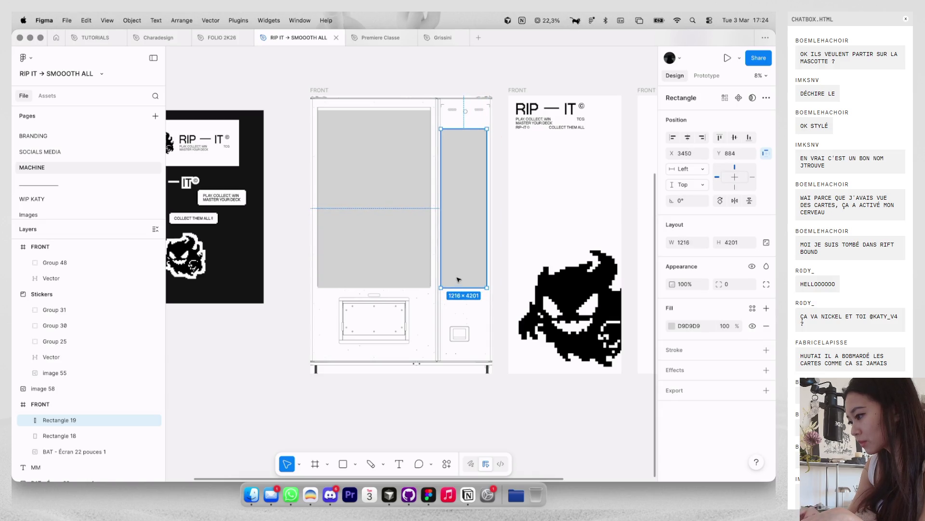
mouse_move(457, 287)
mouse_down()
mouse_move(456, 195)
mouse_move(458, 260)
mouse_up()
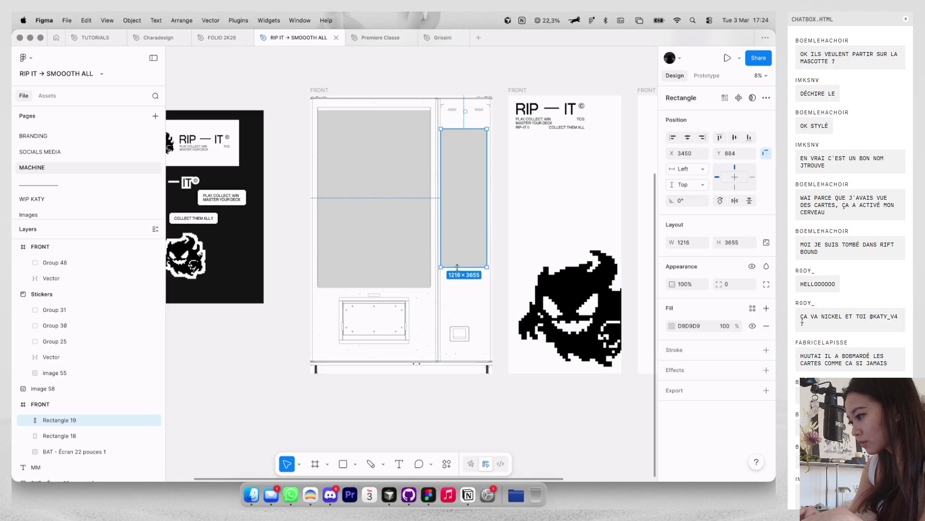
mouse_move(399, 244)
mouse_down()
mouse_move(404, 261)
mouse_move(383, 292)
mouse_move(448, 318)
mouse_move(423, 328)
mouse_up()
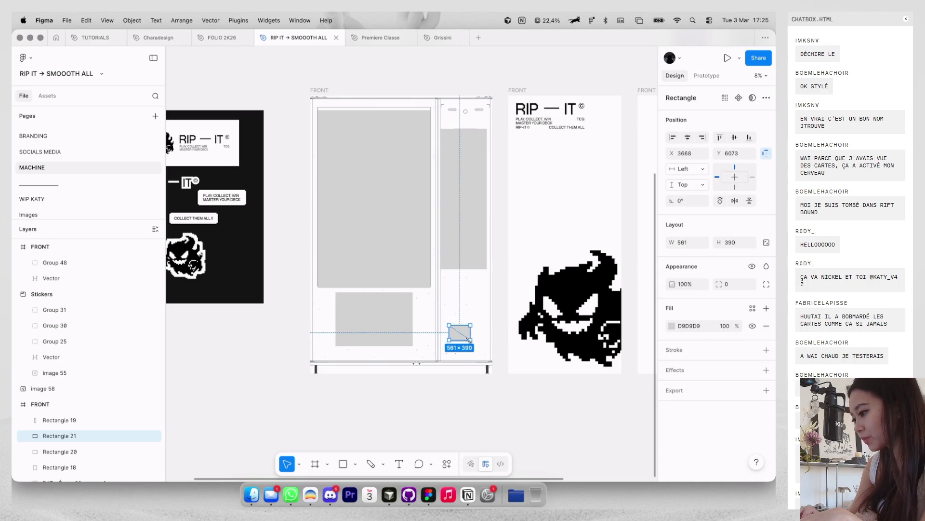
key(Escape)
scroll(424, 347, down, 2)
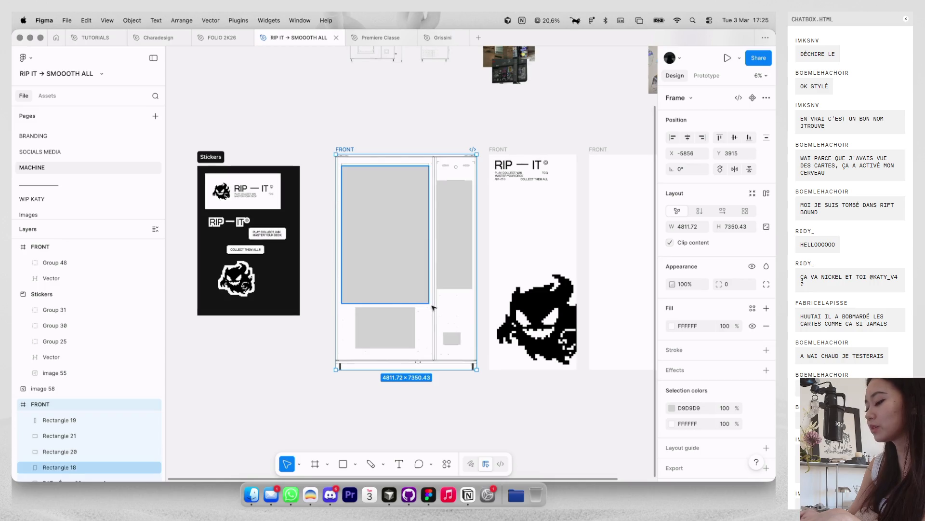
click(451, 321)
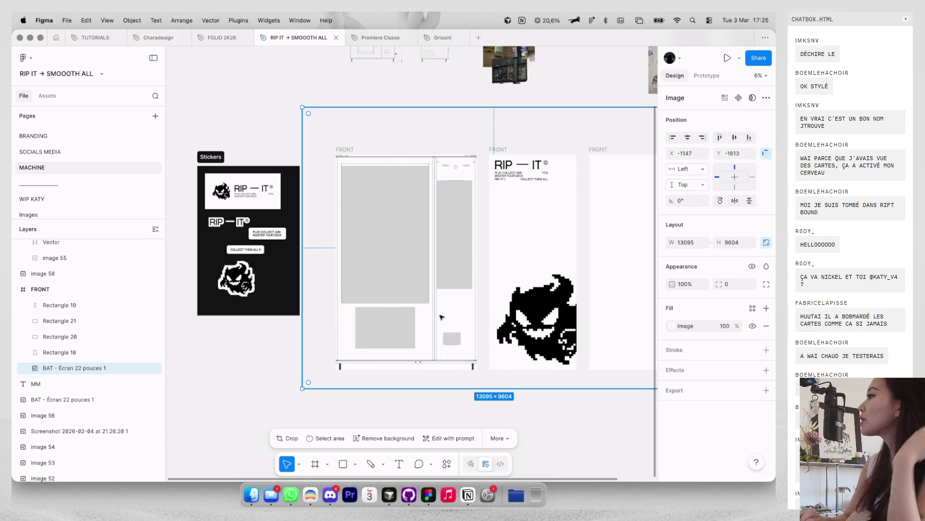
Step: Move the machine drawing out of FRONT, extend the window rectangle upward and remove its fill
scroll(442, 320, down, 2)
click(448, 331)
click(450, 331)
drag(452, 314, 390, 163)
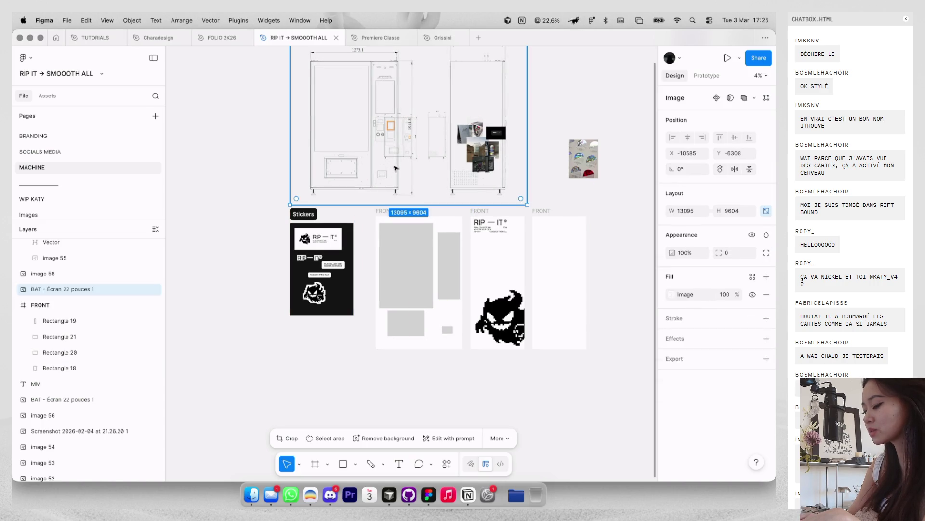
click(407, 261)
scroll(407, 262, up, 3)
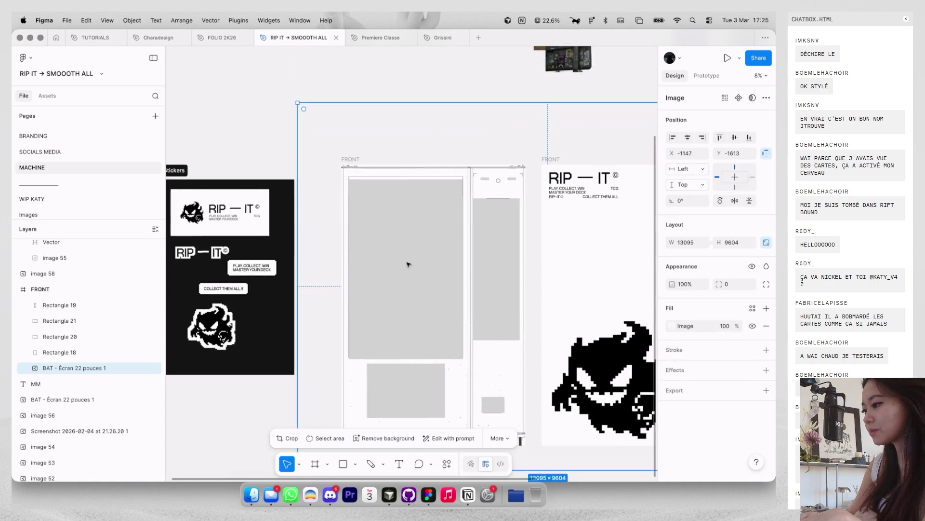
drag(421, 178, 415, 177)
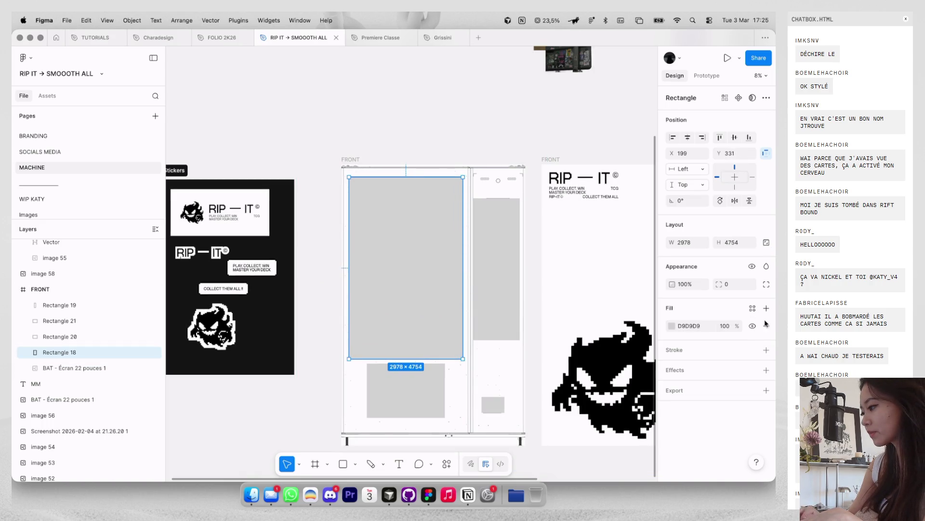
click(766, 325)
click(480, 350)
Step: Delete the extra copy of the machine drawing left inside FRONT
scroll(480, 350, down, 1)
scroll(480, 355, down, 2)
click(482, 364)
drag(482, 364, 364, 178)
key(Delete)
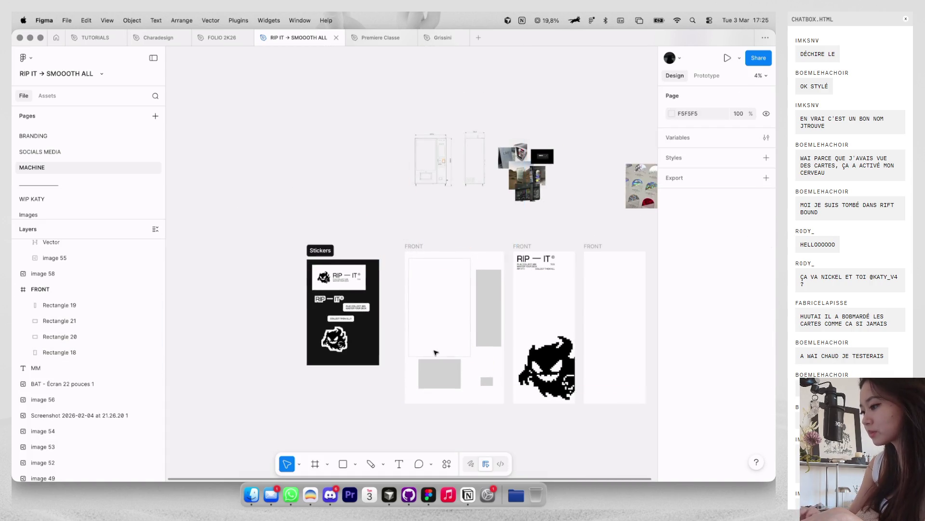
Step: Make the rectangles unfilled with 2-px black outlines
scroll(435, 348, up, 3)
click(488, 237)
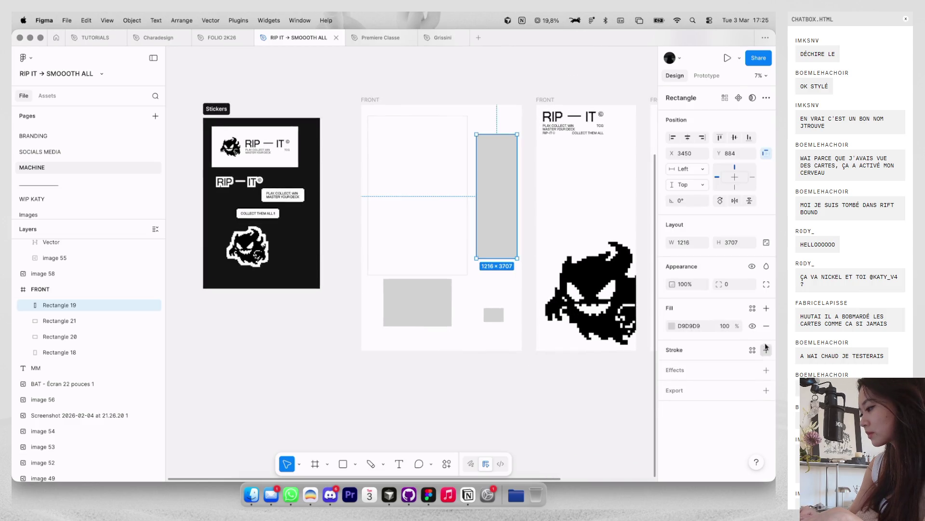
click(766, 350)
click(767, 326)
key(super+a)
key(super+minus)
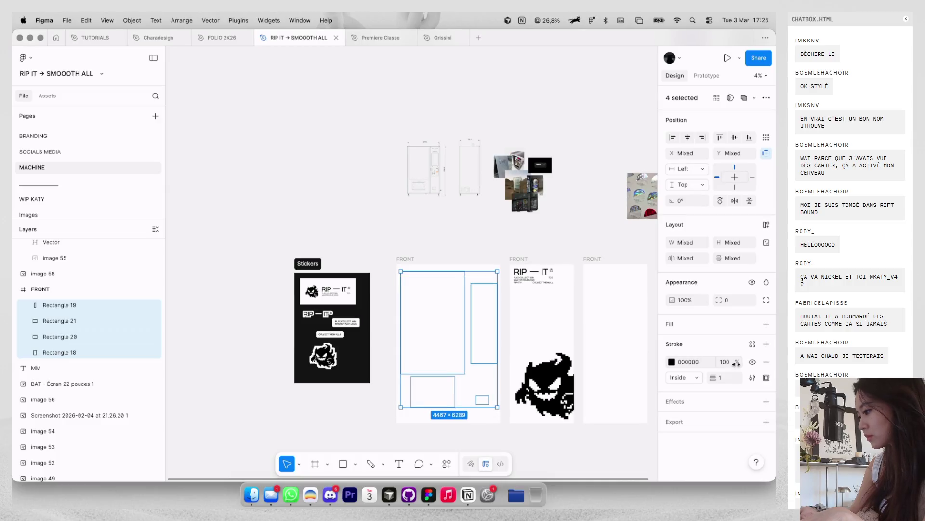
scroll(417, 174, up, 5)
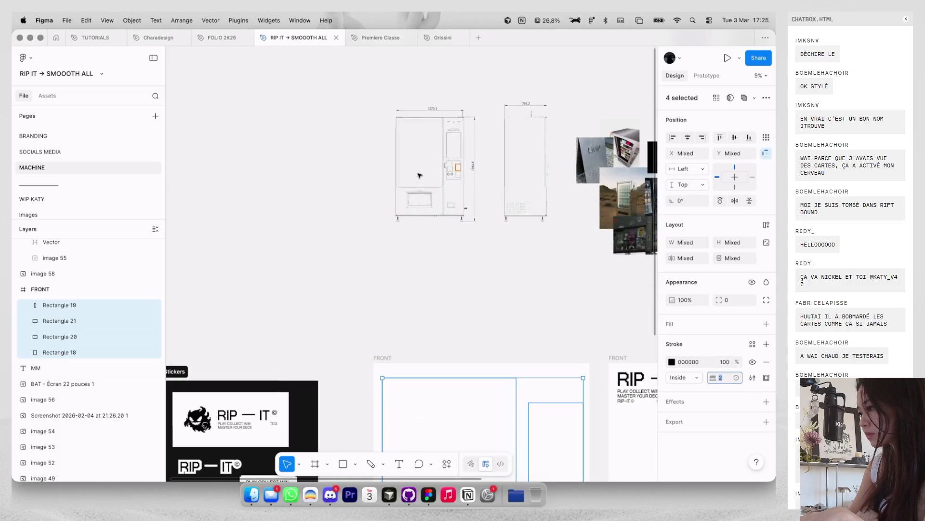
key(Escape)
scroll(455, 195, up, 3)
scroll(455, 195, down, 10)
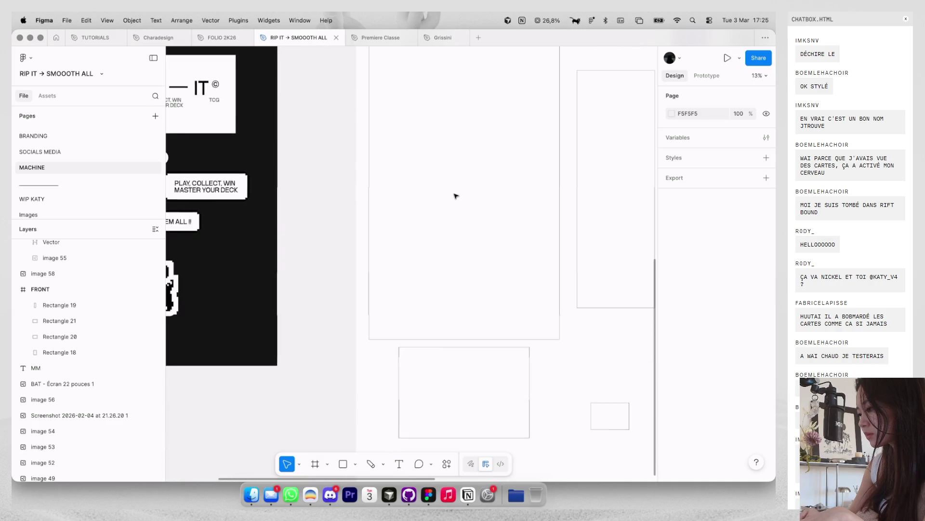
Step: Zoom out to the whole FRONT frame and select the FR, PARIS coordinates group
click(512, 182)
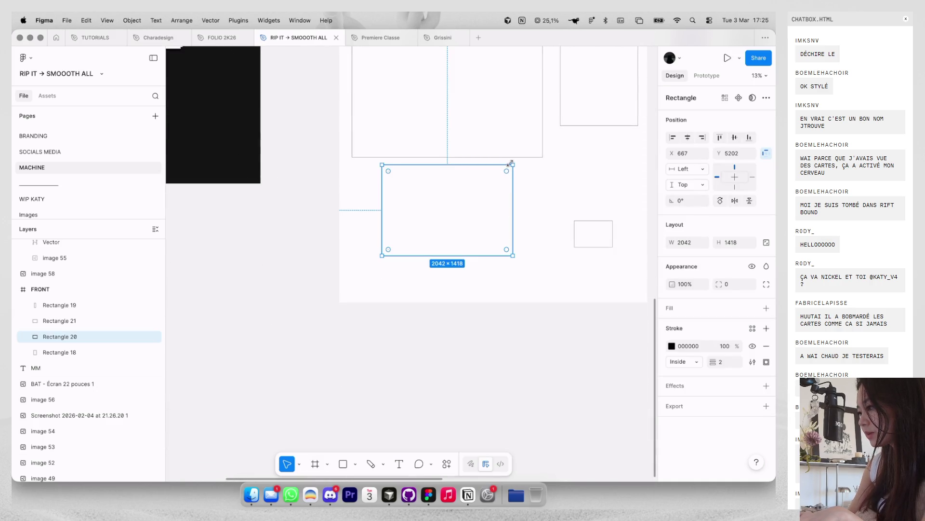
key(Escape)
key(shift+2)
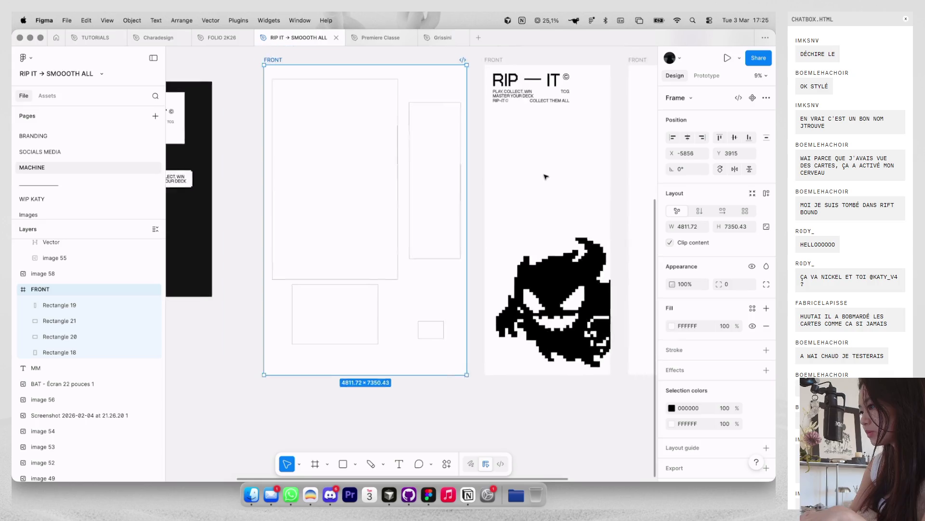
scroll(545, 173, right, 5)
click(489, 388)
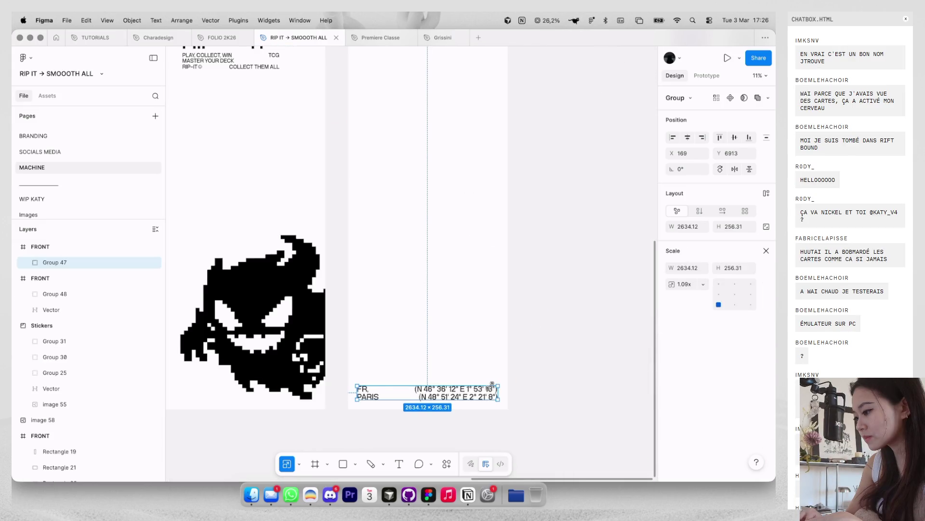
Step: Move the FR, PARIS group up to the frame top over the RIP — IT title
scroll(439, 399, down, 3)
drag(440, 396, 439, 157)
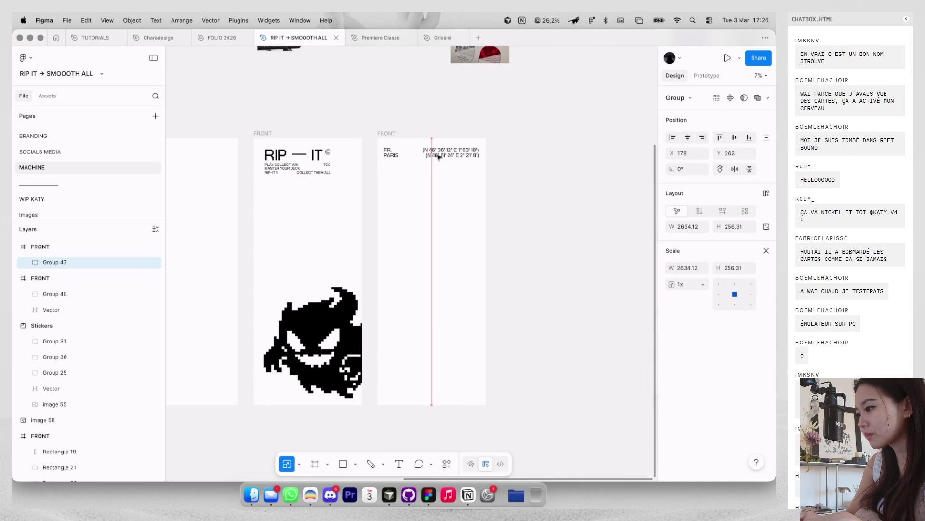
click(304, 166)
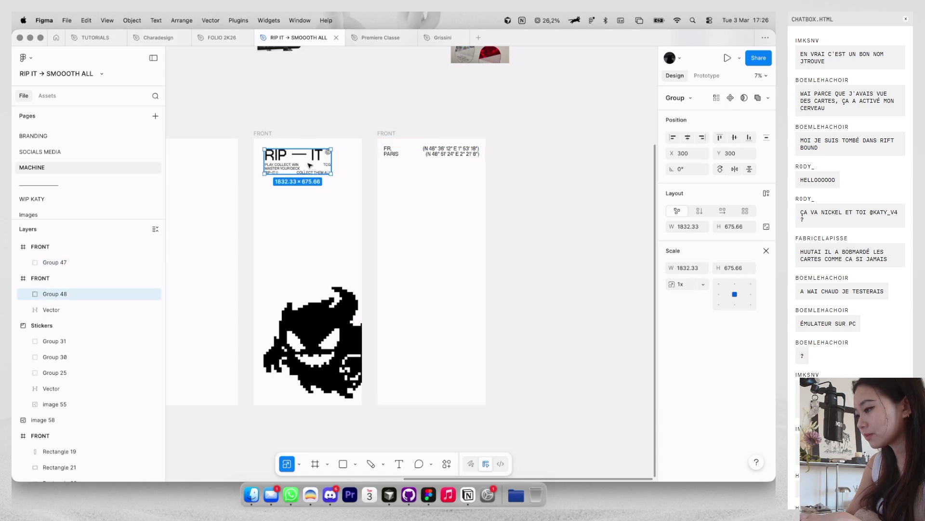
scroll(396, 150, up, 2)
mouse_move(396, 151)
mouse_down()
mouse_move(234, 177)
mouse_move(254, 176)
mouse_up()
scroll(268, 173, up, 3)
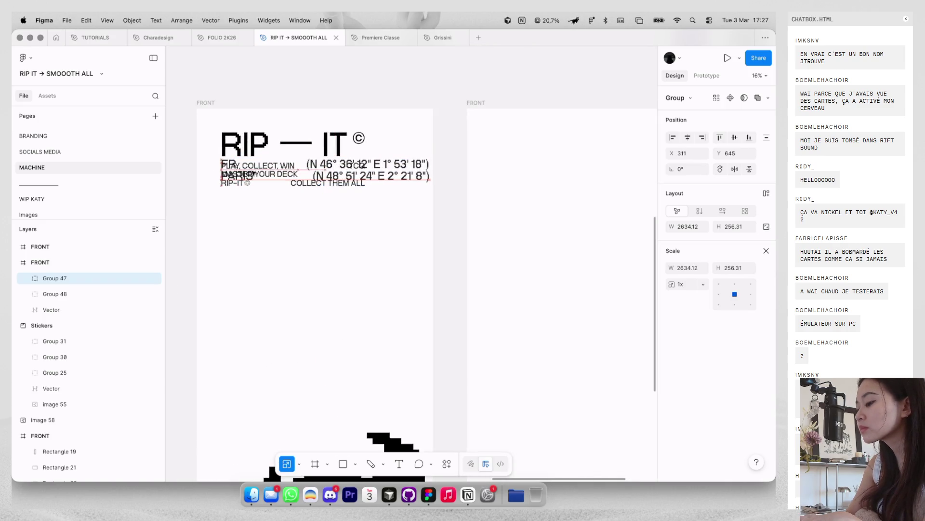
Step: Move the FR, PARIS group into the second FRONT panel, at its top margin
key(ctrl+x)
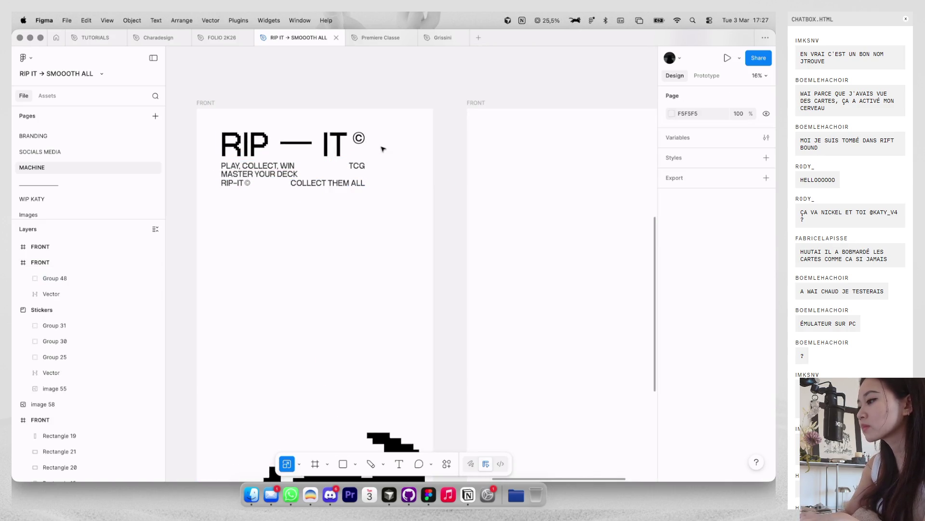
click(472, 109)
key(ctrl+v)
scroll(472, 110, right, 5)
drag(455, 178, 453, 144)
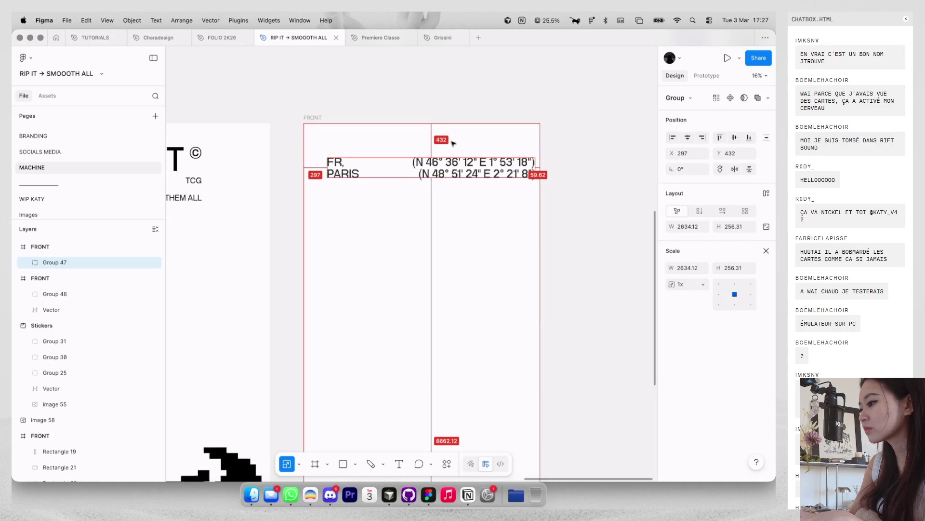
key(shift+Up)
key(shift+Up)
key(shift+Up)
key(shift+Up)
key(shift+Up)
key(shift+Up)
key(shift+Up)
key(shift+Up)
key(shift+Up)
key(shift+Up)
key(shift+Up)
key(shift+Up)
key(shift+Up)
key(shift+Up)
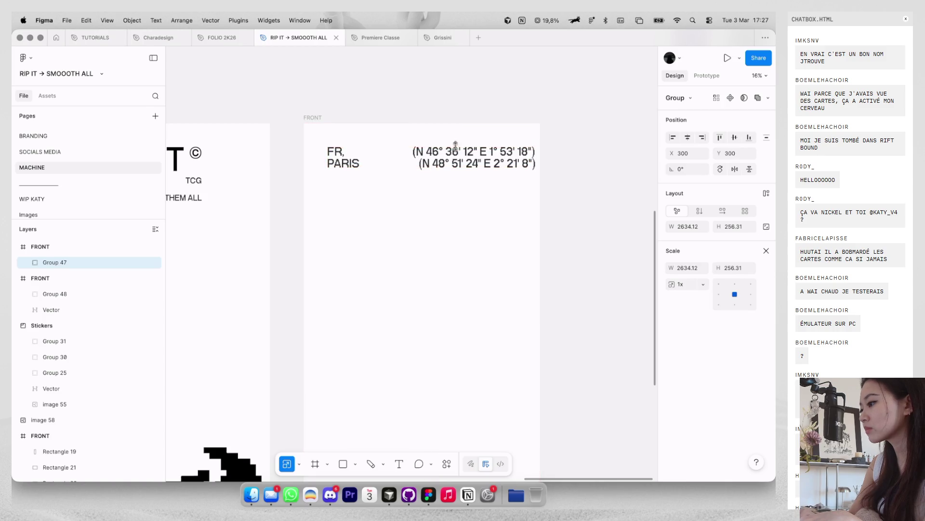
Step: Shift the coordinate lines left and set all four texts to font size 210
double_click(463, 163)
shift+click(463, 152)
key(shift+Left)
key(shift+Left)
key(shift+Left)
key(shift+Left)
key(shift+Left)
key(shift+Left)
key(shift+Left)
key(shift+Left)
key(v)
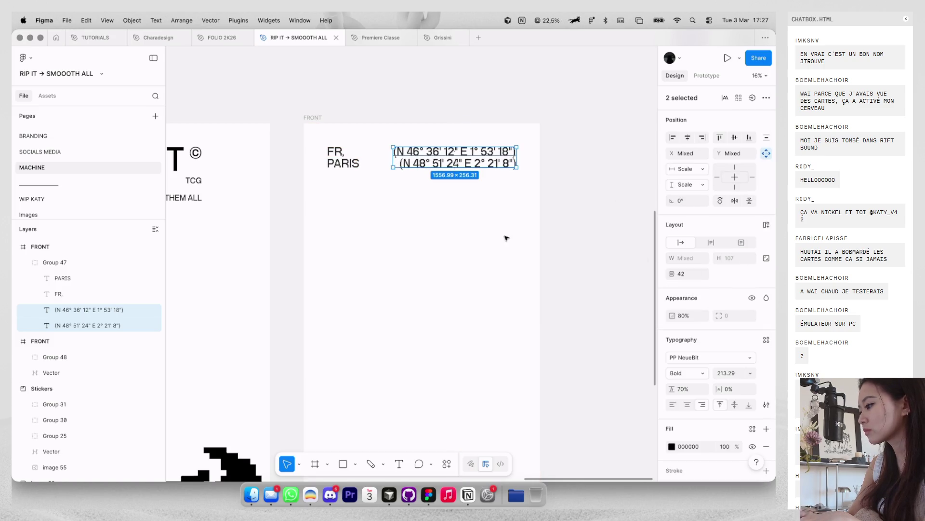
key(shift+Return)
key(Return)
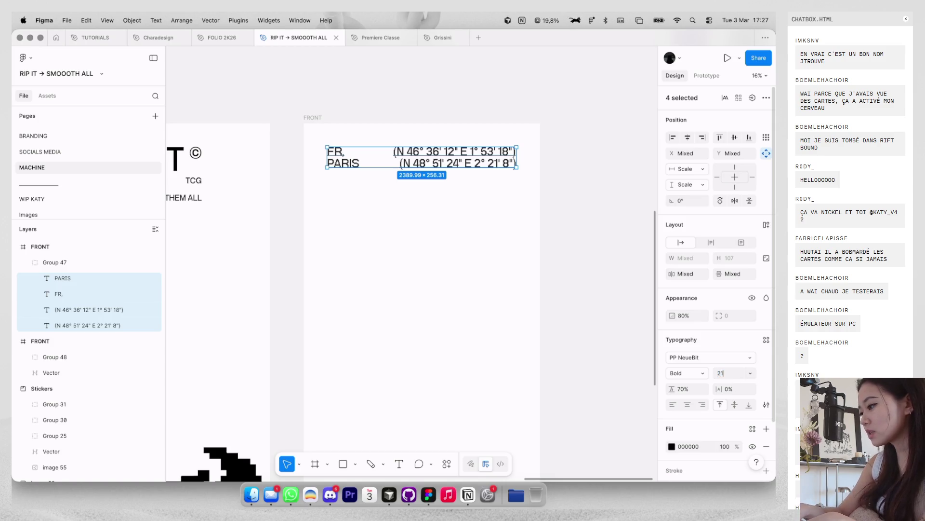
text(0)
click(372, 164)
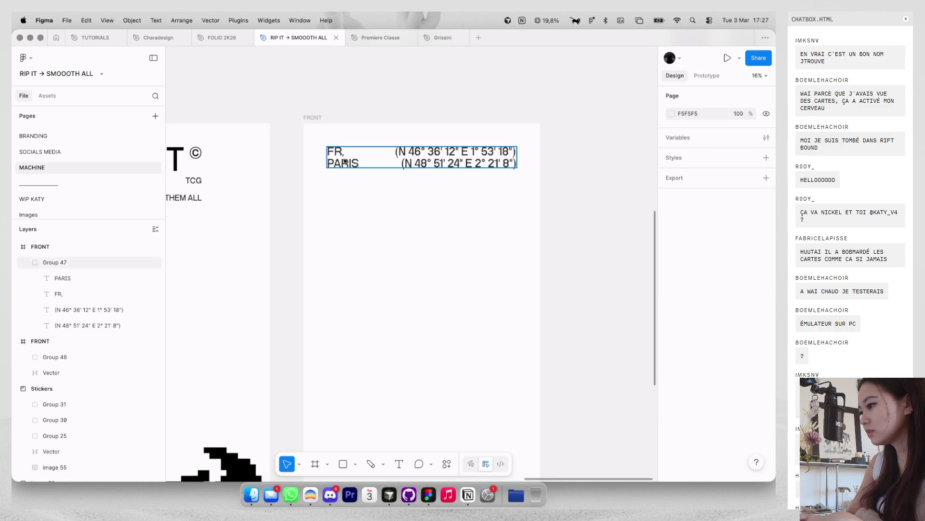
Step: Ungroup the FR, PARIS block and align its texts to 300-px side margins
click(346, 158)
key(shift+super+g)
click(343, 163)
shift+click(336, 152)
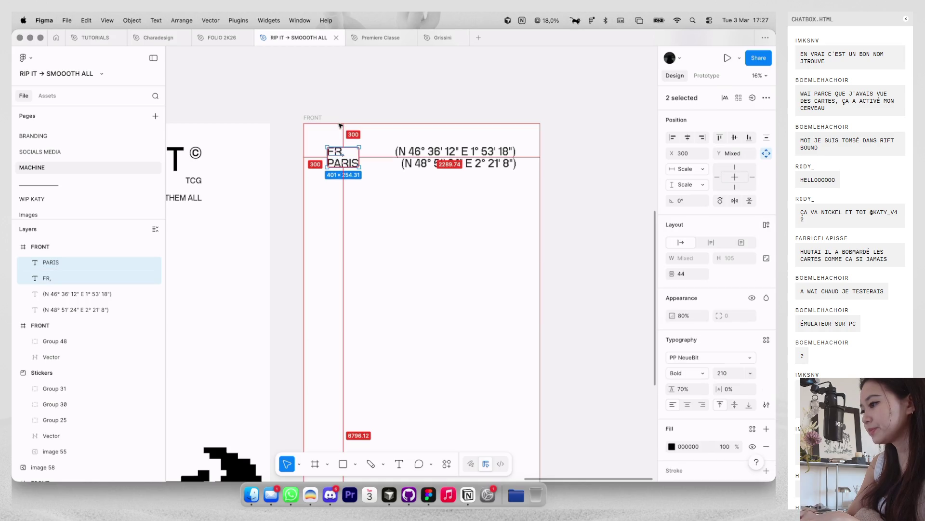
click(458, 152)
shift+click(511, 164)
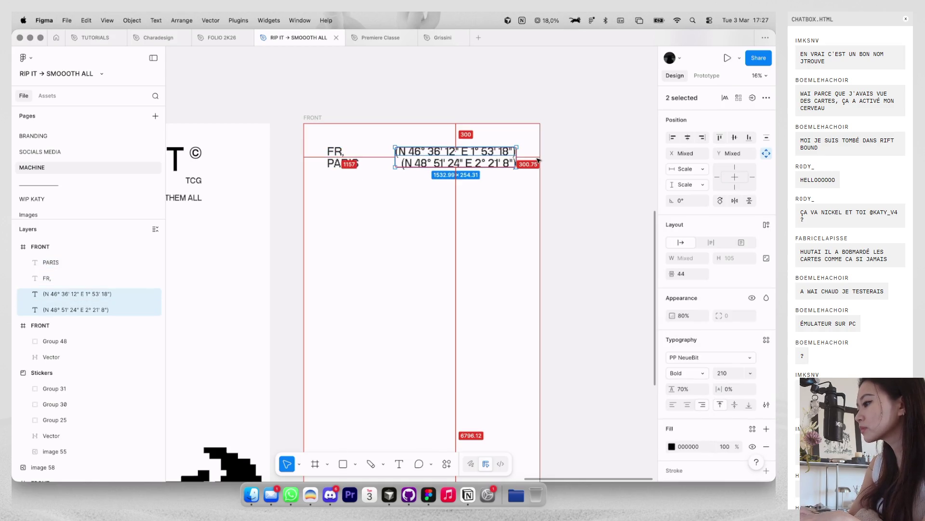
click(538, 160)
scroll(539, 160, down, 5)
scroll(538, 161, down, 2)
scroll(538, 161, down, 1)
scroll(538, 160, right, 4)
scroll(539, 160, down, 1)
scroll(539, 161, left, 4)
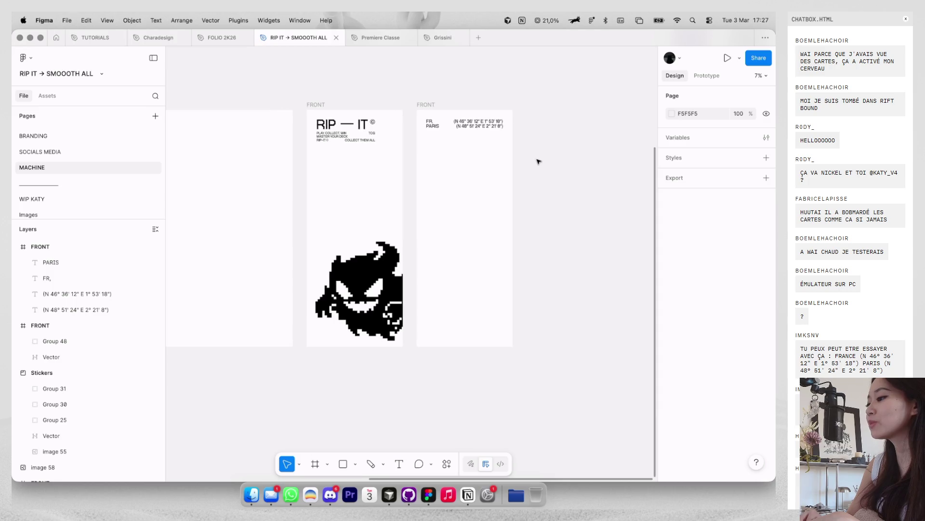
scroll(538, 161, down, 1)
Step: Position the RIP — IT title group at the 300, 300 margin of the ghost FRONT panel
mouse_move(539, 154)
mouse_down()
mouse_move(444, 110)
mouse_move(467, 221)
mouse_up()
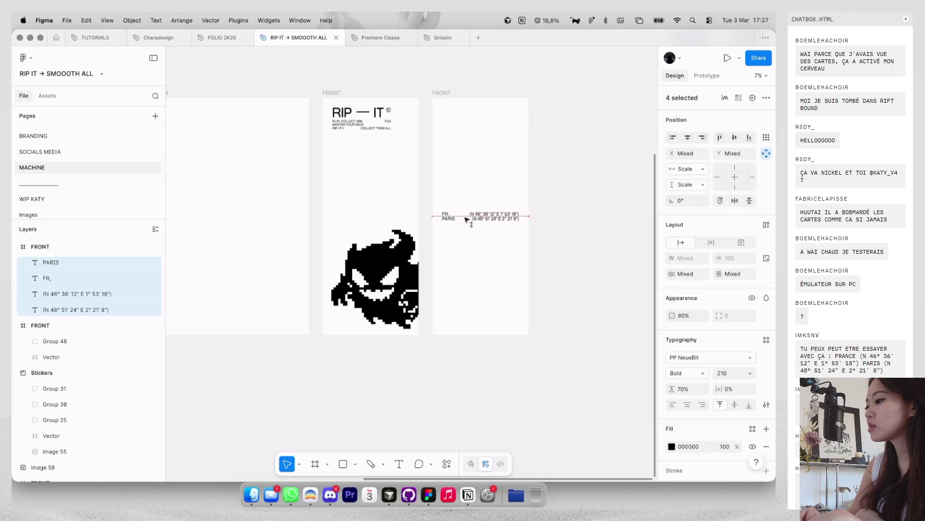
click(489, 149)
scroll(490, 149, left, 2)
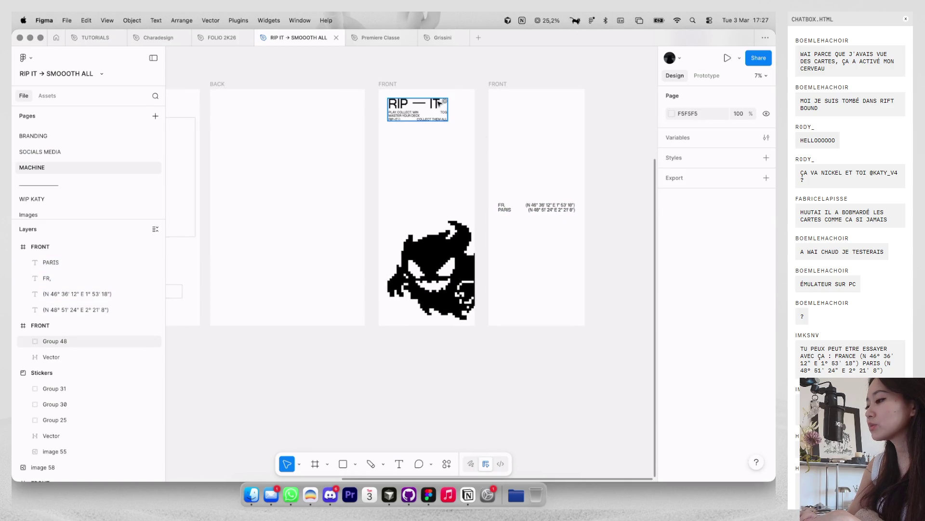
mouse_move(439, 104)
mouse_down()
mouse_move(434, 132)
mouse_move(434, 119)
mouse_up()
key(Escape)
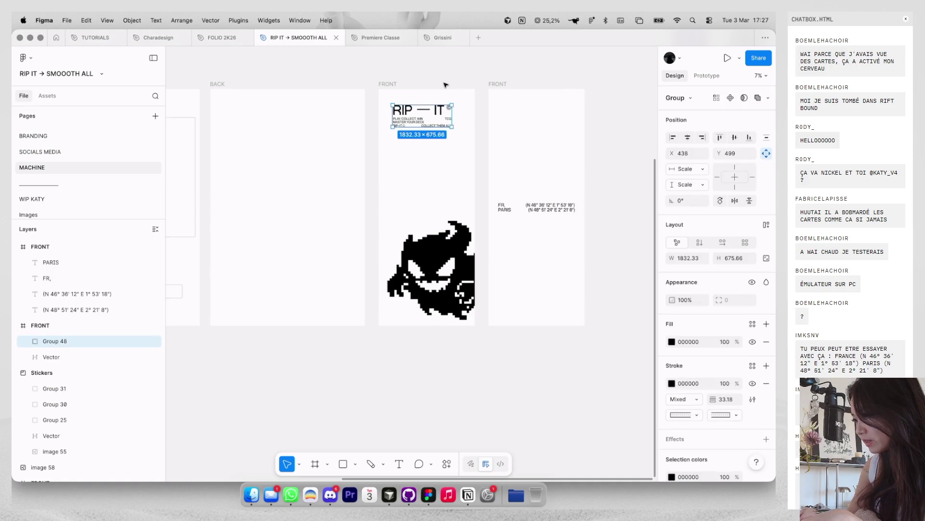
key(alt)
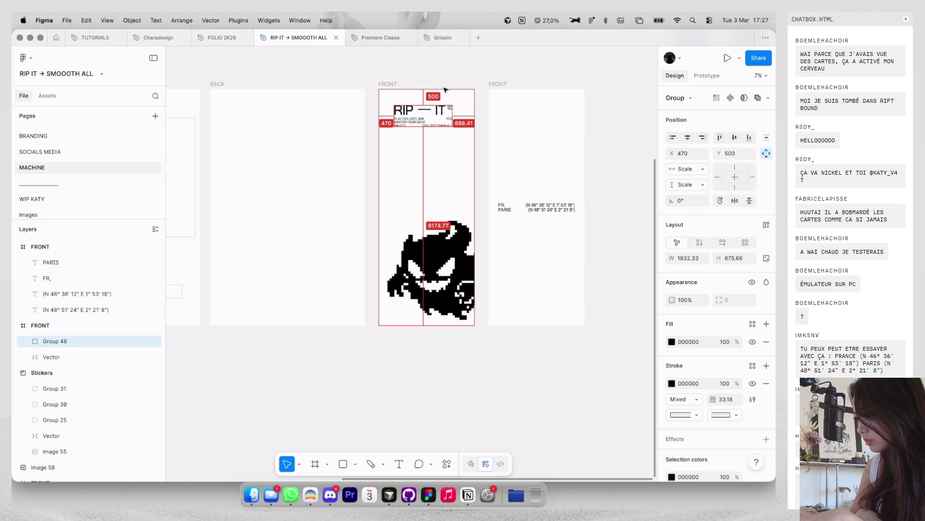
click(458, 75)
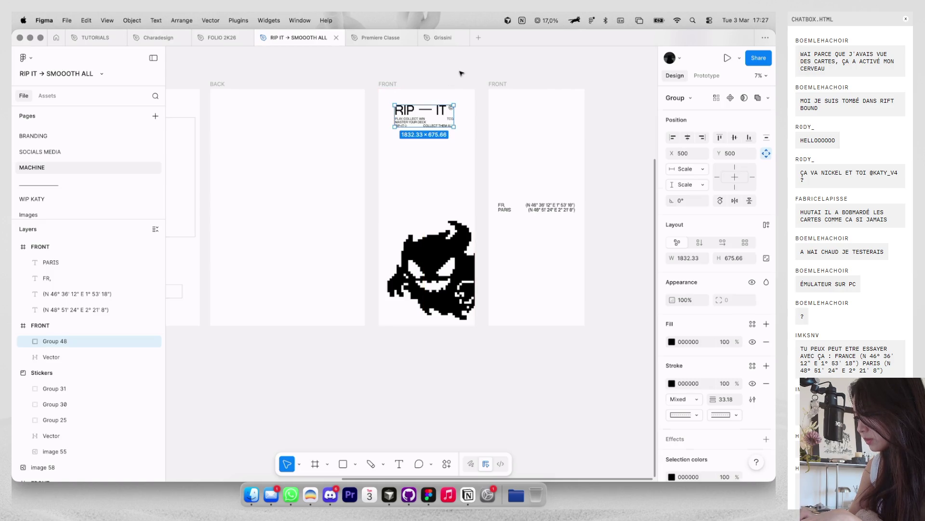
click(436, 110)
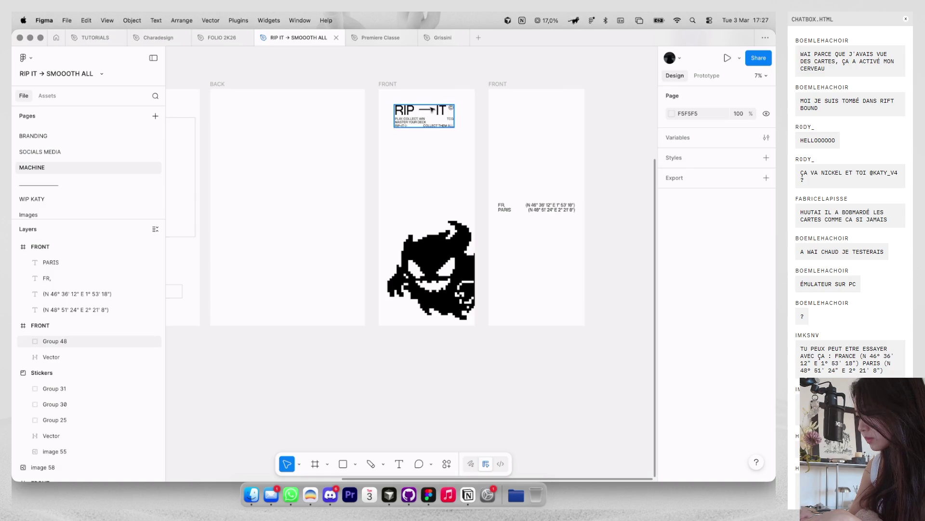
key(Right)
key(Right)
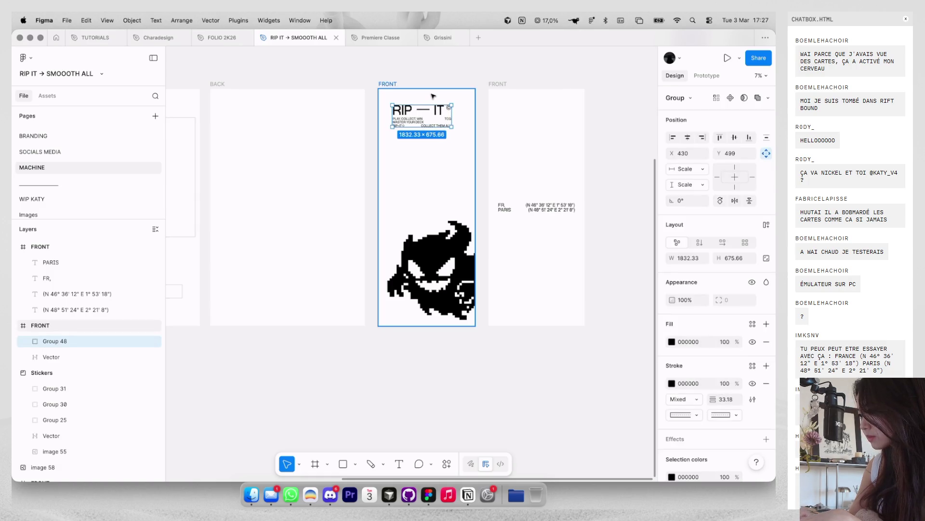
Step: Scale the RIP — IT title group up to about 1961 × 723, then show guides and rulers
key(k)
drag(448, 119, 452, 124)
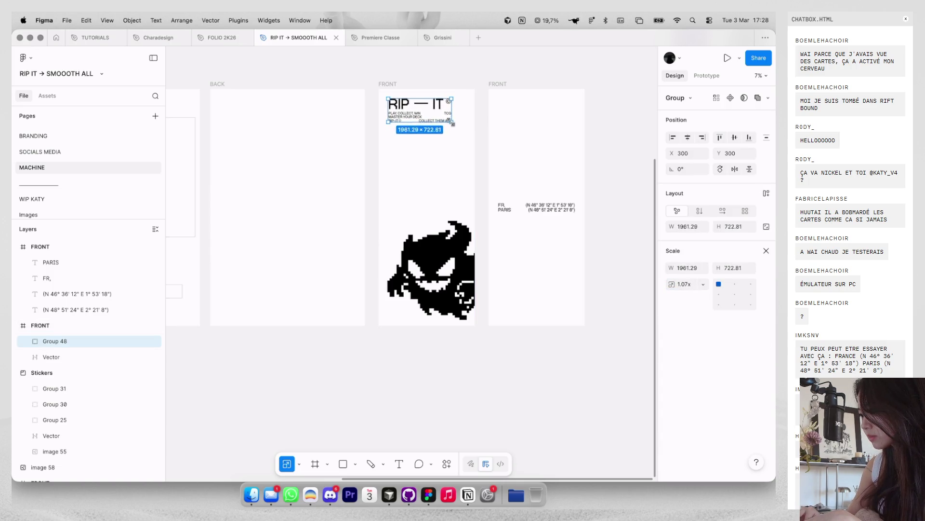
click(206, 150)
key(shift+g)
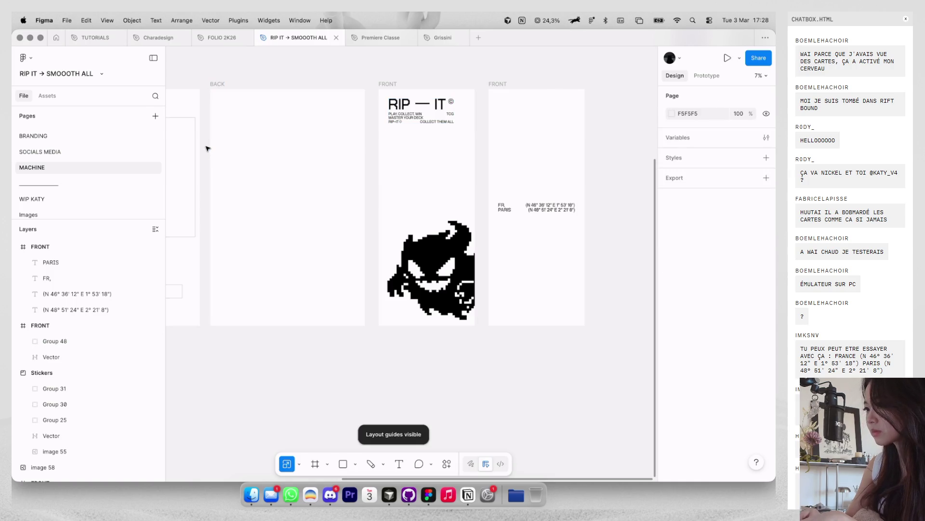
key(shift+r)
Step: Add a vertical guide across the ghost panel to check alignment, then remove it
drag(172, 138, 459, 146)
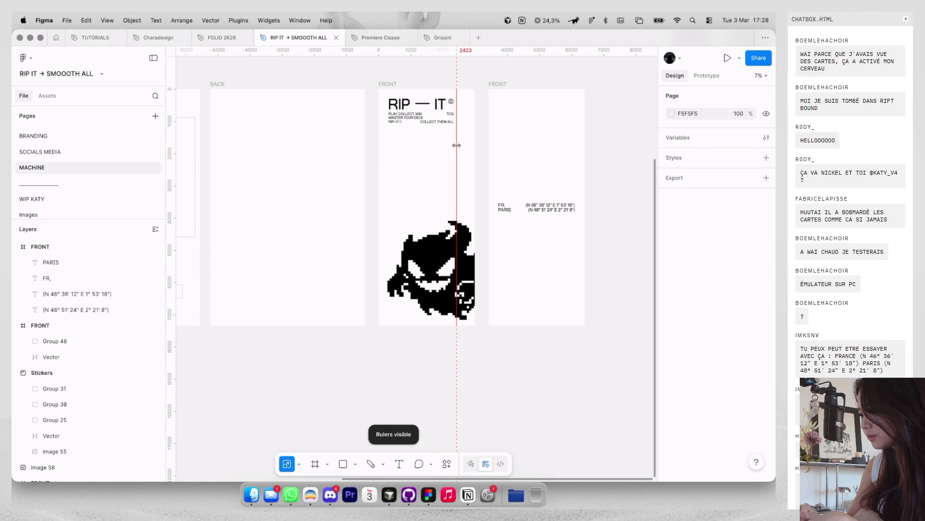
scroll(456, 146, up, 2)
scroll(458, 148, up, 3)
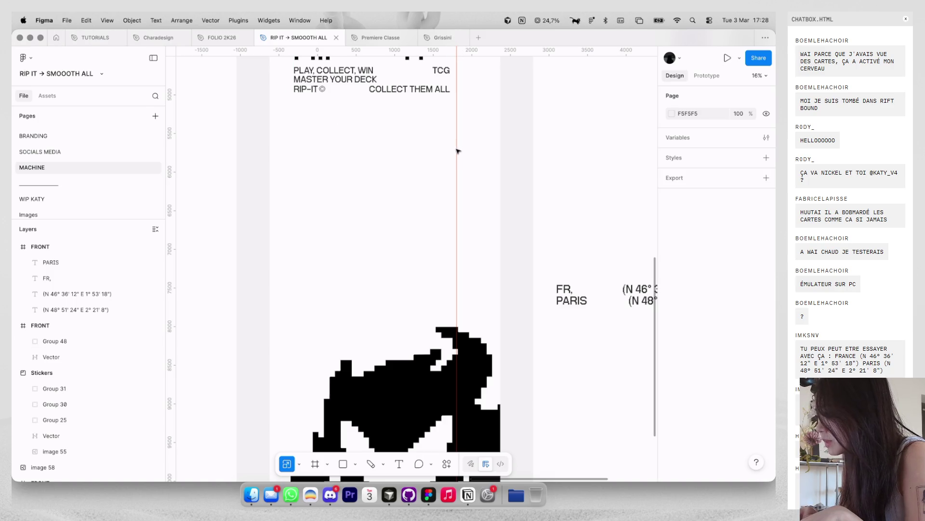
mouse_move(448, 51)
mouse_down()
mouse_move(172, 119)
mouse_move(469, 167)
mouse_up()
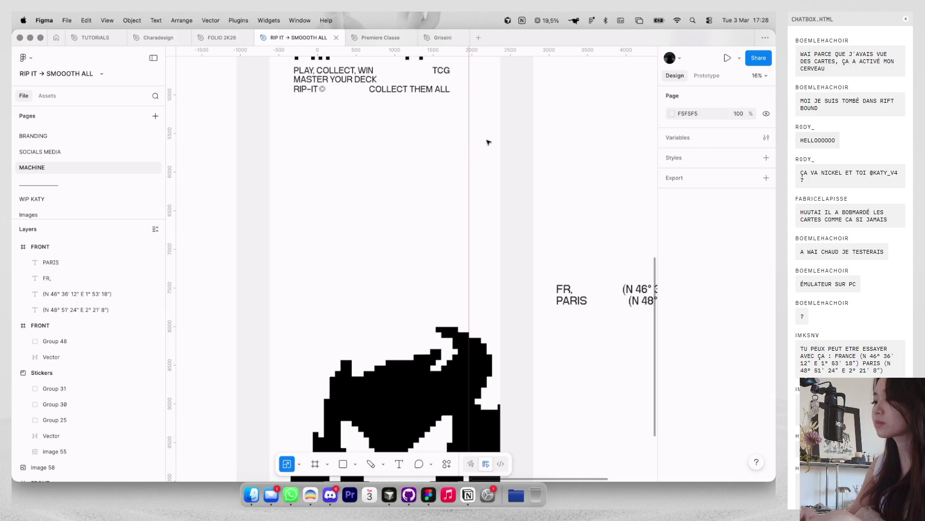
scroll(487, 141, down, 3)
Step: Enlarge the RIP — IT title group further to about 2304 × 849
click(453, 111)
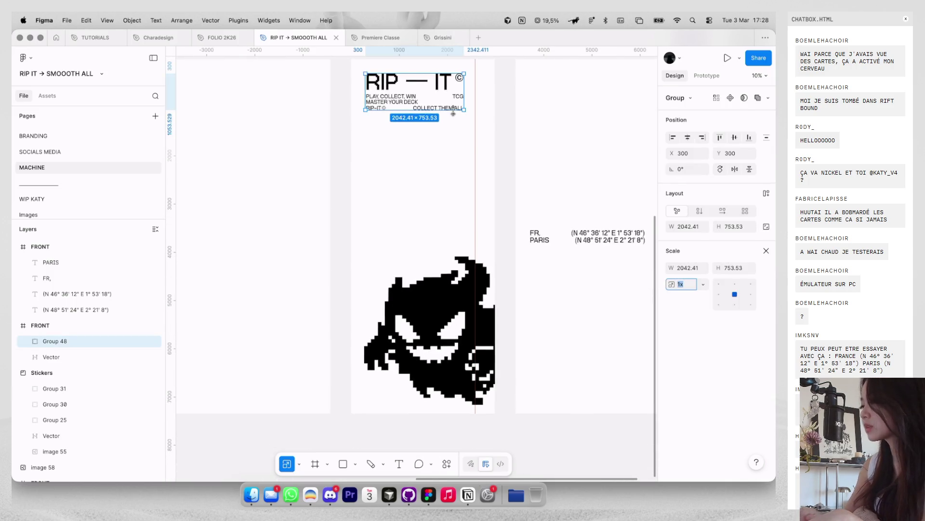
scroll(453, 112, up, 2)
drag(453, 113, 484, 124)
scroll(470, 114, up, 4)
click(487, 126)
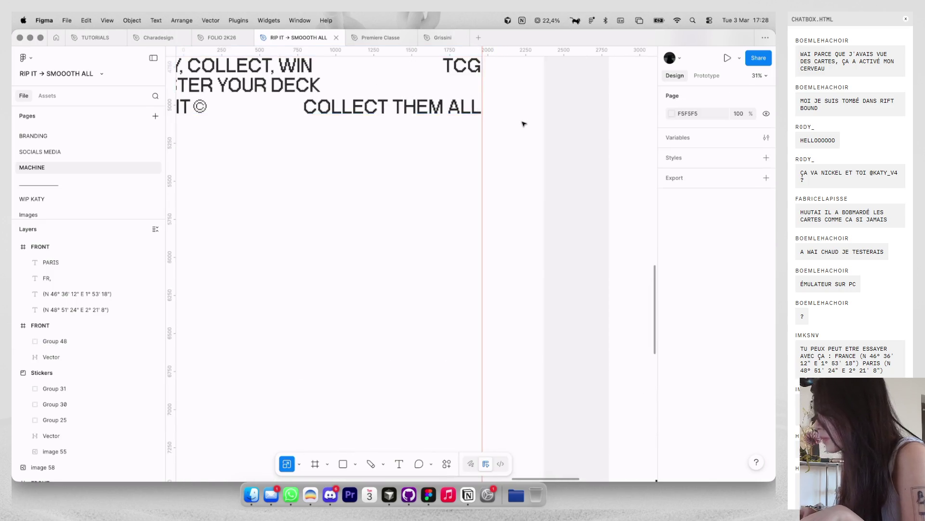
Step: Hide the layout guides and rulers, and select the PLAY, COLLECT, WIN sticker
scroll(506, 126, down, 5)
key(ctrl+g)
scroll(524, 124, down, 2)
scroll(462, 85, right, 3)
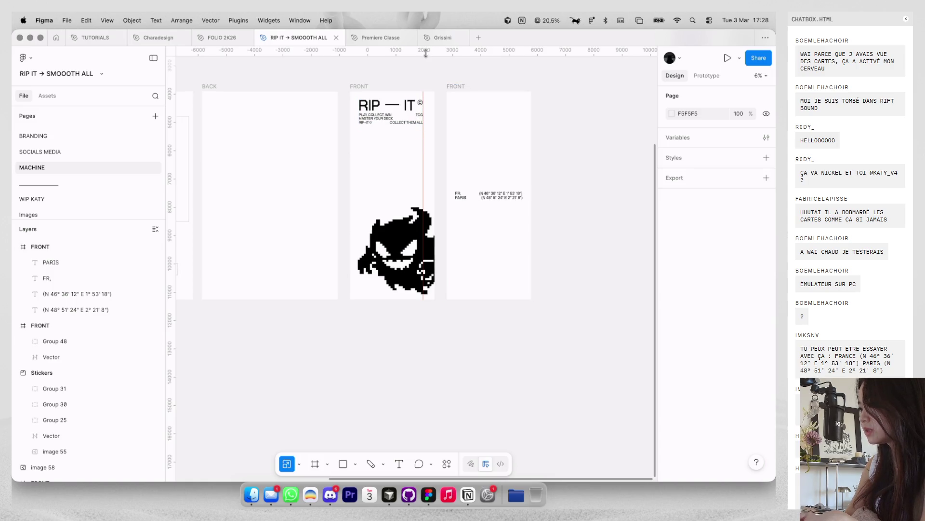
key(shift+r)
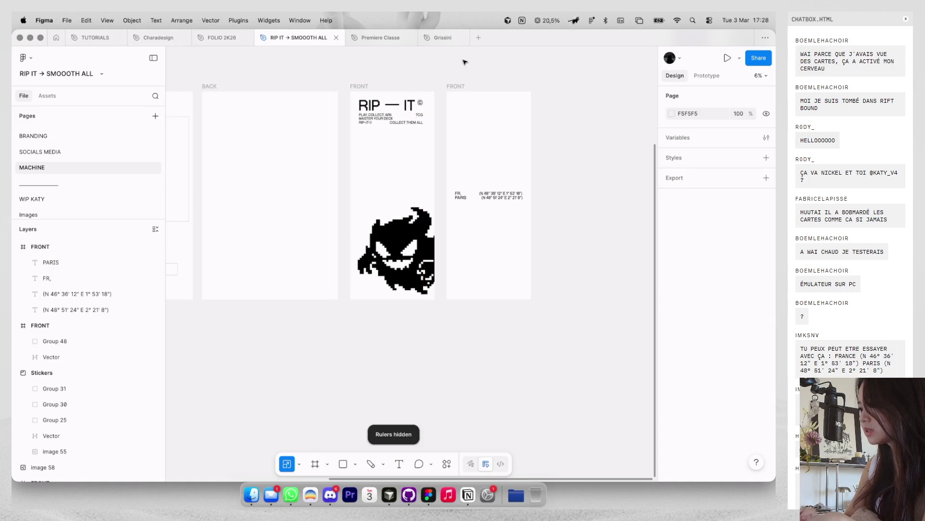
scroll(463, 62, left, 2)
scroll(463, 62, left, 2)
scroll(462, 62, left, 2)
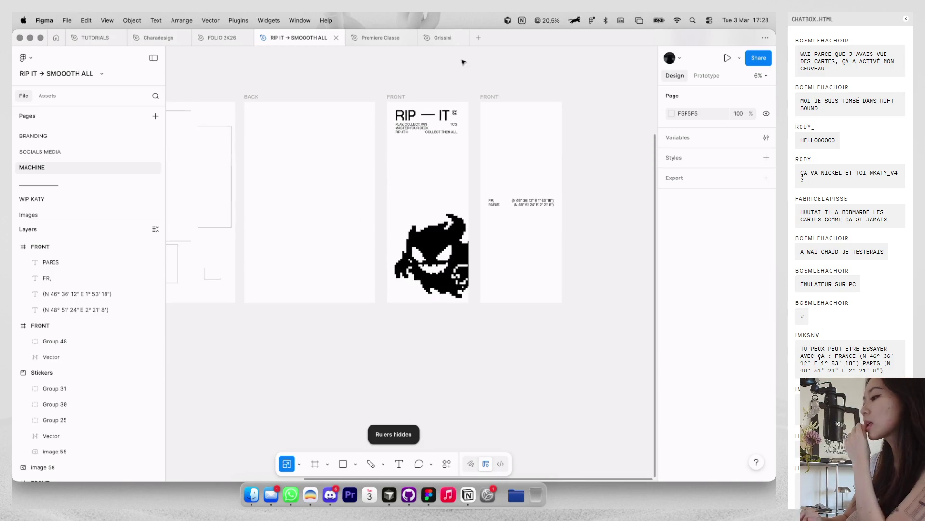
scroll(434, 61, left, 3)
scroll(406, 58, up, 2)
click(205, 205)
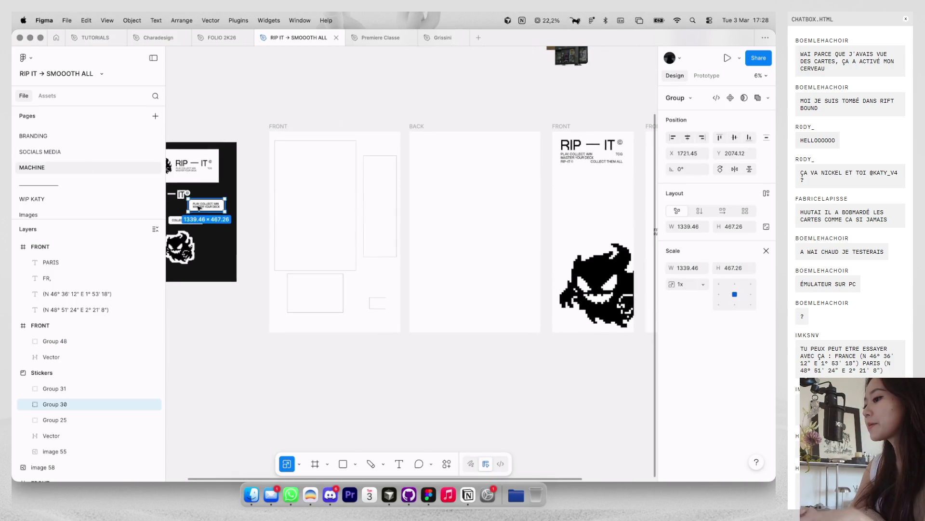
Step: Paste the PLAY, COLLECT, WIN and COLLECT THEM ALL stickers into the FRONT panel above the ghost
scroll(437, 206, right, 4)
scroll(384, 120, right, 3)
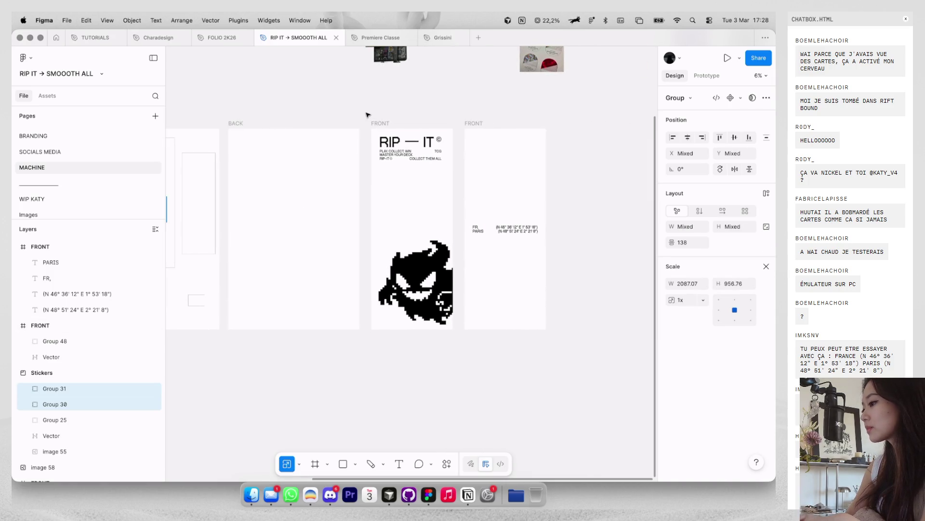
click(380, 123)
scroll(400, 193, up, 3)
key(ctrl+v)
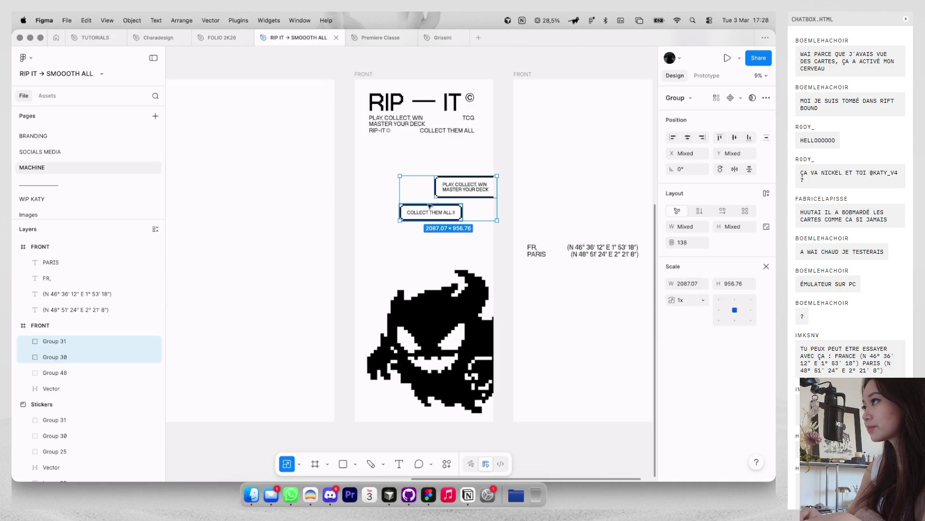
drag(430, 205, 407, 251)
scroll(410, 245, up, 2)
key(Escape)
scroll(415, 237, up, 1)
Step: Shift both stickers slightly right and nudge PLAY, COLLECT, WIN up using spacing guides
click(403, 261)
shift+click(446, 227)
drag(446, 227, 452, 232)
click(510, 202)
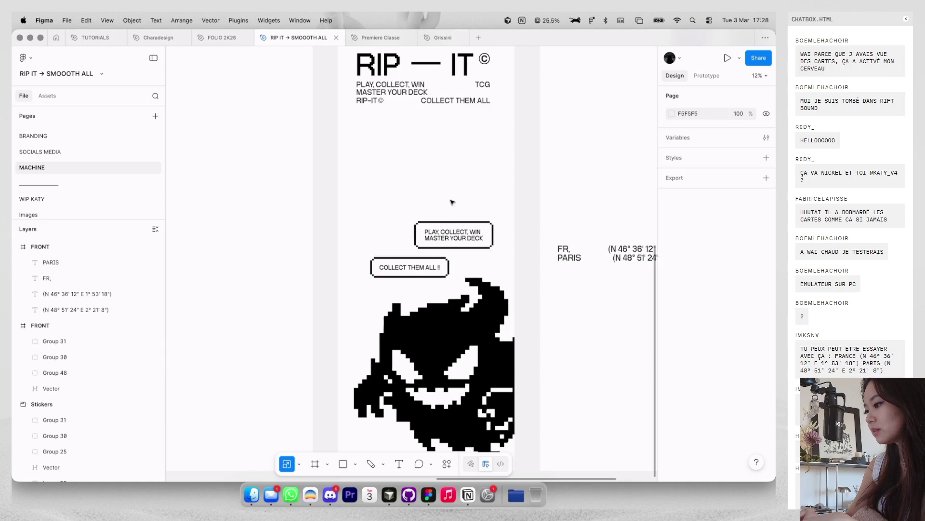
key(shift+g)
click(453, 236)
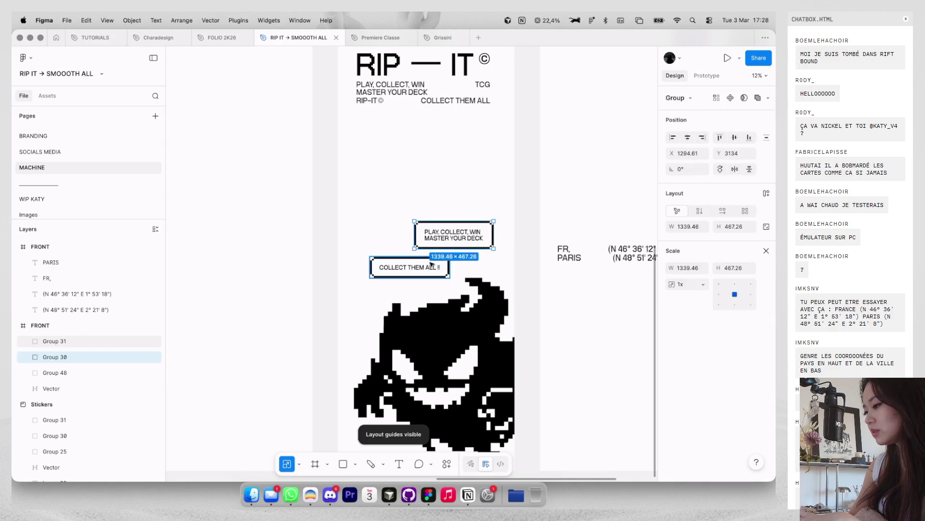
key(Up)
key(Up)
key(Up)
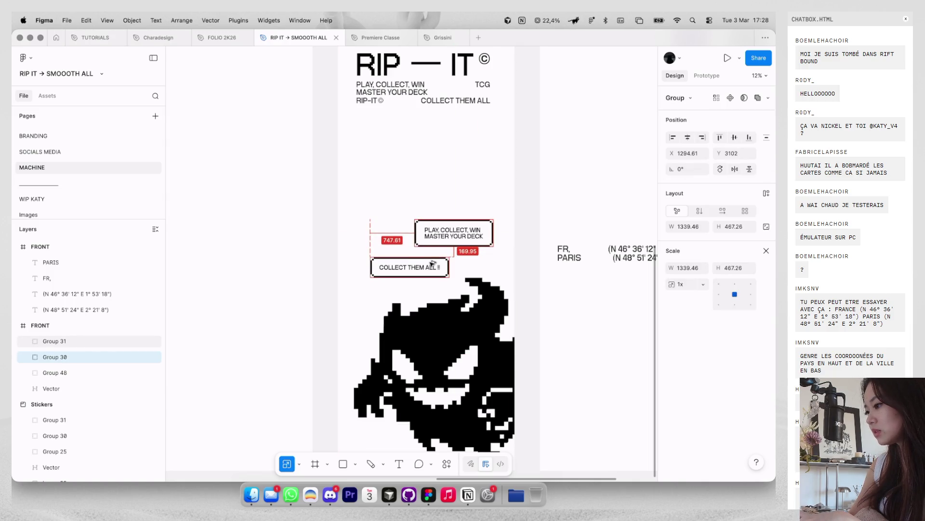
shift+click(432, 263)
scroll(446, 158, down, 3)
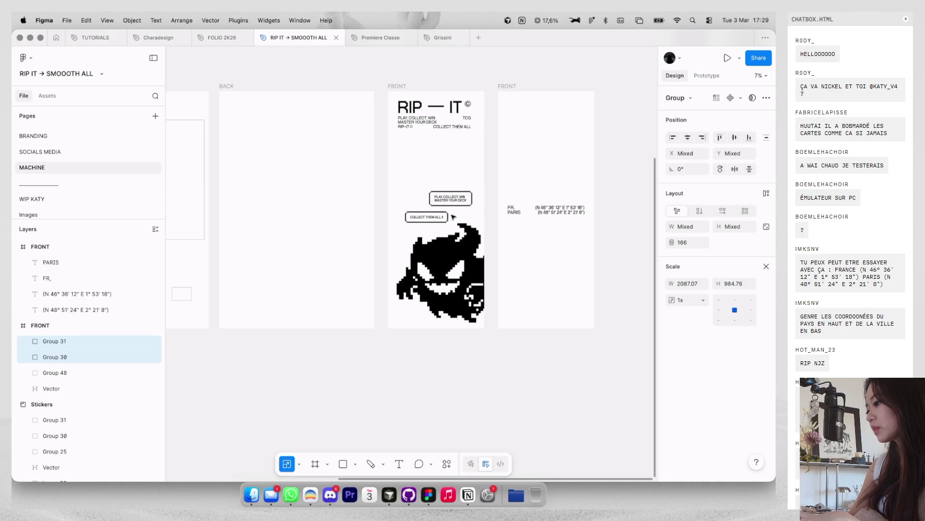
click(453, 180)
scroll(454, 180, down, 2)
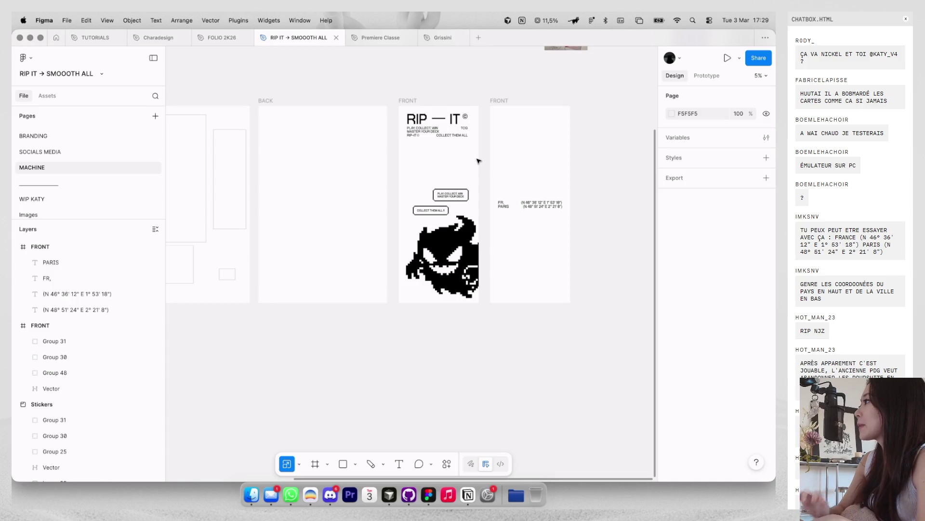
scroll(478, 160, down, 2)
scroll(477, 160, up, 2)
scroll(477, 161, left, 2)
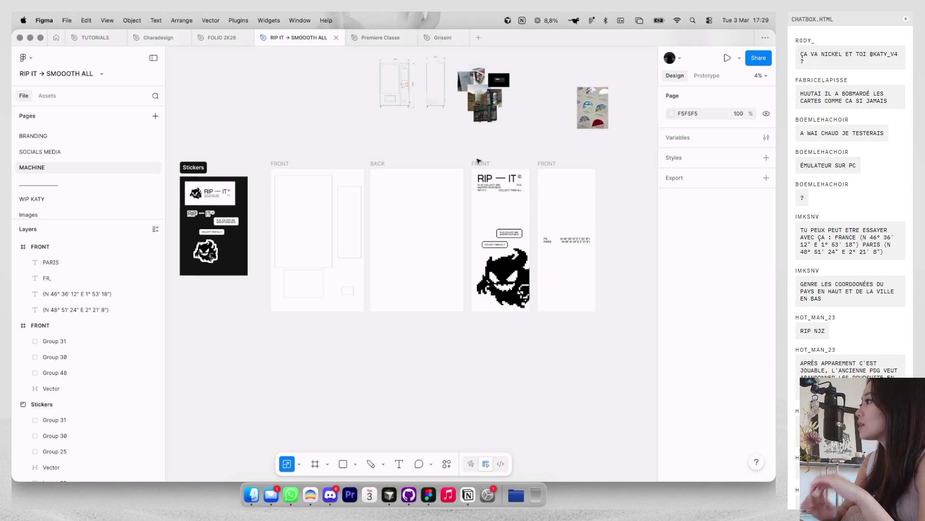
scroll(601, 193, up, 5)
scroll(601, 194, right, 3)
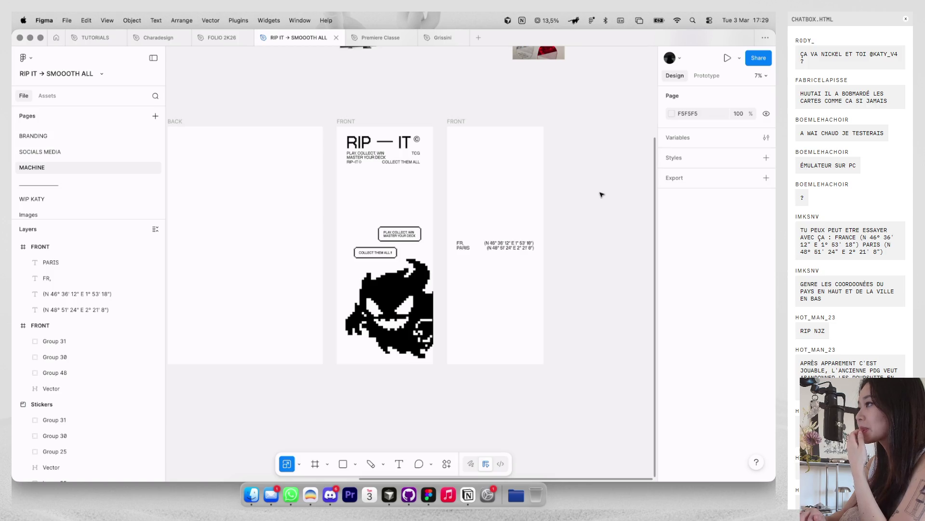
scroll(555, 173, up, 5)
scroll(555, 173, left, 2)
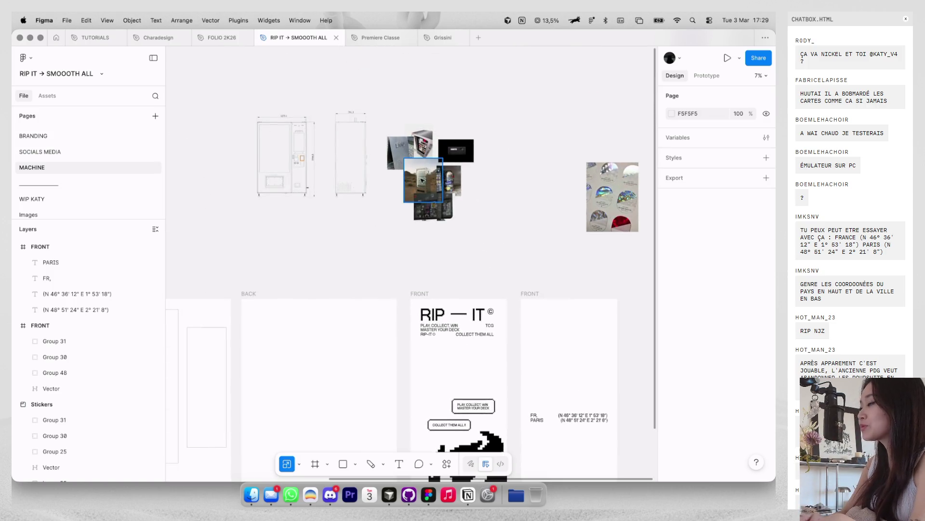
scroll(423, 181, up, 5)
scroll(436, 197, up, 5)
scroll(458, 221, up, 5)
scroll(478, 244, up, 5)
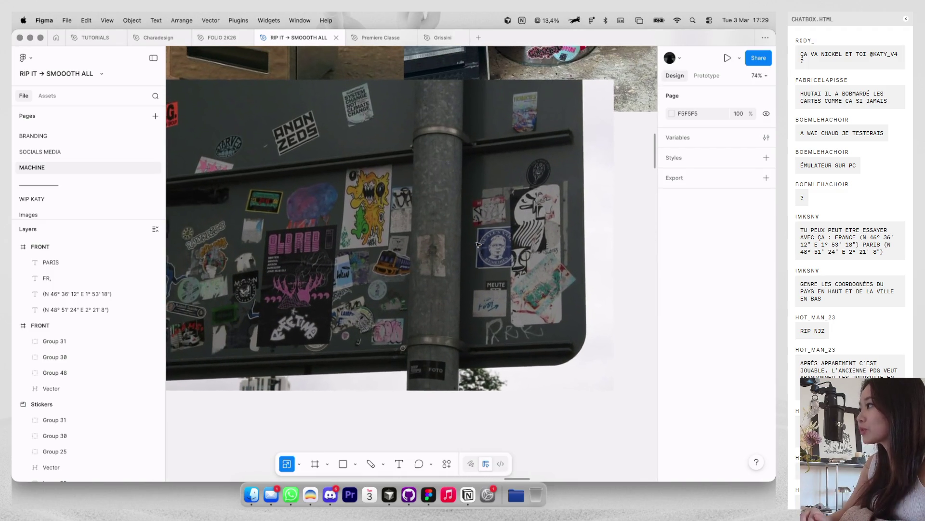
scroll(478, 244, up, 2)
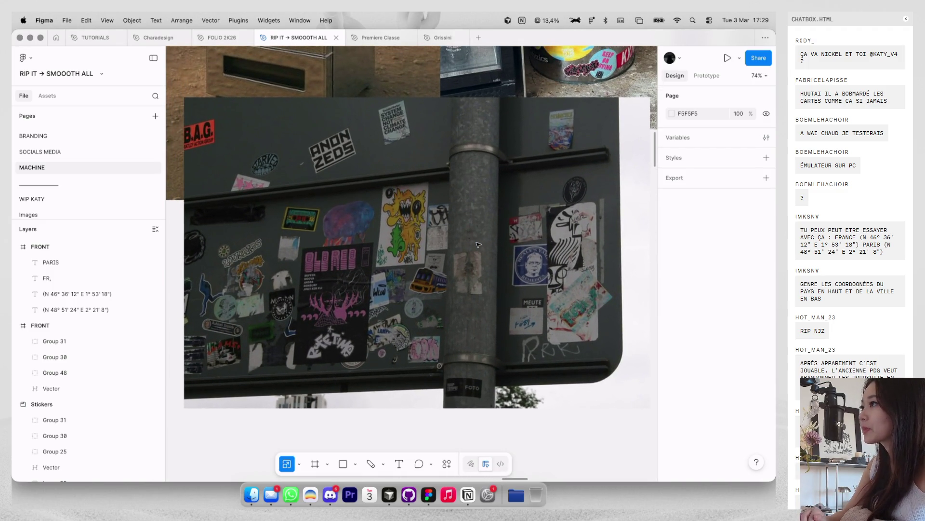
scroll(477, 244, right, 1)
scroll(478, 244, down, 5)
scroll(478, 244, left, 5)
scroll(478, 244, left, 5)
scroll(478, 244, left, 5)
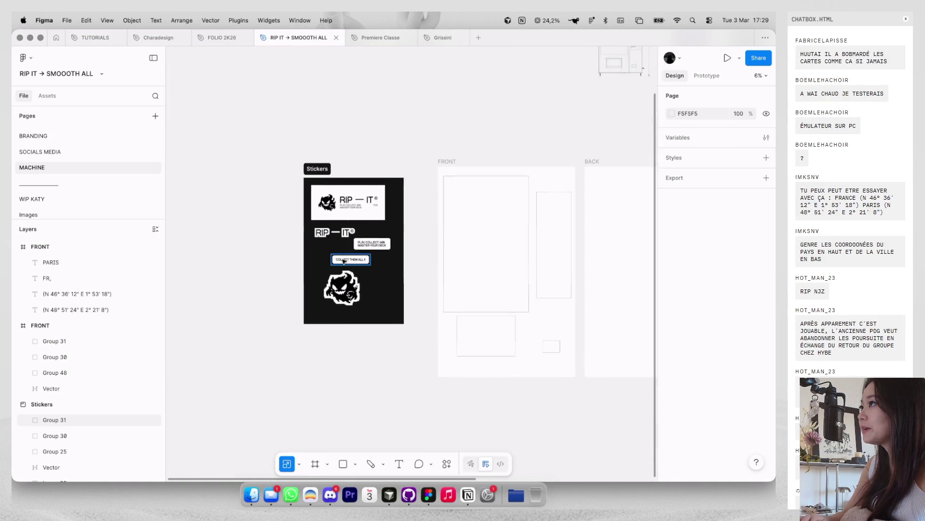
scroll(344, 261, up, 2)
scroll(344, 260, down, 3)
scroll(343, 261, right, 5)
scroll(344, 261, left, 2)
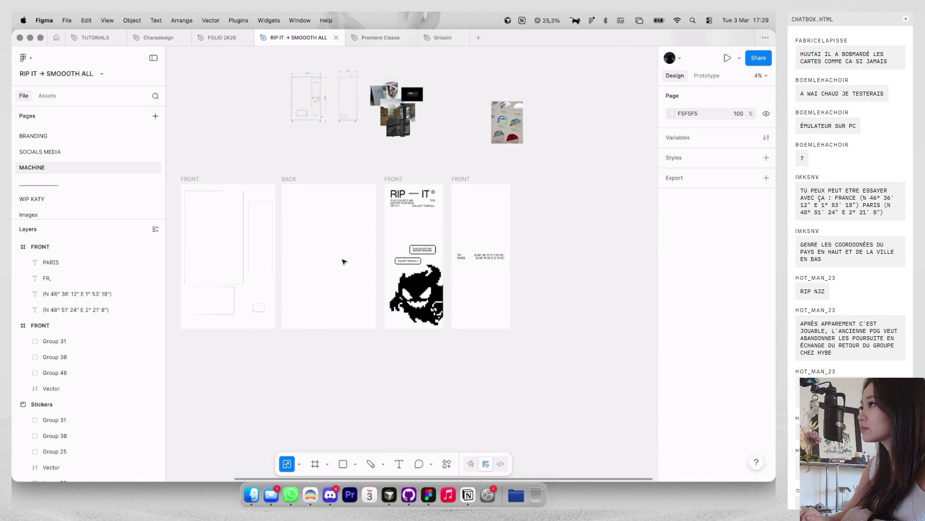
scroll(344, 261, left, 2)
scroll(351, 217, up, 2)
scroll(355, 212, up, 2)
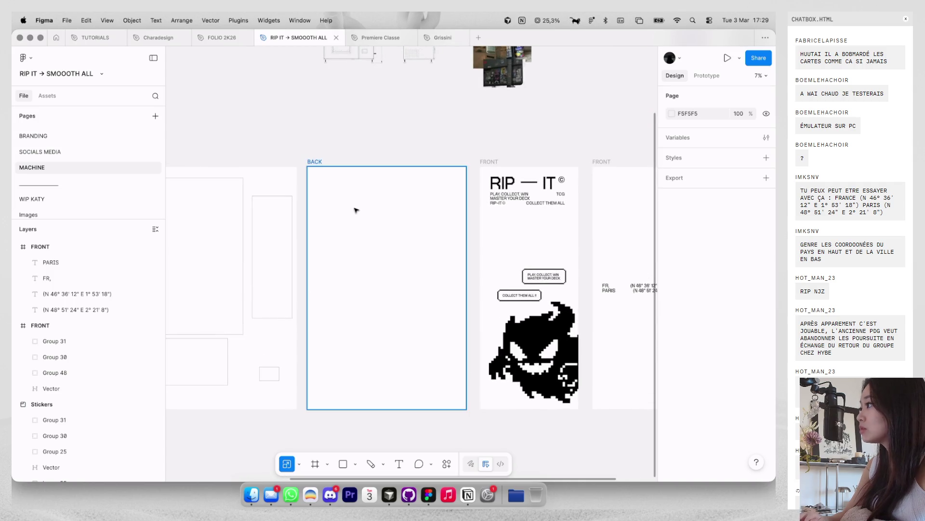
scroll(356, 210, left, 2)
scroll(356, 210, down, 2)
scroll(356, 210, down, 2)
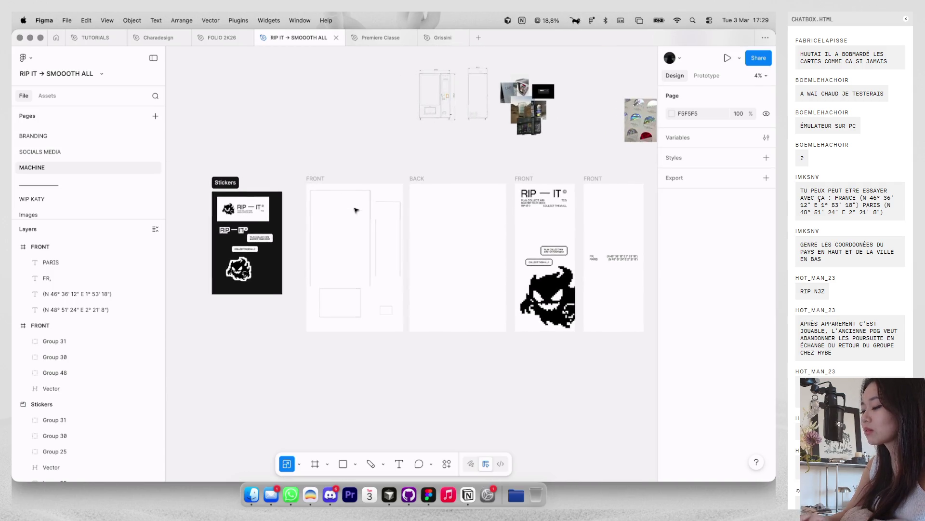
scroll(420, 200, up, 2)
scroll(419, 200, up, 2)
scroll(420, 200, down, 1)
scroll(419, 200, left, 2)
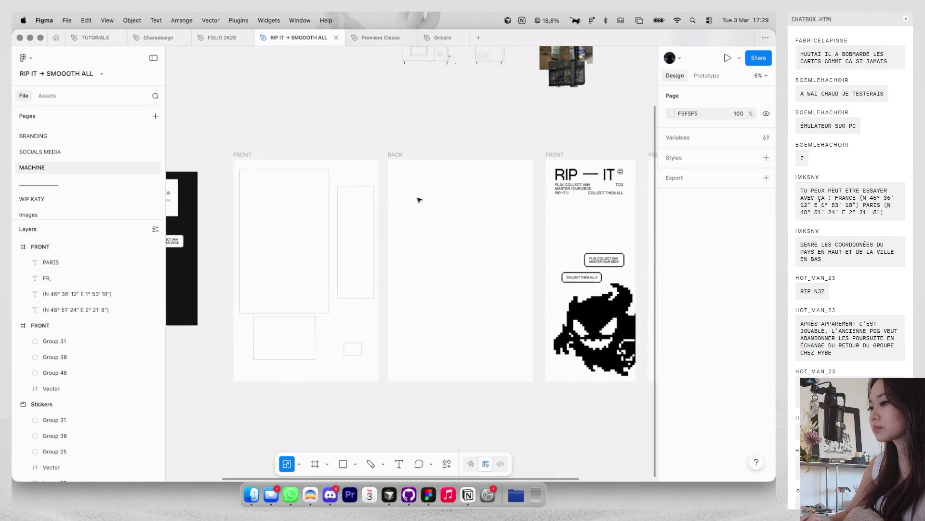
double_click(583, 182)
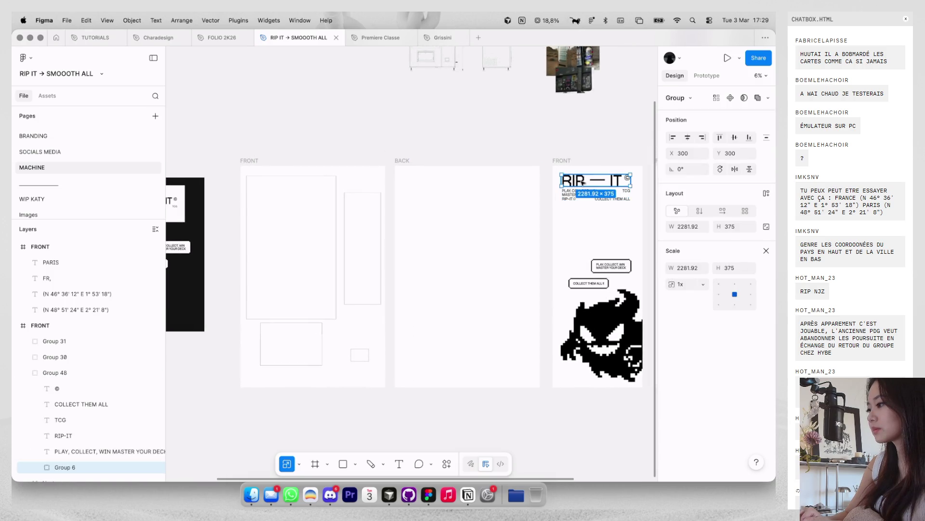
Step: Enlarge the vending-machine drawing above the wireframe FRONT panel
click(274, 160)
scroll(273, 161, down, 3)
scroll(273, 161, down, 2)
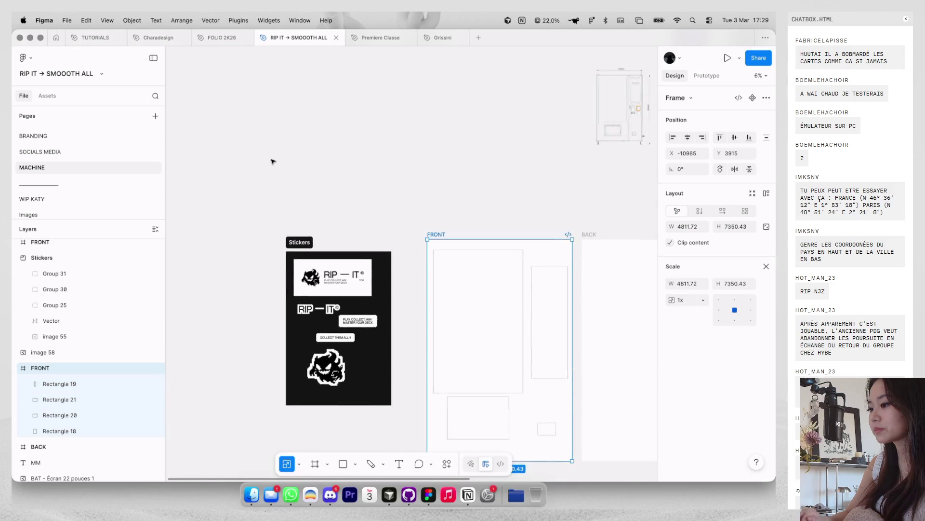
scroll(273, 161, up, 3)
click(463, 144)
scroll(338, 145, right, 3)
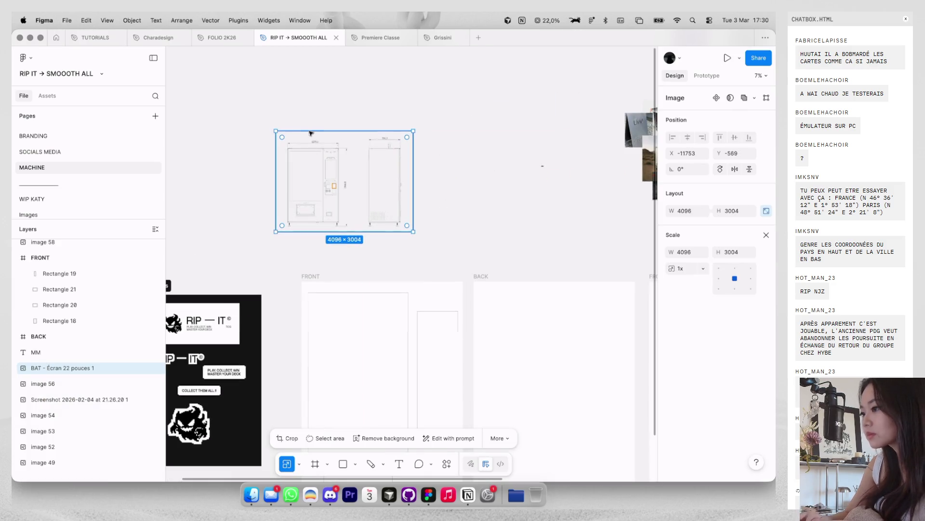
scroll(324, 178, up, 2)
drag(308, 106, 328, 178)
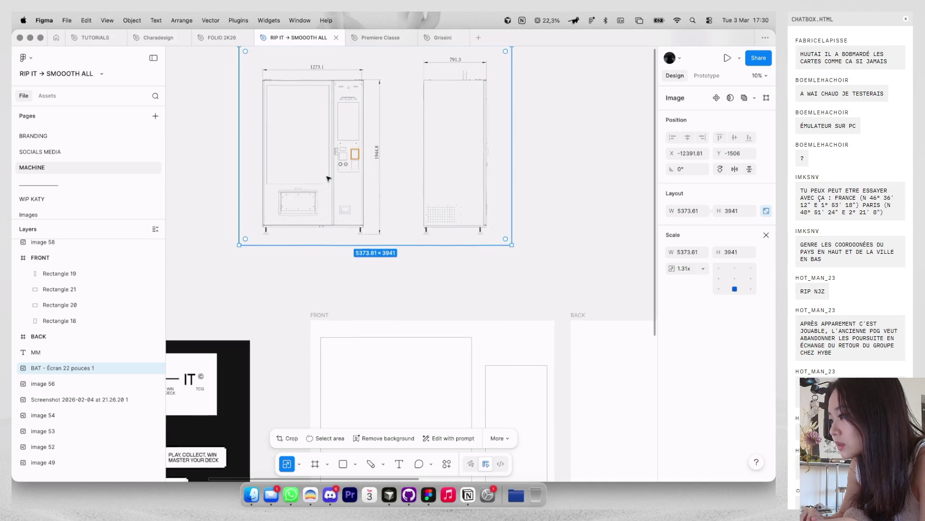
scroll(328, 179, down, 1)
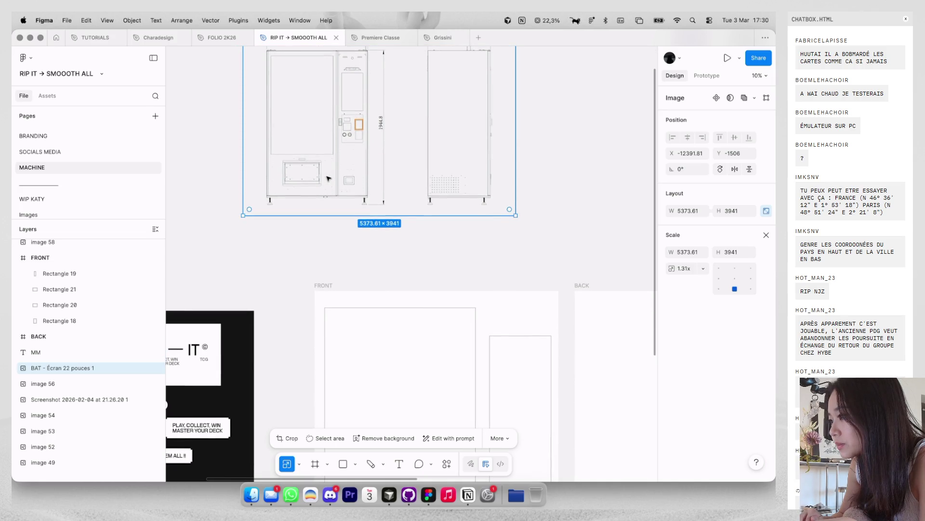
scroll(326, 274, down, 1)
Step: Paste the RIP — IT logo into the wireframe FRONT panel's top right and halve its size
click(327, 273)
scroll(427, 309, right, 5)
scroll(427, 309, down, 1)
mouse_move(283, 268)
mouse_down()
mouse_move(403, 283)
mouse_move(308, 293)
mouse_up()
scroll(403, 283, up, 5)
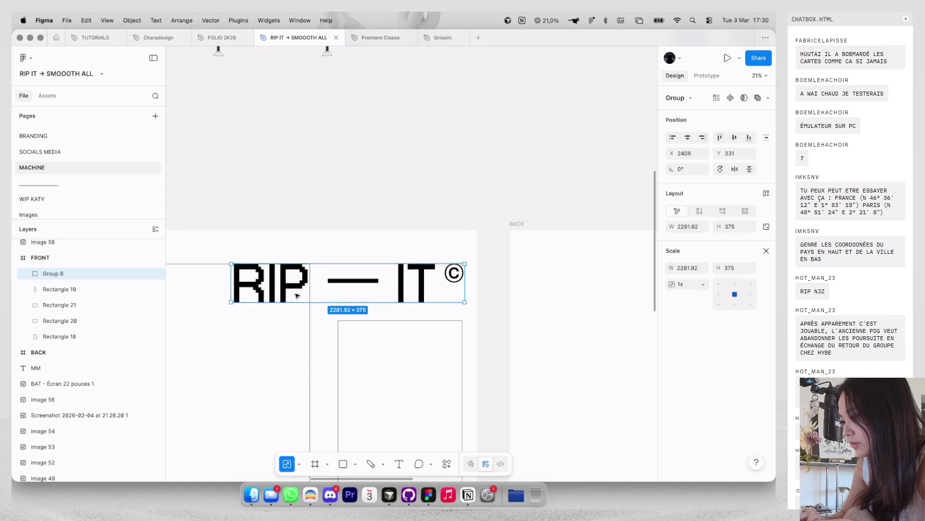
drag(232, 303, 334, 286)
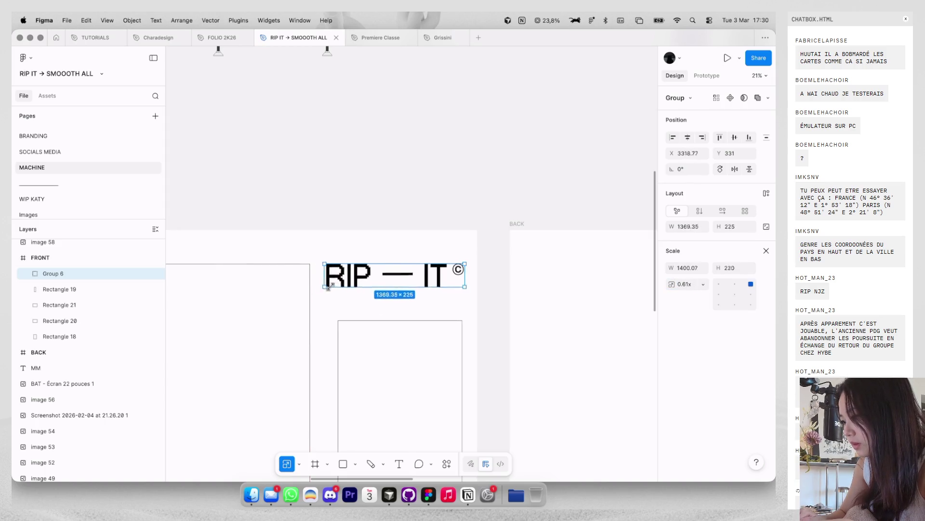
scroll(333, 286, up, 3)
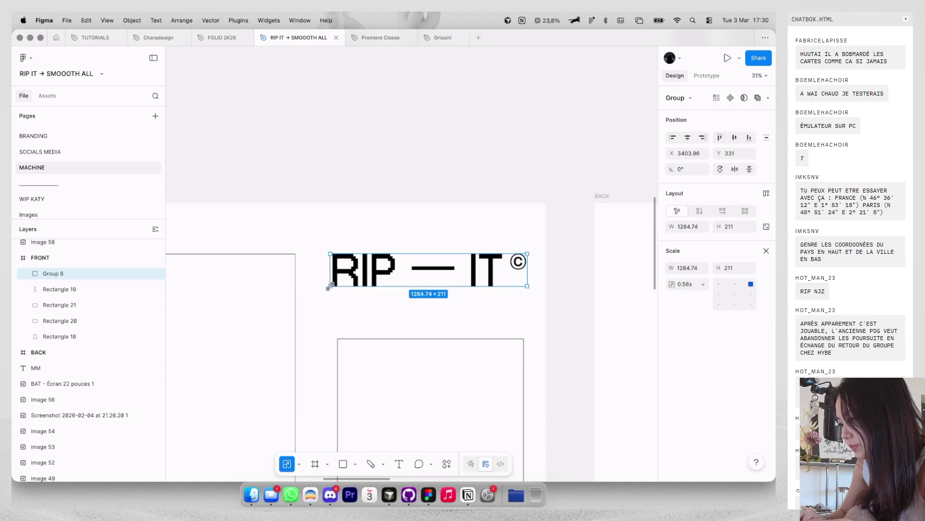
scroll(329, 286, up, 2)
Step: Nudge the logo down and shrink it to about 1231.61 × 202, hiding layout guides
click(362, 314)
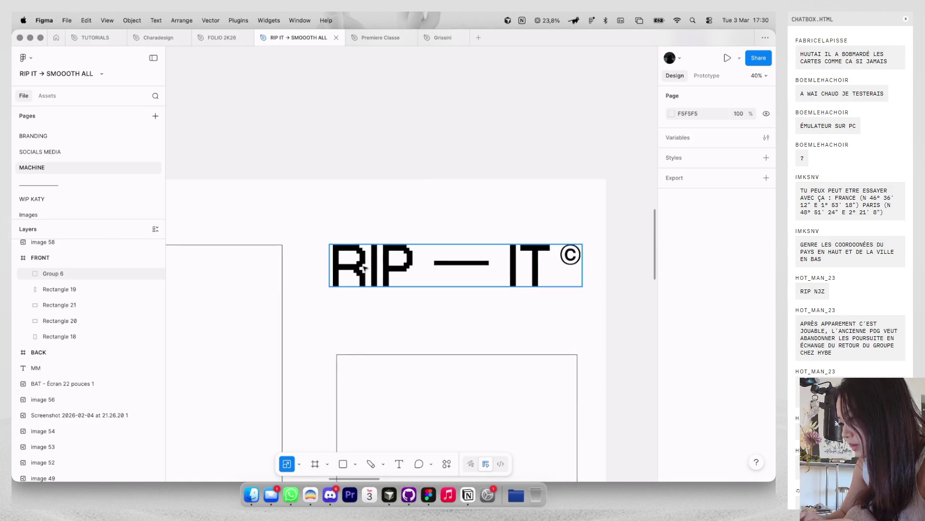
drag(364, 268, 368, 288)
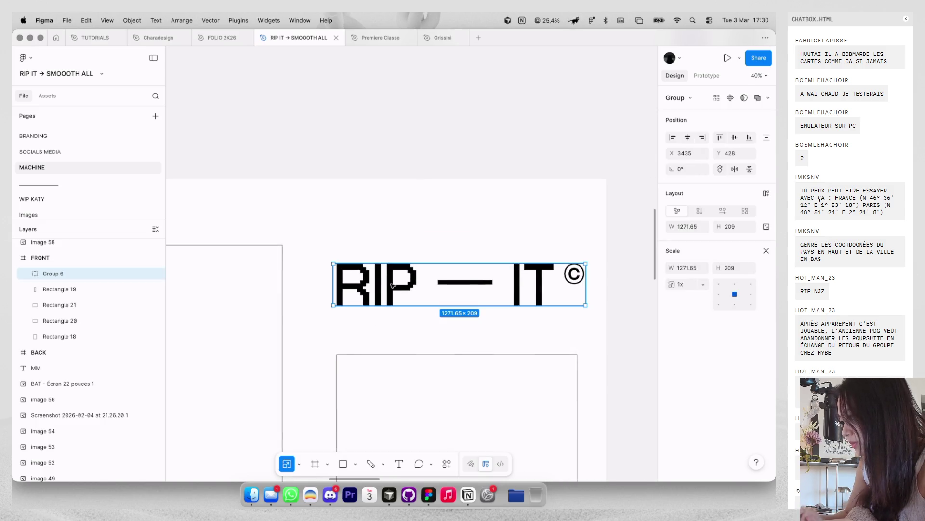
drag(585, 260, 576, 265)
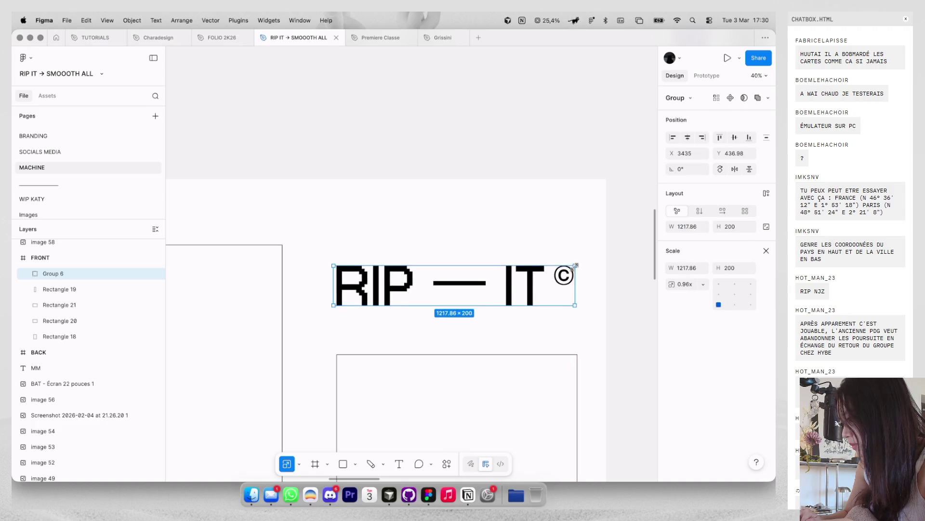
key(ctrl+g)
scroll(577, 231, down, 3)
scroll(573, 241, down, 3)
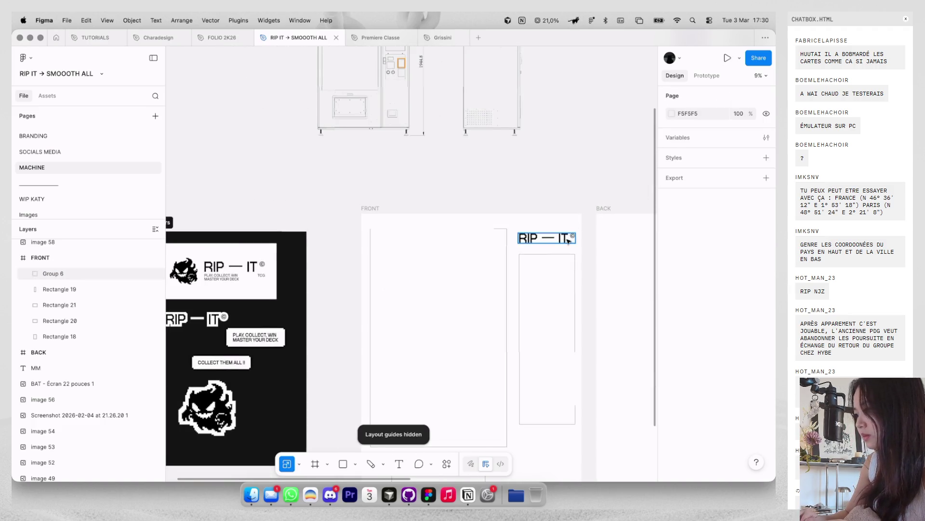
click(506, 246)
click(529, 242)
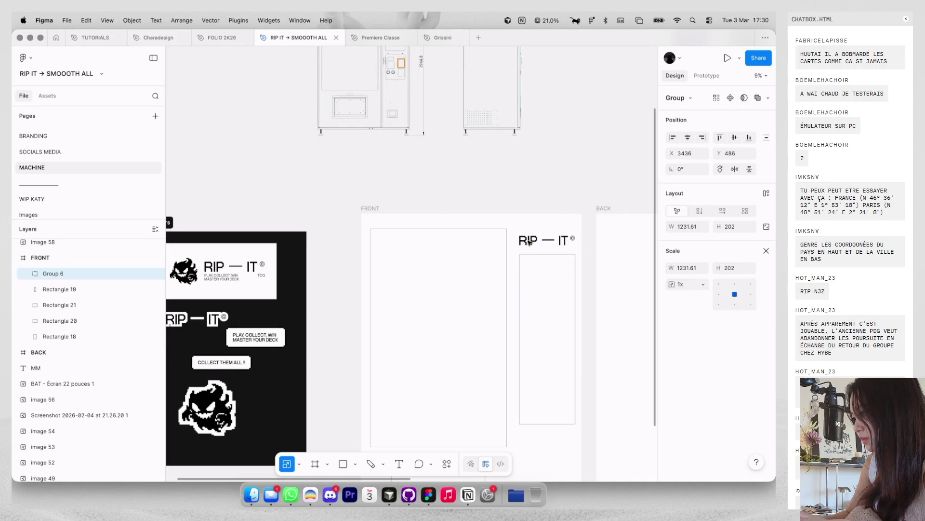
key(Escape)
scroll(531, 207, down, 3)
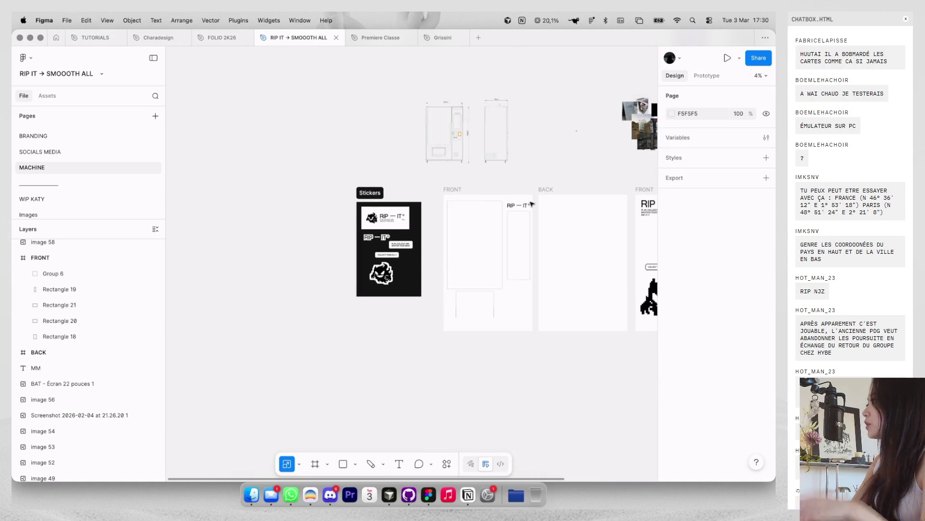
Step: Paste the COLLECT THEM ALL button into the FRONT panel and move it toward the lower right
scroll(532, 204, down, 1)
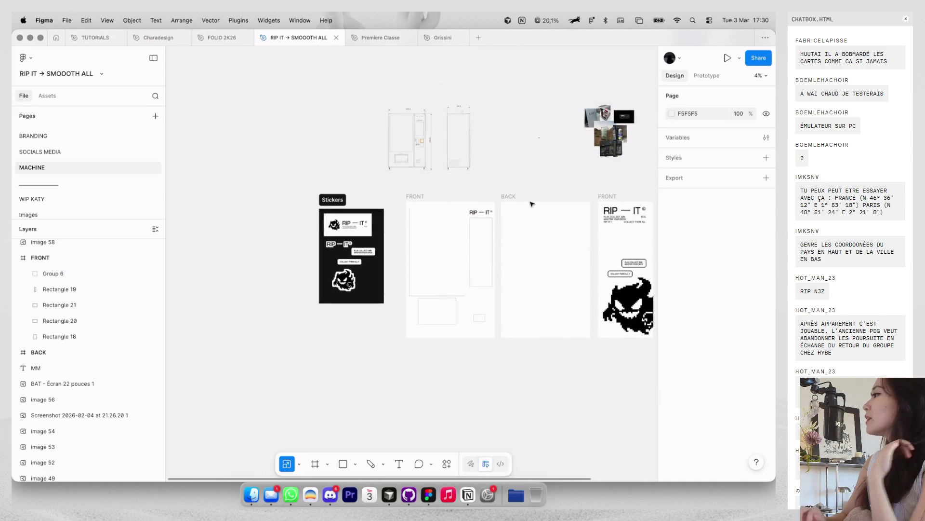
scroll(532, 204, right, 2)
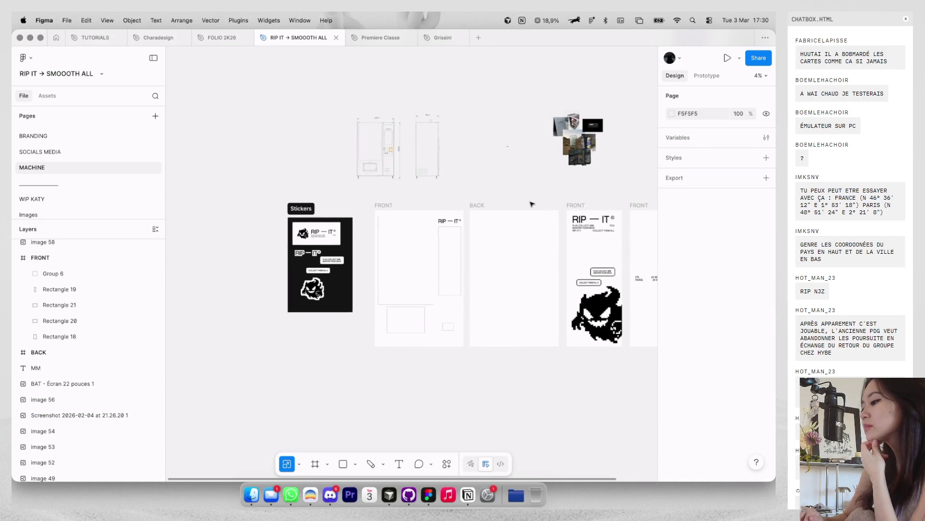
scroll(531, 204, right, 3)
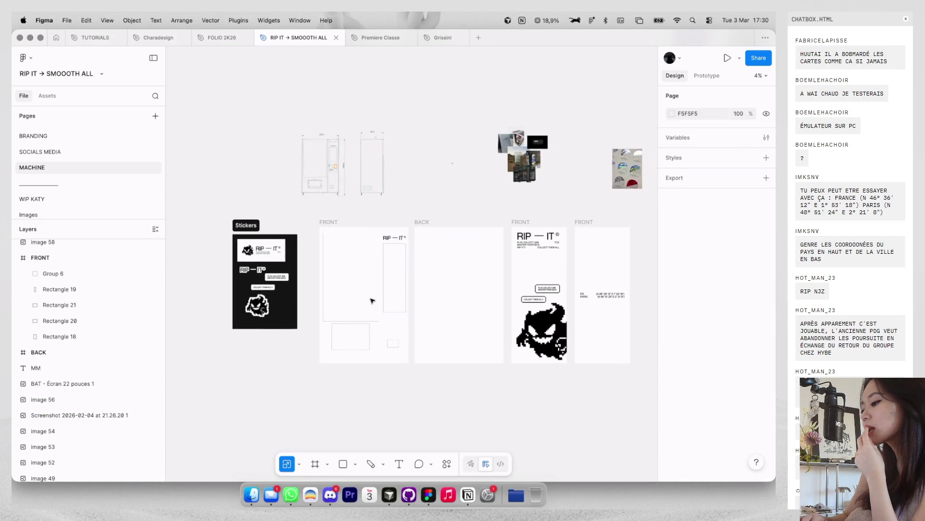
ctrl+scroll(372, 300, up, 2)
ctrl+scroll(376, 299, up, 1)
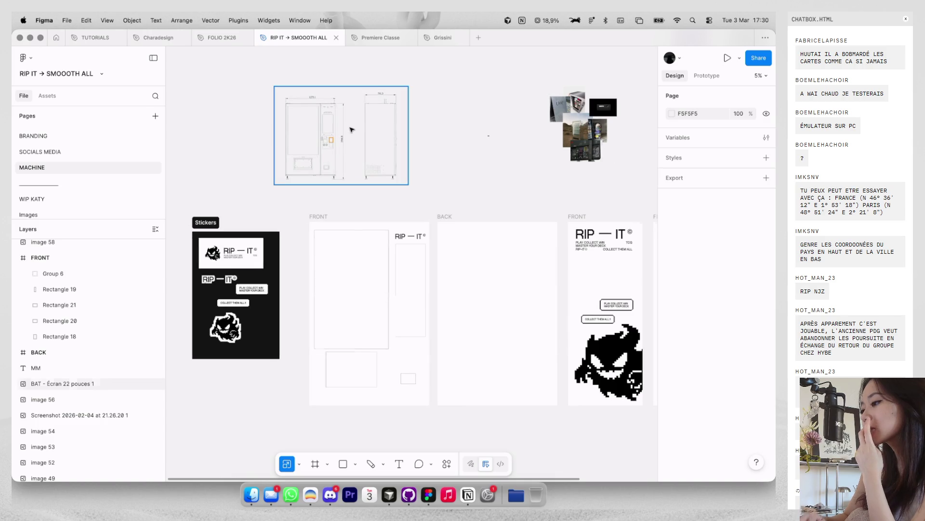
ctrl+scroll(351, 128, up, 5)
ctrl+scroll(351, 128, up, 2)
ctrl+scroll(350, 130, up, 1)
ctrl+scroll(352, 129, down, 3)
scroll(351, 128, down, 5)
scroll(457, 169, right, 5)
scroll(548, 206, right, 3)
click(562, 207)
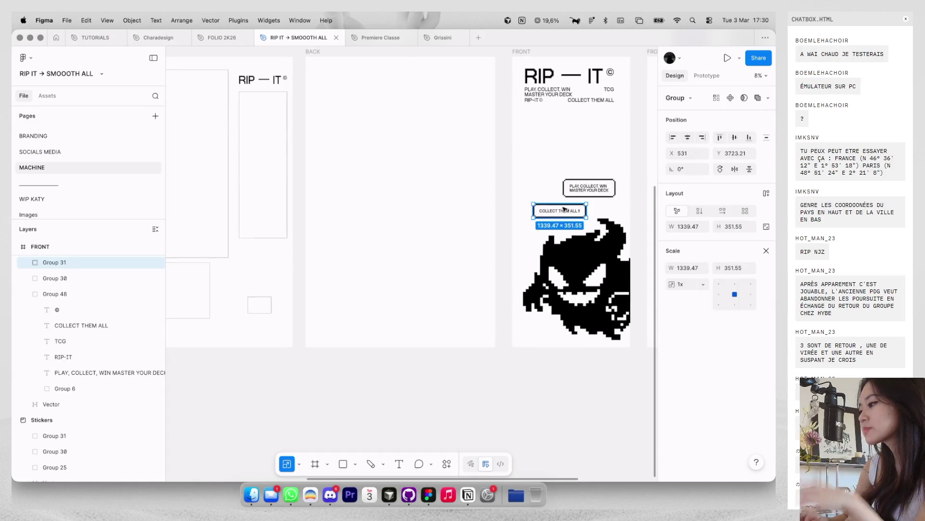
scroll(566, 201, left, 2)
scroll(434, 159, left, 5)
scroll(338, 136, up, 2)
scroll(337, 136, left, 2)
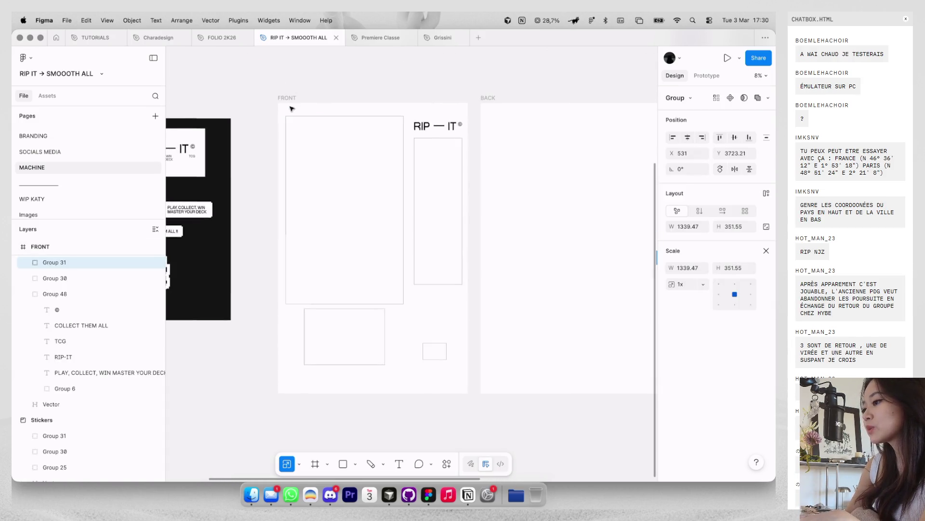
key(ctrl+v)
mouse_move(324, 254)
mouse_down()
mouse_move(456, 343)
mouse_move(437, 320)
mouse_up()
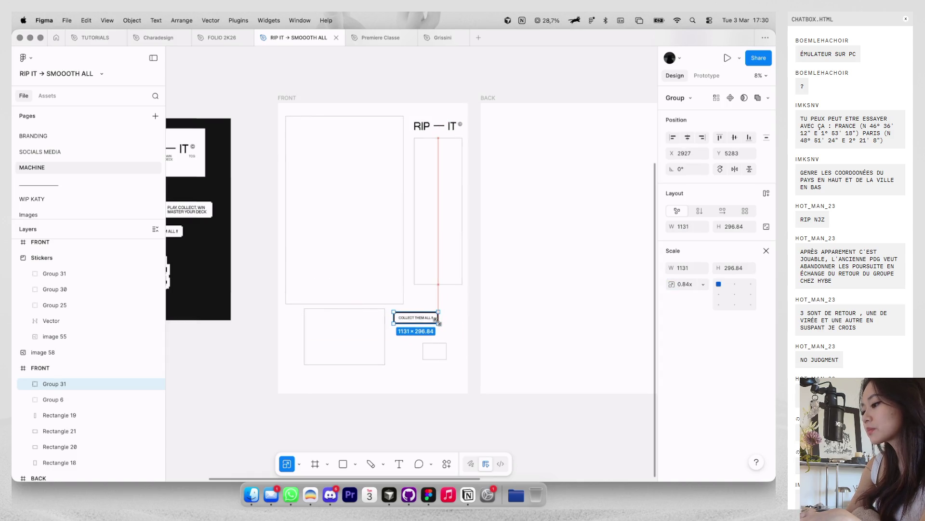
Step: Paste a copy of the large ghost into FRONT and shrink it beside the COLLECT button
scroll(453, 315, down, 2)
scroll(448, 320, right, 3)
click(492, 309)
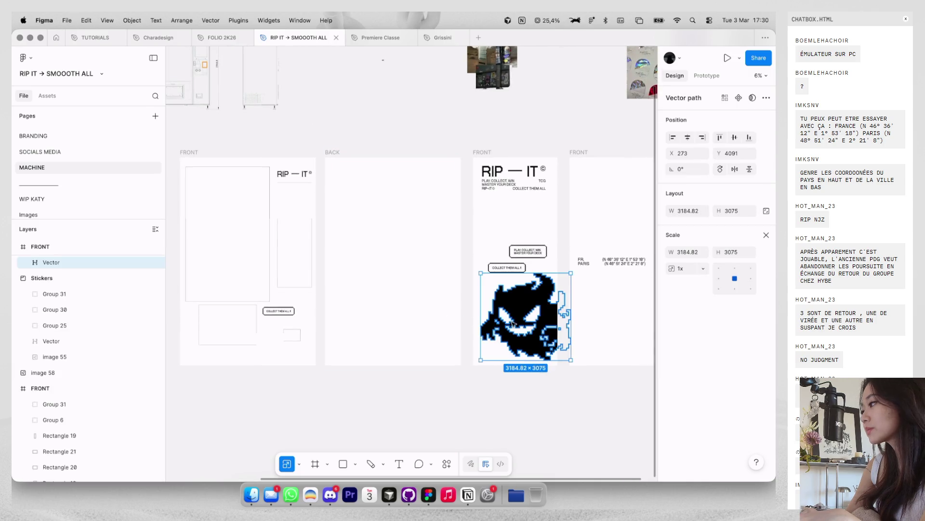
scroll(464, 254, left, 5)
click(478, 284)
key(ctrl+v)
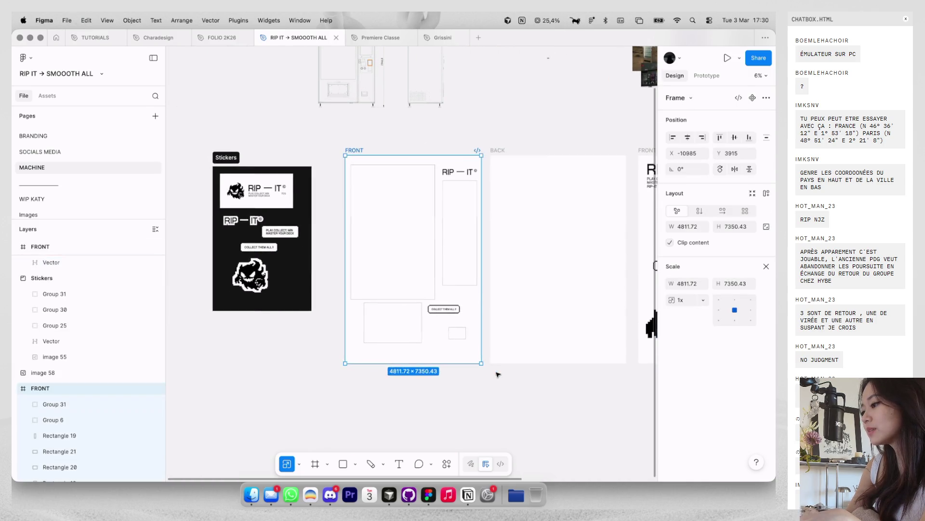
scroll(478, 284, up, 1)
mouse_move(439, 268)
mouse_down()
mouse_move(368, 348)
mouse_move(484, 299)
mouse_up()
scroll(368, 348, up, 2)
scroll(485, 299, up, 2)
mouse_move(510, 268)
mouse_down()
mouse_move(487, 290)
mouse_move(501, 333)
mouse_move(527, 300)
mouse_up()
scroll(488, 290, up, 2)
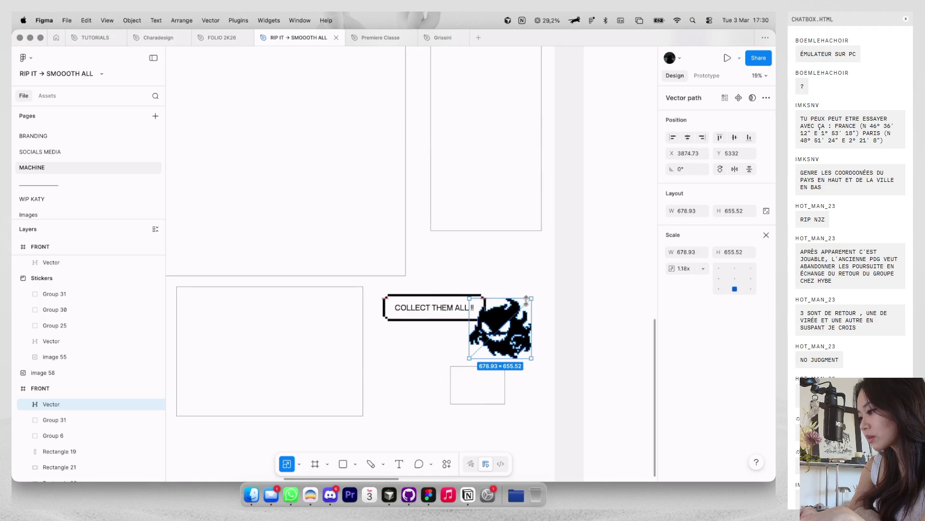
Step: Nudge the COLLECT button slightly up and right, then shrink the ghost a little more
click(520, 275)
scroll(521, 275, down, 2)
drag(510, 266, 516, 262)
click(504, 318)
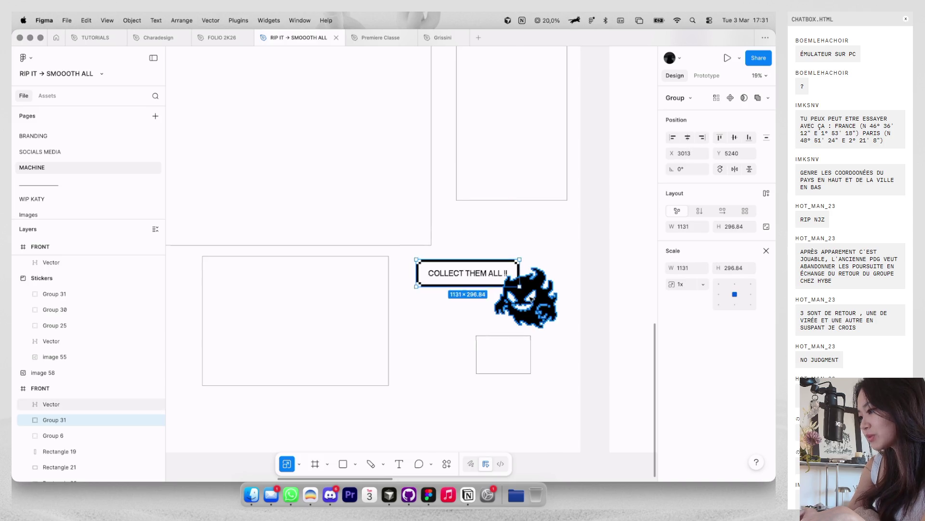
mouse_move(495, 329)
mouse_down()
mouse_move(539, 300)
mouse_move(549, 247)
mouse_up()
click(549, 247)
Step: Delete that pasted ghost from FRONT and shift the COLLECT THEM ALL button right and down
scroll(552, 248, down, 5)
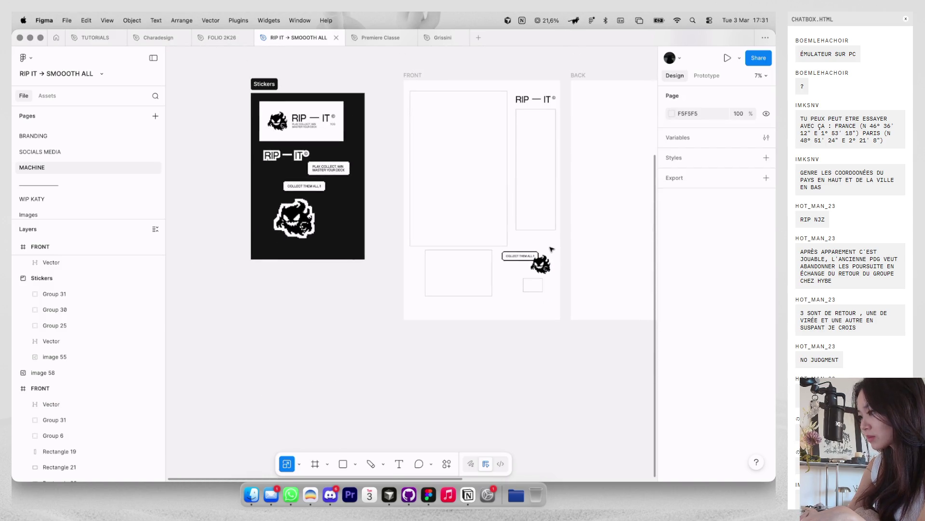
scroll(552, 250, right, 3)
scroll(552, 249, down, 3)
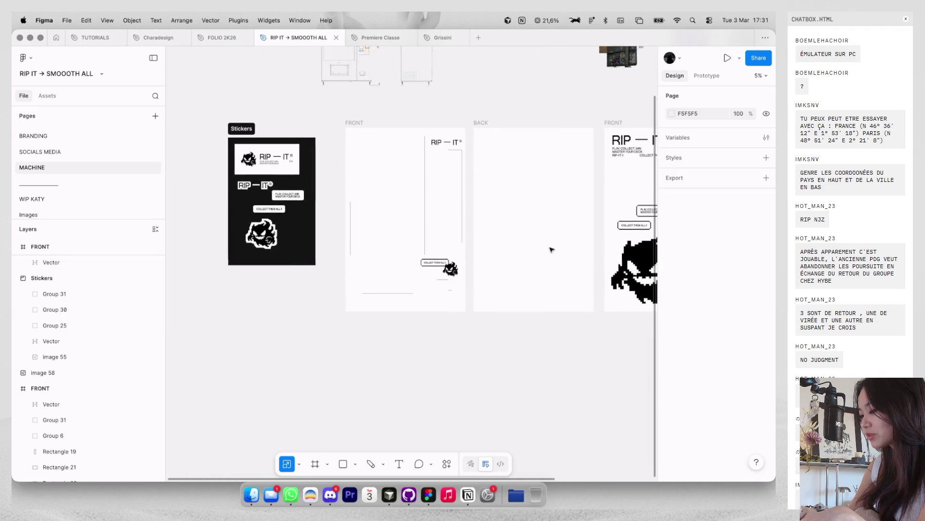
scroll(456, 272, up, 2)
drag(449, 267, 442, 337)
key(ctrl+z)
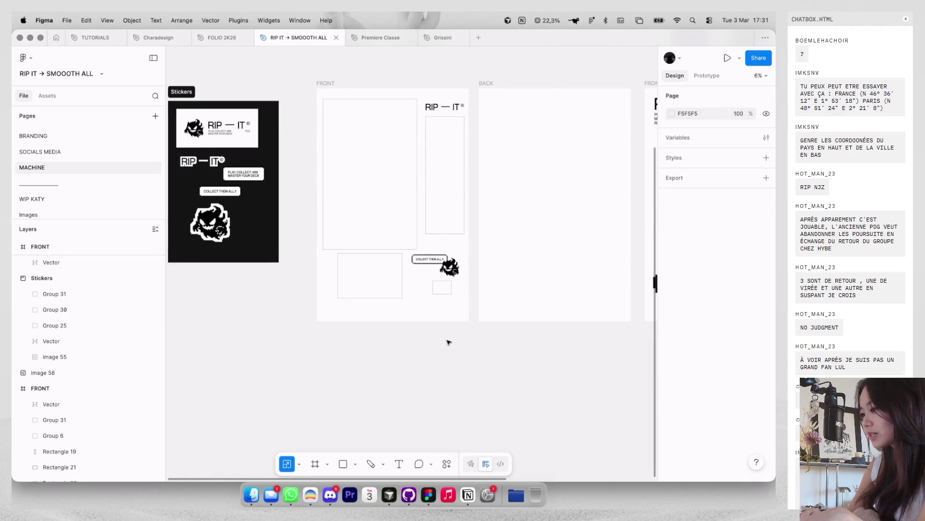
scroll(449, 342, up, 2)
scroll(436, 332, up, 2)
scroll(424, 321, up, 2)
scroll(409, 308, up, 2)
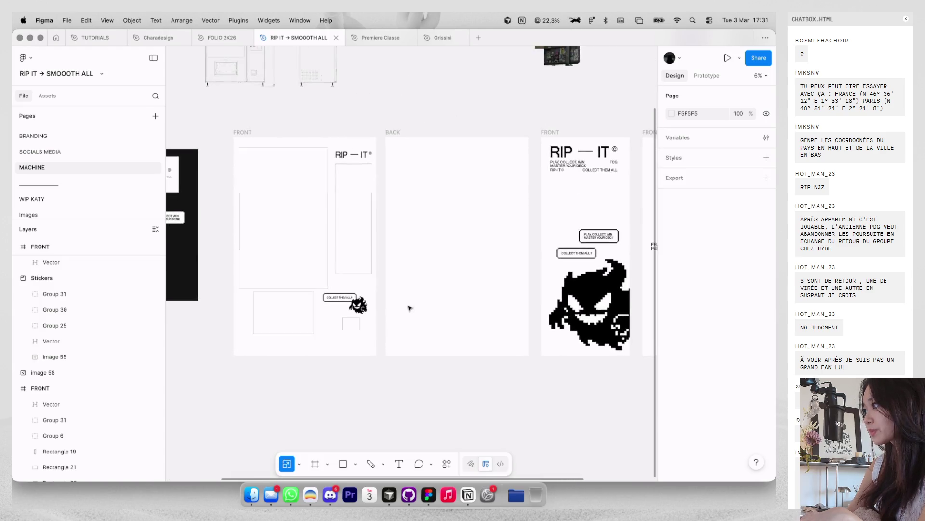
scroll(409, 308, up, 2)
scroll(398, 260, up, 2)
click(430, 289)
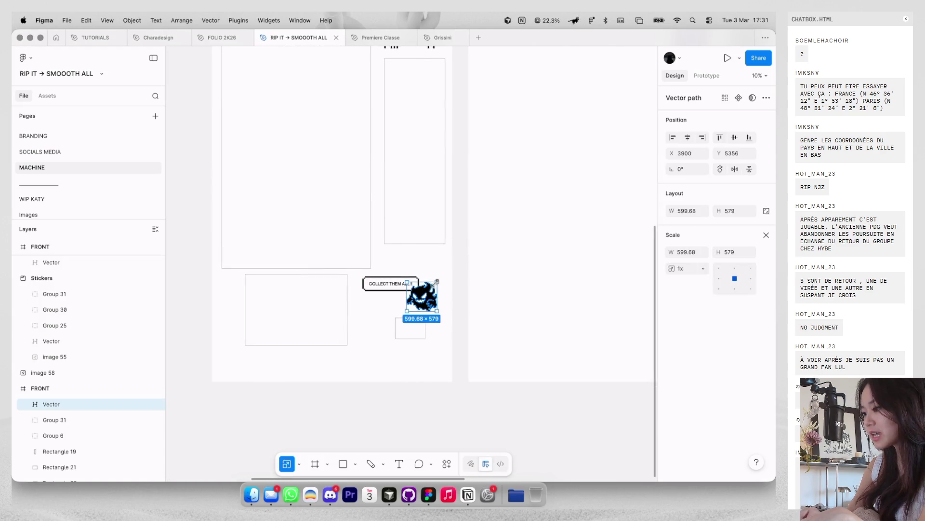
key(Delete)
drag(409, 284, 412, 289)
scroll(410, 274, down, 5)
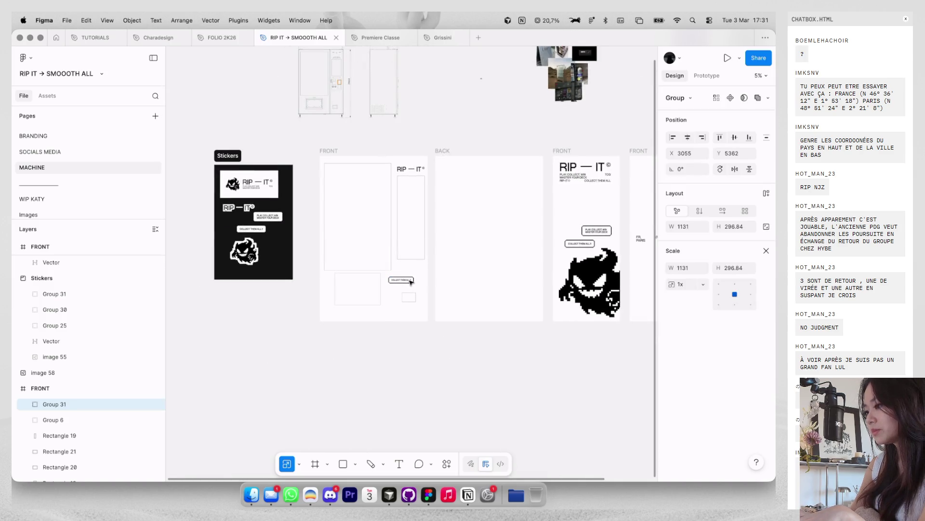
Step: Paste the outlined Stickers ghost into FRONT, scaled to 575.89×556.16 and tilted about -6°
click(244, 251)
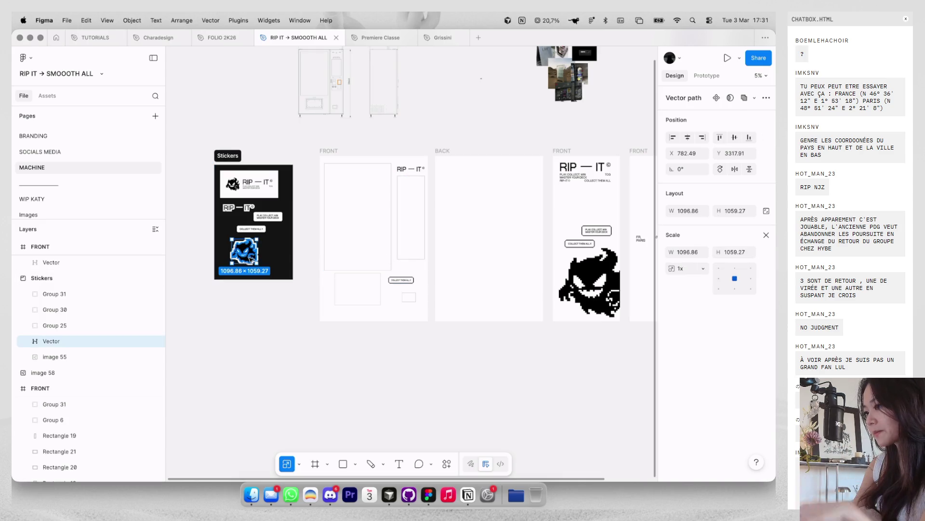
key(super+c)
click(329, 151)
key(super+v)
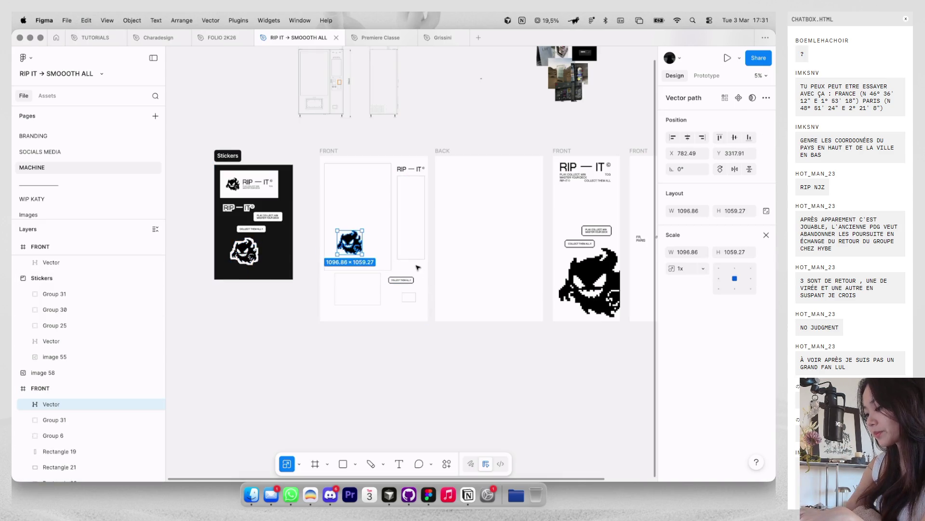
drag(362, 232, 387, 308)
scroll(384, 310, up, 2)
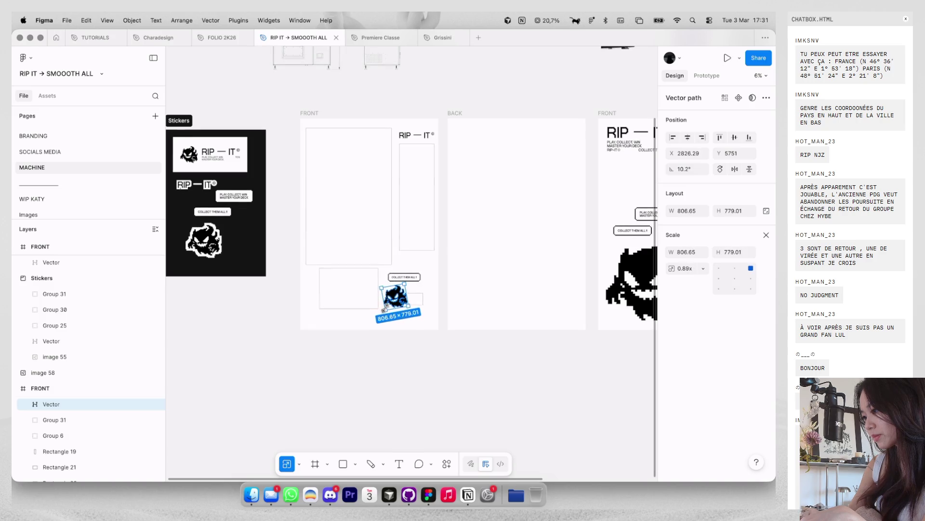
scroll(386, 307, up, 3)
mouse_move(419, 268)
mouse_down()
mouse_move(421, 278)
mouse_move(405, 288)
mouse_move(417, 273)
mouse_up()
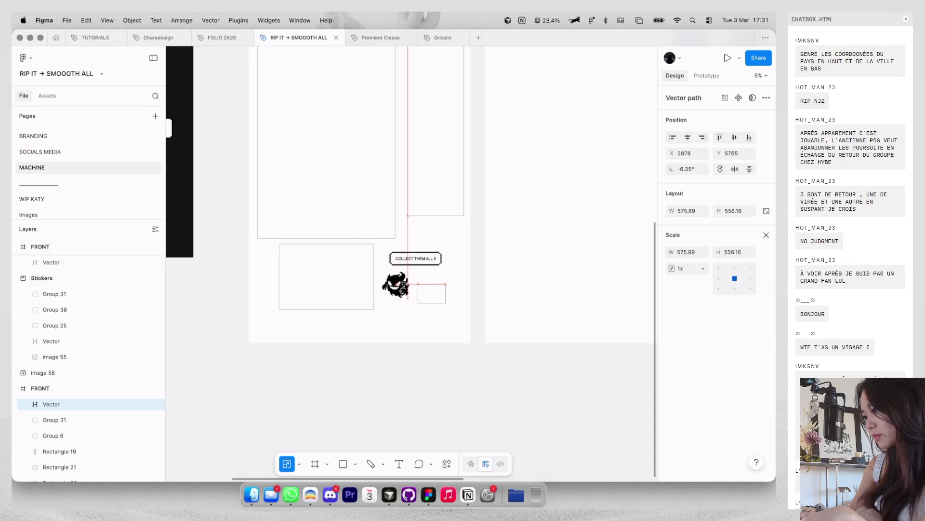
click(402, 331)
scroll(401, 330, down, 5)
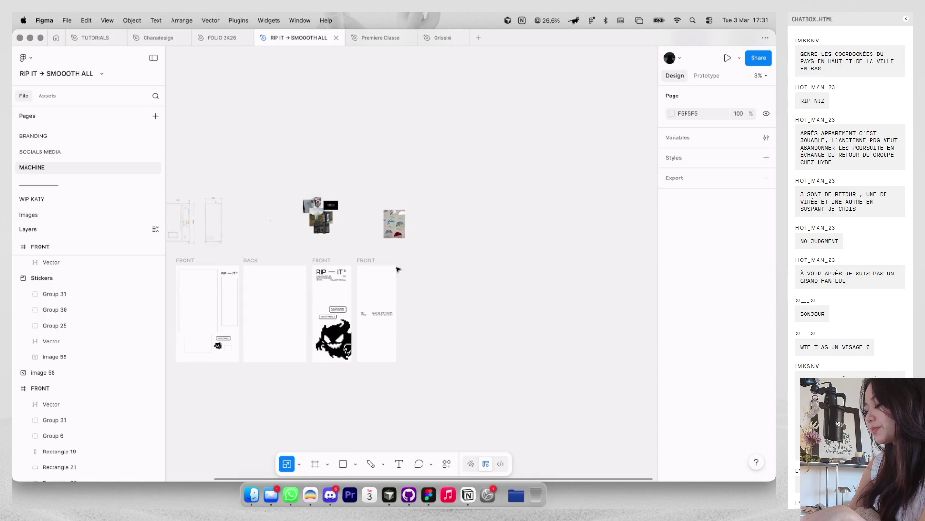
scroll(349, 337, up, 4)
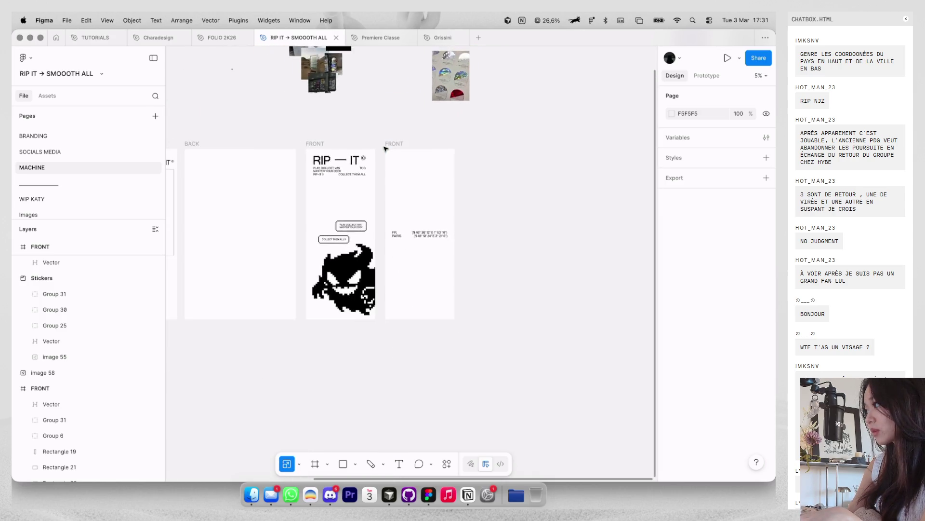
key(super+Tab)
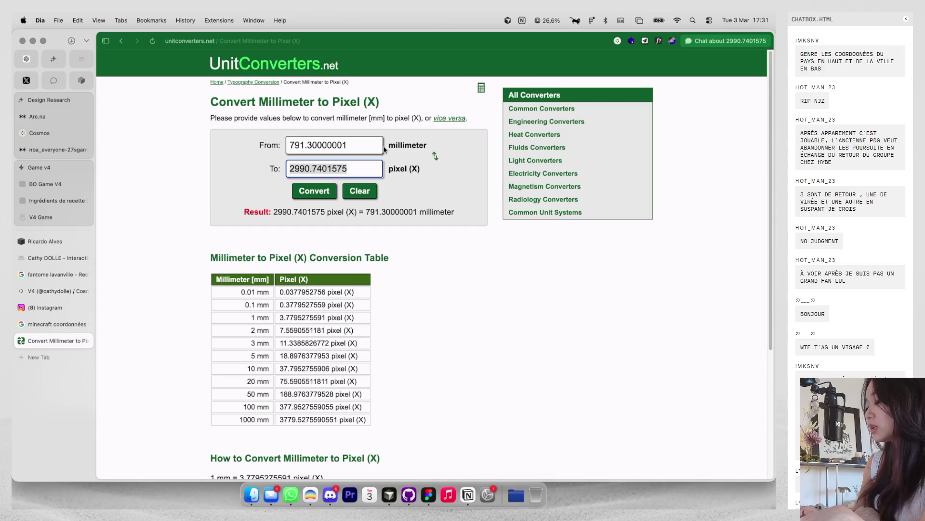
Step: Replace the unit converter tab with sketchfab.com and start a model search for 'vending machine'
key(super+w)
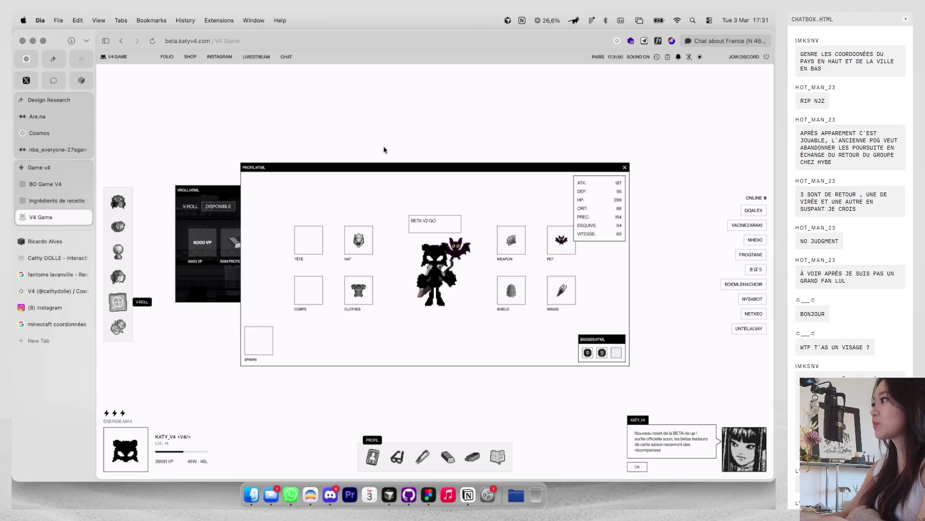
key(super+t)
text(sketchfab.com)
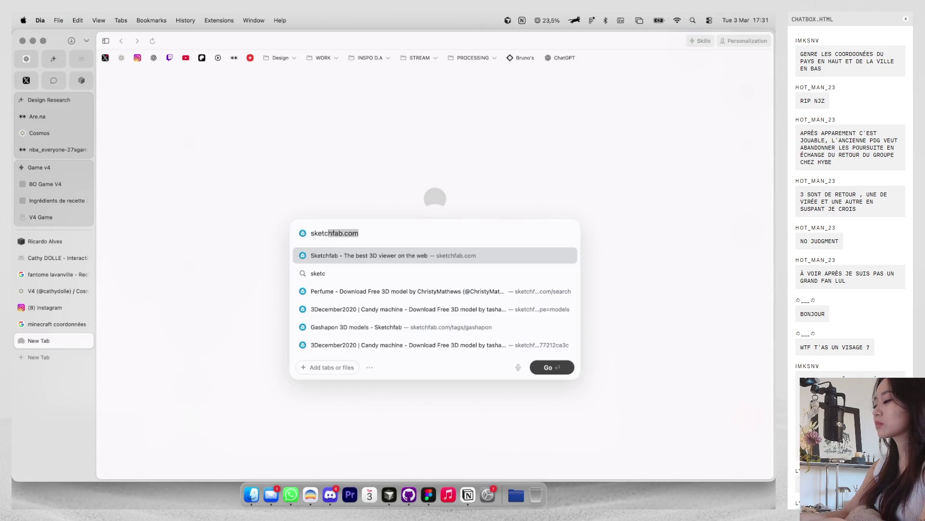
key(Return)
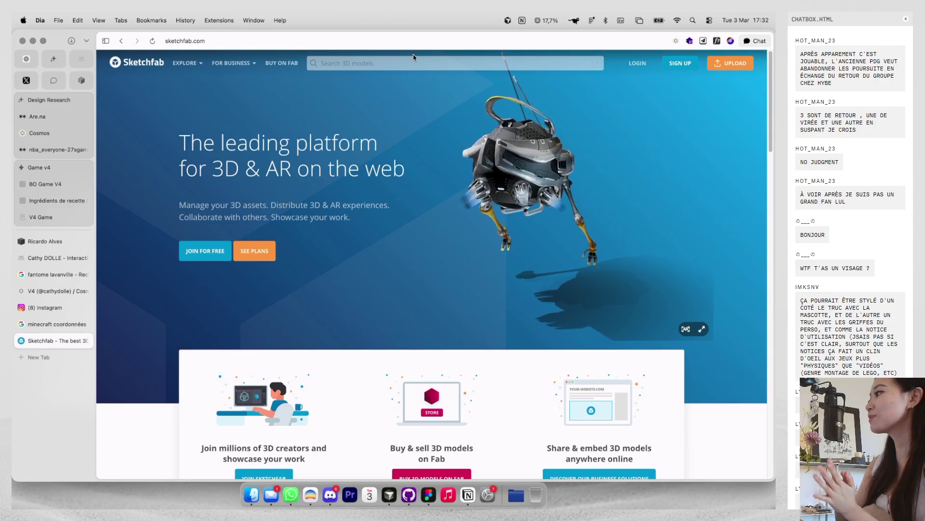
click(413, 60)
text(vending machine)
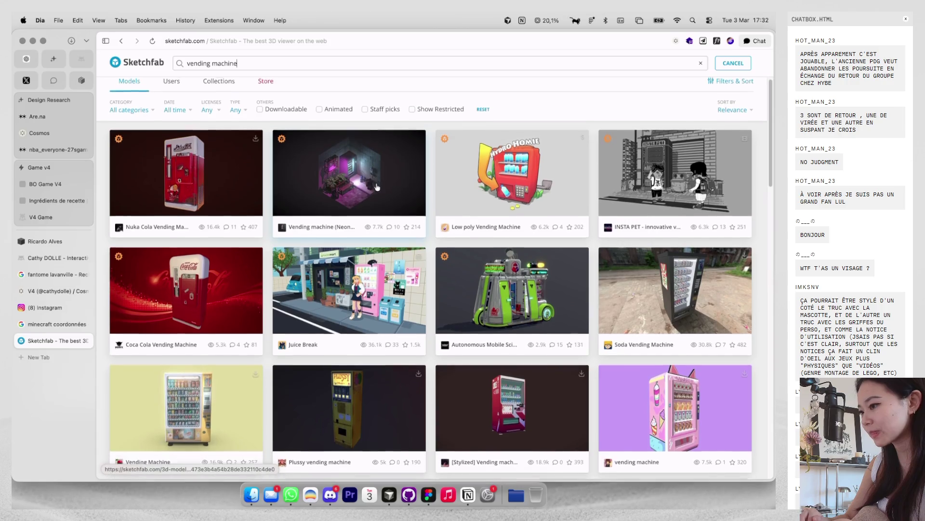
Step: Open the psx vending machine model from the results and orbit it to see its side
scroll(376, 136, down, 3)
scroll(376, 187, down, 3)
scroll(366, 207, down, 2)
scroll(354, 231, down, 1)
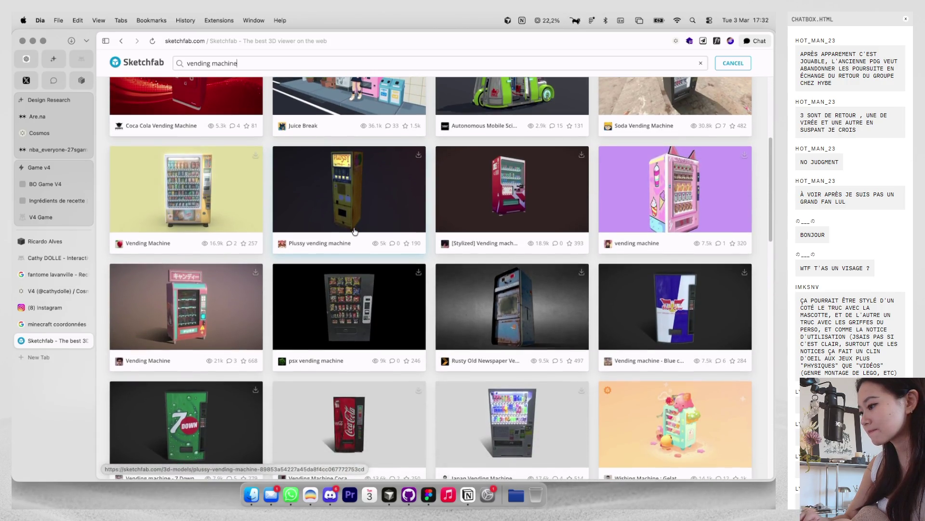
click(355, 294)
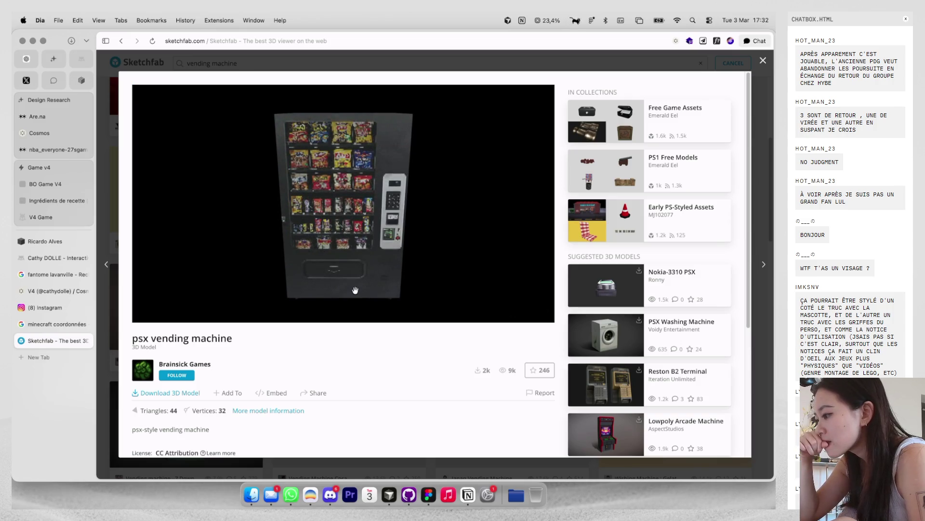
mouse_move(355, 290)
mouse_down()
mouse_move(319, 260)
mouse_move(425, 279)
mouse_move(333, 266)
mouse_move(328, 192)
mouse_move(276, 200)
mouse_up()
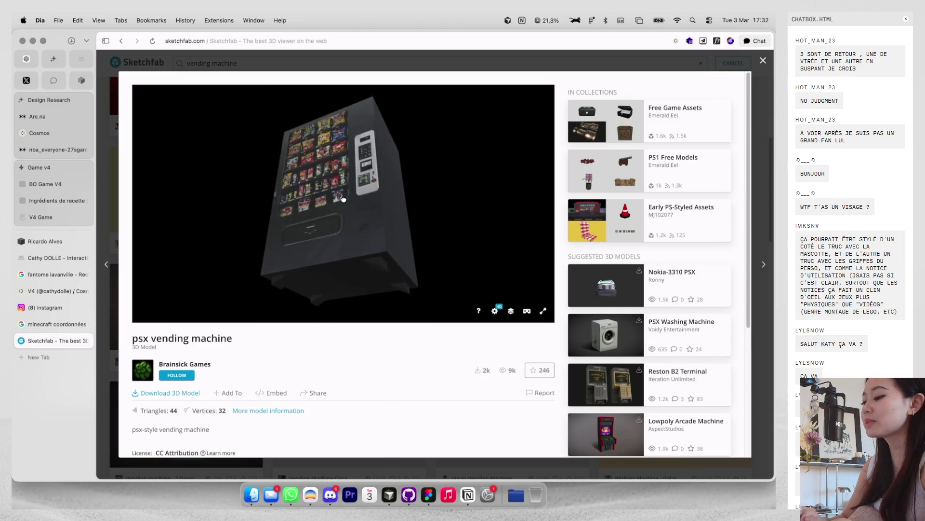
Step: Launch Blender from system search
key(super+space)
text(bl)
key(Return)
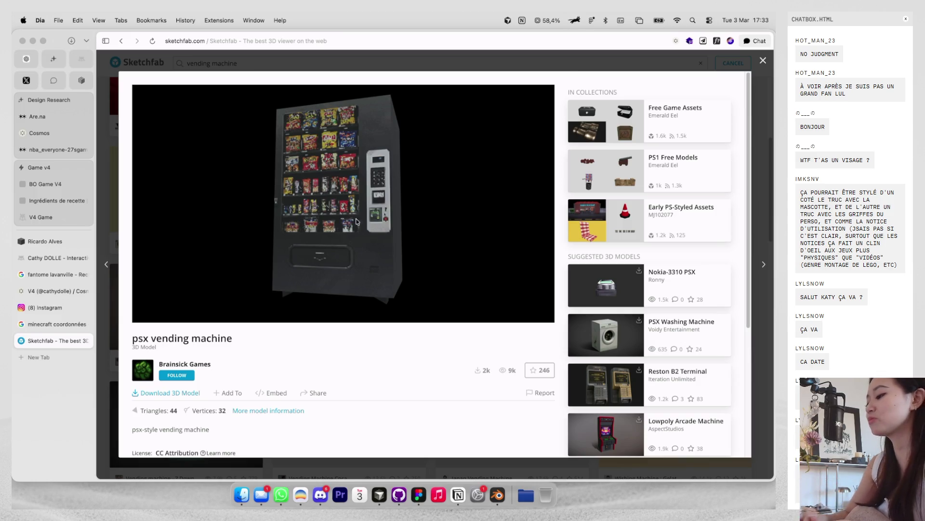
Step: Close the model preview and scroll further through the vending machine results
click(765, 61)
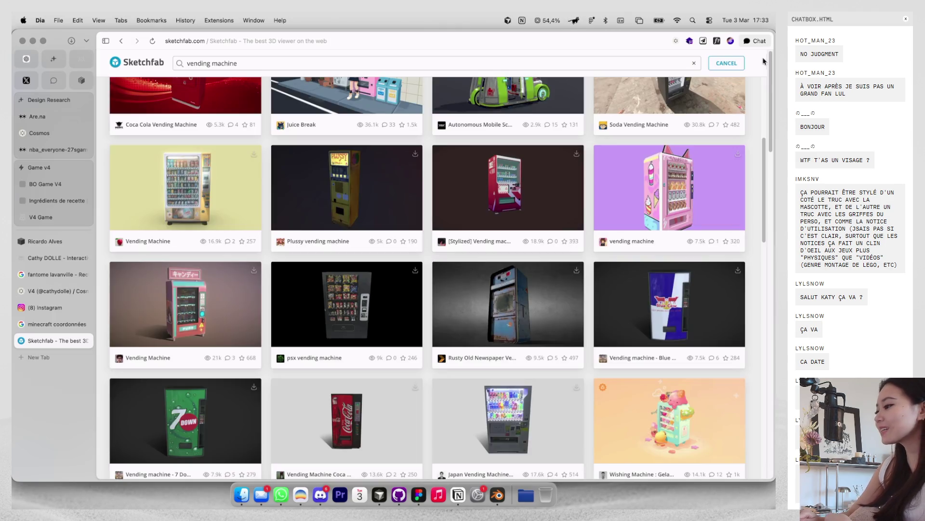
scroll(674, 149, down, 2)
scroll(659, 173, down, 2)
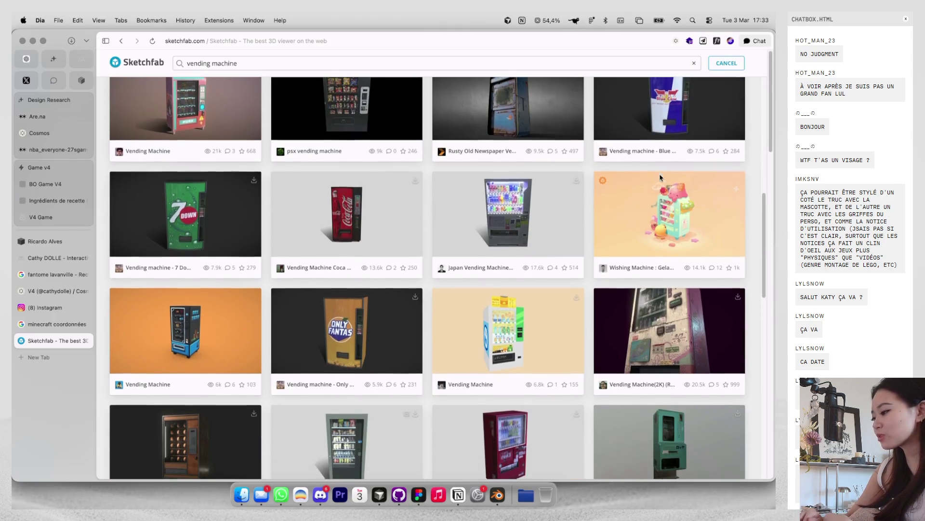
scroll(657, 250, down, 2)
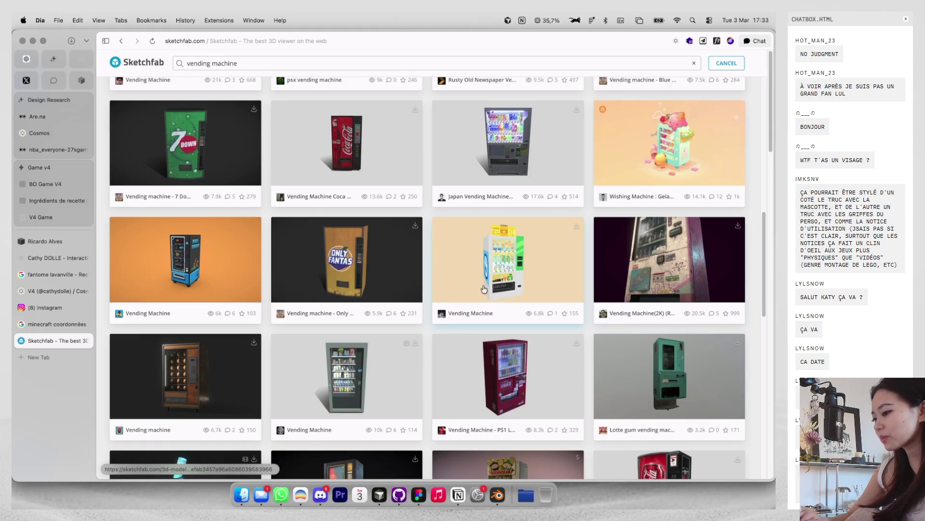
key(super+t)
Step: Search Google for 'vending machine mockup' and quit Blender from the Dock
text(vending mach)
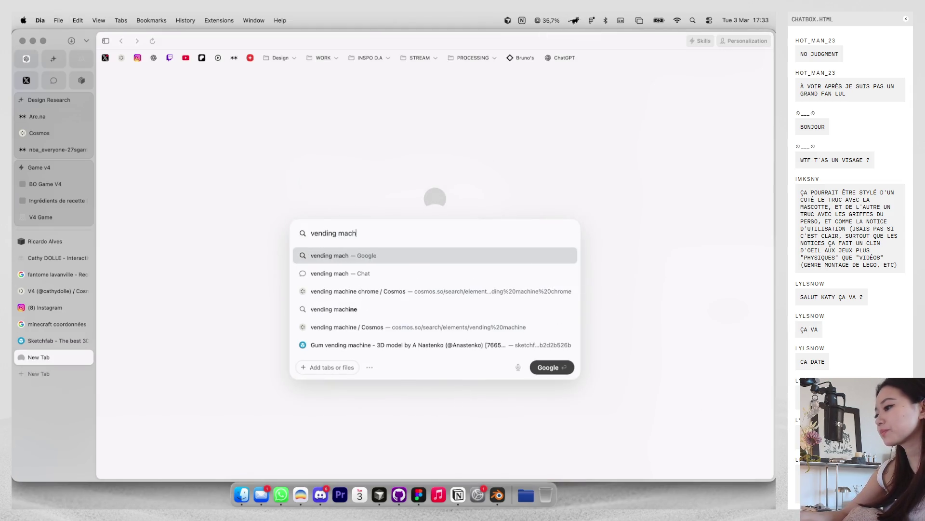
text(ine mockup)
key(Return)
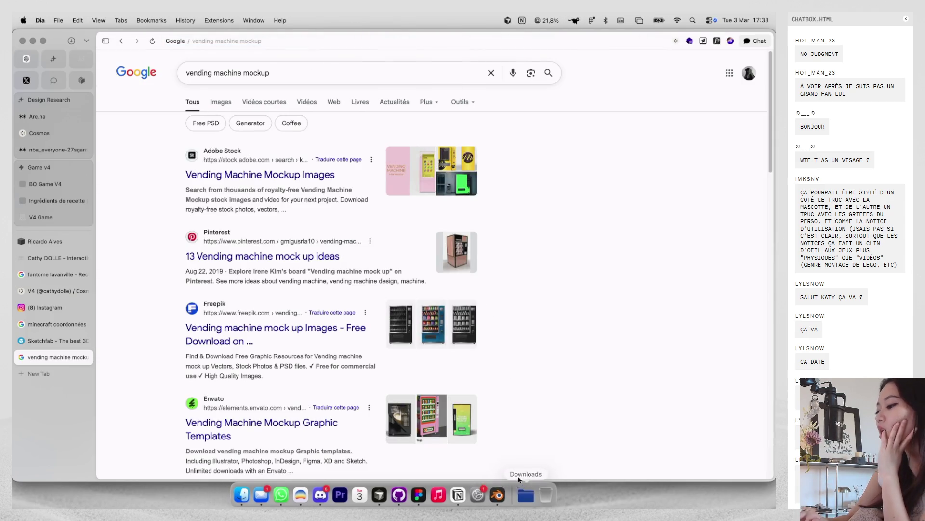
right_click(502, 491)
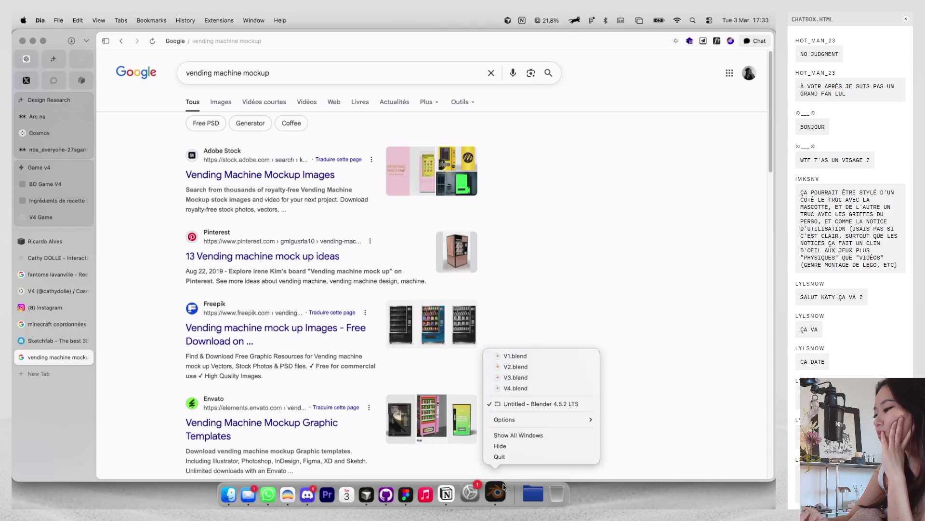
click(503, 461)
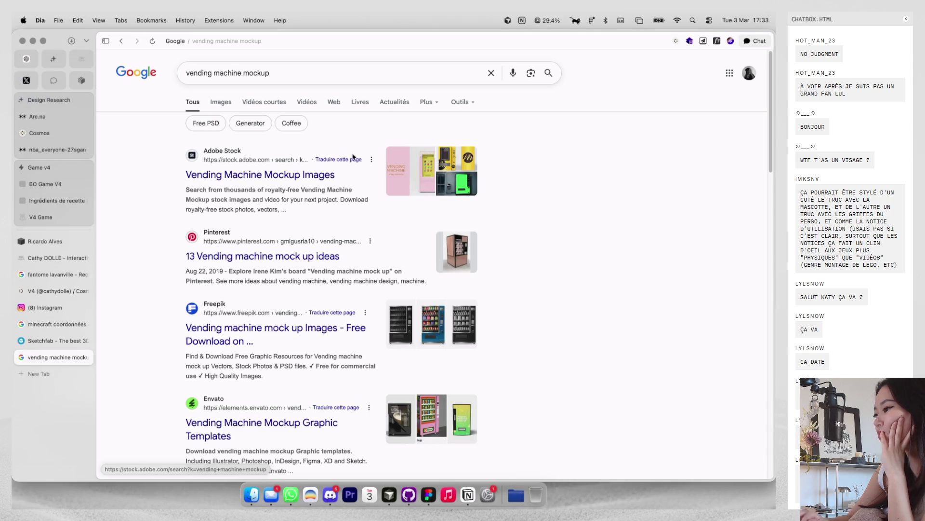
Step: Browse the Adobe Stock mockup results and preview the grey vending machine image
click(312, 175)
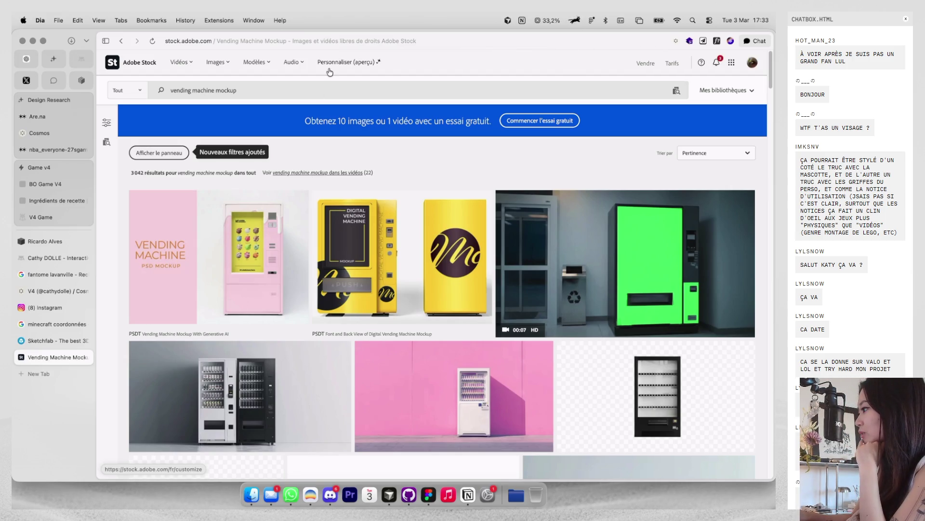
scroll(362, 171, down, 2)
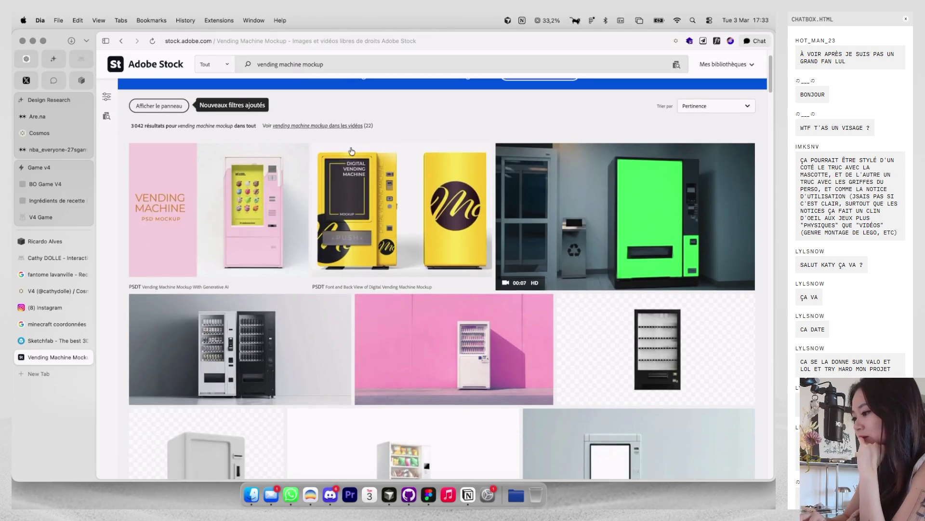
scroll(362, 171, down, 3)
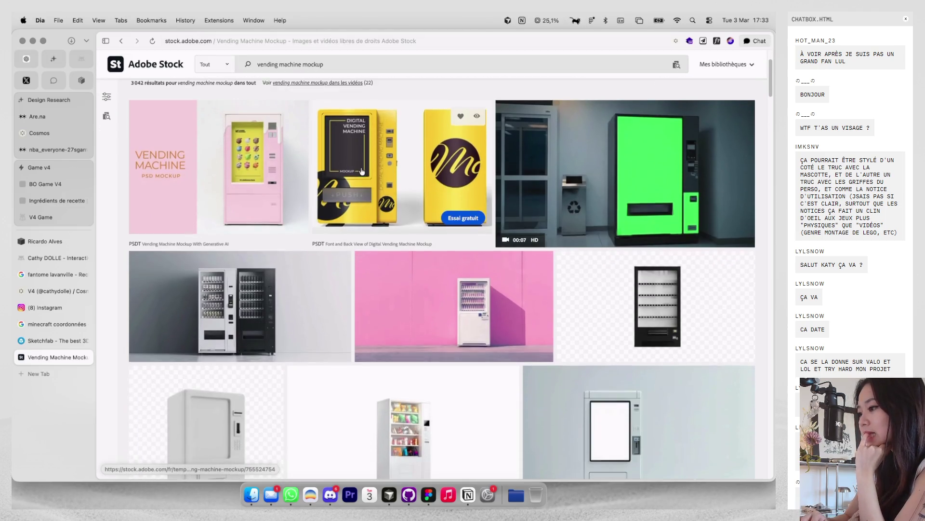
scroll(362, 172, down, 5)
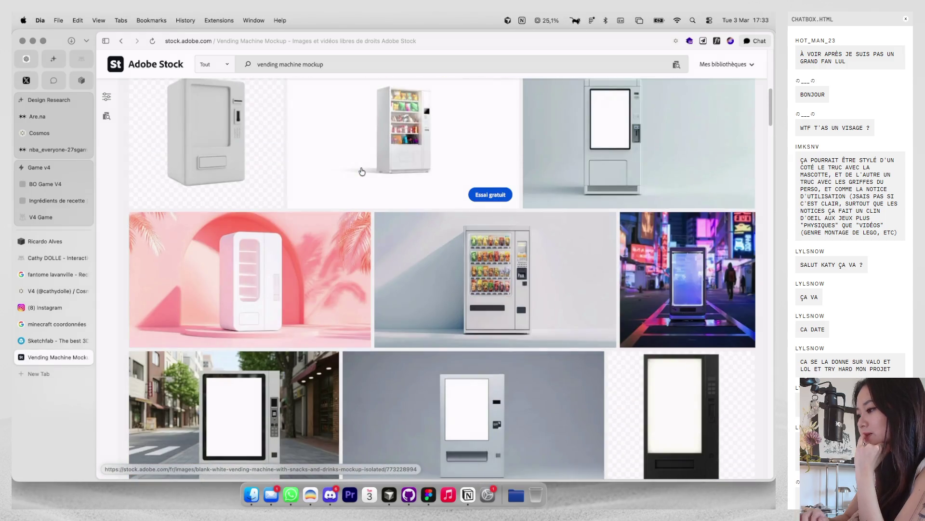
scroll(362, 172, down, 1)
scroll(362, 172, down, 1)
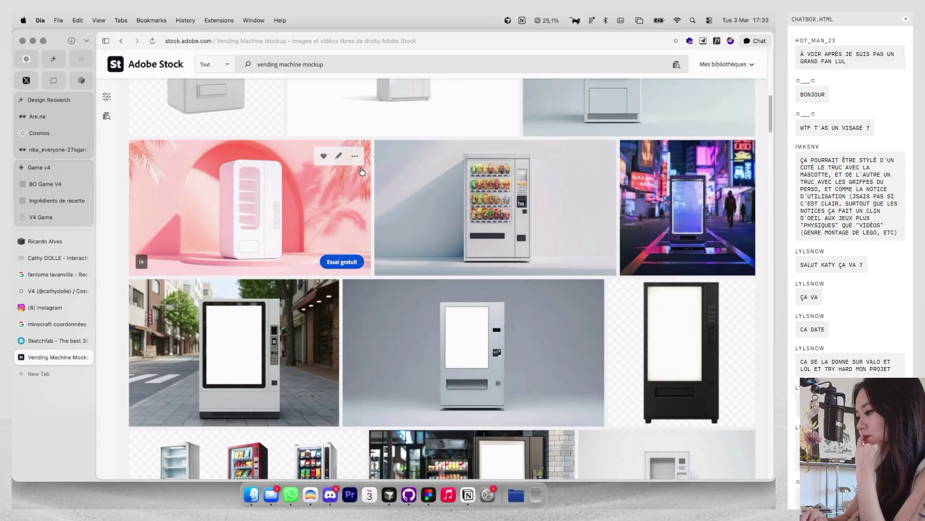
scroll(362, 171, down, 1)
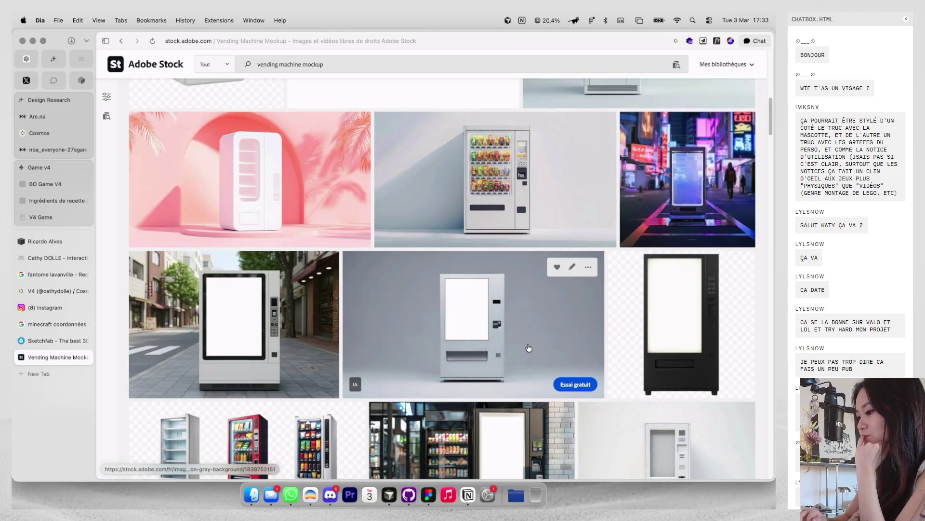
click(529, 348)
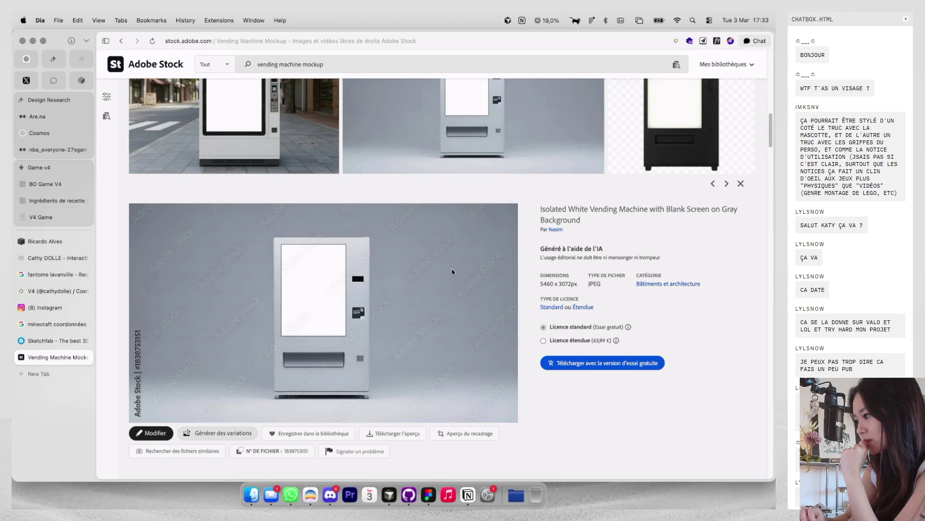
scroll(452, 272, down, 1)
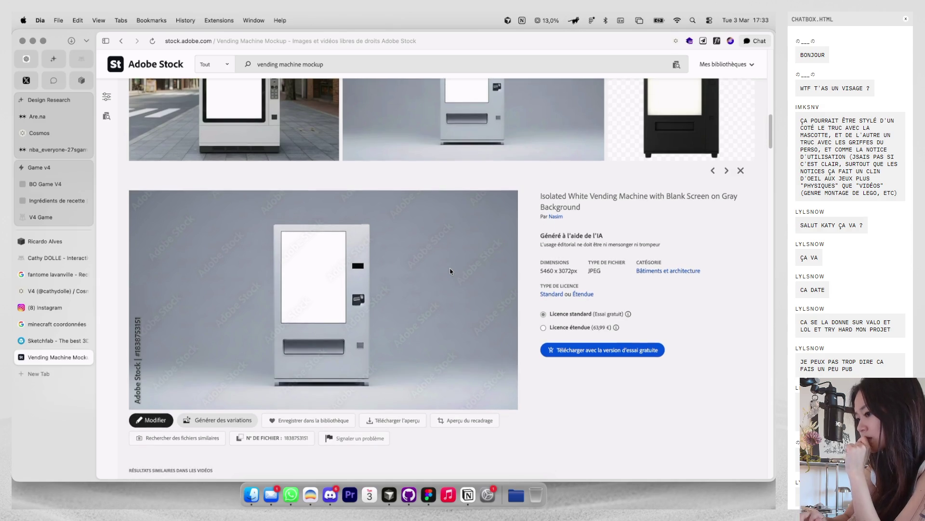
click(121, 41)
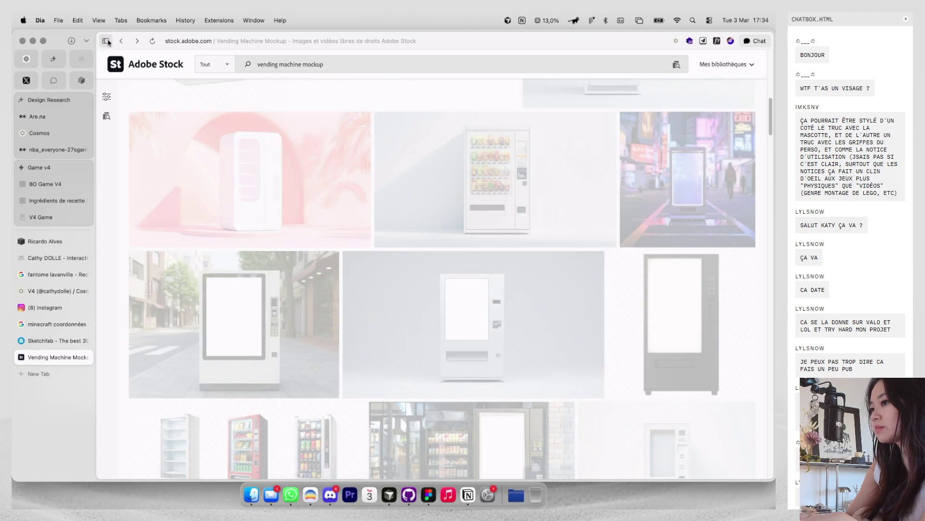
Step: Return to Google and search for 'vending machine mockup psd'
click(121, 40)
click(279, 71)
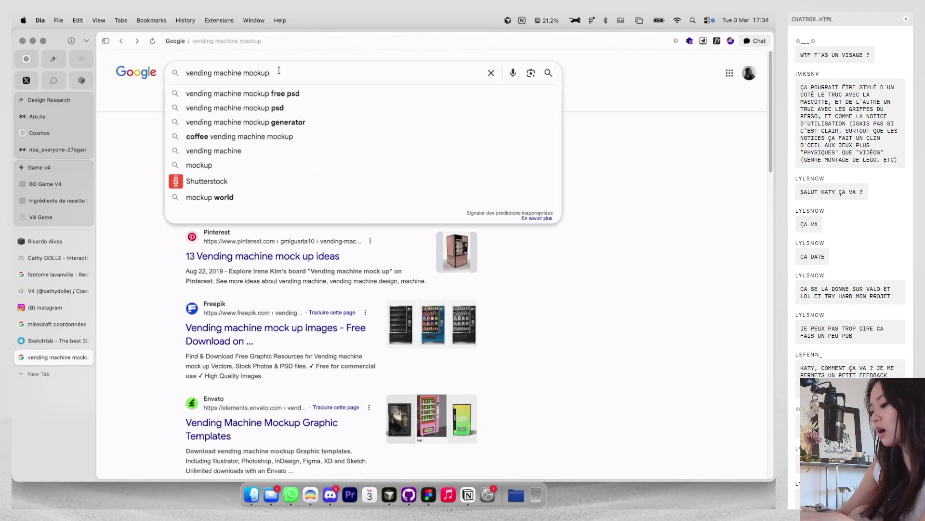
text( psd)
key(Return)
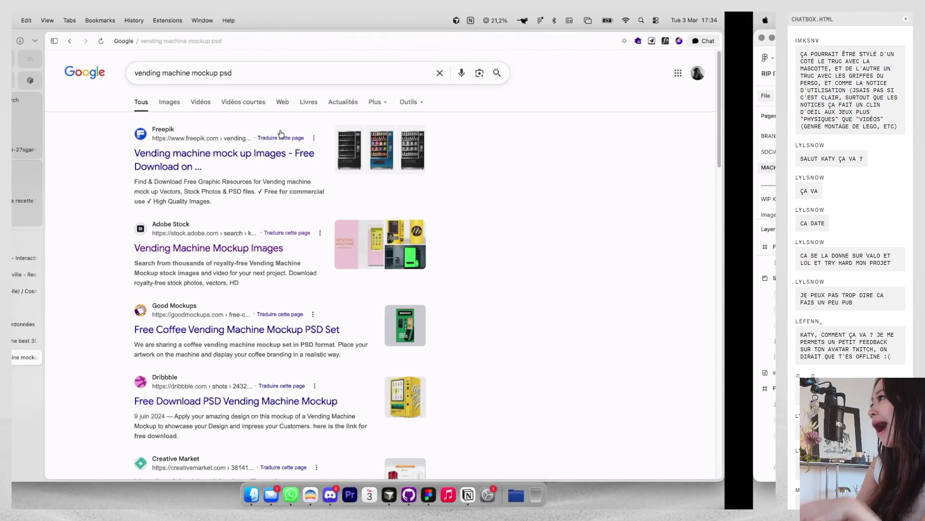
Step: On the Figma desktop, open the Mockups folder in Finder, then bring the browser back
key(ctrl+Right)
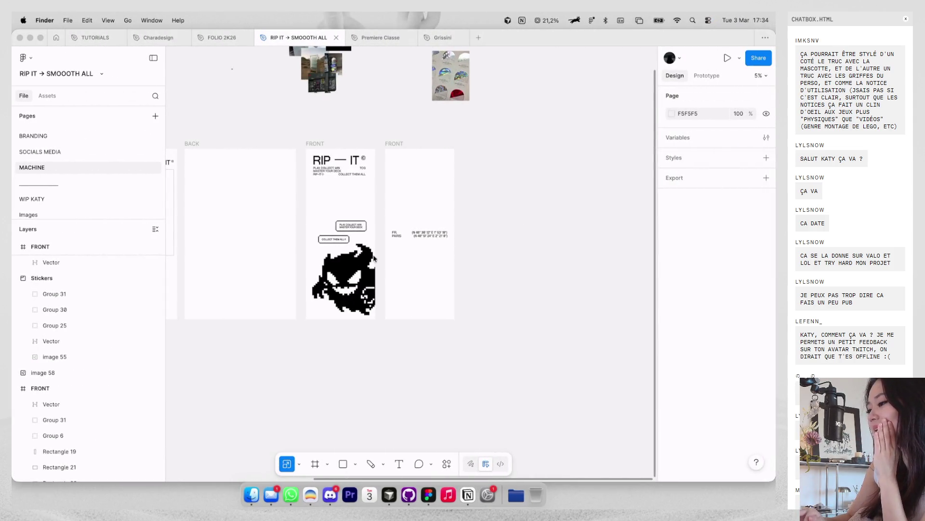
click(250, 494)
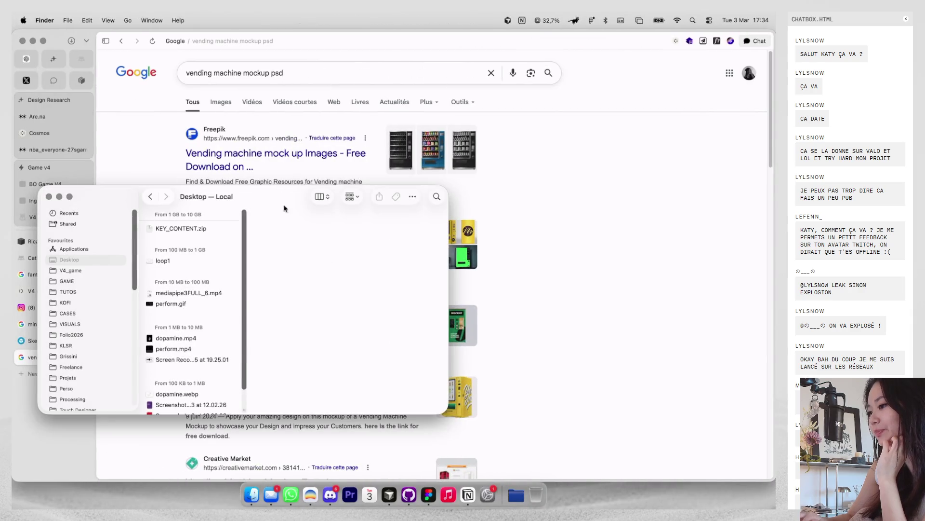
drag(299, 198, 545, 145)
scroll(349, 280, down, 5)
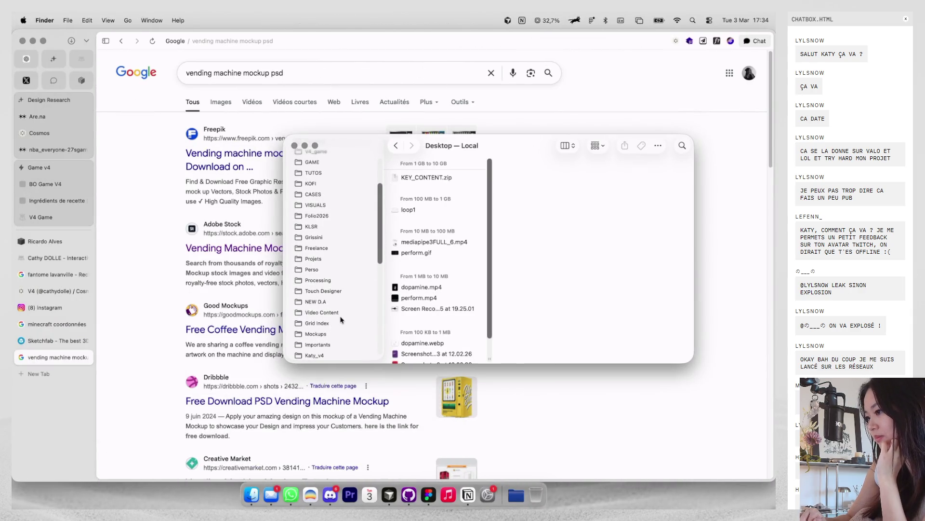
scroll(345, 289, down, 1)
scroll(332, 332, down, 2)
scroll(332, 331, down, 2)
scroll(332, 331, down, 2)
scroll(332, 331, down, 2)
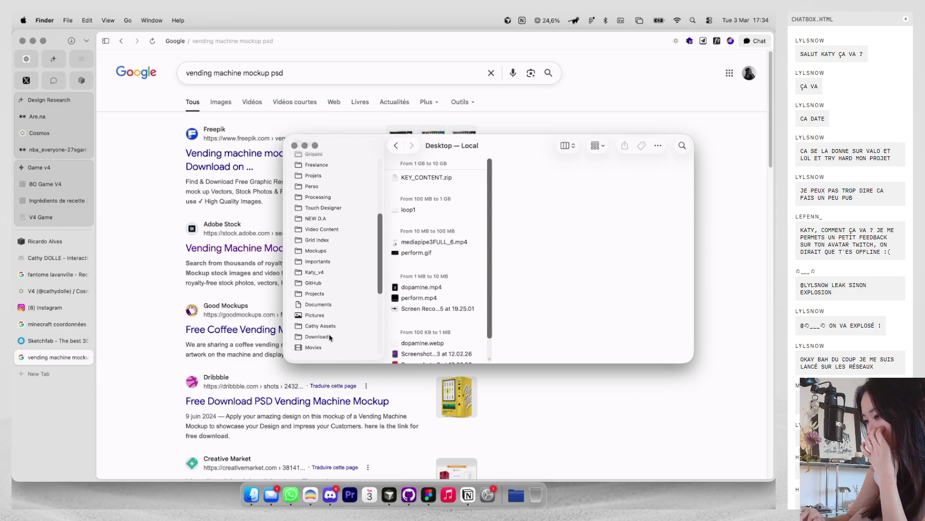
scroll(343, 206, up, 3)
scroll(343, 204, up, 2)
scroll(340, 188, up, 3)
scroll(339, 200, up, 2)
scroll(325, 302, down, 2)
scroll(324, 309, down, 1)
click(329, 334)
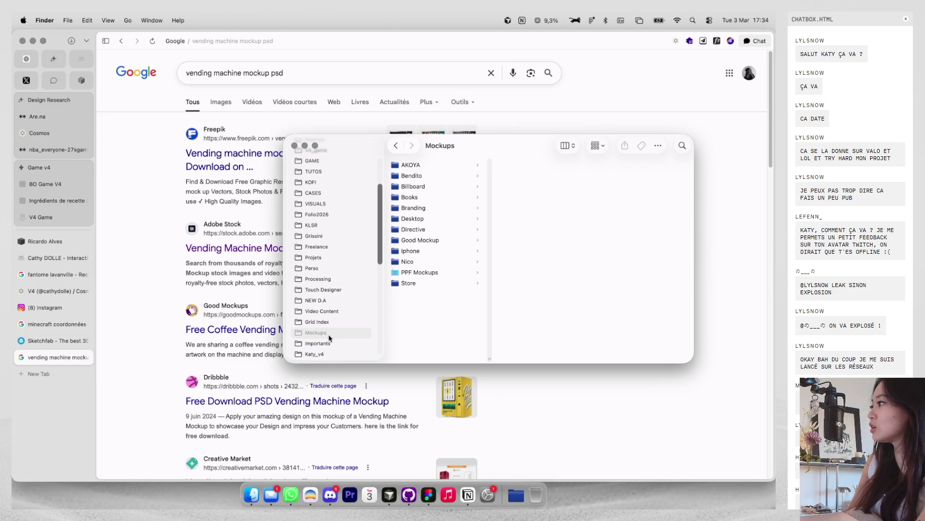
click(531, 421)
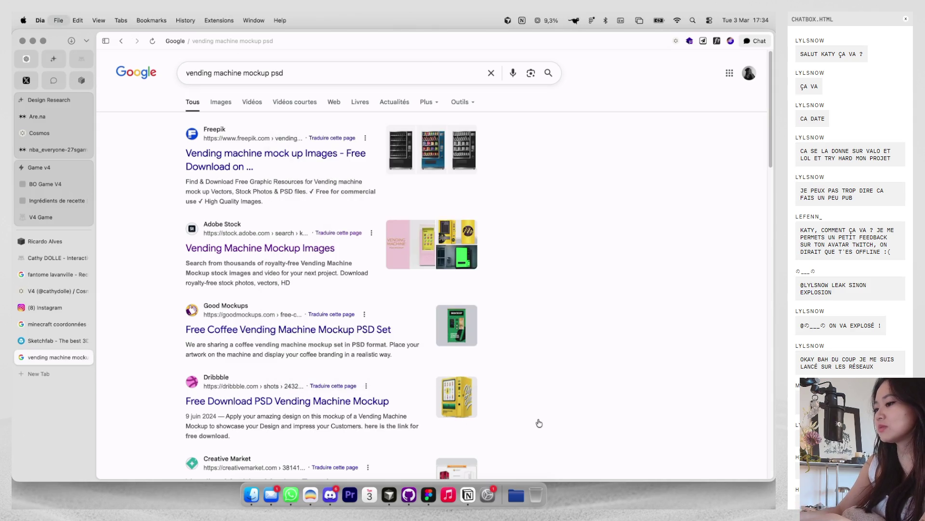
Step: Search Google in a new tab for 'parly 2 distributeur de carte tcg'
key(cmd+t)
text(parly 2)
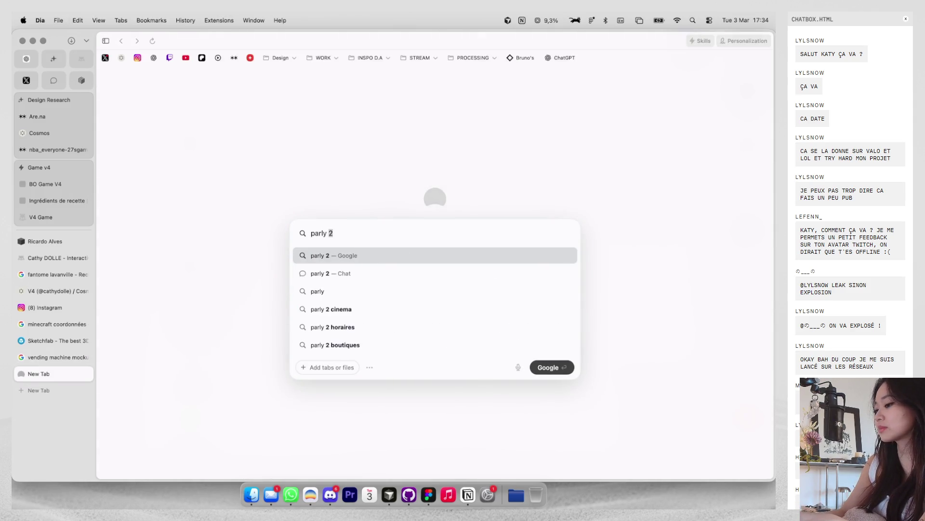
text( districuteur de carte poke)
key(BackSpace)
key(BackSpace)
key(BackSpace)
text(tcg)
key(Return)
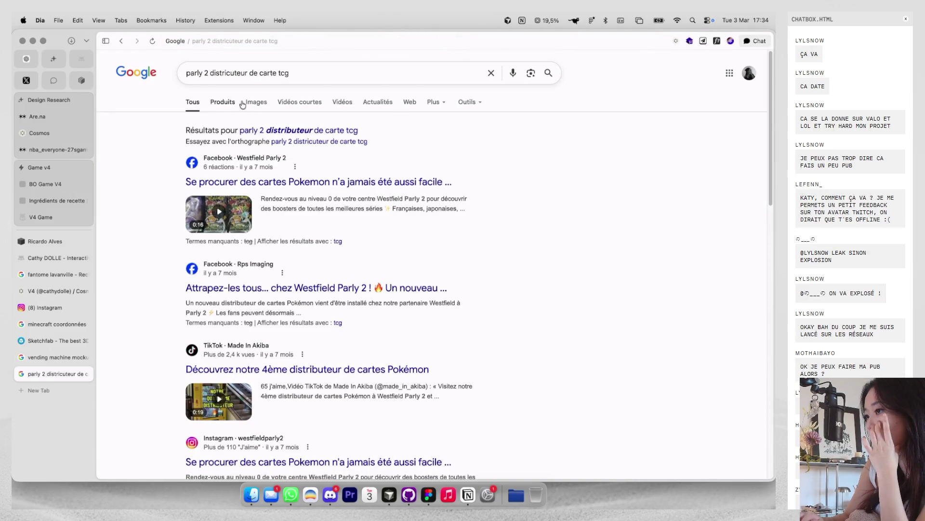
Step: Preview card vending machine images like Magex France and PifuToys, then close the tab and return to Figma
click(254, 102)
click(194, 200)
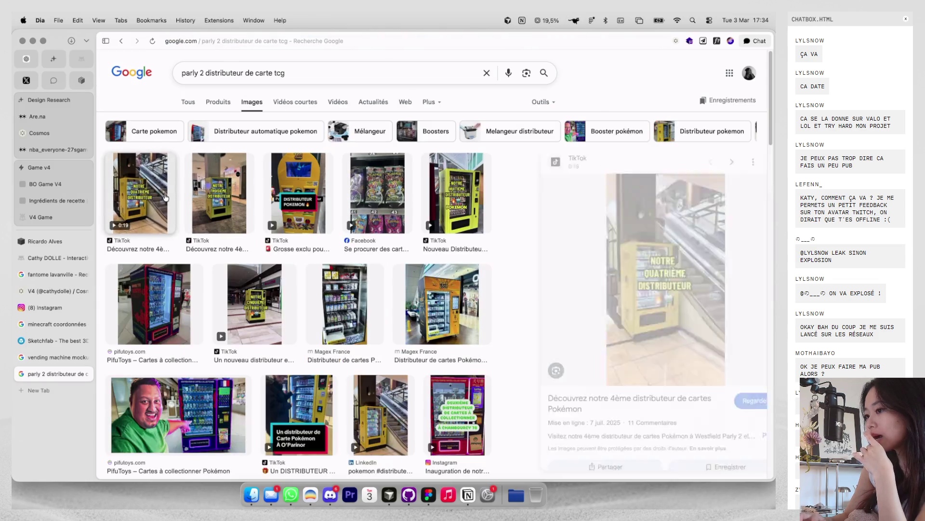
click(455, 202)
click(439, 292)
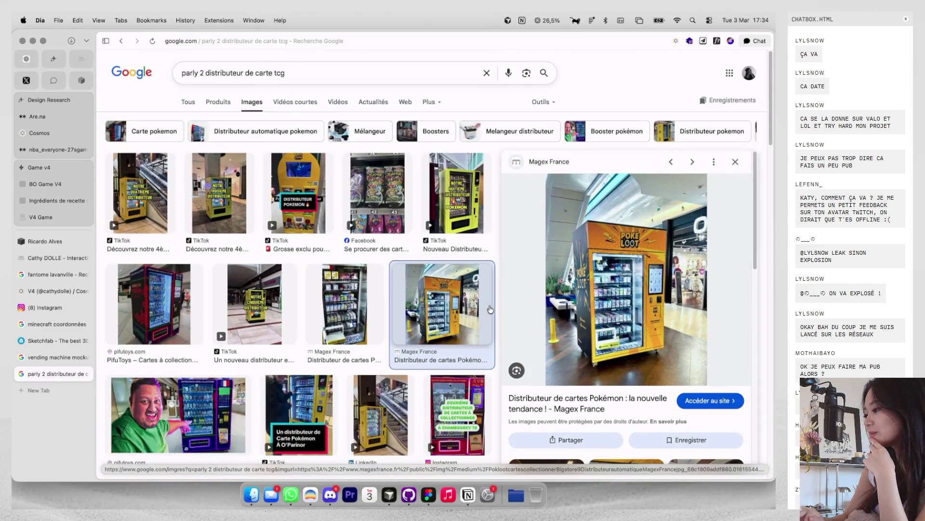
click(270, 303)
click(179, 303)
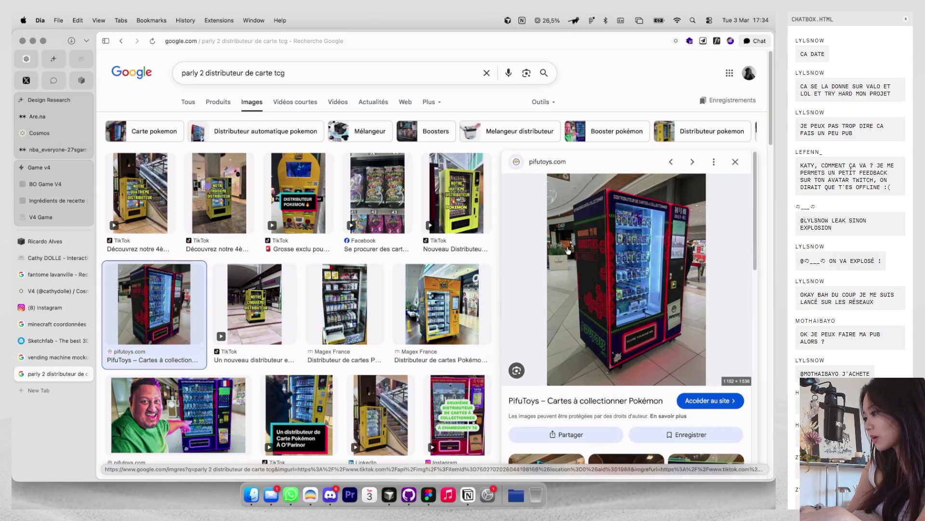
scroll(663, 219, up, 3)
scroll(663, 220, down, 3)
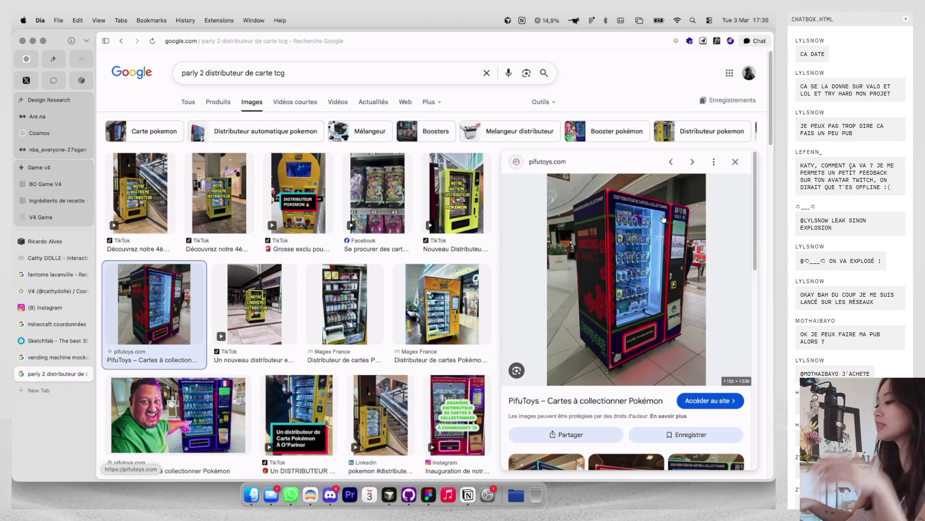
key(super+w)
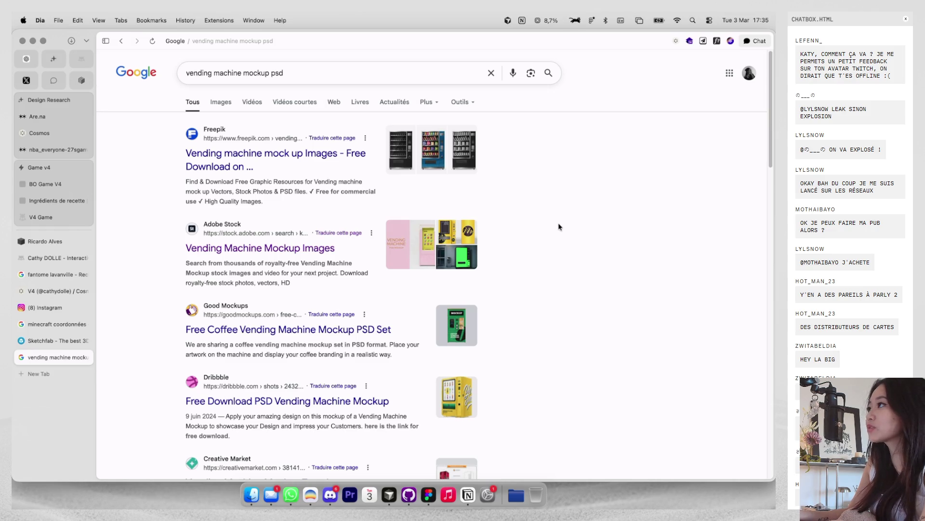
key(ctrl+Right)
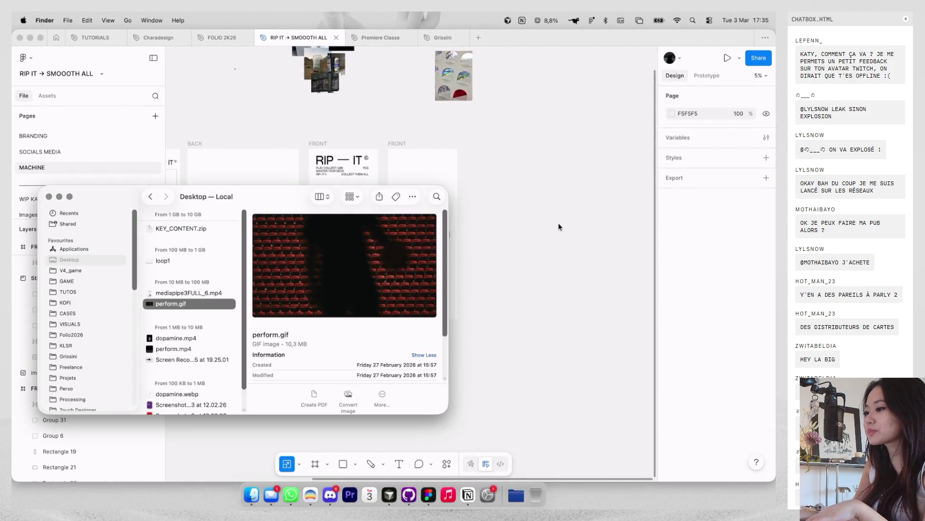